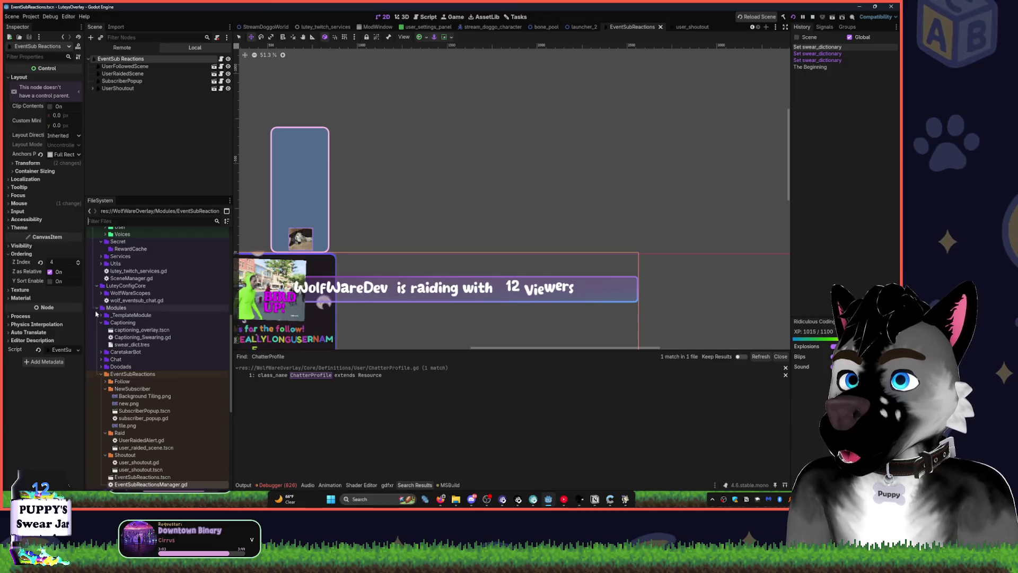
# Collapse the Definitions, Secret and WolfWareScopes folders in the FileSystem dock.
pyautogui.scroll(2, 114, 255)
pyautogui.moveTo(347, 201); pyautogui.dragTo(462, 131)
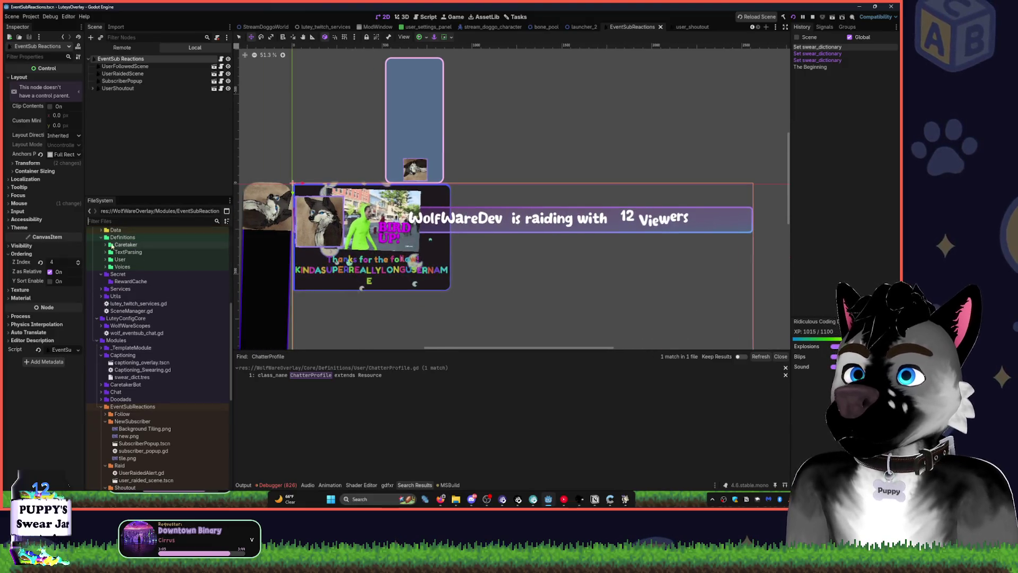
pyautogui.click(100, 237)
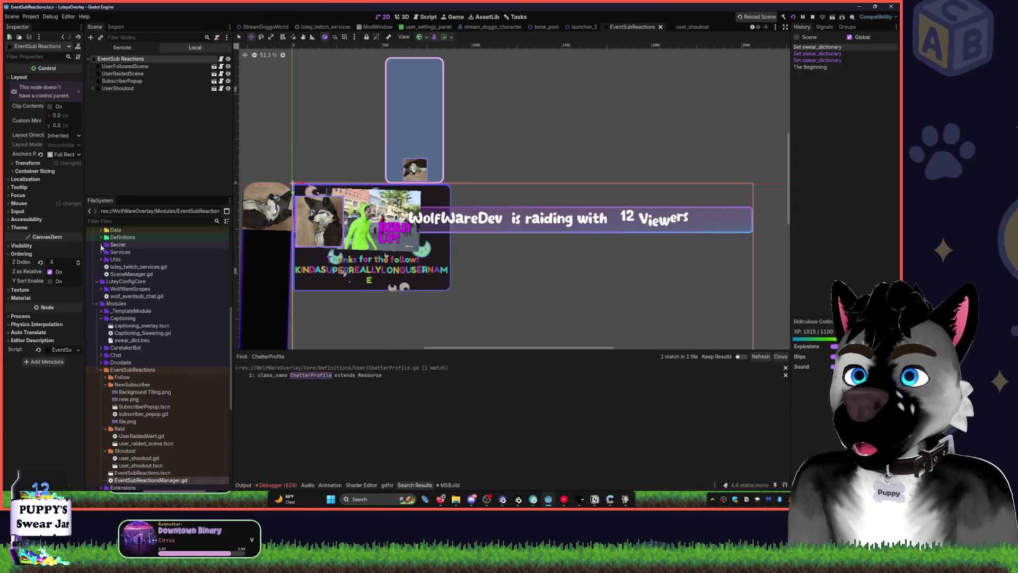
pyautogui.click(101, 245)
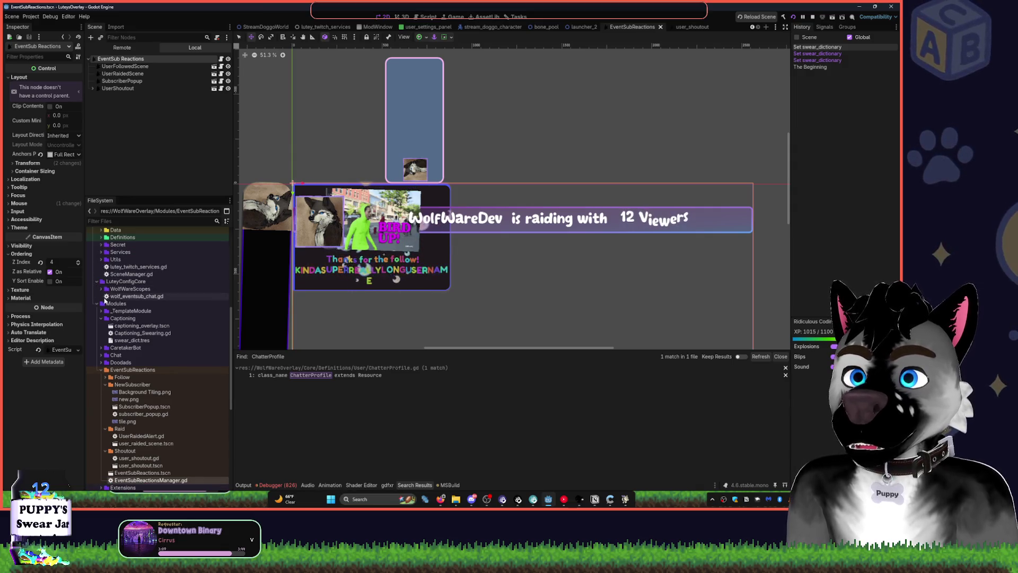
pyautogui.click(101, 289)
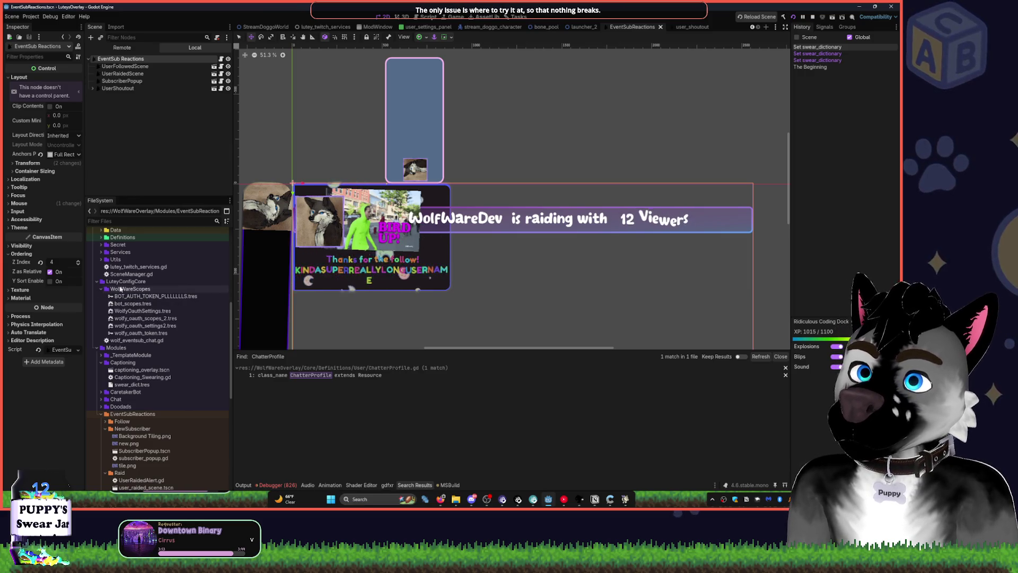
pyautogui.click(100, 289)
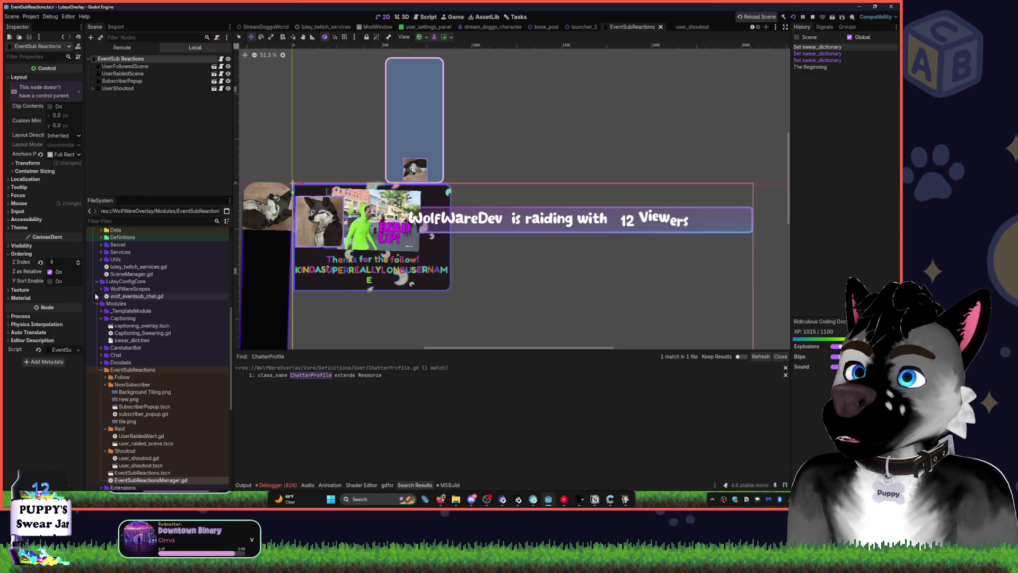
# Collapse EventSubReactions and Captioning, then bring up the Modules folder's context menu.
pyautogui.scroll(10, 126, 282)
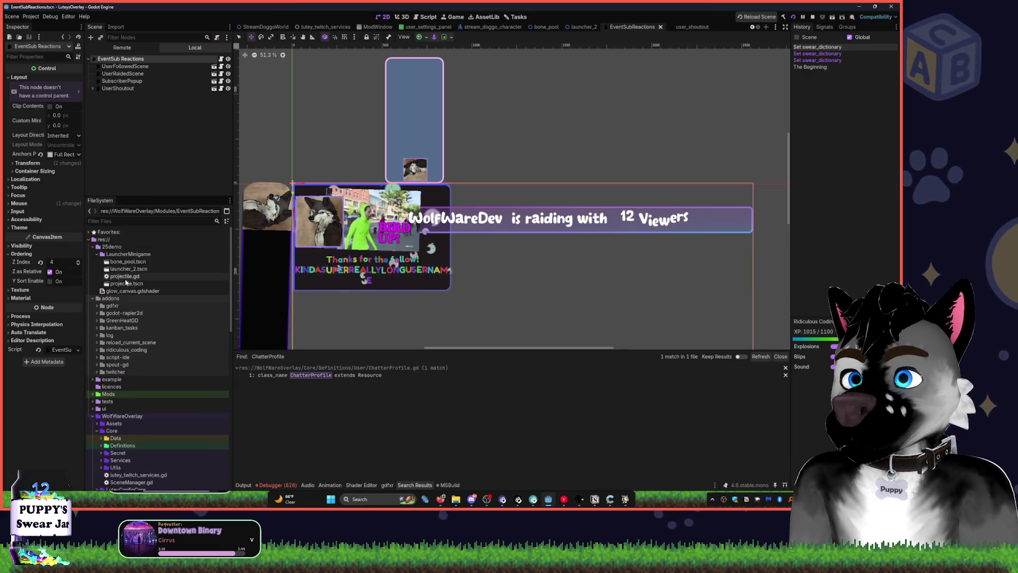
pyautogui.click(93, 416)
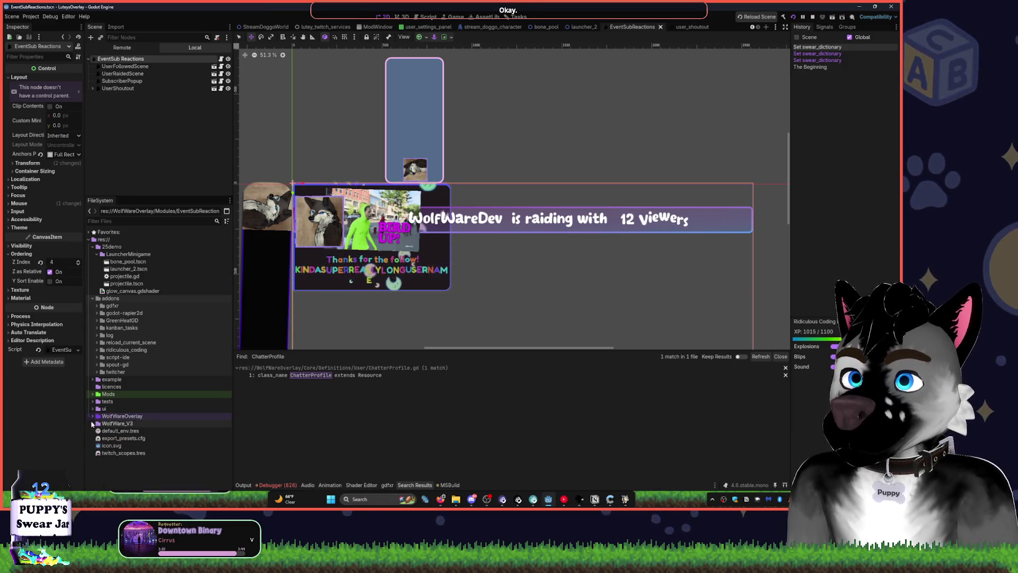
pyautogui.click(93, 416)
pyautogui.scroll(-10, 120, 383)
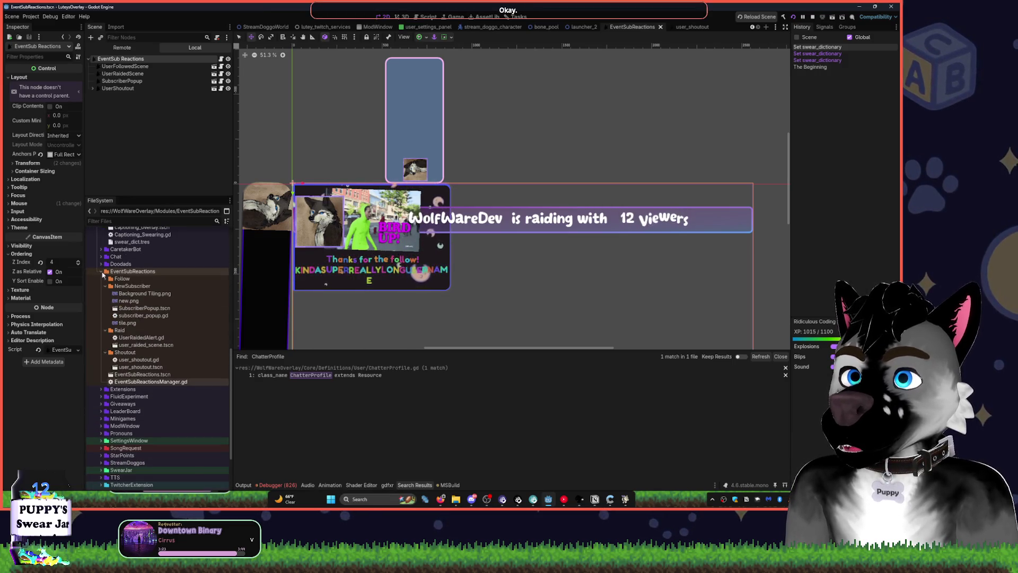
pyautogui.click(100, 271)
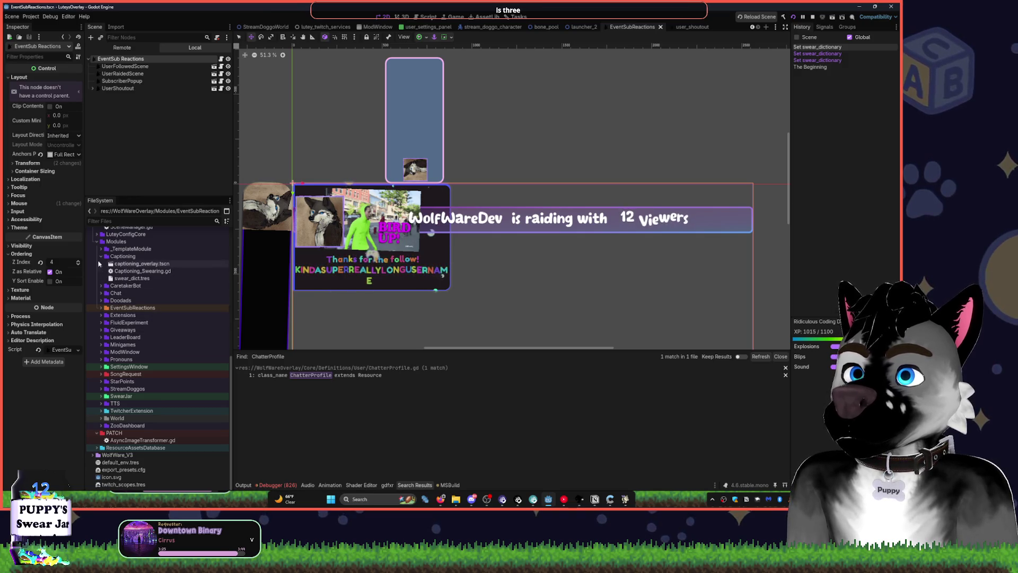
pyautogui.click(101, 256)
pyautogui.click(114, 264)
pyautogui.rightClick(113, 265)
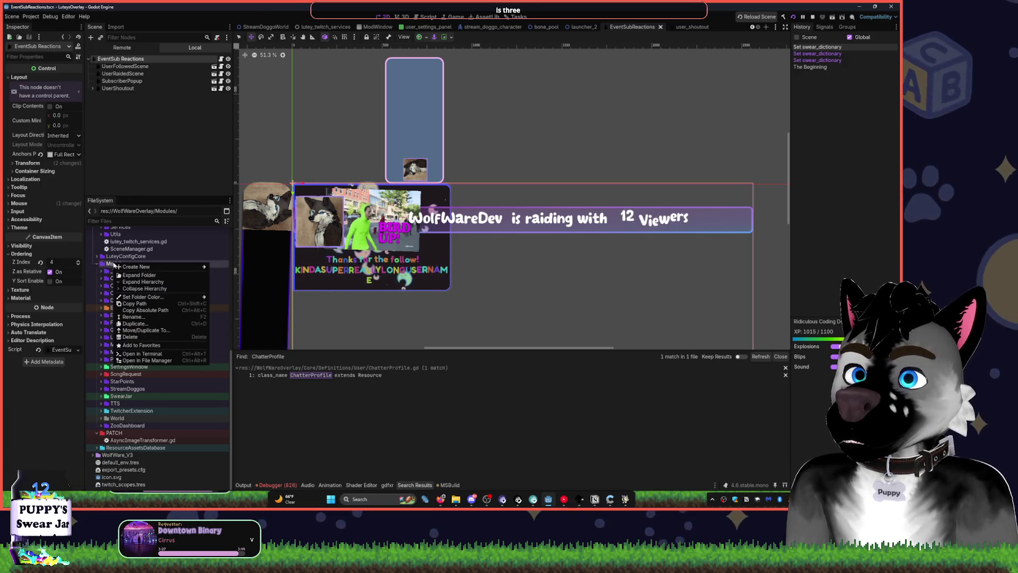
# Create a new folder named RewardSysTemp inside Modules.
pyautogui.click(227, 267)
pyautogui.write('RewardSyy')
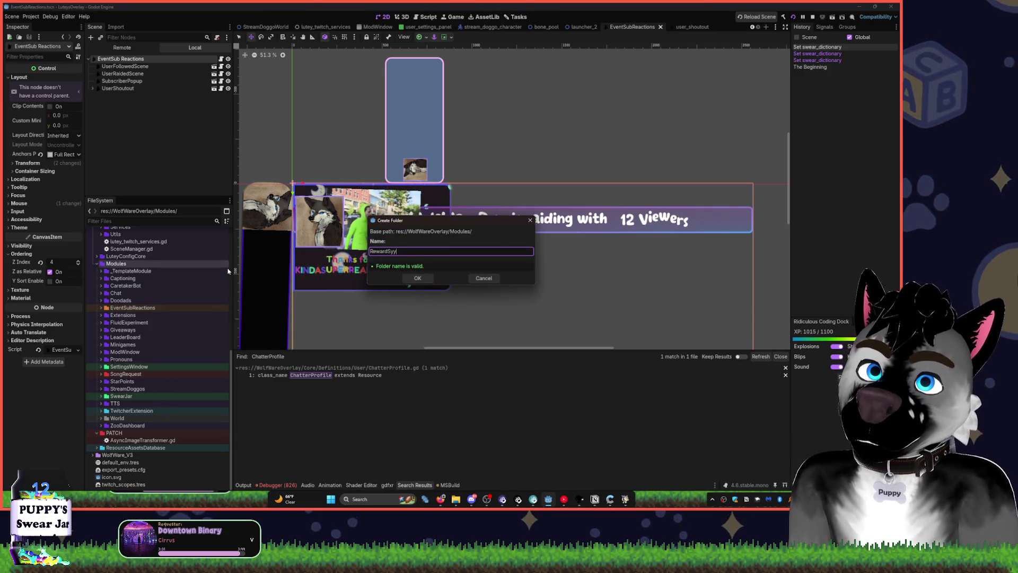
pyautogui.press('BackSpace')
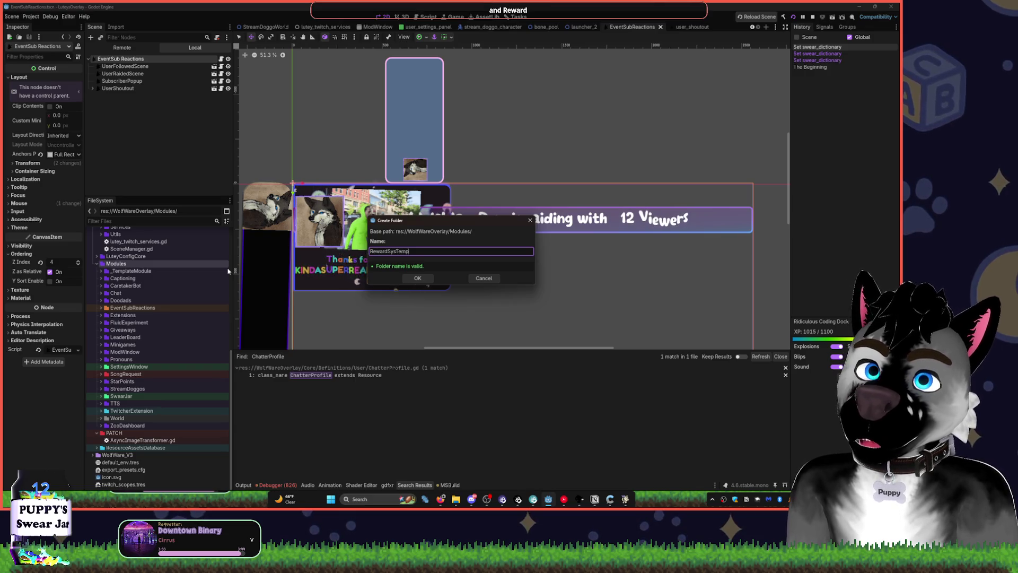
pyautogui.press('Return')
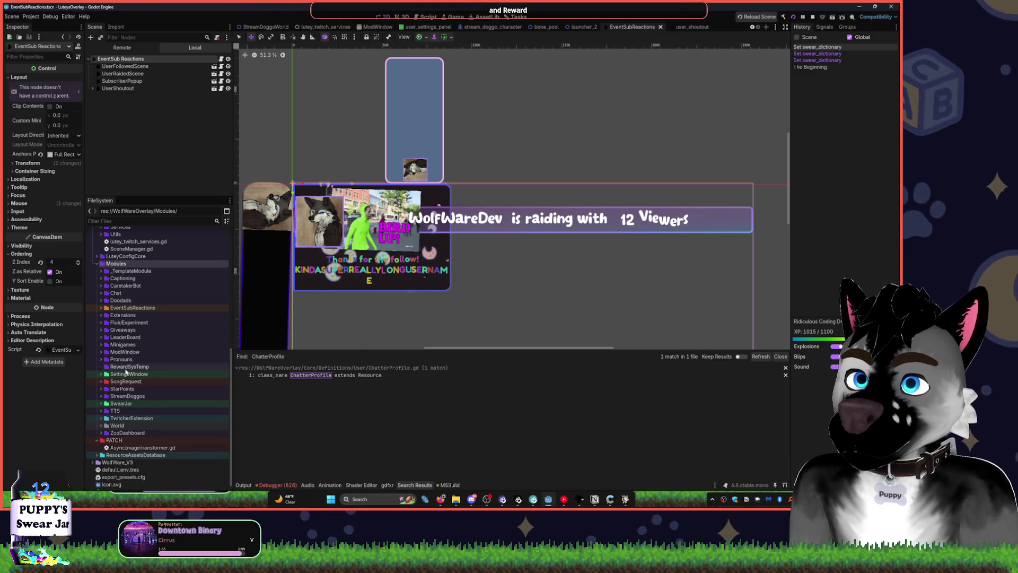
# Create a new script RewardThingy.gd inside RewardSysTemp.
pyautogui.rightClick(127, 367)
pyautogui.moveTo(212, 372)
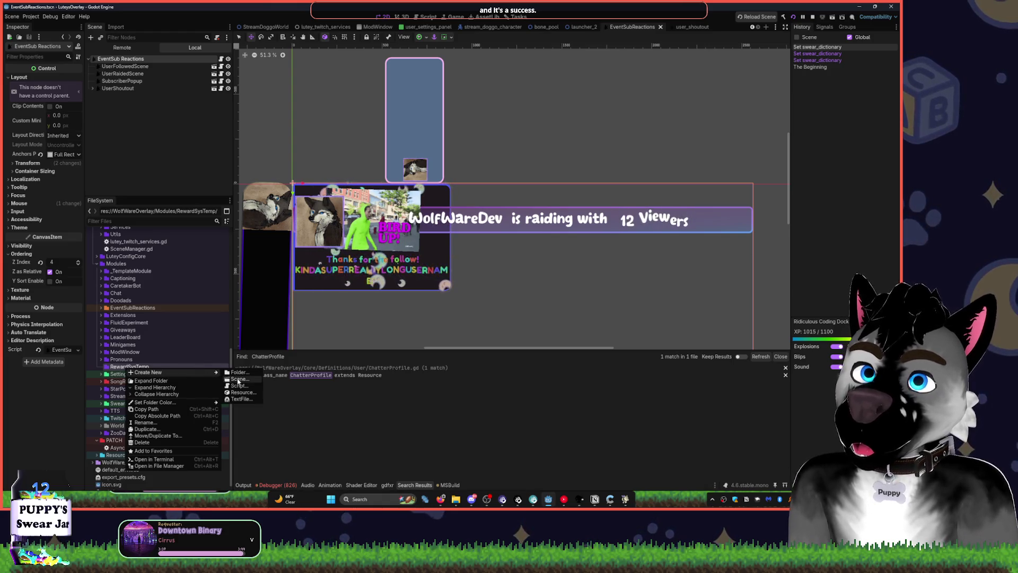
pyautogui.click(239, 385)
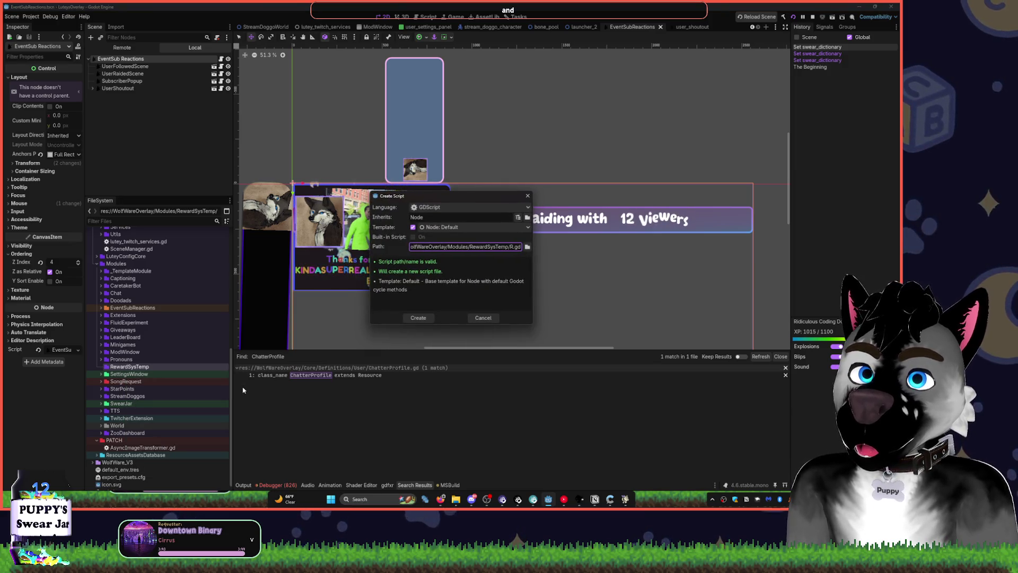
pyautogui.write('ard')
pyautogui.write('Thingy')
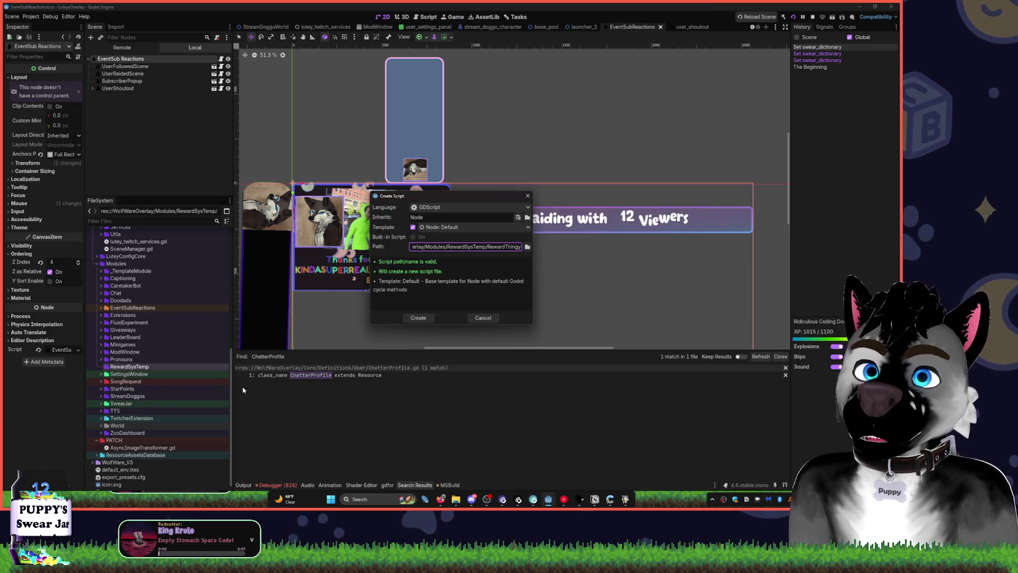
pyautogui.press('Return')
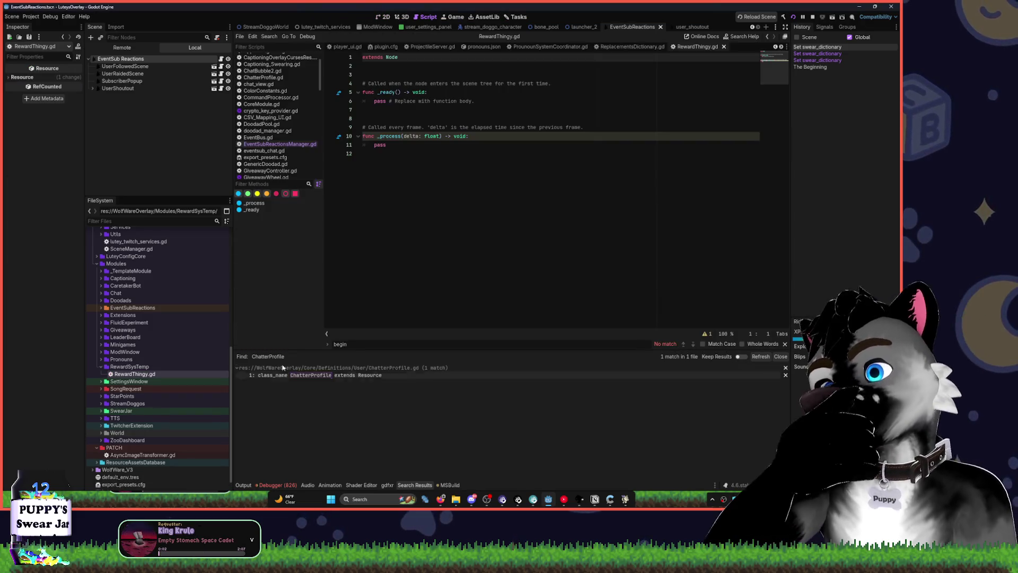
# In the 2D view, add a plain Node under LuteyTwitch in lutey_twitch_services.
pyautogui.click(385, 17)
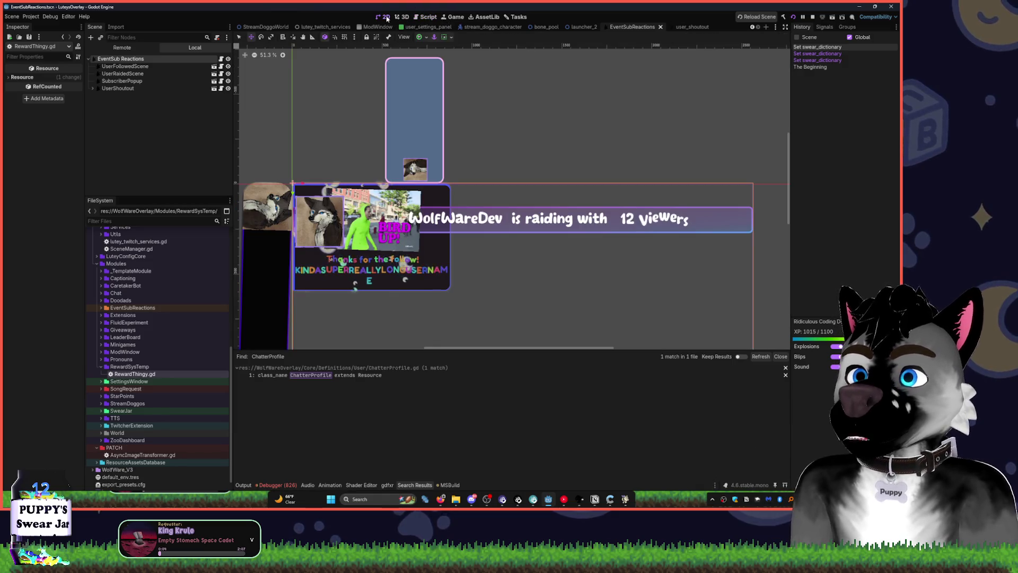
pyautogui.click(326, 27)
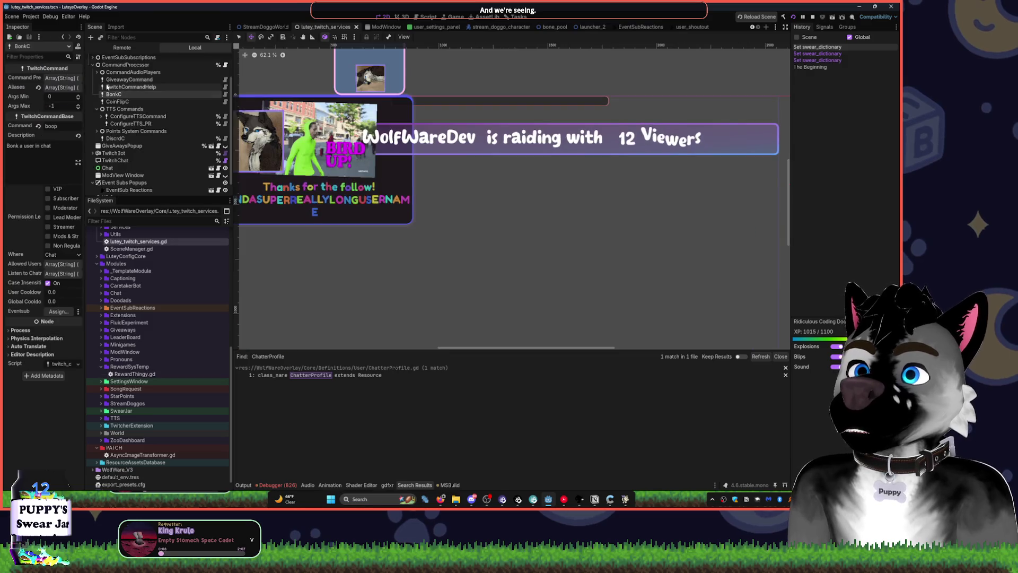
pyautogui.click(93, 96)
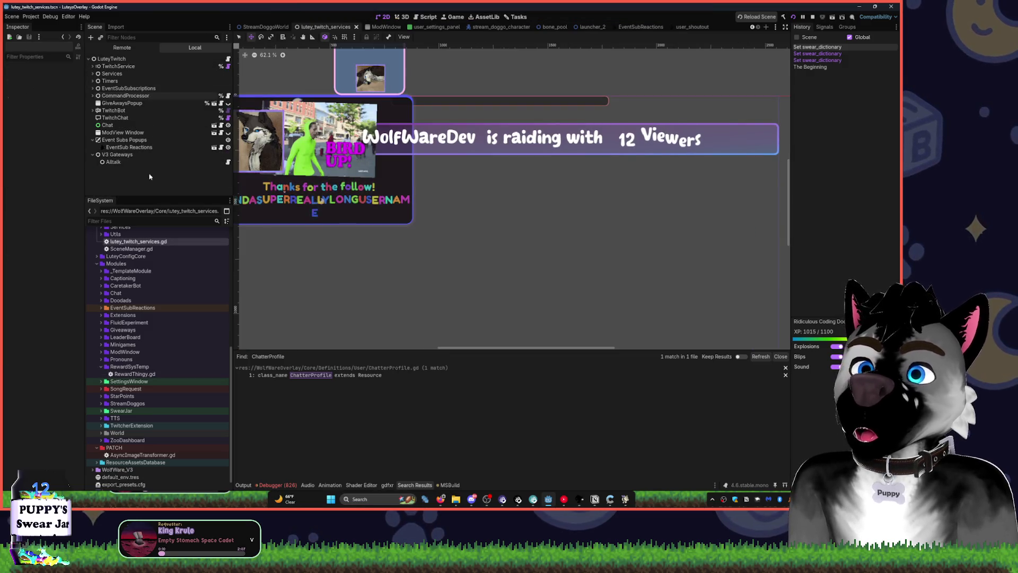
pyautogui.hotkey('ctrl', 'a')
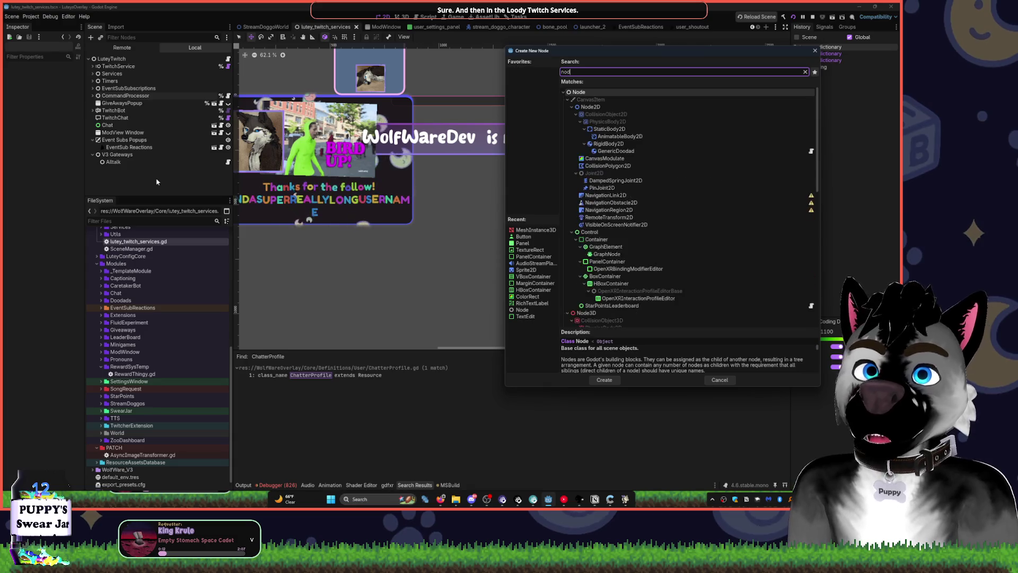
pyautogui.press('Return')
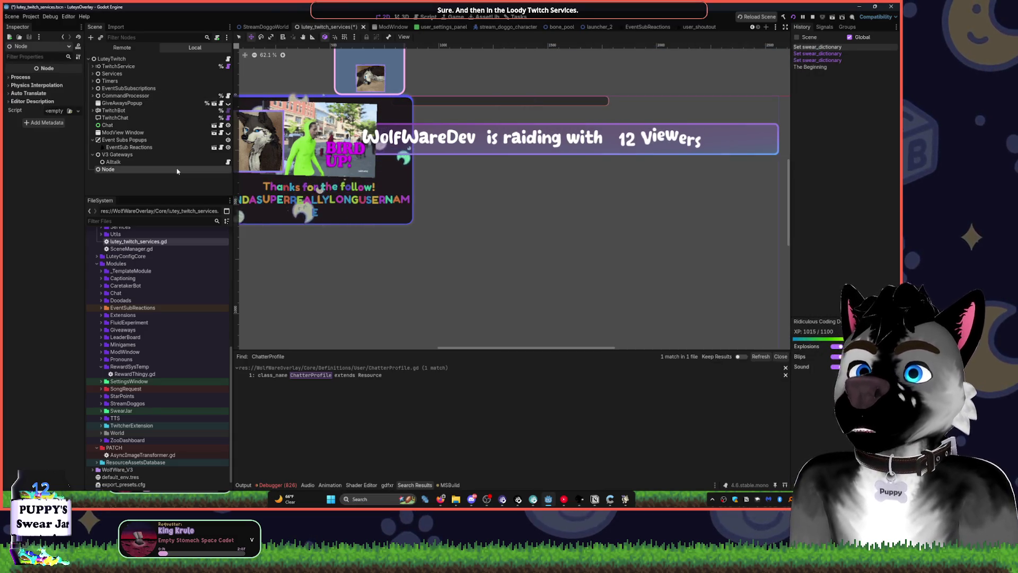
pyautogui.click(426, 19)
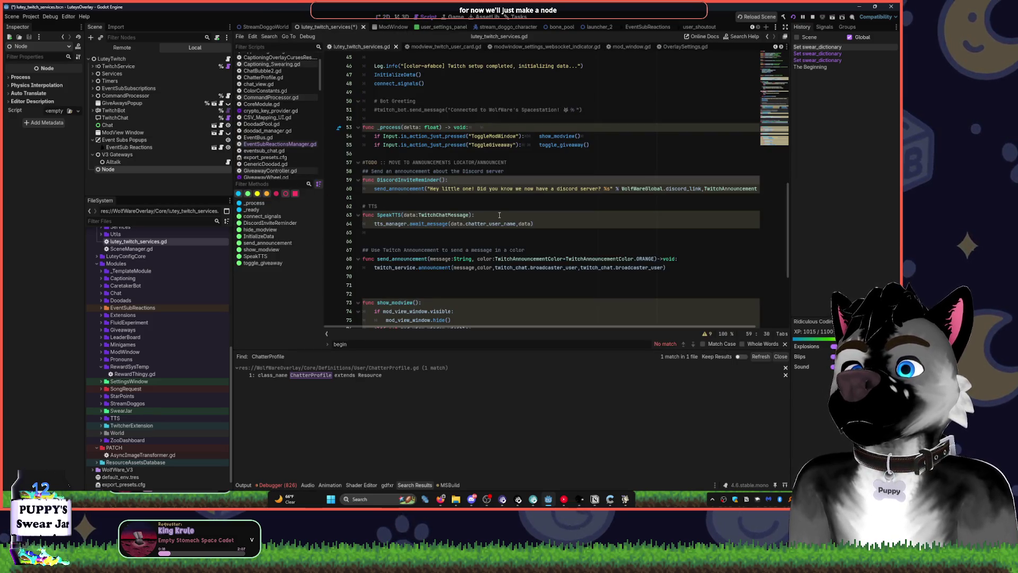
# Put RewardThingy.gd on the Node and save the branch as RewardTestScene.tscn in RewardSysTemp.
pyautogui.scroll(1, 275, 133)
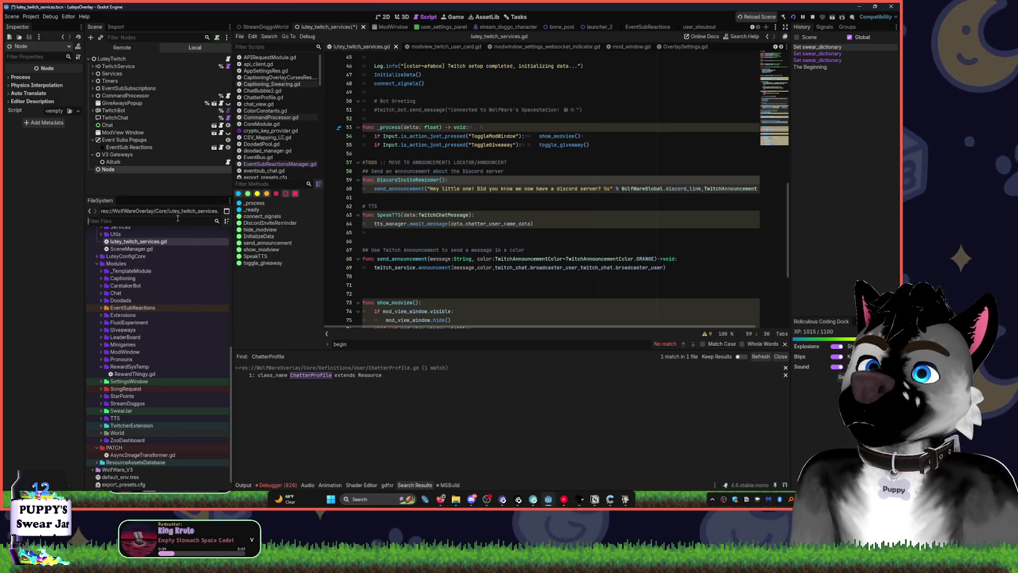
pyautogui.write('reward')
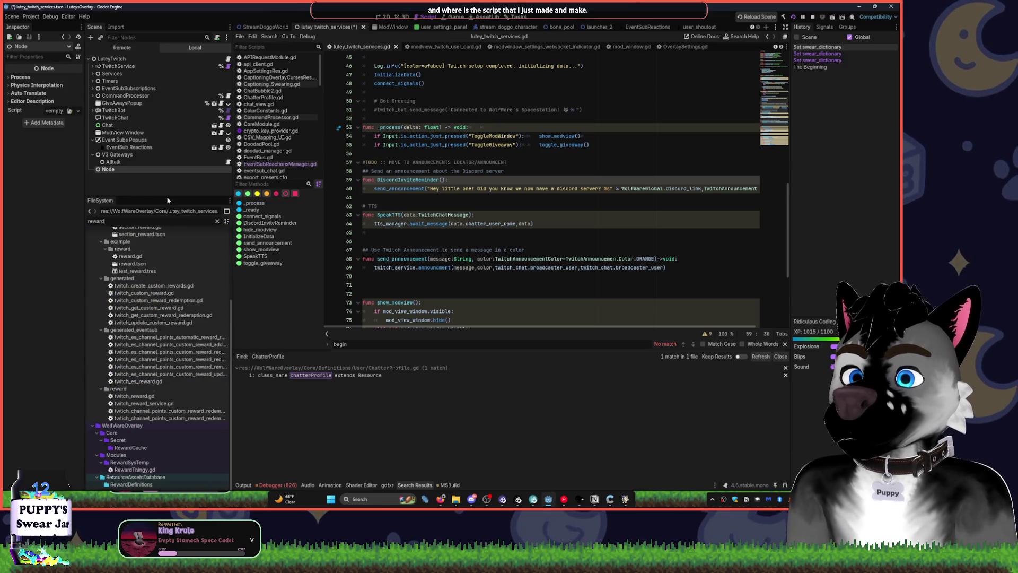
pyautogui.moveTo(130, 471)
pyautogui.mouseDown()
pyautogui.moveTo(156, 212)
pyautogui.moveTo(137, 170)
pyautogui.moveTo(130, 468)
pyautogui.mouseUp()
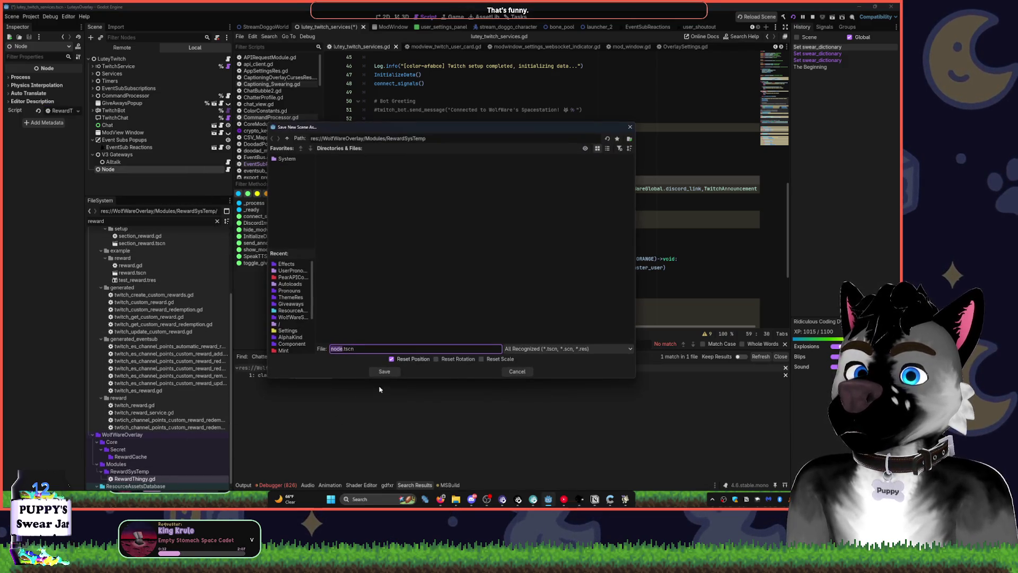
pyautogui.press('BackSpace')
pyautogui.press('BackSpace')
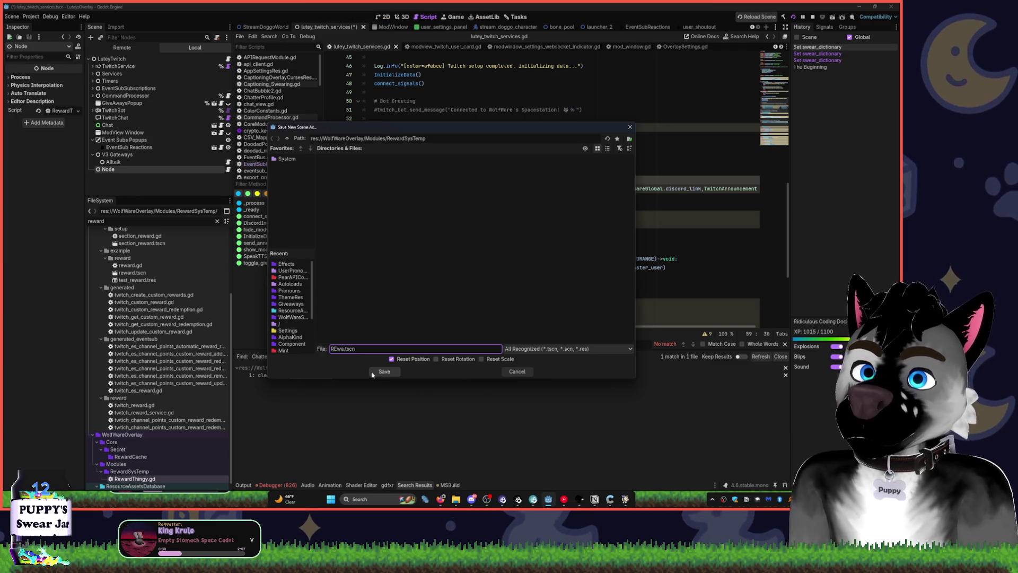
pyautogui.write('wardT')
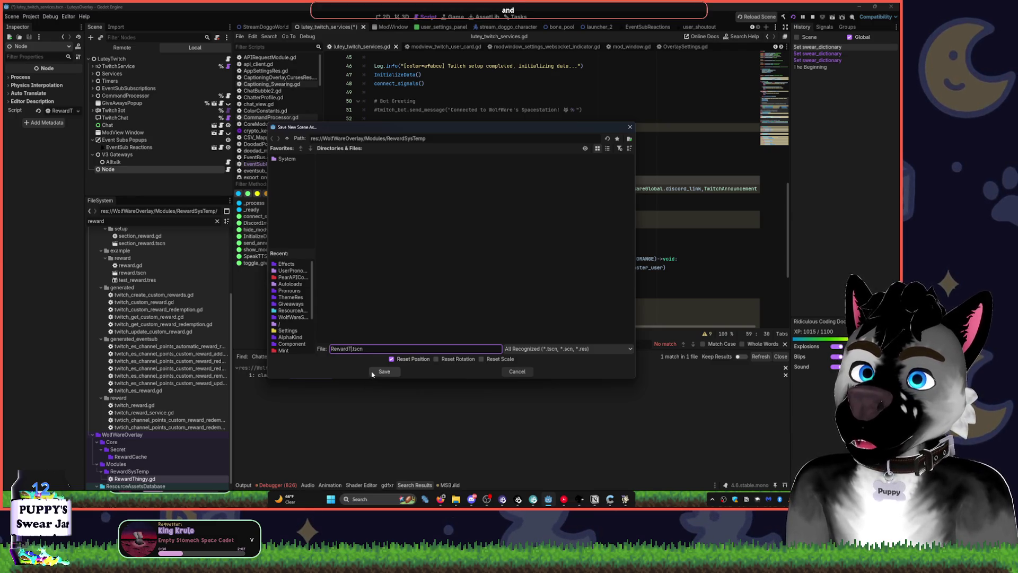
pyautogui.write('ene')
pyautogui.click(383, 371)
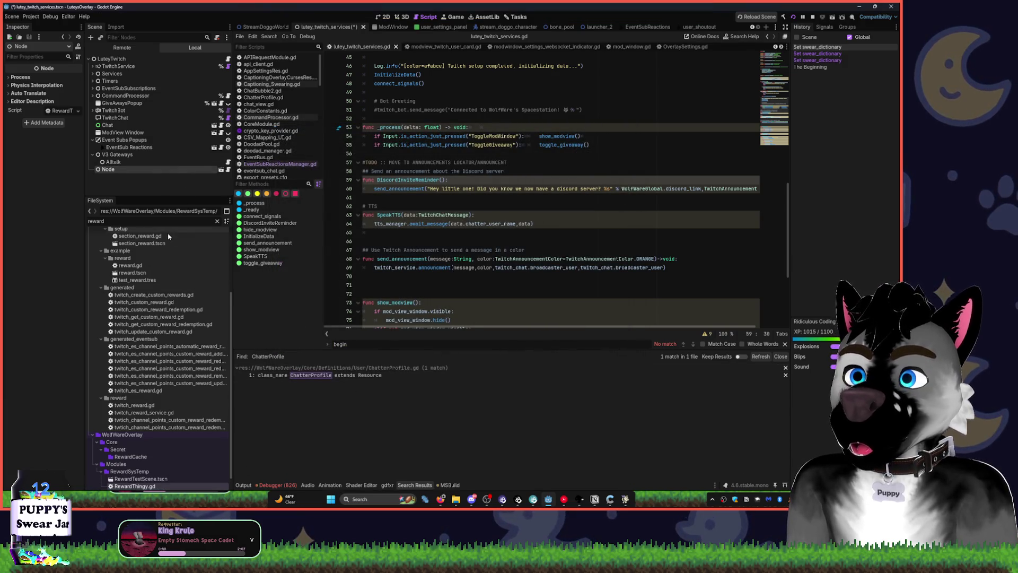
pyautogui.doubleClick(149, 478)
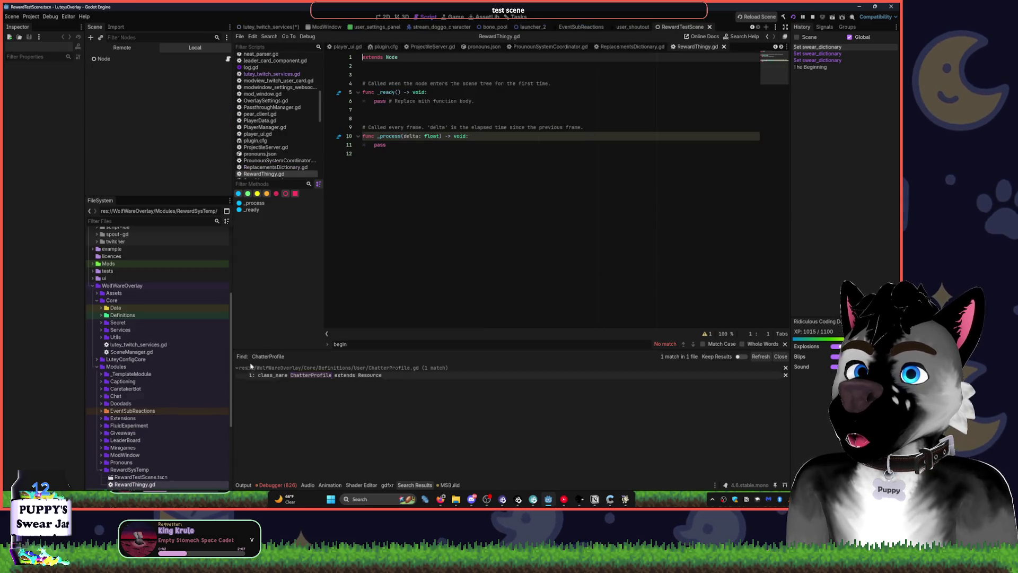
# Add a TwitchRedeemListener child node to RewardTestScene's root Node.
pyautogui.click(385, 17)
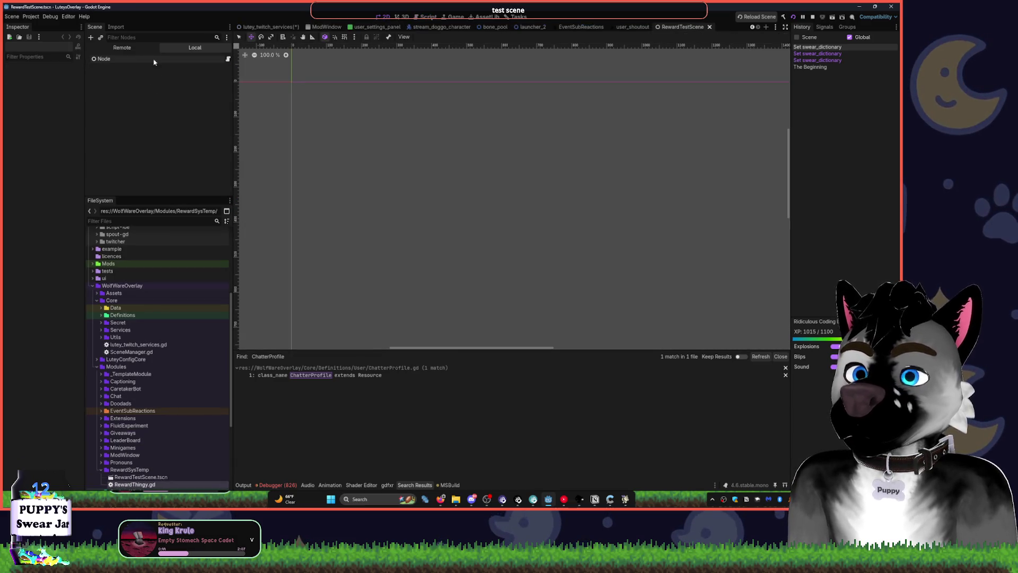
pyautogui.hotkey('ctrl', 'a')
pyautogui.write('rewar')
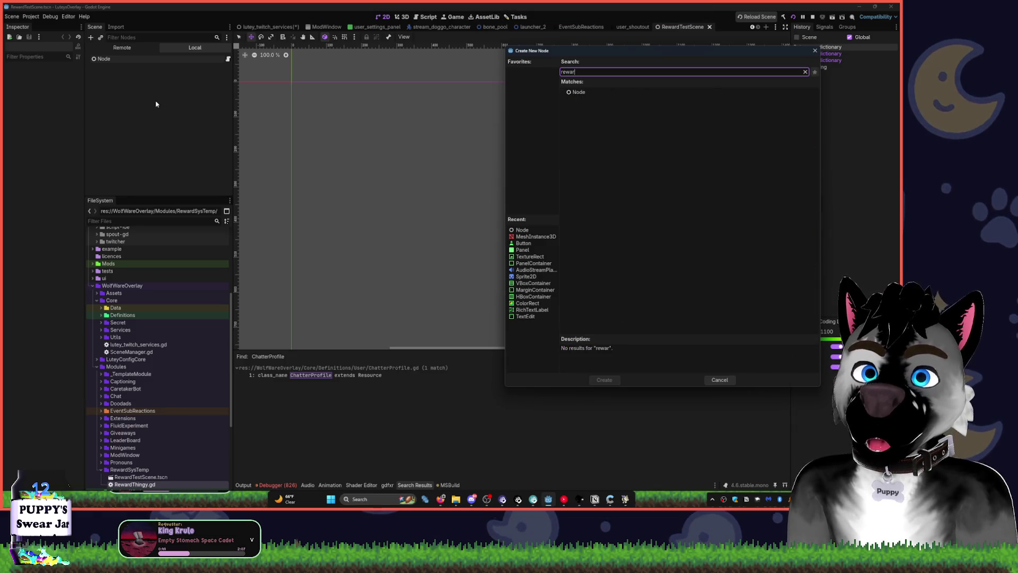
pyautogui.write('d')
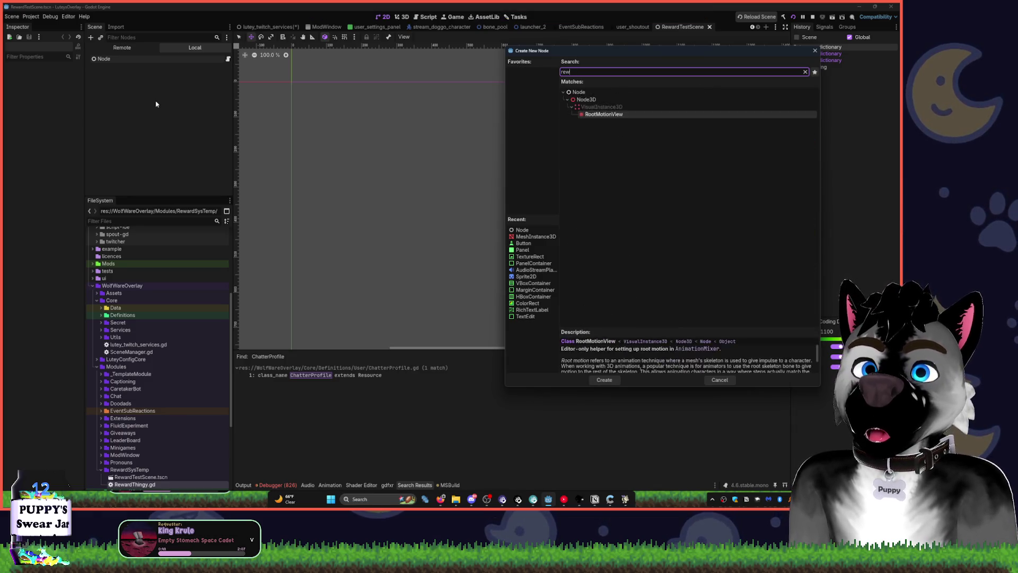
pyautogui.hotkey('ctrl', 'a')
pyautogui.write('Twitch')
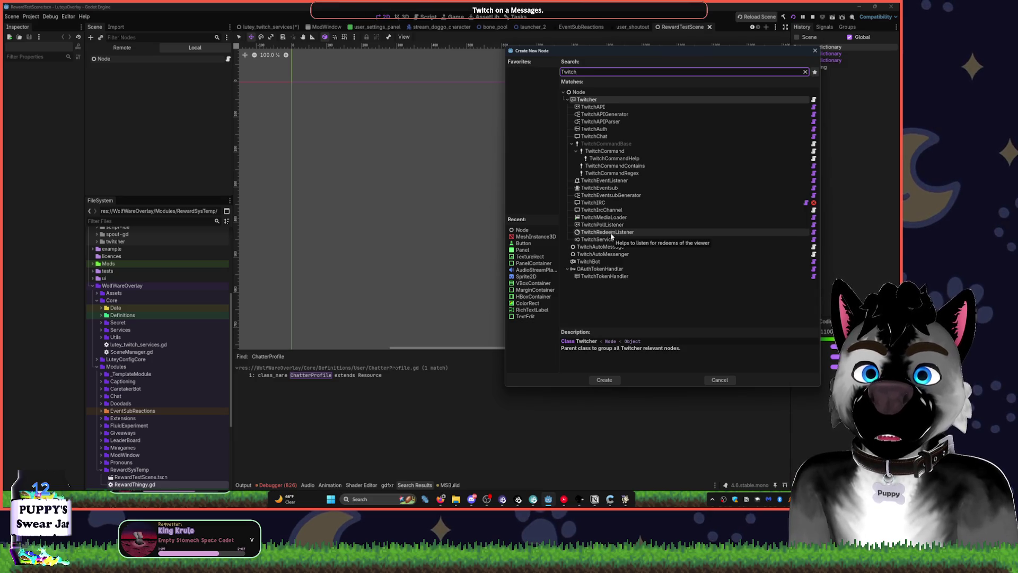
pyautogui.click(611, 235)
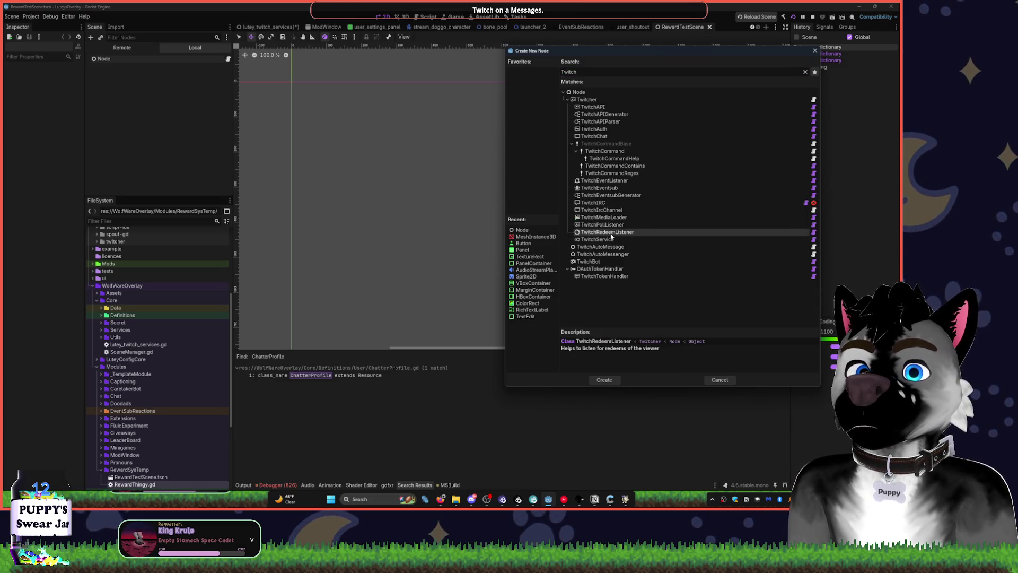
pyautogui.doubleClick(611, 234)
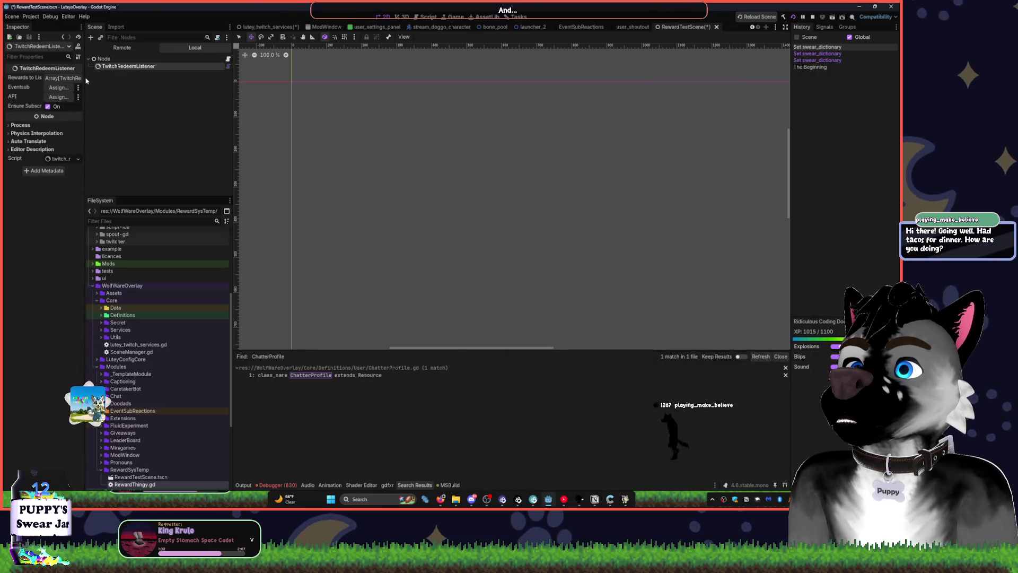
# Widen the panel, then try deleting the root Node.
pyautogui.moveTo(83, 79); pyautogui.dragTo(124, 79)
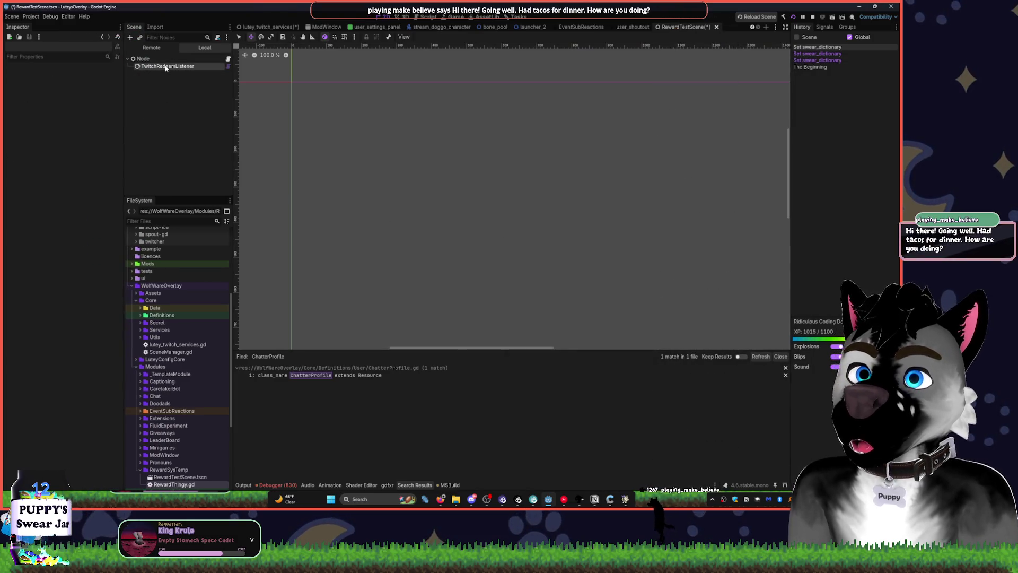
pyautogui.click(159, 59)
pyautogui.press('Delete')
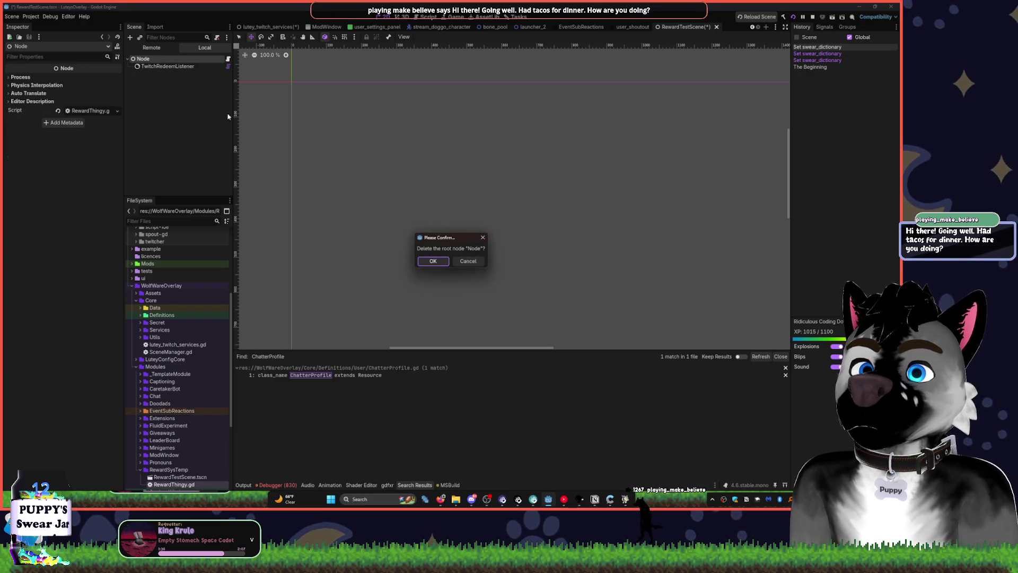
# Cancel the root deletion, move the RewardTestScene tab to second place, and return to lutey_twitch_services.
pyautogui.click(476, 261)
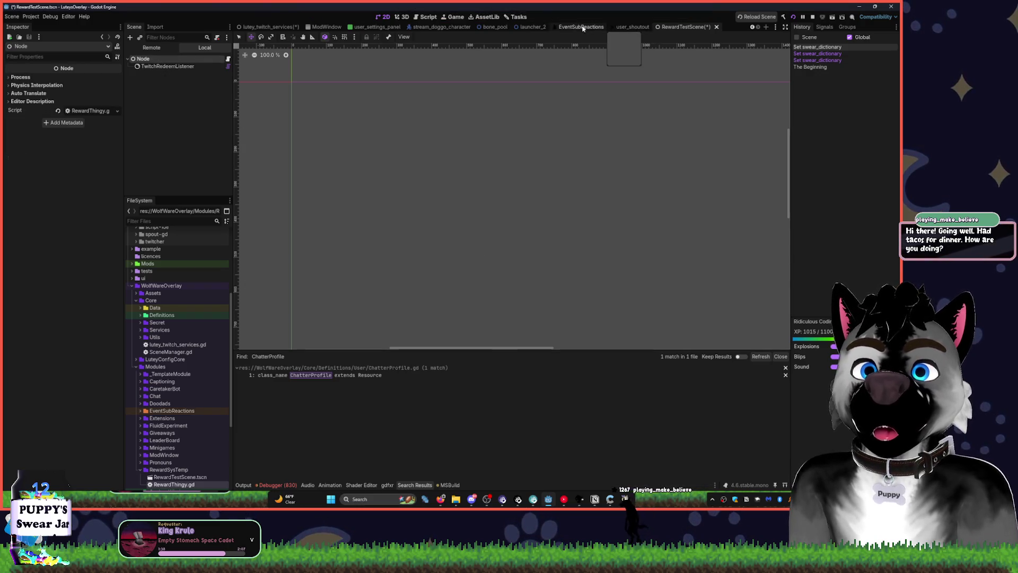
pyautogui.hotkey('ctrl', 'Tab')
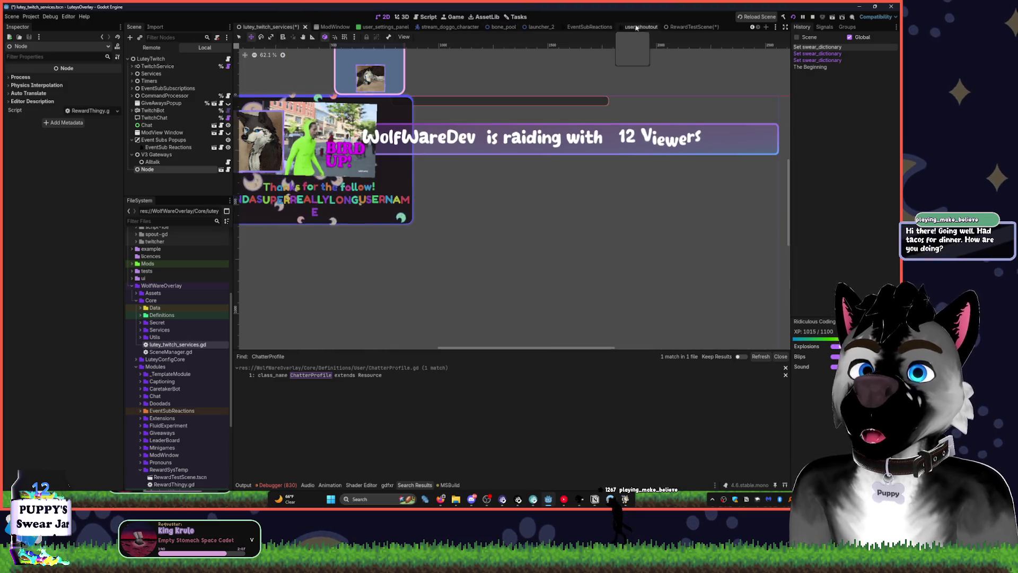
pyautogui.moveTo(688, 28); pyautogui.dragTo(310, 34)
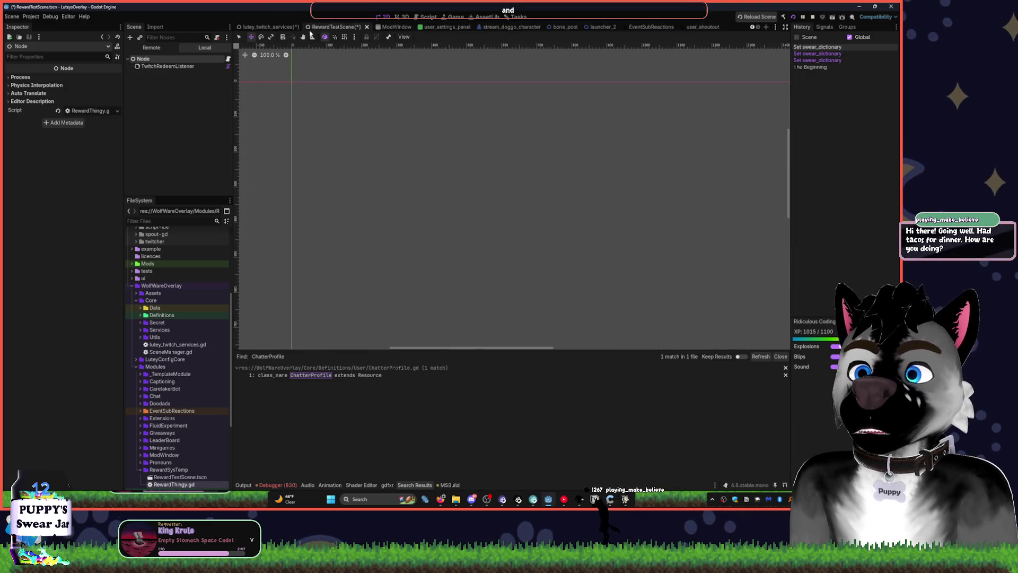
pyautogui.click(256, 27)
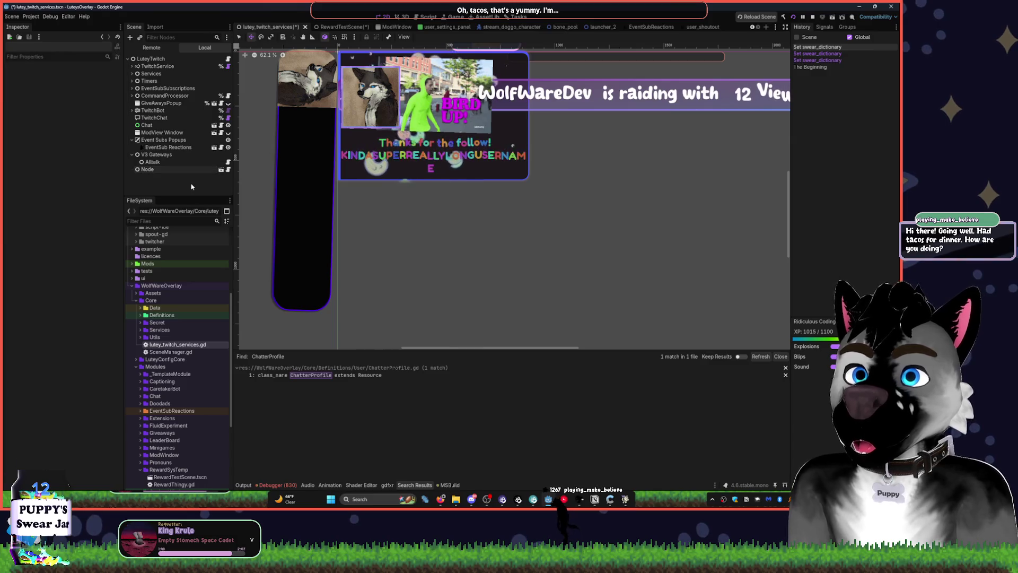
# Rename the services scene's Node to RewardTest.
pyautogui.press('F2')
pyautogui.write('Re')
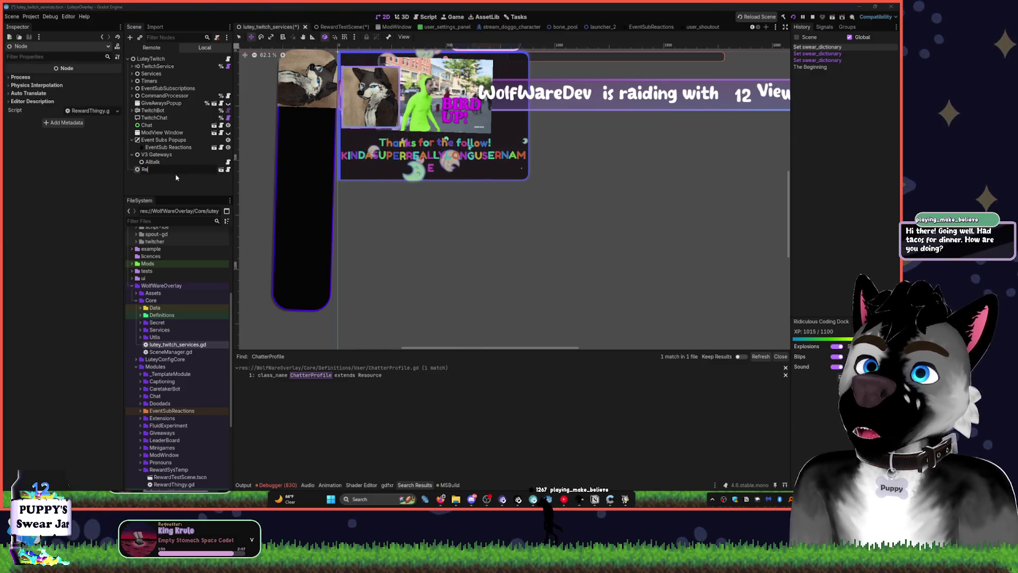
pyautogui.write('wardTest')
pyautogui.press('Return')
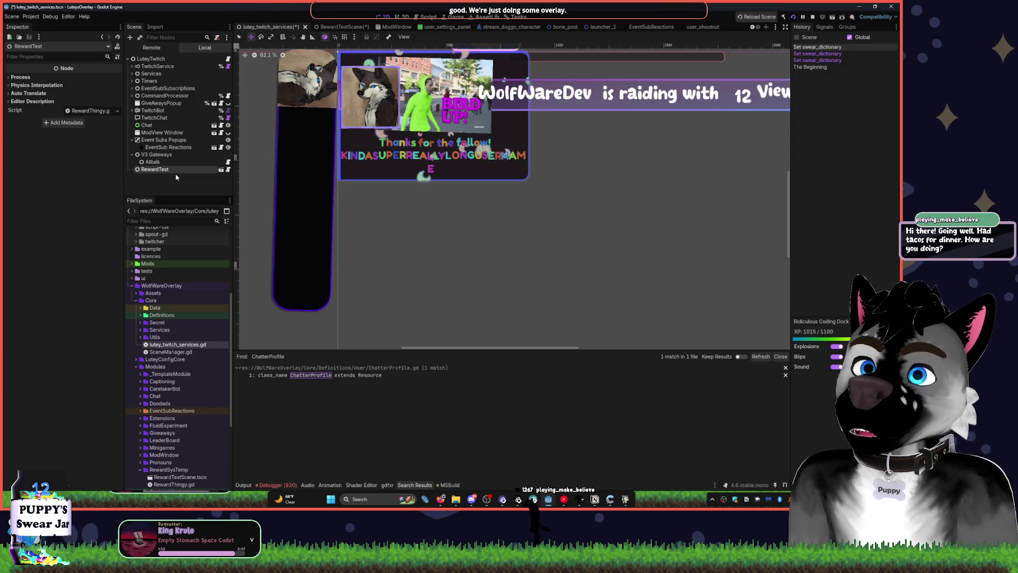
# Close the user_shoutout, EventSubReactions, launcher_2, bone_pool, stream_doggo_character and wolf_eventsub_chat scenes.
pyautogui.click(703, 27)
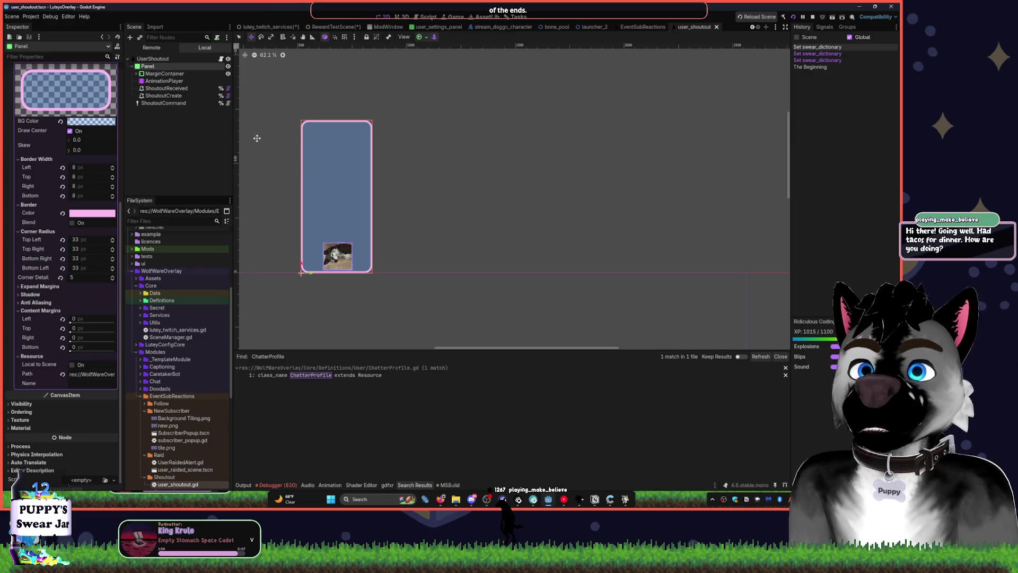
pyautogui.click(716, 27)
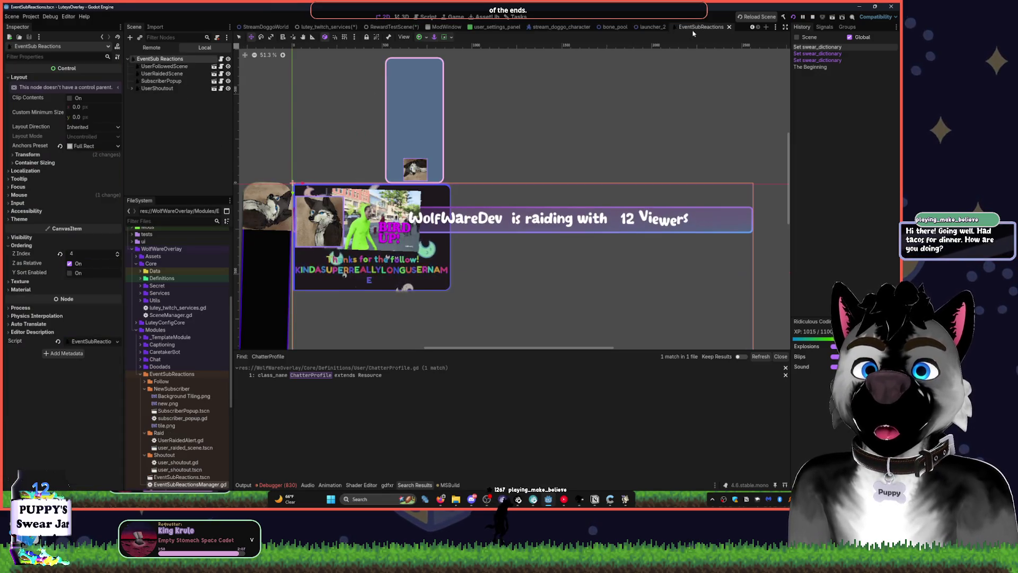
pyautogui.click(703, 26)
pyautogui.click(702, 27)
pyautogui.click(692, 26)
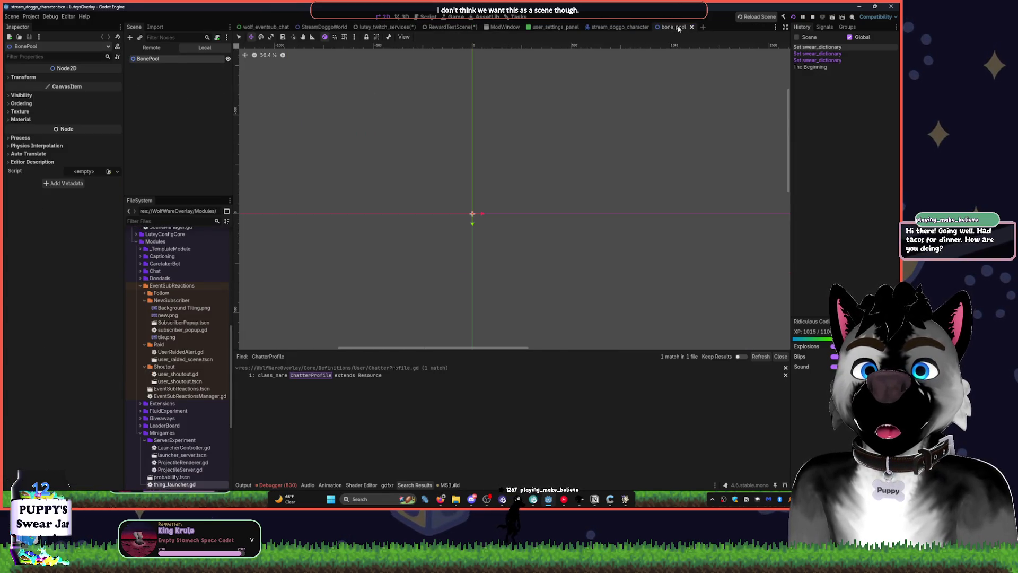
pyautogui.hotkey('ctrl', 'shift', 'w')
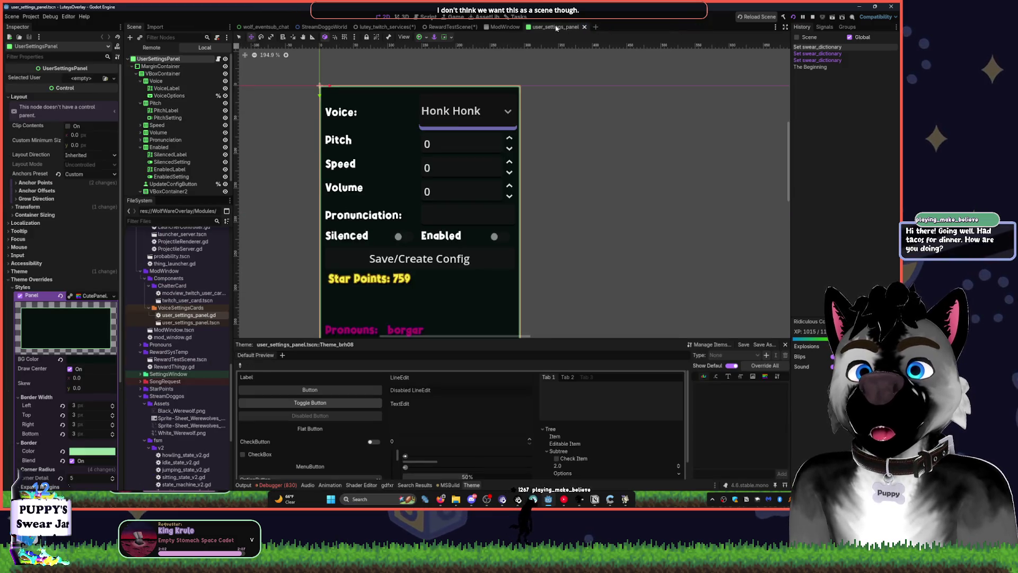
pyautogui.click(456, 28)
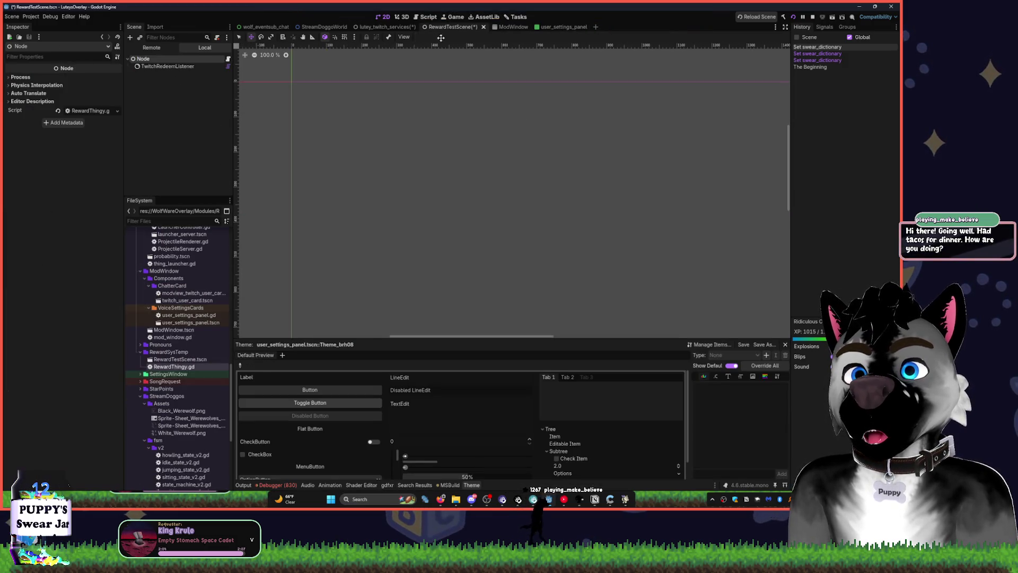
pyautogui.click(331, 27)
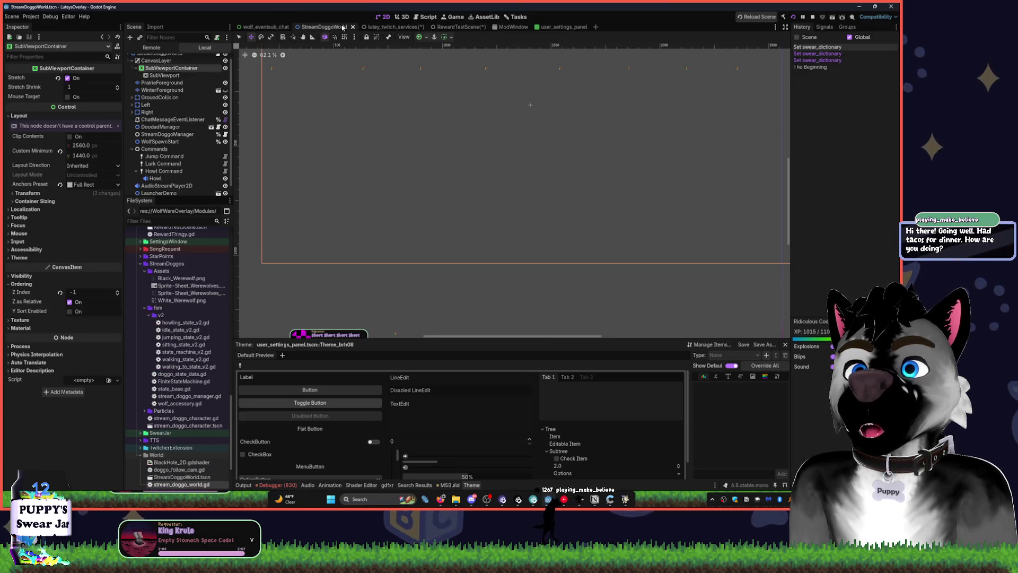
pyautogui.middleClick(268, 29)
# Cut TwitchRedeemListener out of RewardTestScene to move it into lutey_twitch_services.
pyautogui.click(422, 27)
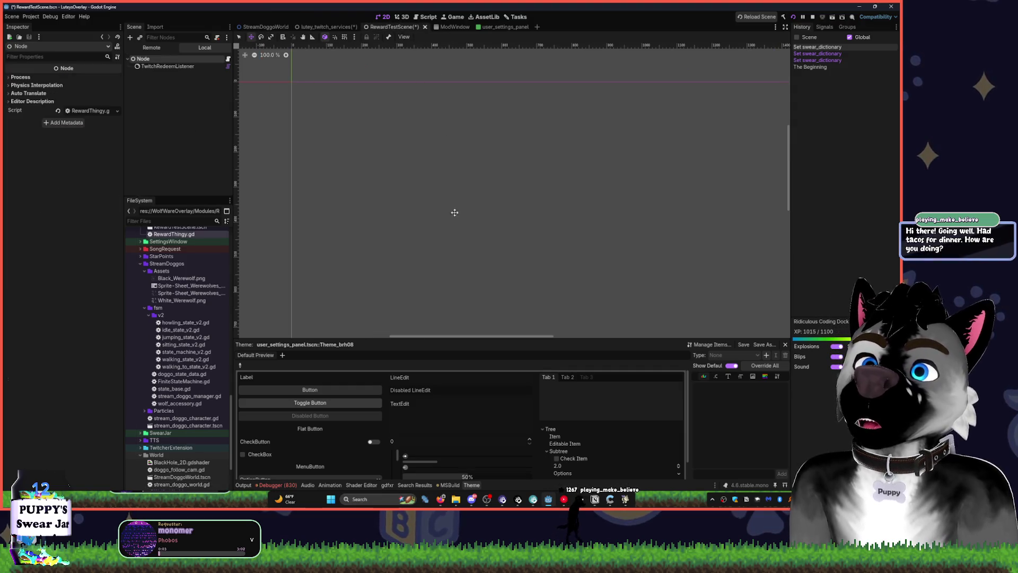
pyautogui.click(170, 66)
pyautogui.press('Delete')
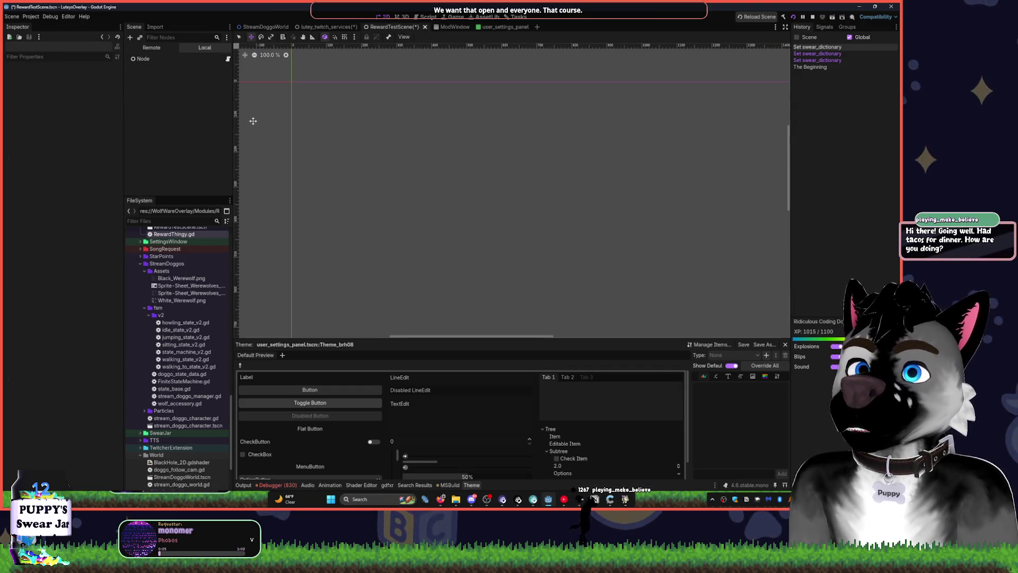
pyautogui.click(313, 27)
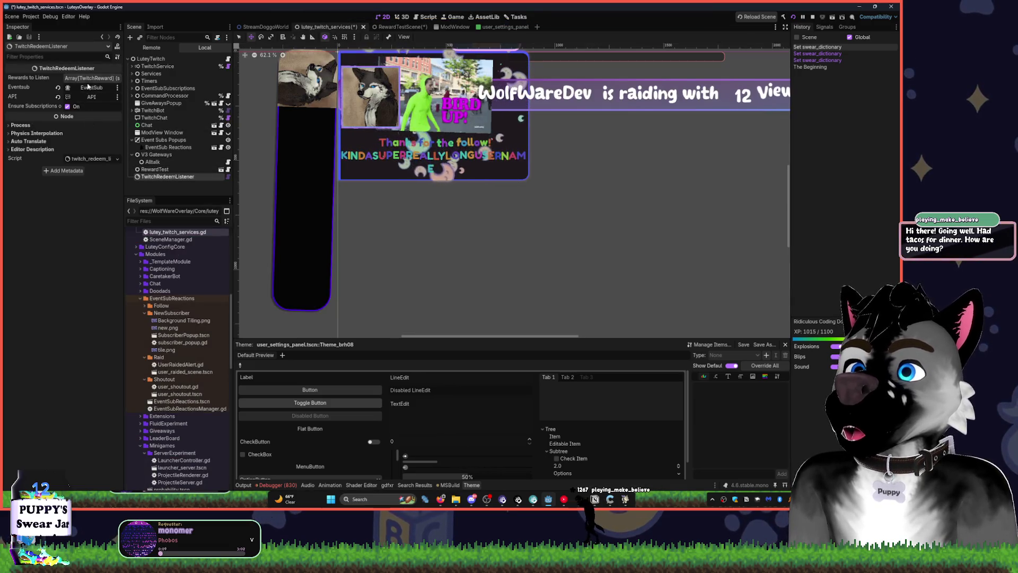
# Expand TwitchRedeemListener's Rewards to Listen, undoing an accidental move under Timers.
pyautogui.click(90, 78)
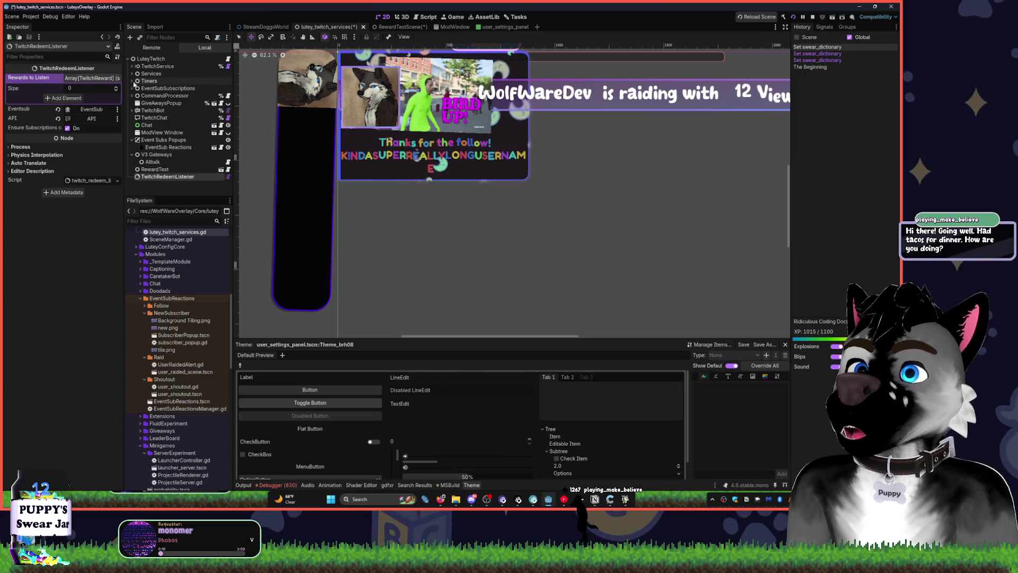
pyautogui.click(132, 81)
pyautogui.moveTo(168, 192); pyautogui.dragTo(180, 89)
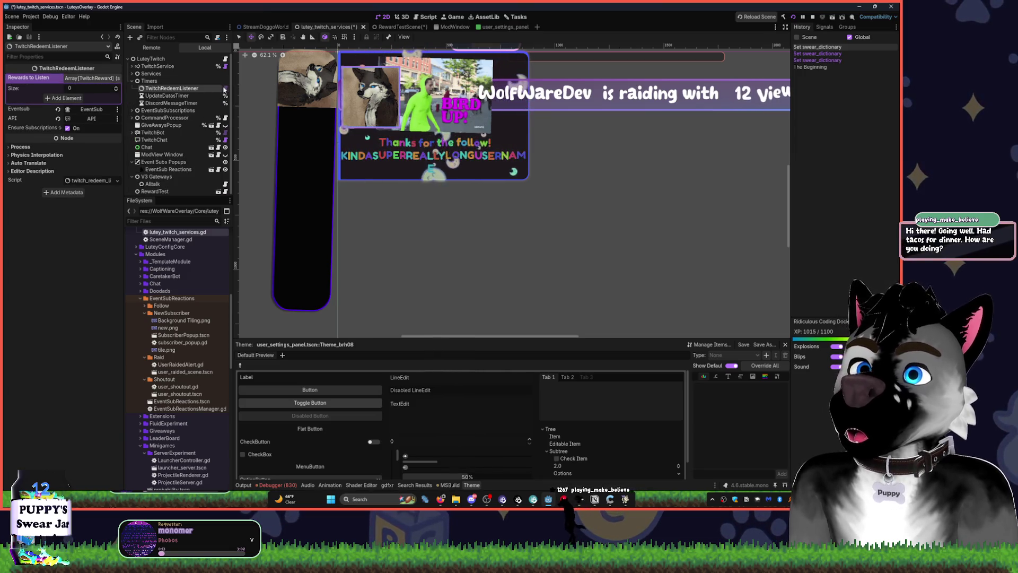
pyautogui.hotkey('ctrl', 'z')
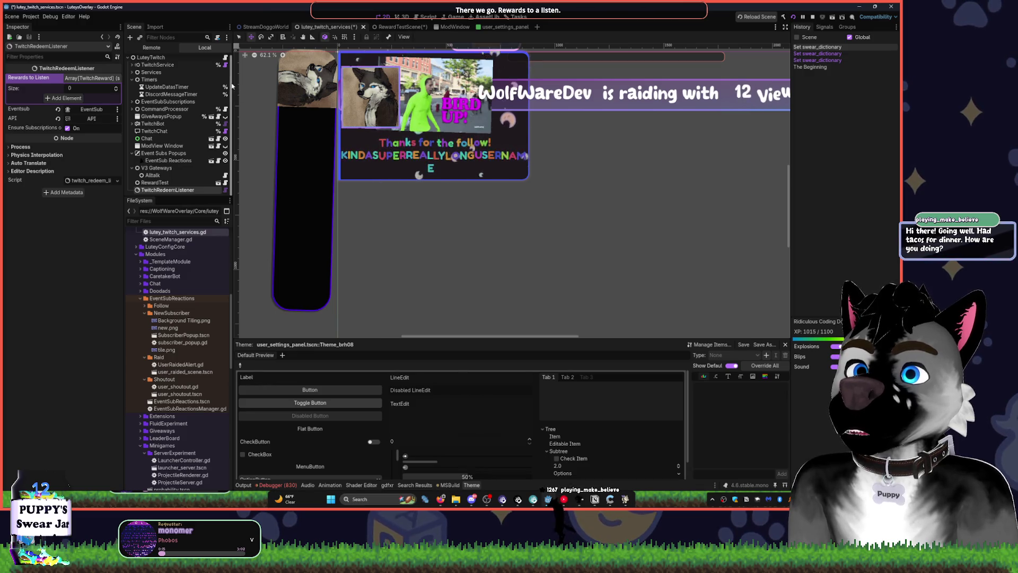
pyautogui.moveTo(235, 85); pyautogui.dragTo(296, 86)
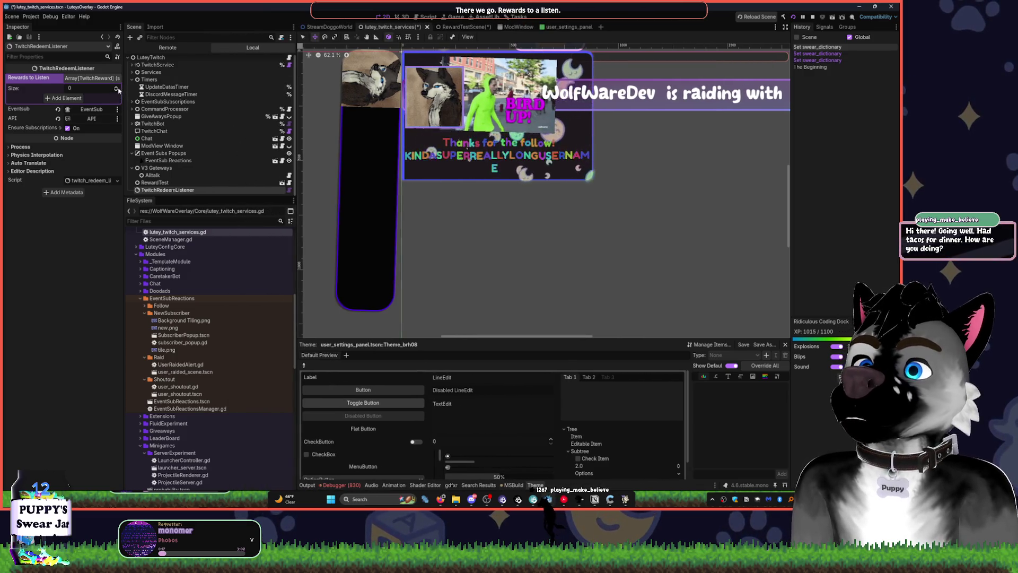
# Add one Rewards to Listen slot holding a new TwitchReward resource and expand it.
pyautogui.click(116, 88)
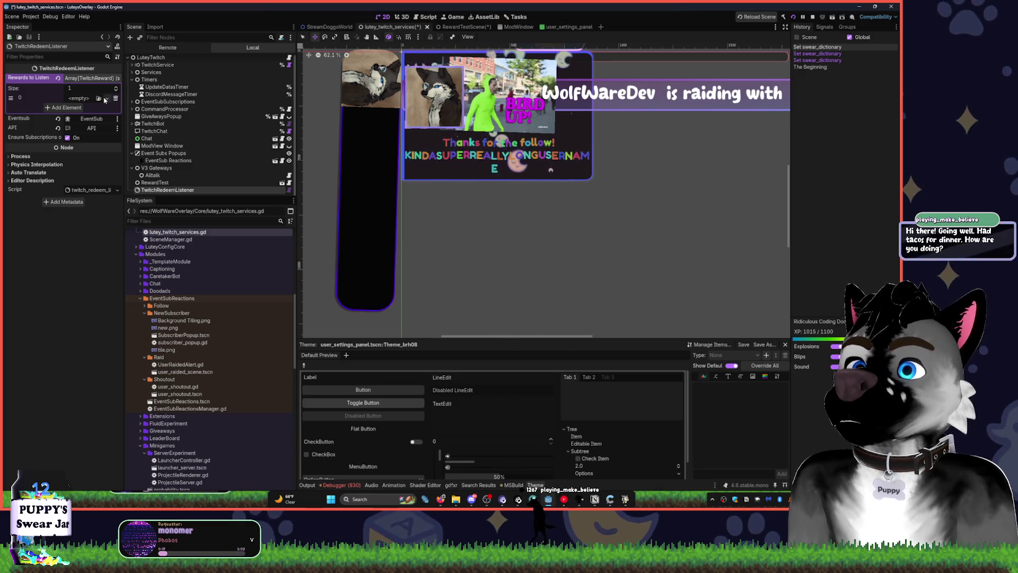
pyautogui.click(108, 99)
pyautogui.click(105, 115)
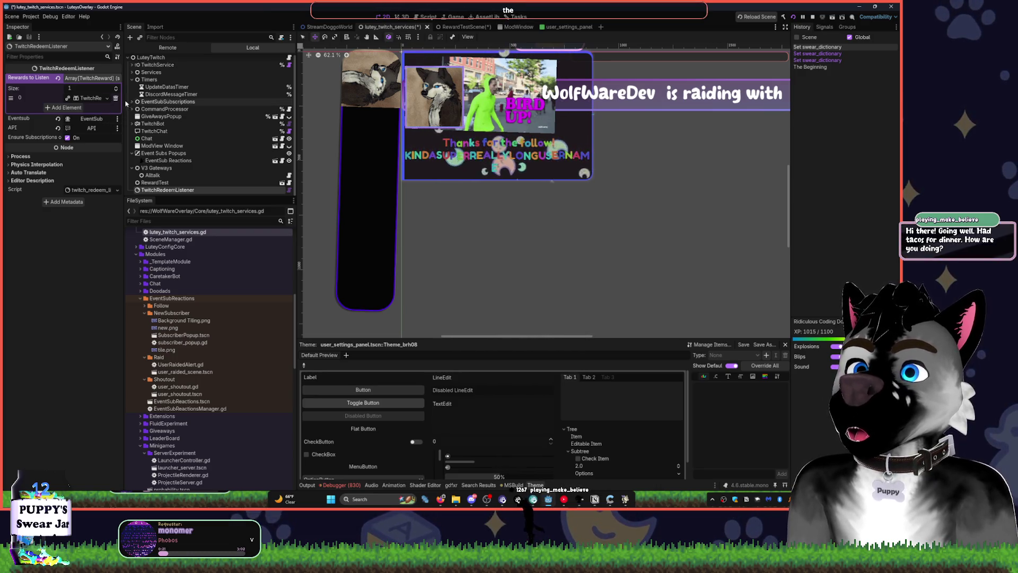
pyautogui.moveTo(124, 104); pyautogui.dragTo(178, 100)
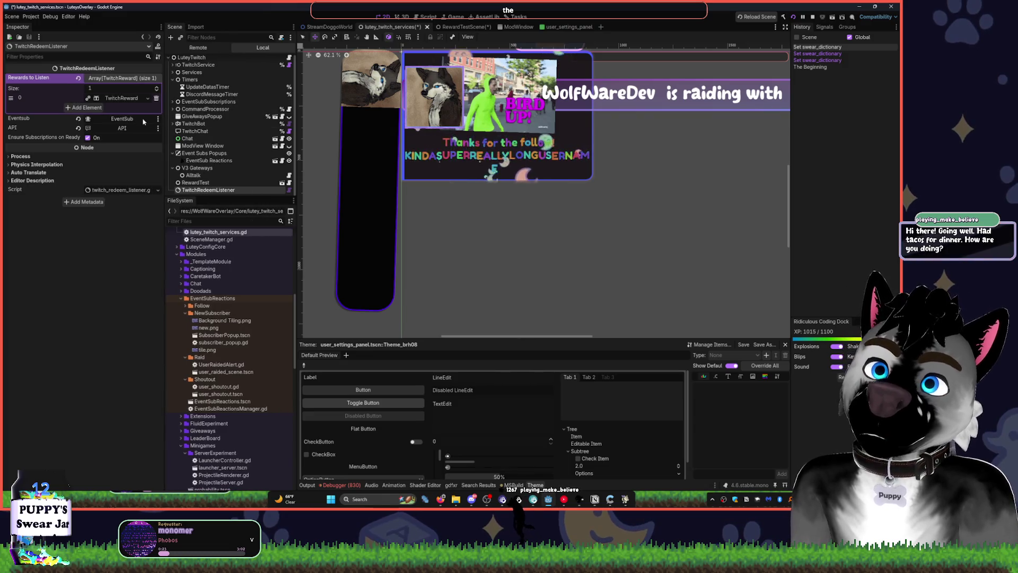
pyautogui.click(132, 100)
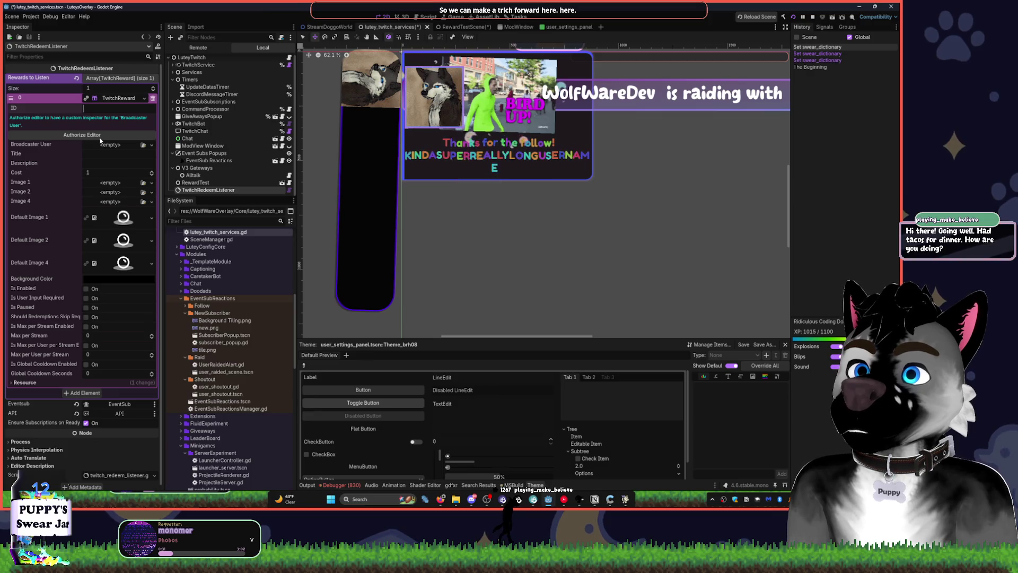
# Try loading a Broadcaster User, dismiss it, and bring up the reward's custom editor.
pyautogui.click(151, 145)
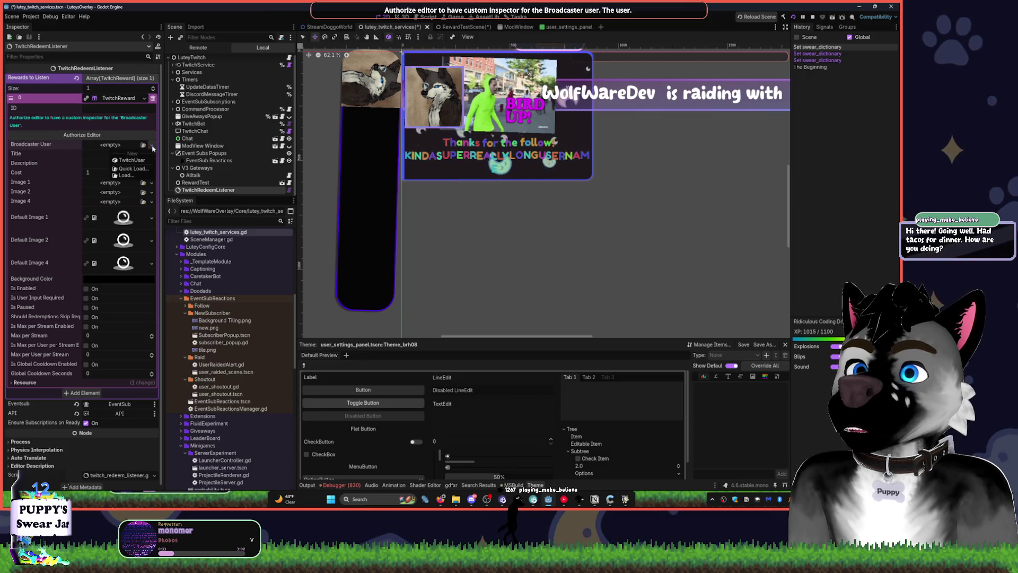
pyautogui.click(133, 169)
pyautogui.click(607, 152)
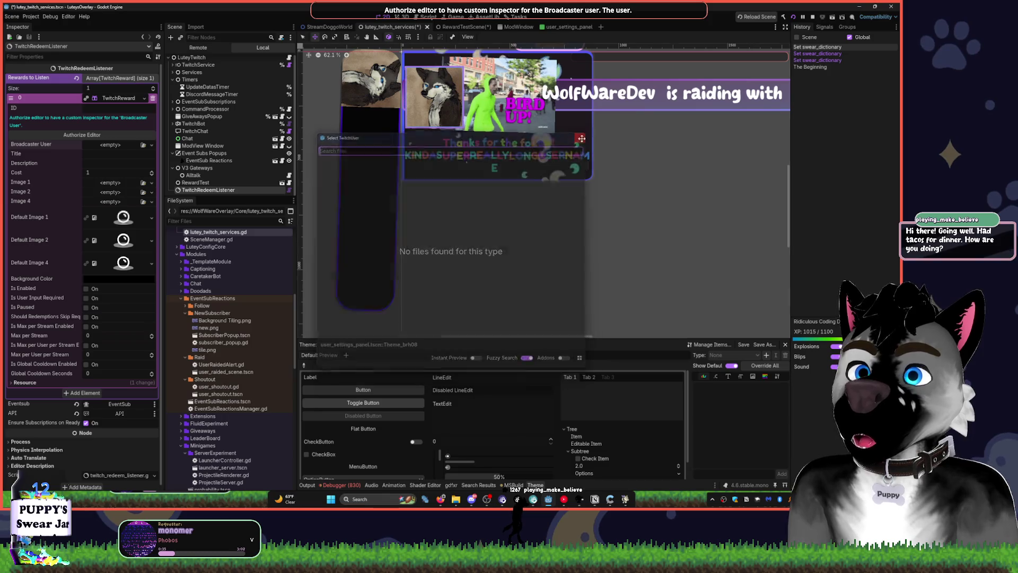
pyautogui.click(112, 136)
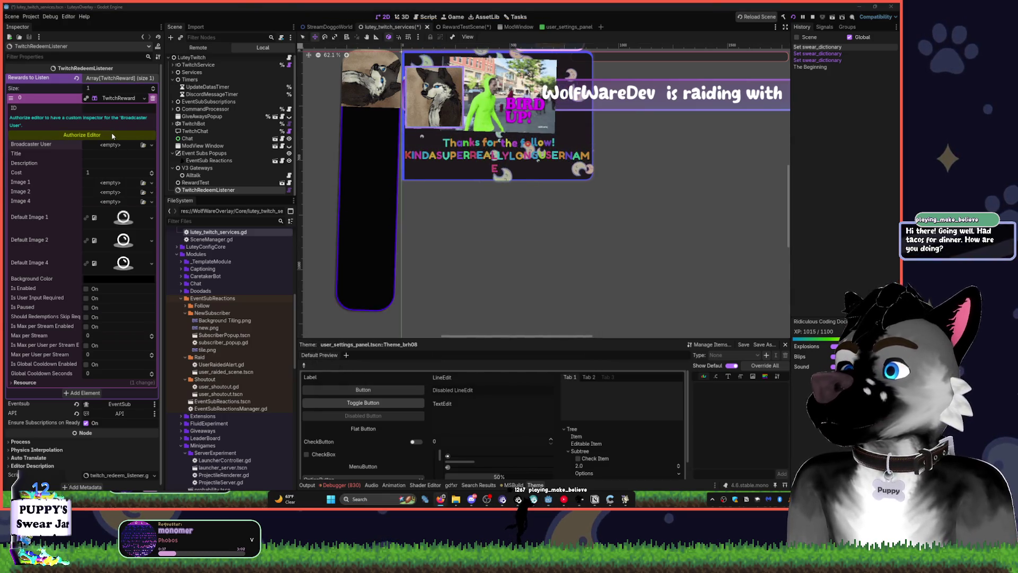
pyautogui.scroll(-3, 96, 330)
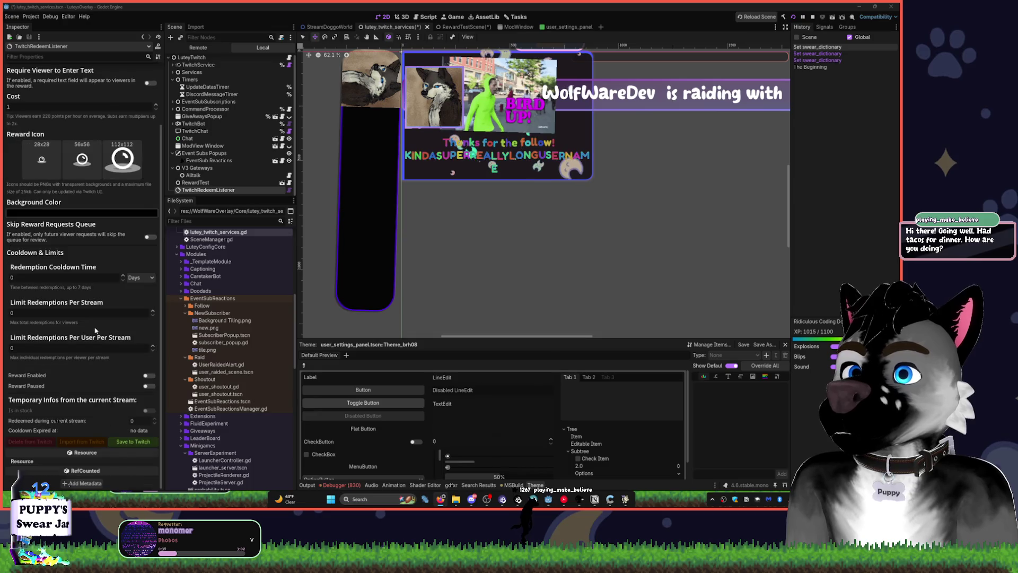
pyautogui.scroll(3, 96, 330)
pyautogui.click(57, 86)
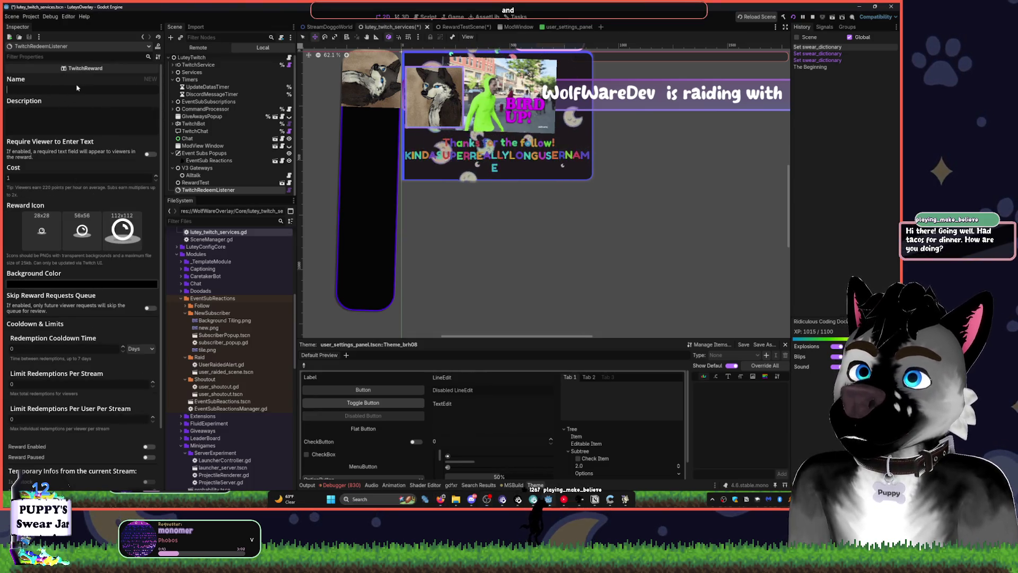
# Enter 'First?' as Name and 'You were the first one in chat, let everyone know about it!' as Description.
pyautogui.write('First')
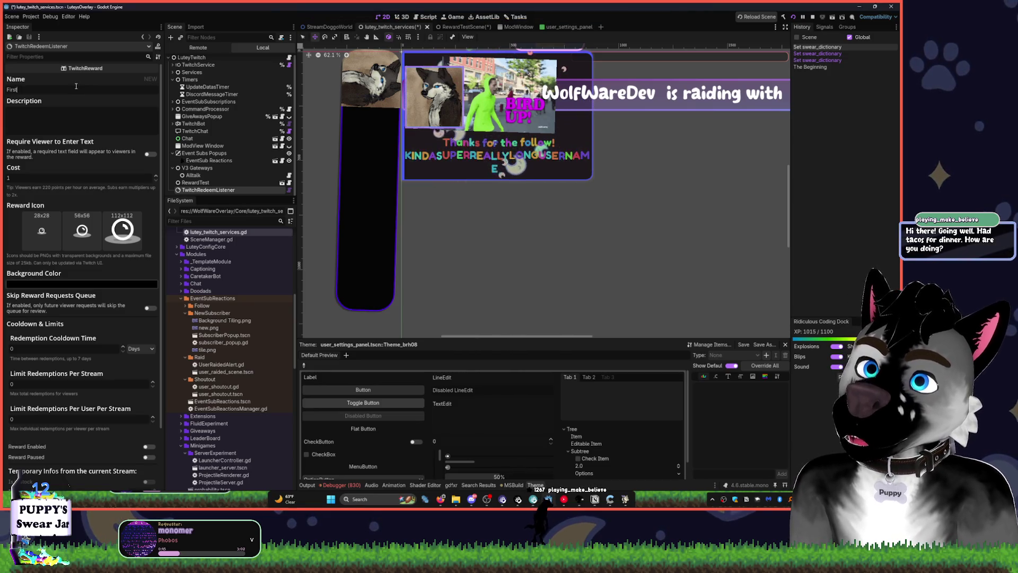
pyautogui.write('?')
pyautogui.press('Tab')
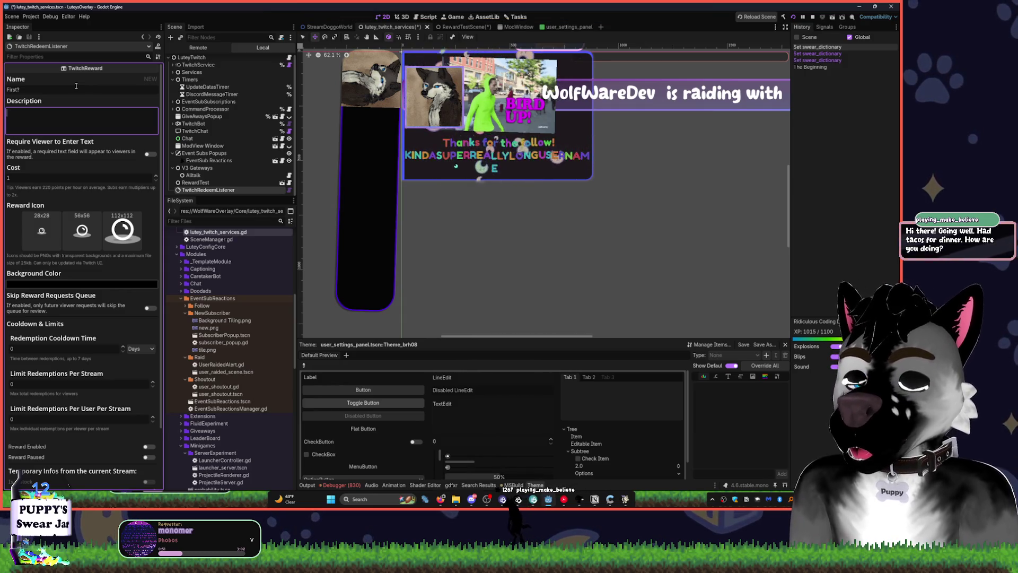
pyautogui.write('You were the first ')
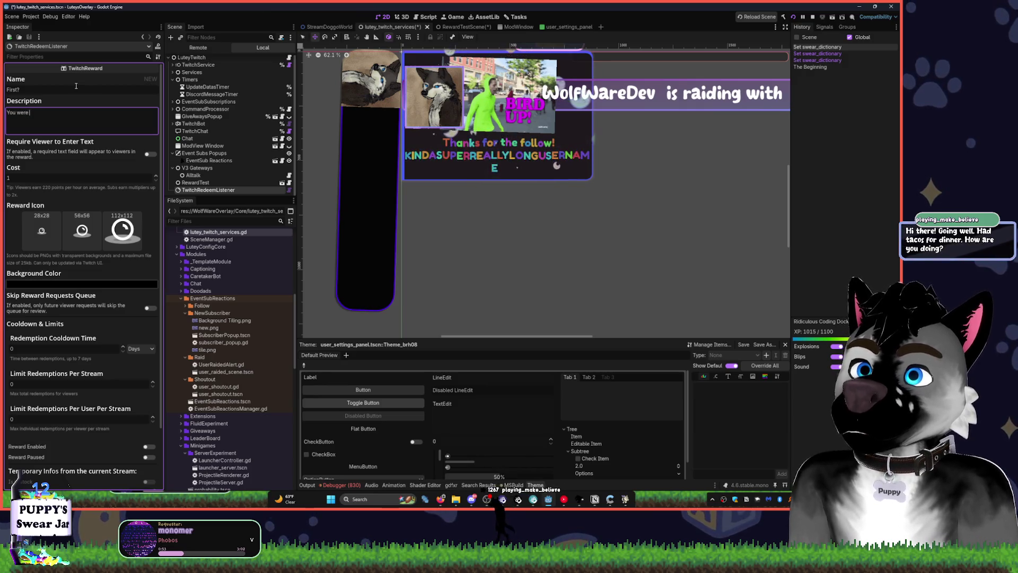
pyautogui.write('o')
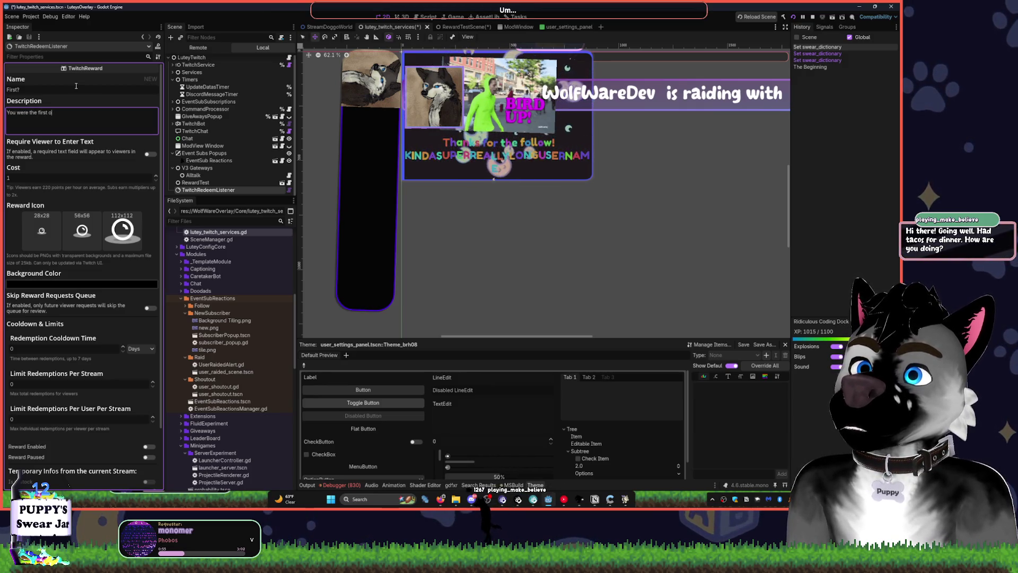
pyautogui.write('ne in chat, Iet e')
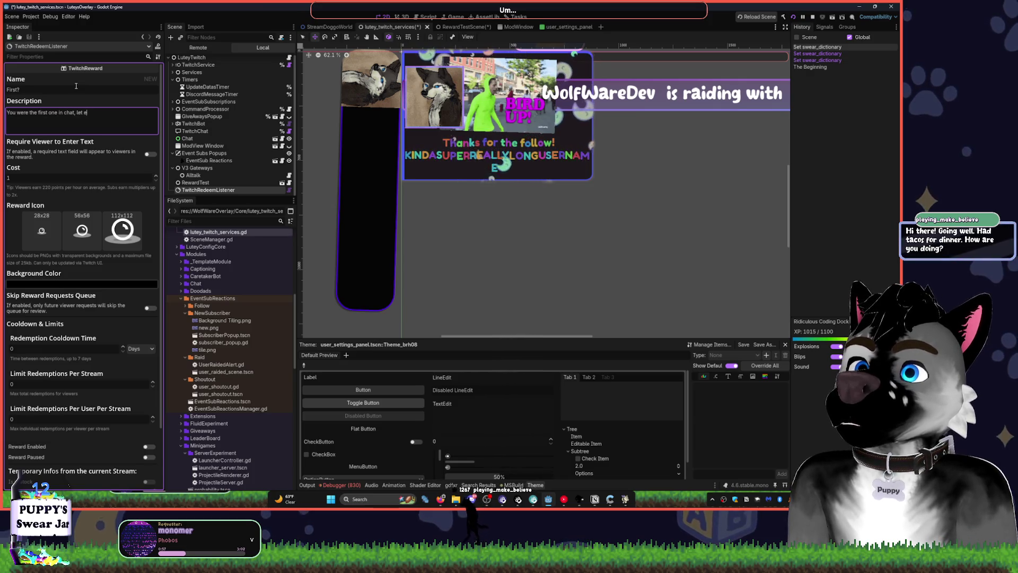
pyautogui.write('veryoa')
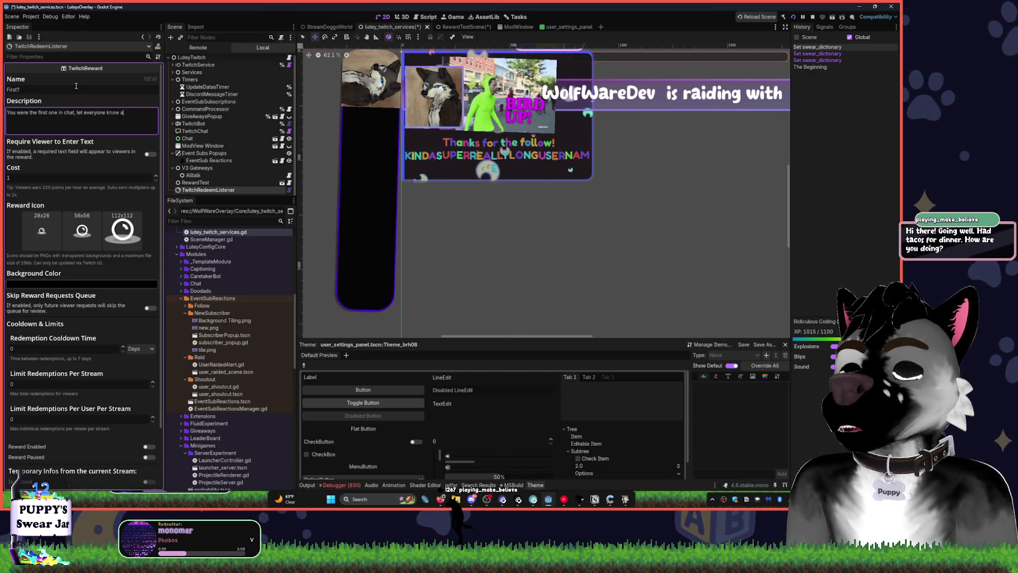
pyautogui.write(' it!')
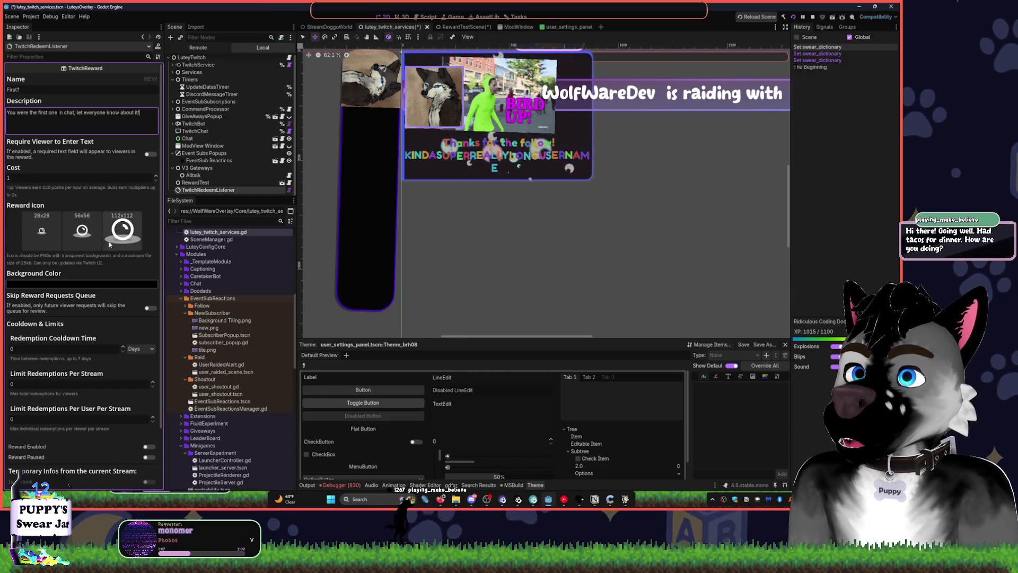
pyautogui.click(119, 229)
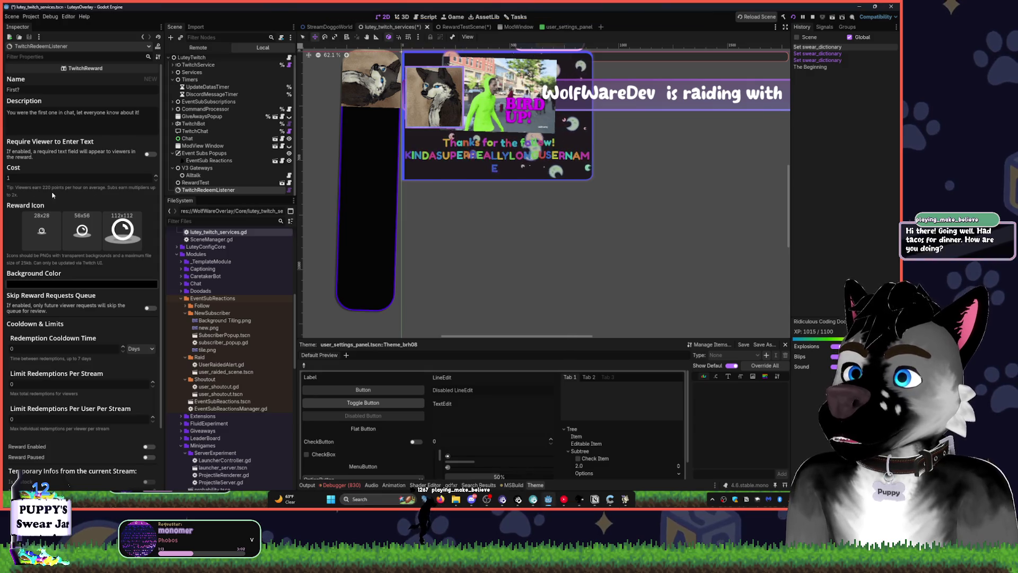
# Set the reward's background colour to purple.
pyautogui.click(90, 284)
pyautogui.click(107, 318)
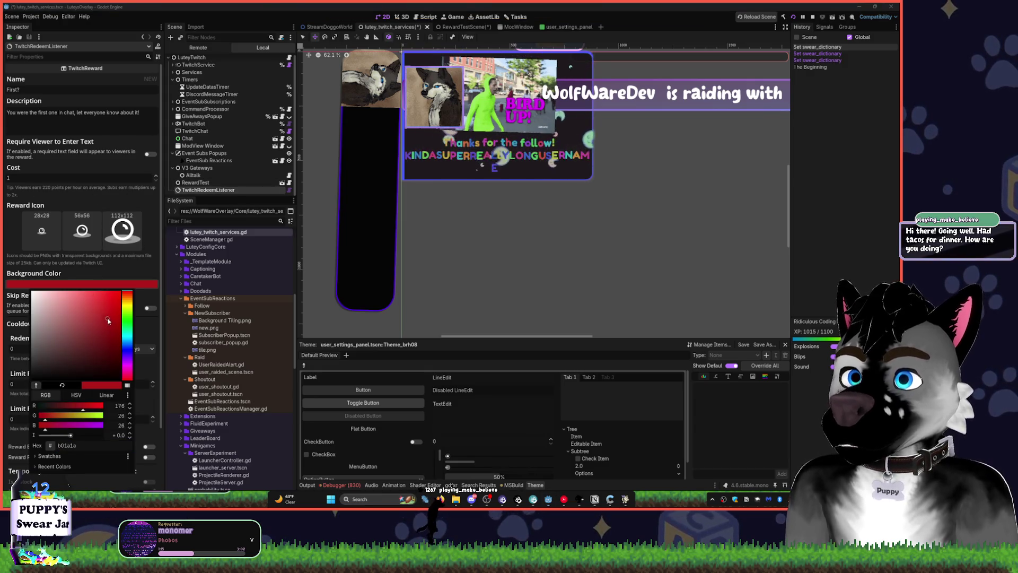
pyautogui.click(126, 329)
pyautogui.click(149, 276)
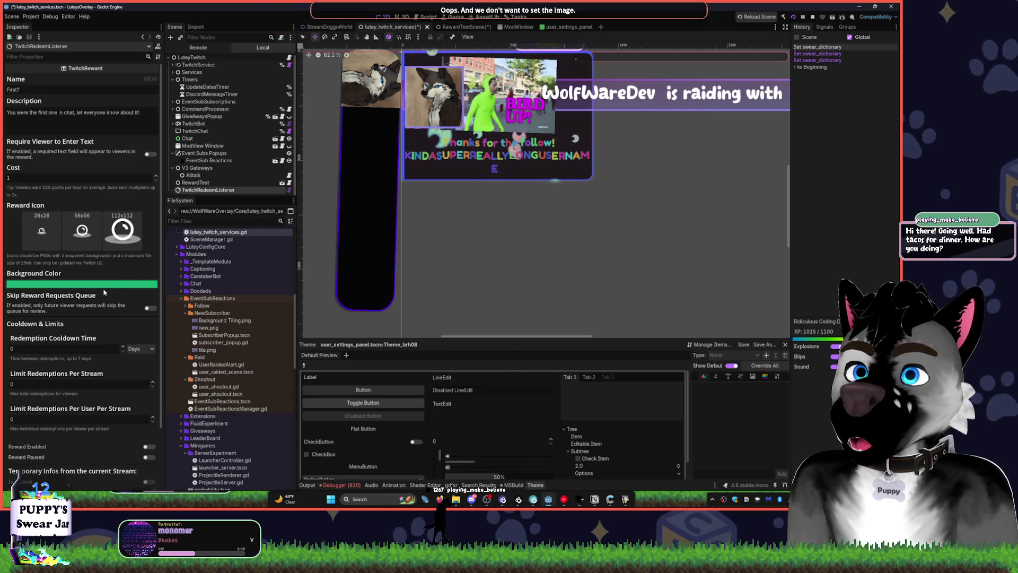
pyautogui.click(85, 284)
pyautogui.click(127, 358)
pyautogui.moveTo(128, 358); pyautogui.dragTo(128, 362)
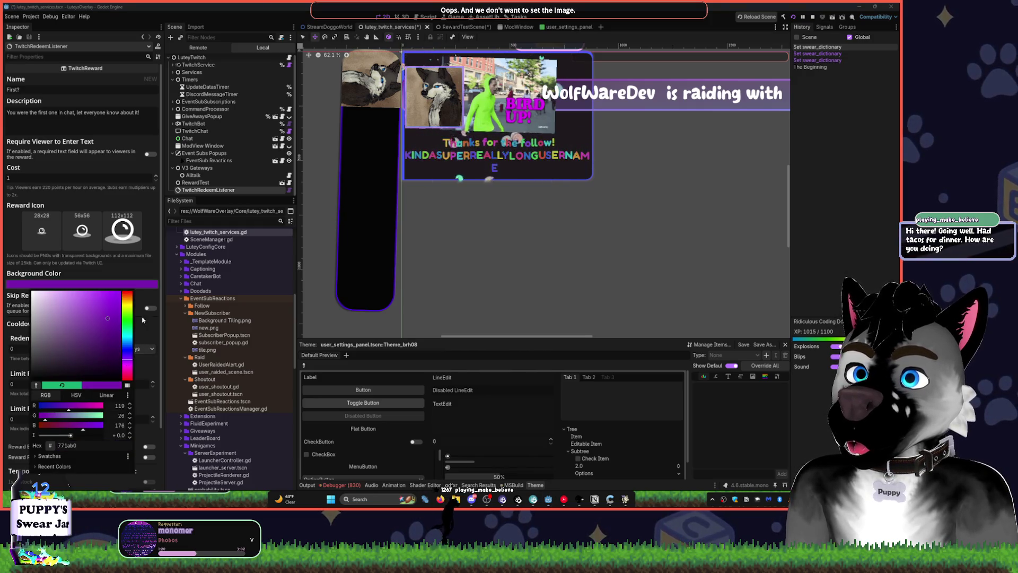
pyautogui.click(129, 305)
pyautogui.press('Escape')
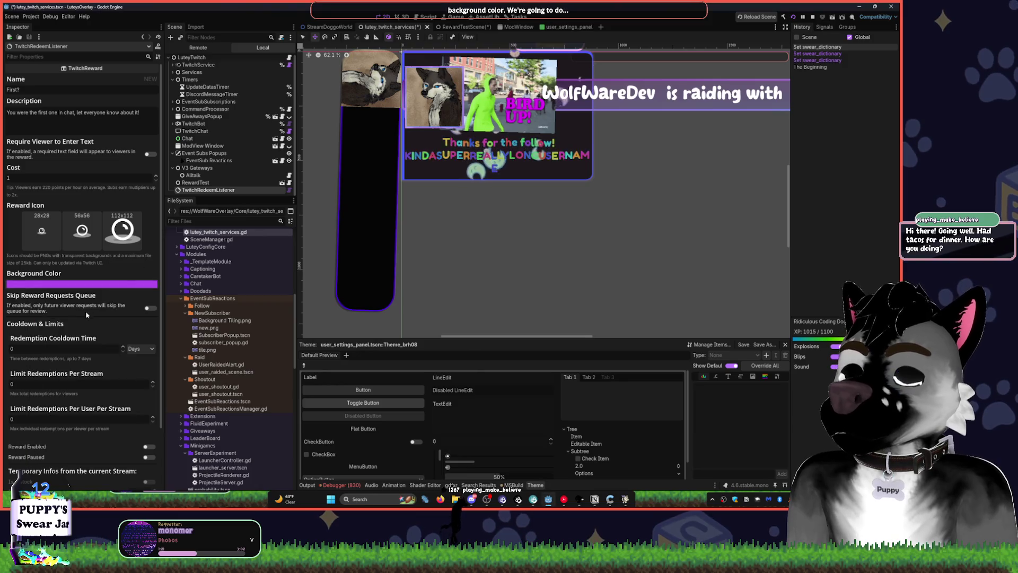
# Turn on Skip Reward Requests Queue, adjust Limit Redemptions Per Stream, and enable the reward.
pyautogui.click(148, 308)
pyautogui.scroll(-1, 95, 325)
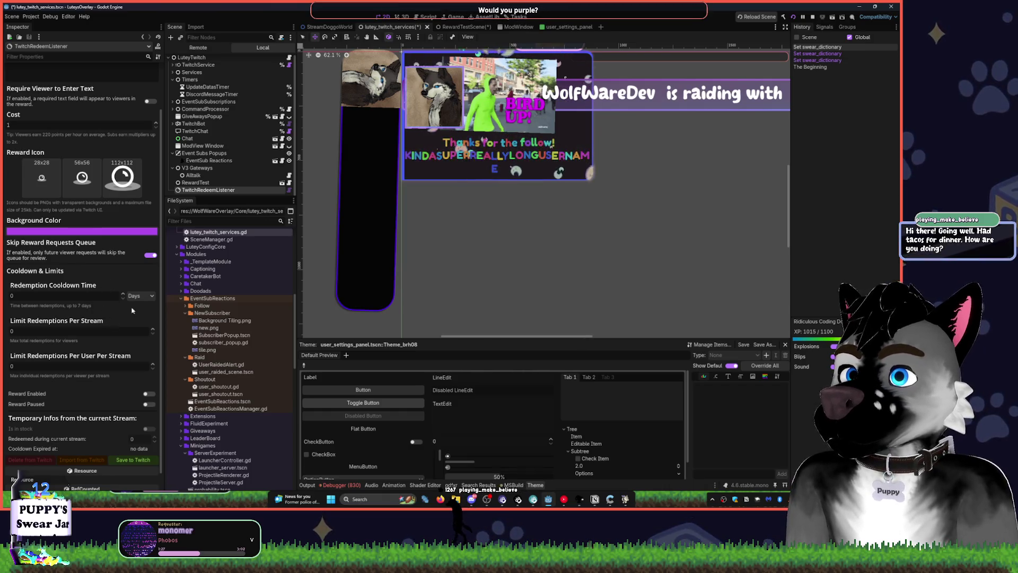
pyautogui.click(124, 294)
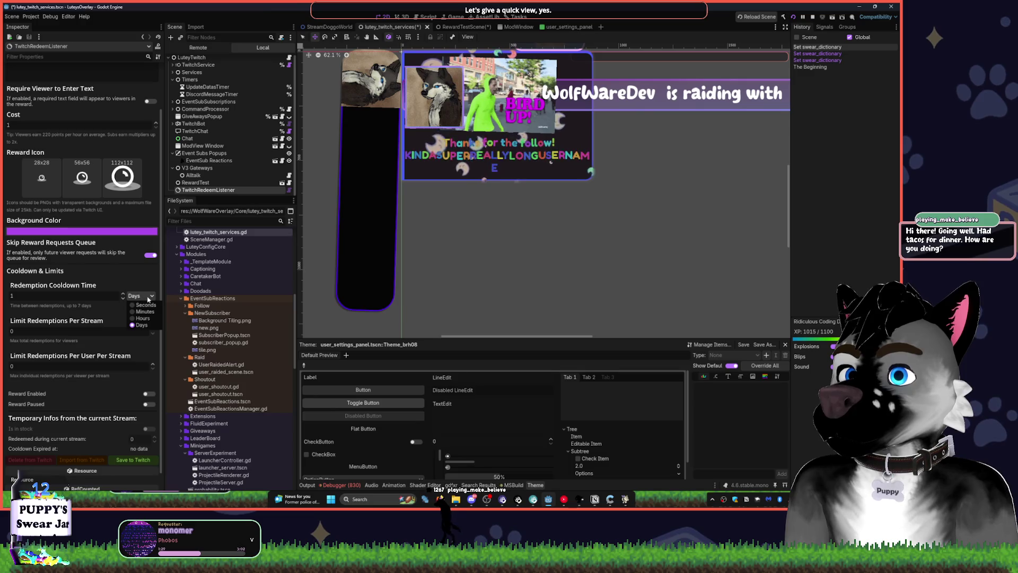
pyautogui.click(139, 331)
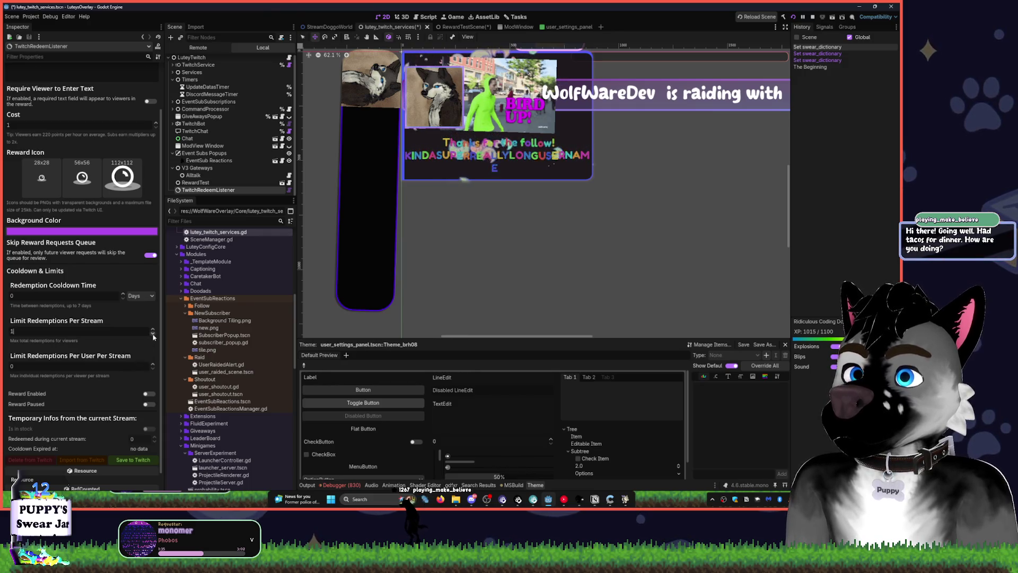
pyautogui.scroll(-1, 129, 366)
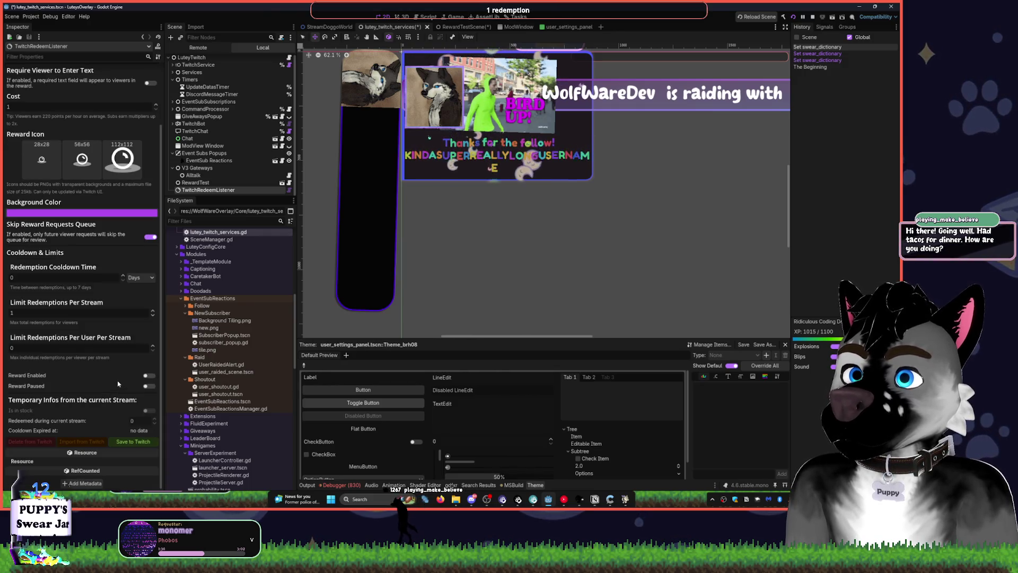
pyautogui.click(145, 376)
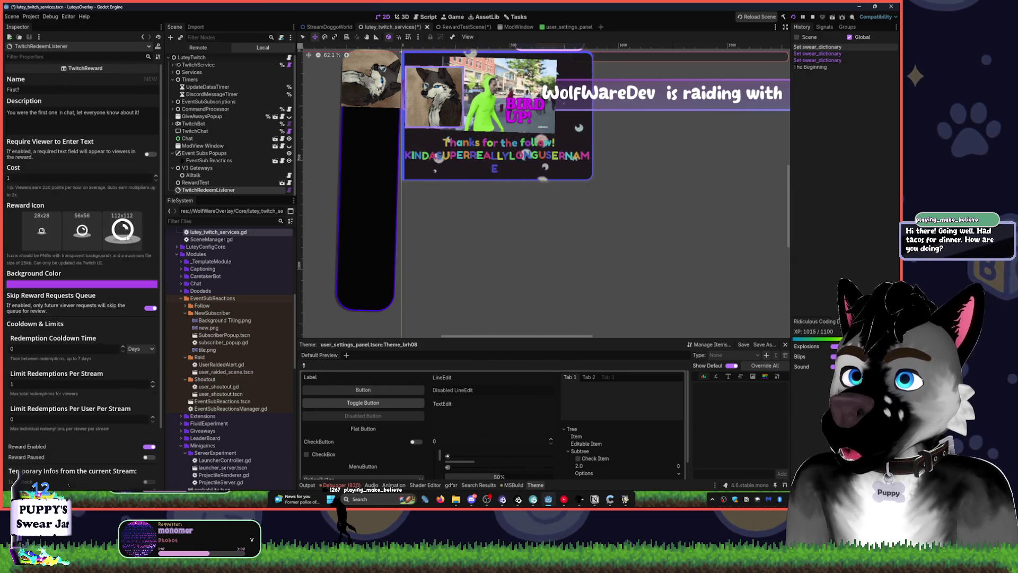
pyautogui.scroll(3, 147, 175)
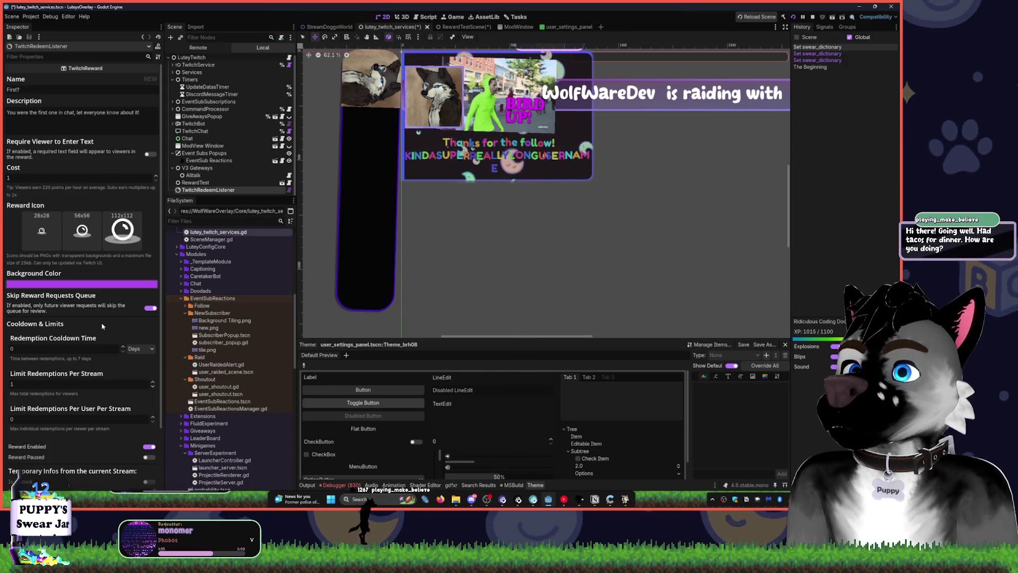
pyautogui.scroll(-3, 106, 371)
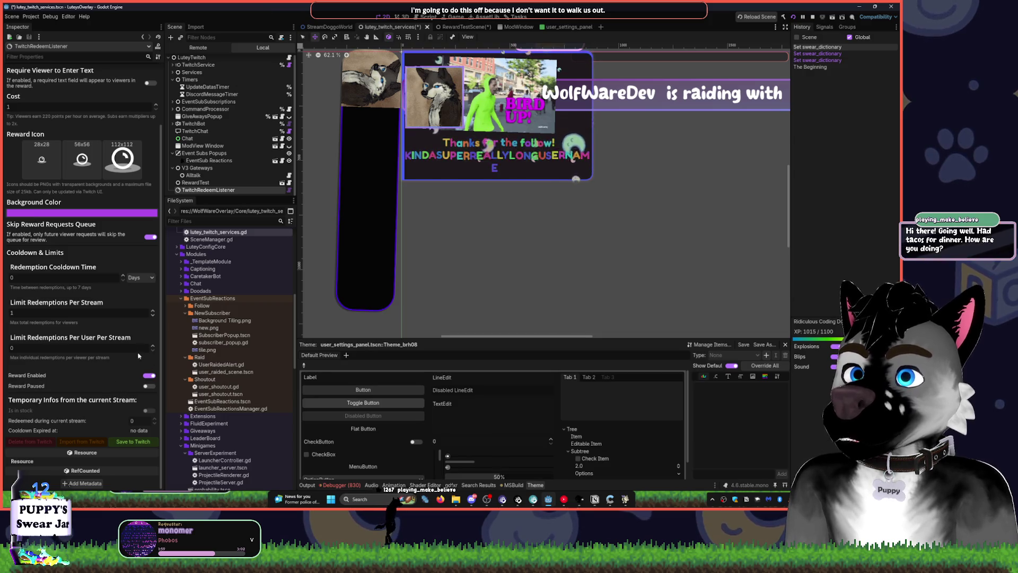
pyautogui.click(154, 316)
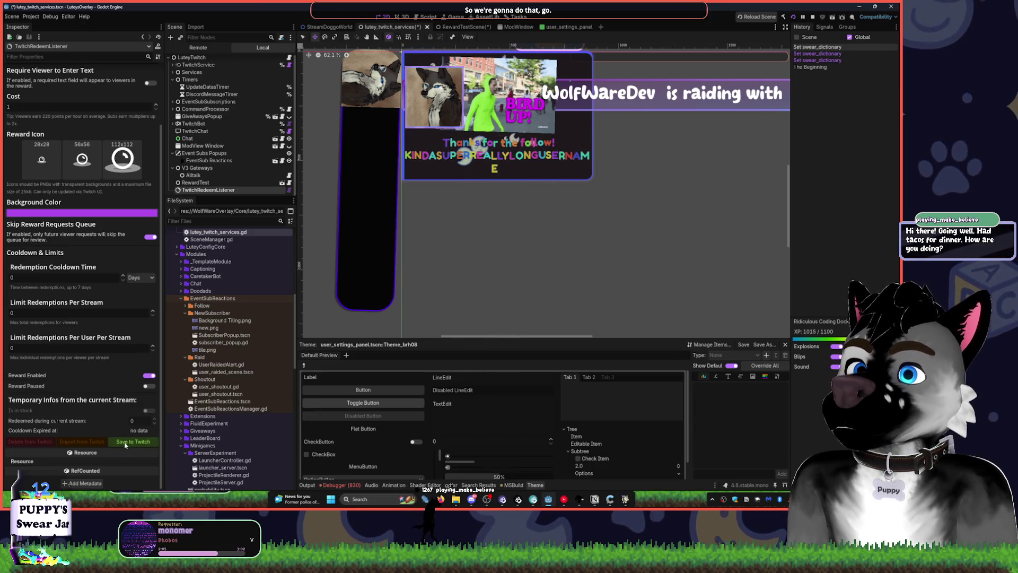
# Save the First? reward to Twitch with its per-stream redemption limit at 0.
pyautogui.click(124, 444)
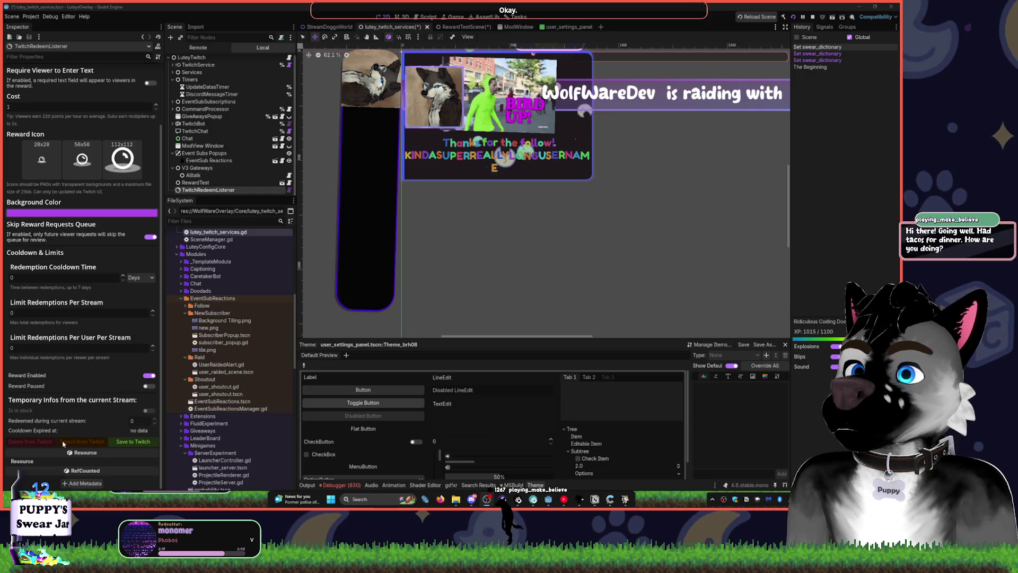
# On TwitchRedeemListener, delete element 0 (the First? TwitchReward) from Rewards to Listen.
pyautogui.click(192, 189)
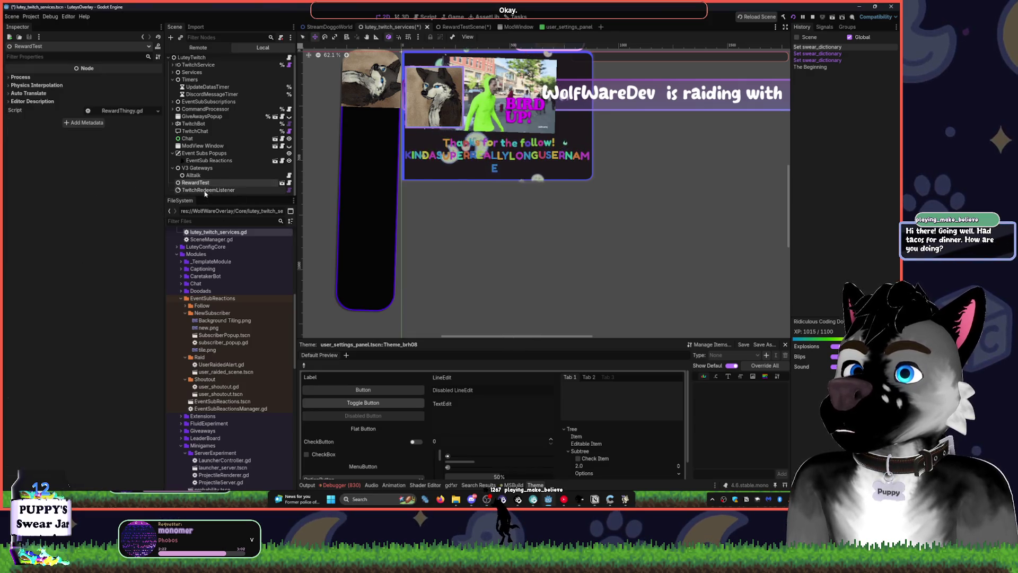
pyautogui.click(125, 98)
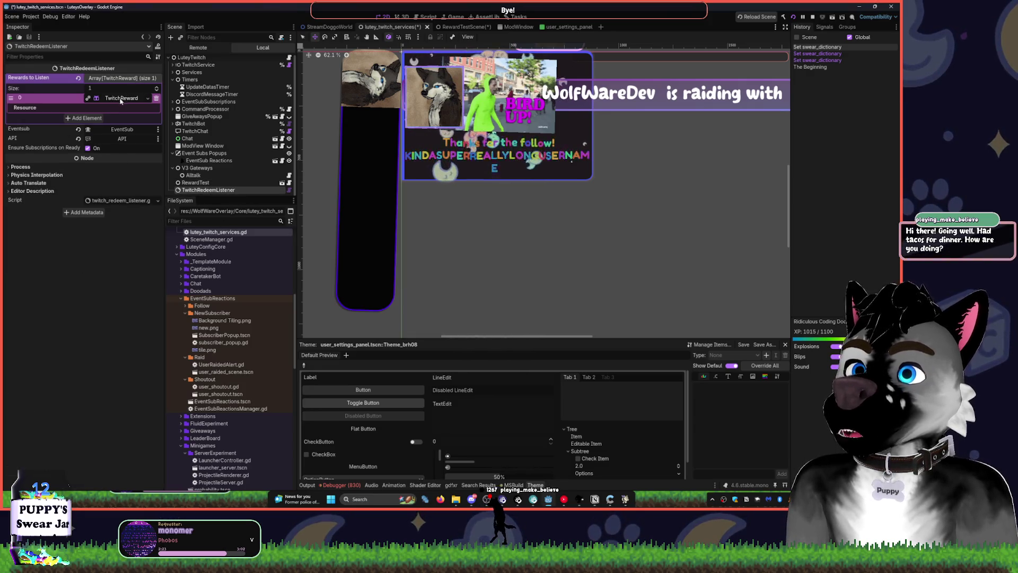
pyautogui.click(148, 100)
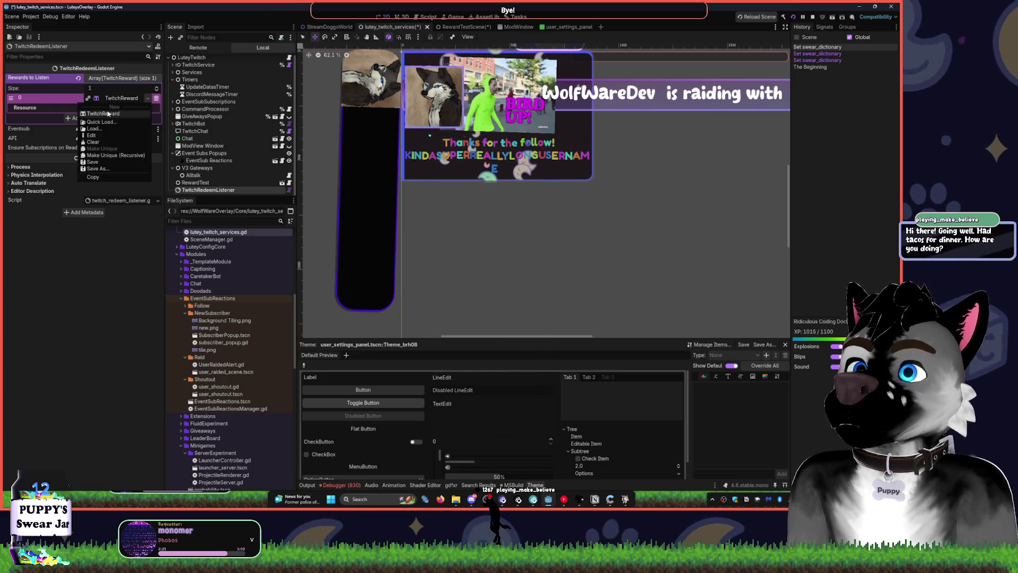
pyautogui.click(123, 103)
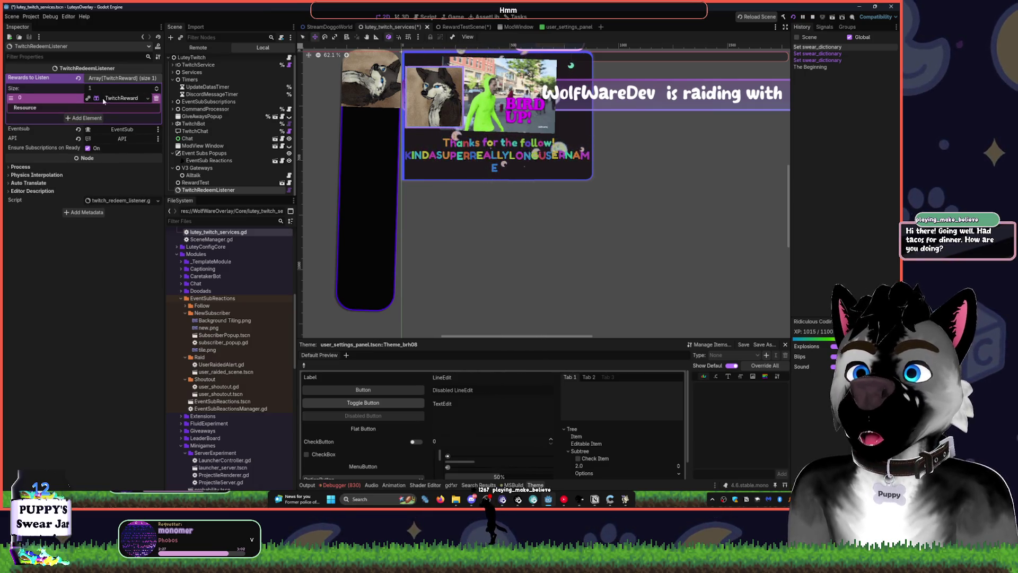
pyautogui.click(108, 100)
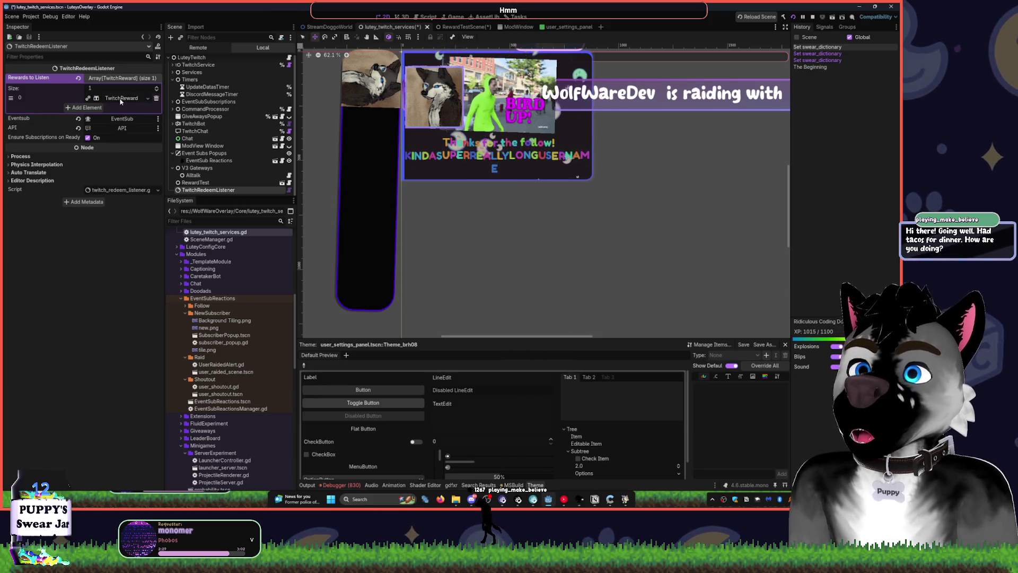
pyautogui.rightClick(115, 101)
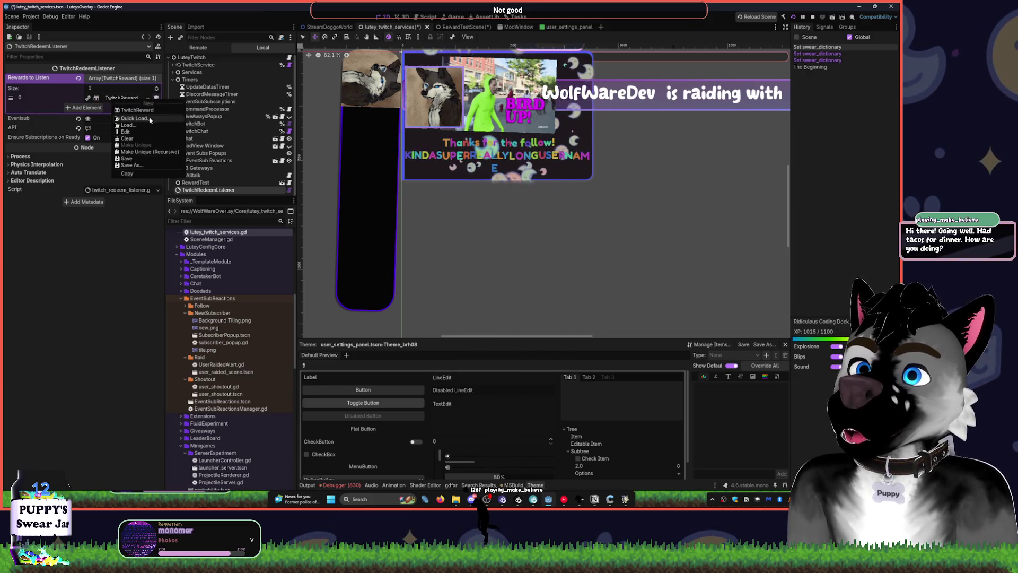
pyautogui.click(147, 110)
pyautogui.click(131, 100)
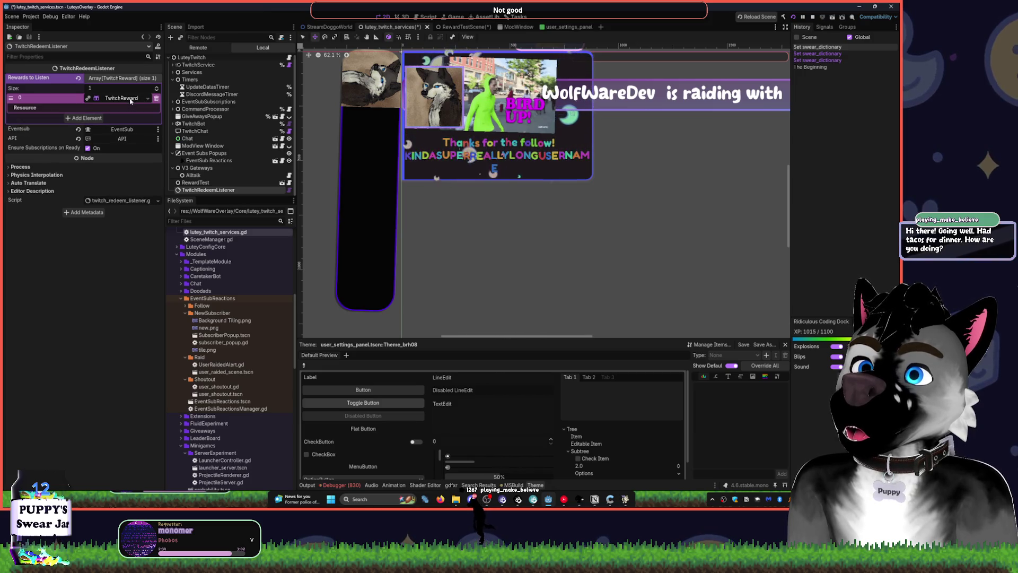
pyautogui.click(157, 98)
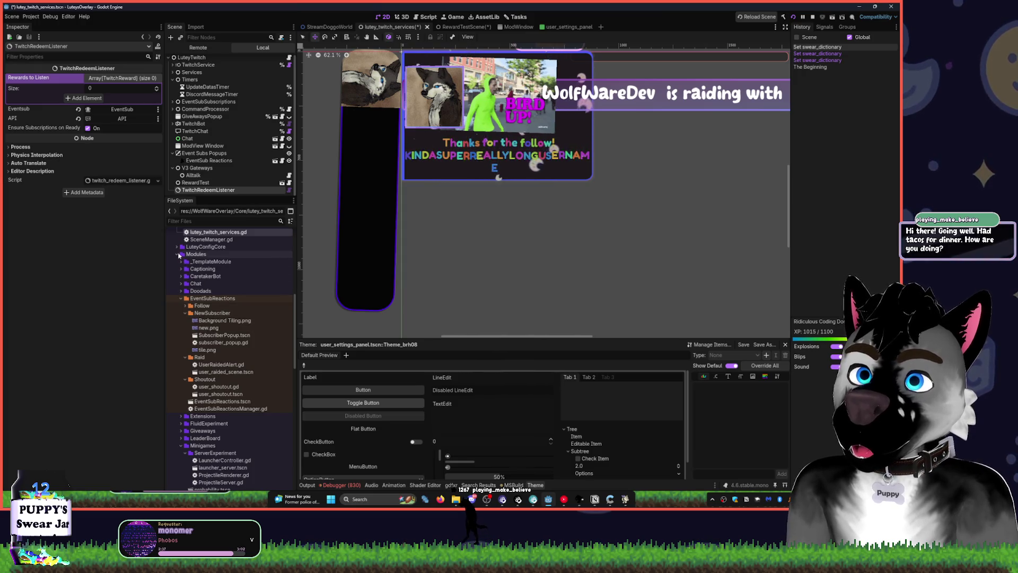
# Expand Core/Definitions and start a new resource there, searching for 'Reward'.
pyautogui.scroll(5, 177, 257)
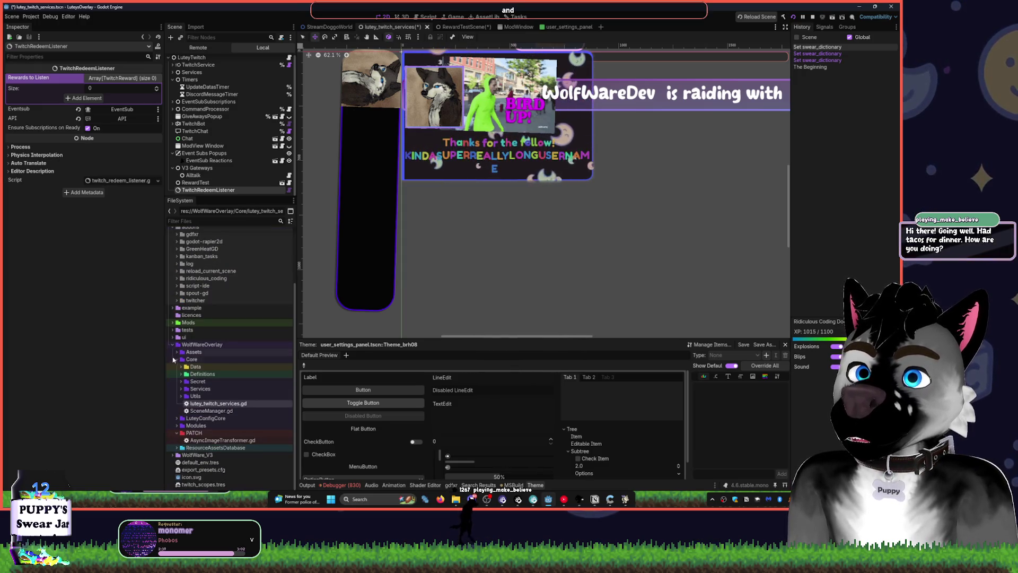
pyautogui.click(180, 375)
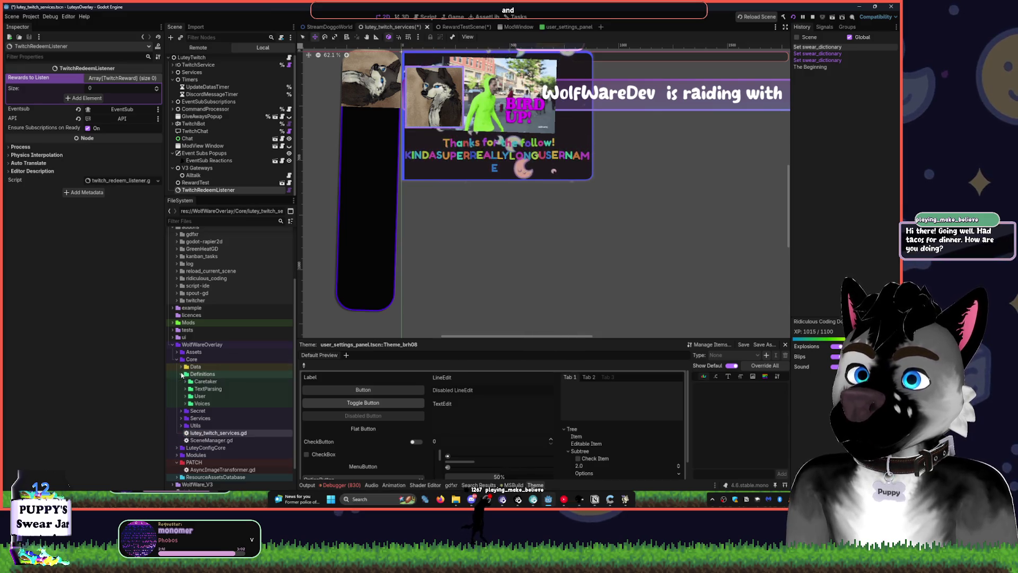
pyautogui.click(202, 376)
pyautogui.rightClick(202, 375)
pyautogui.moveTo(281, 380)
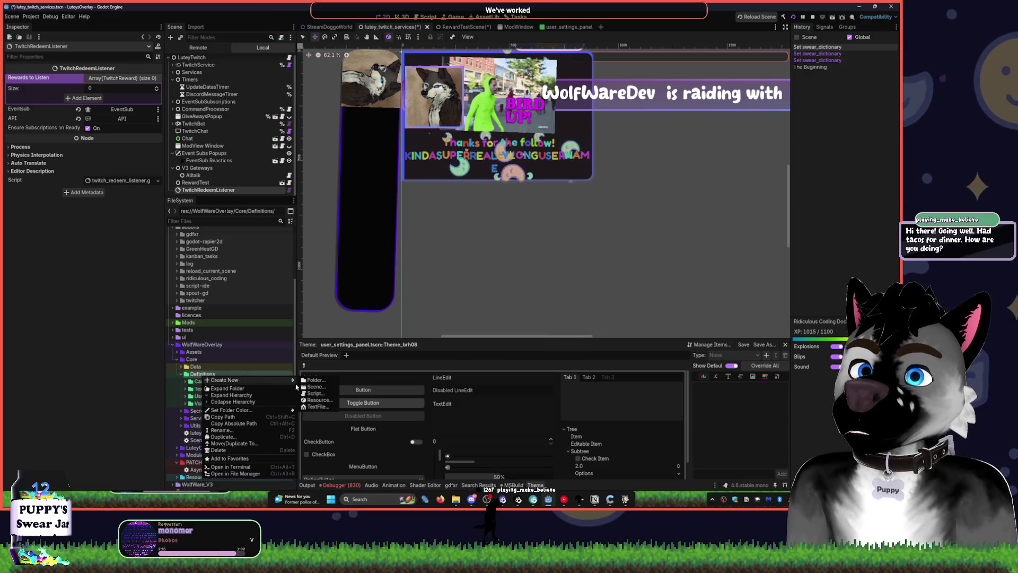
pyautogui.click(315, 401)
pyautogui.write('R')
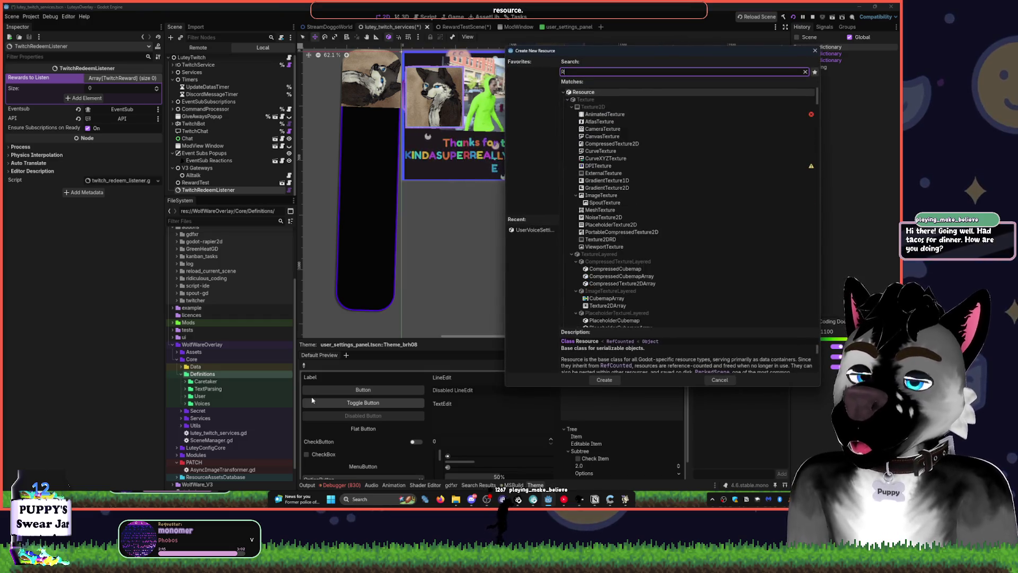
pyautogui.write('eward')
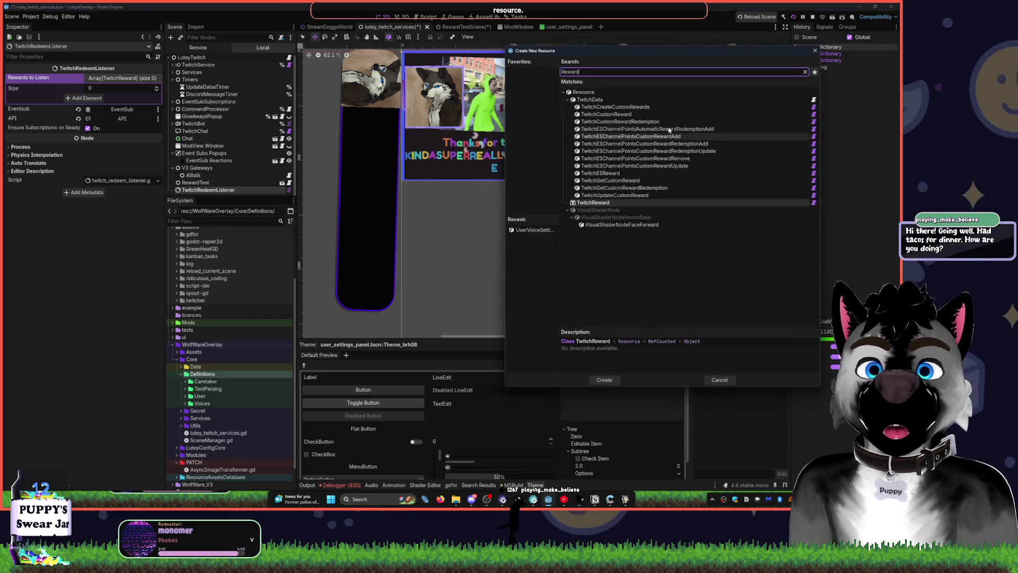
# Compare the TwitchCreateCustomRewards and TwitchCustomReward type descriptions.
pyautogui.click(676, 108)
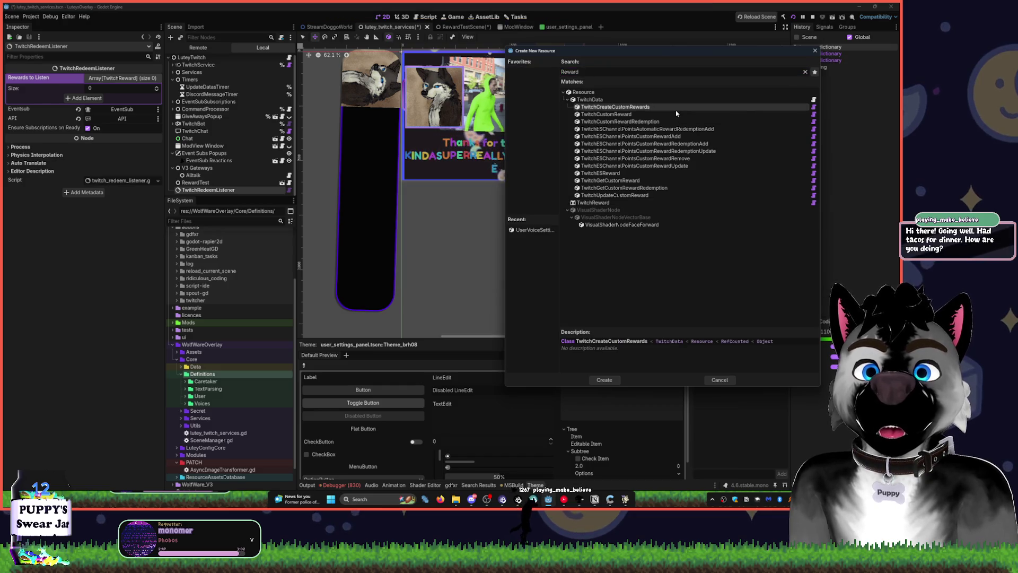
pyautogui.click(647, 116)
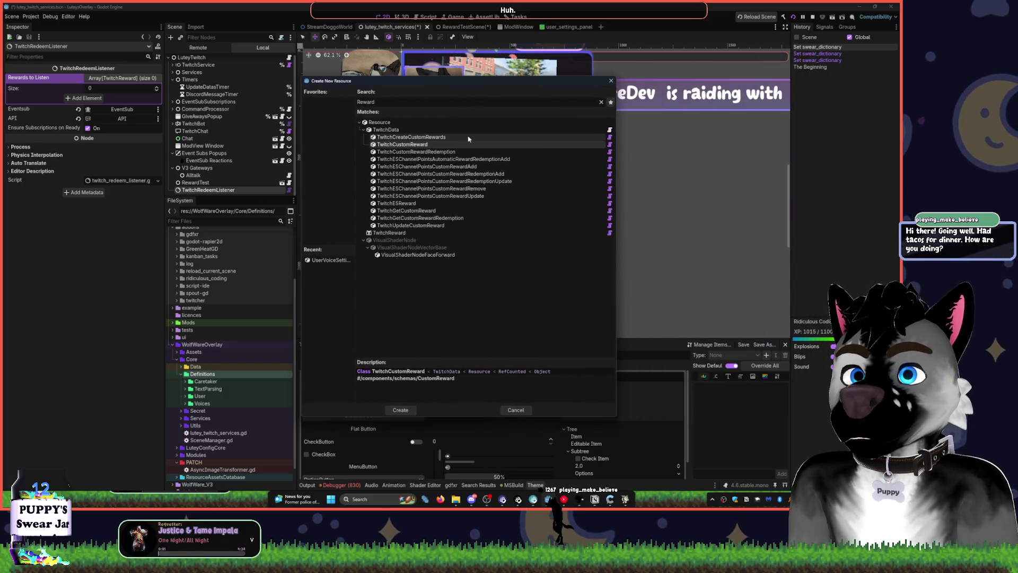
pyautogui.click(468, 137)
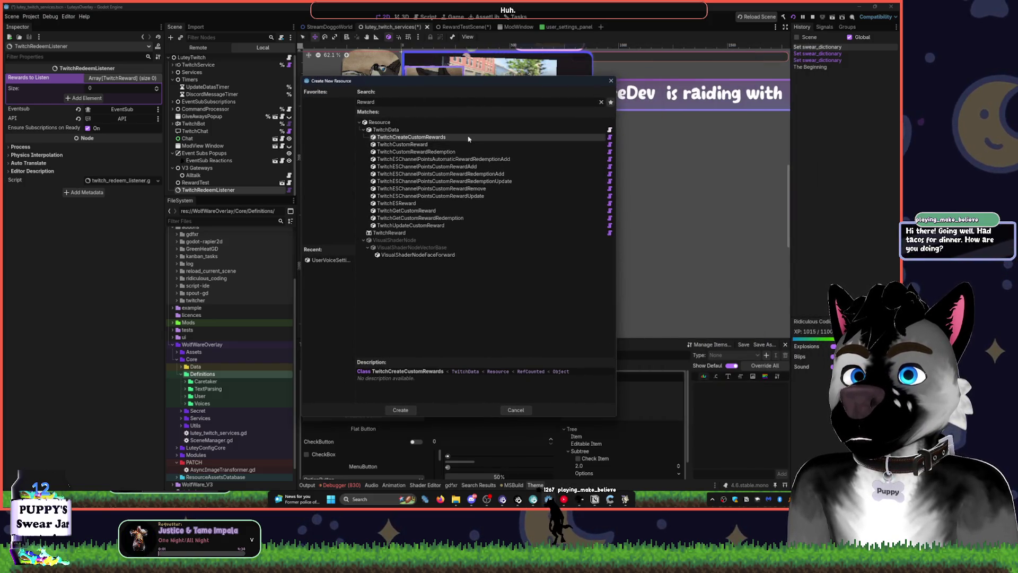
# Create a TwitchReward resource saved as First_Redeem.tres and begin editing its name.
pyautogui.doubleClick(389, 234)
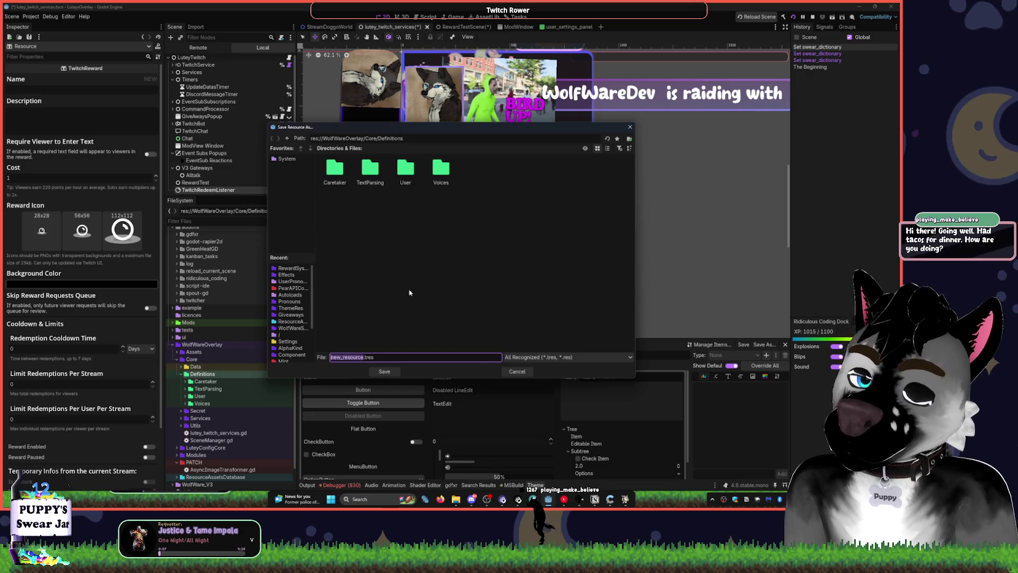
pyautogui.write('First_Re')
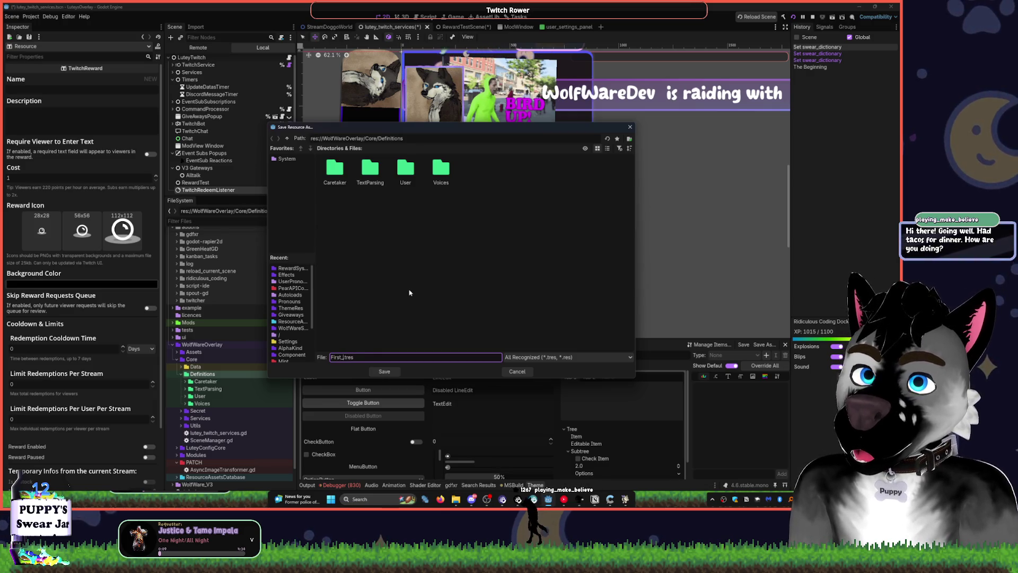
pyautogui.write('deem')
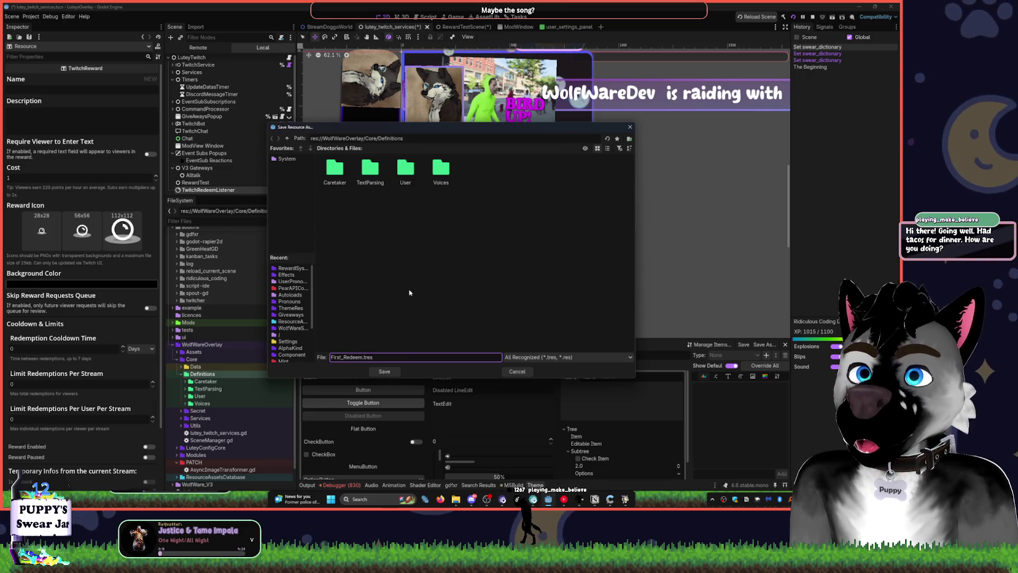
pyautogui.click(385, 371)
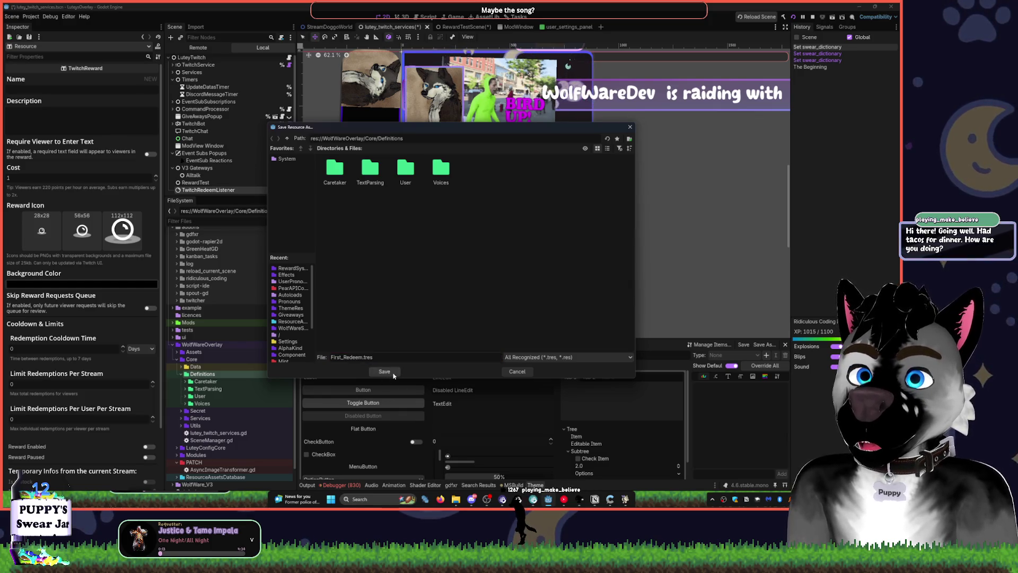
pyautogui.click(51, 90)
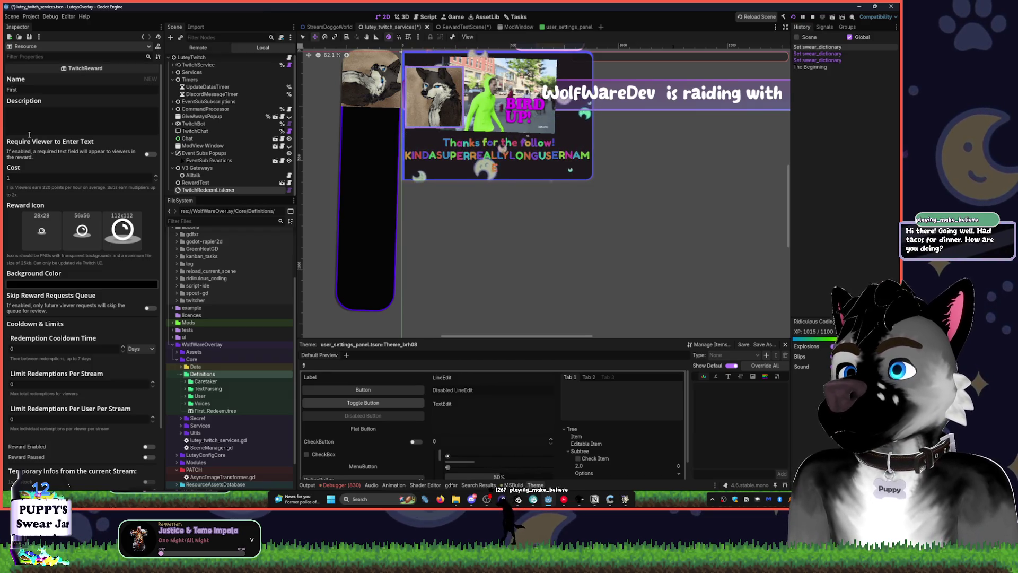
# Set the reward's background colour to purple (8730c9).
pyautogui.click(68, 284)
pyautogui.click(127, 359)
pyautogui.click(100, 310)
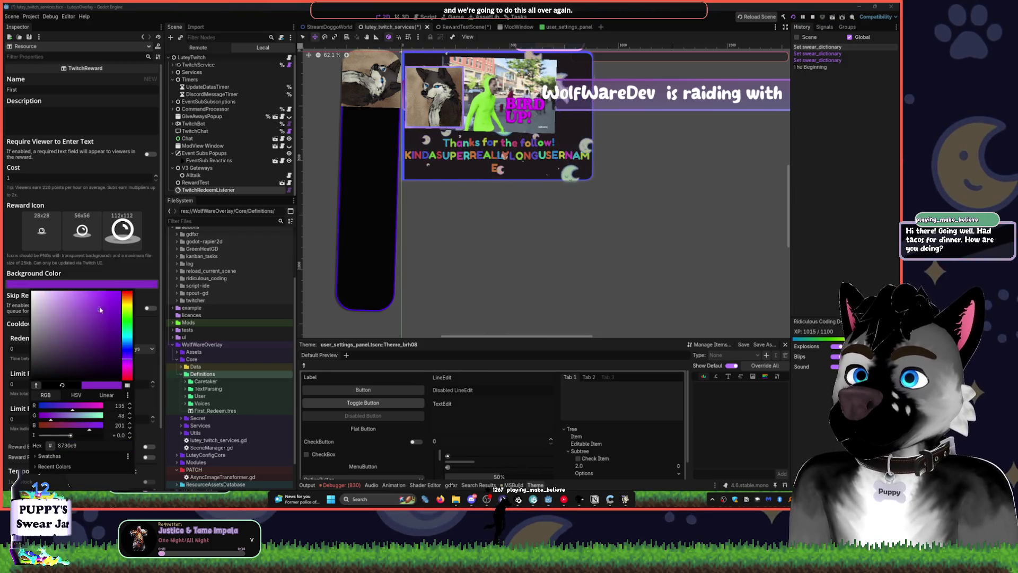
pyautogui.click(143, 210)
# Push the reward to Twitch, touch the cooldown field, and bring up the debugger panel.
pyautogui.scroll(-3, 124, 319)
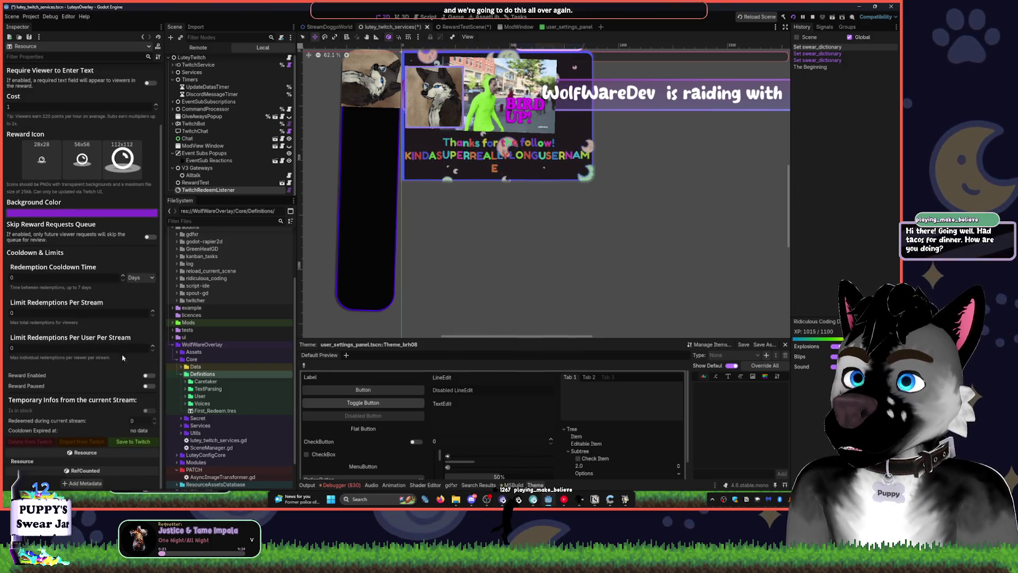
pyautogui.click(136, 444)
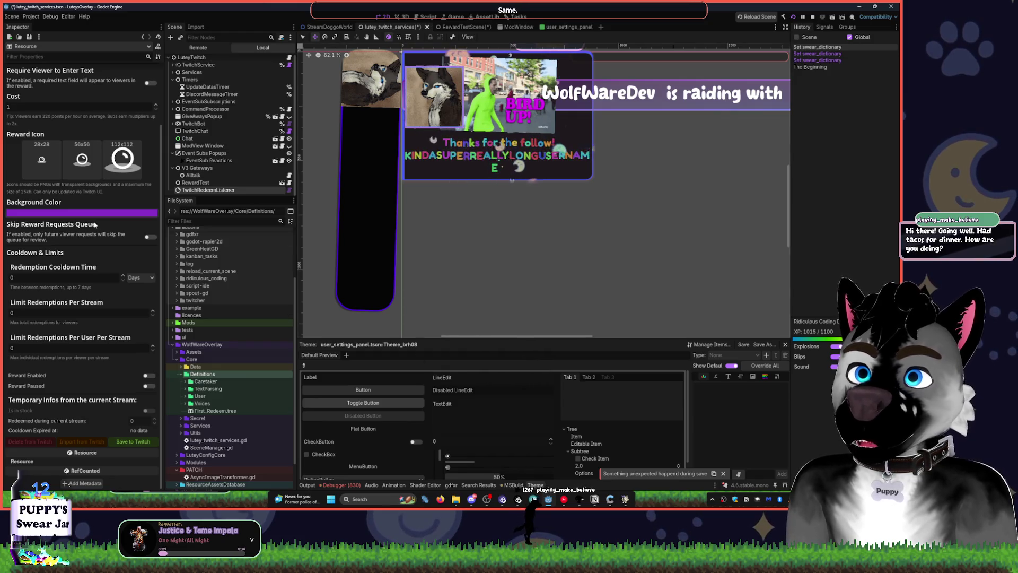
pyautogui.click(68, 274)
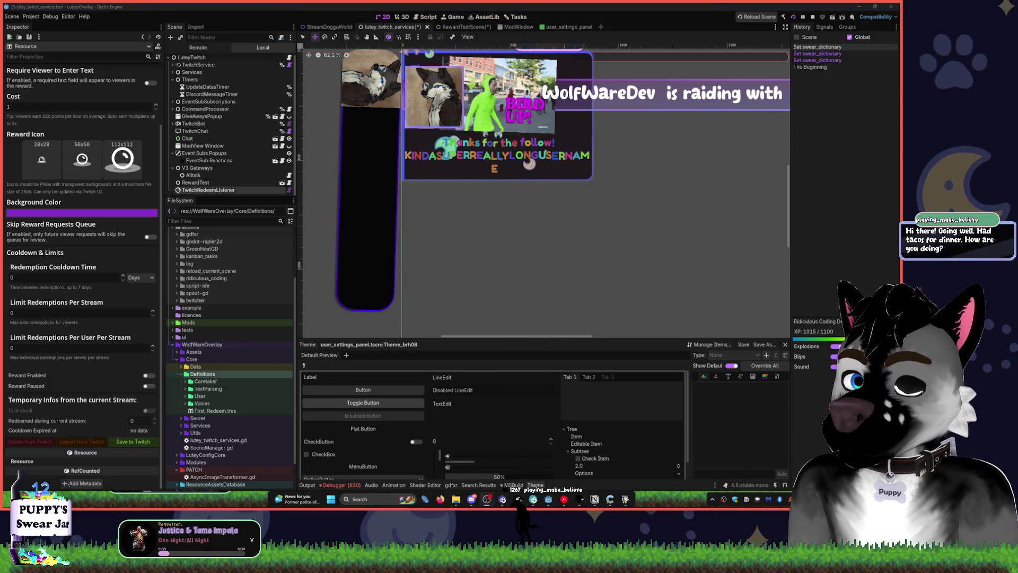
pyautogui.click(349, 484)
# Review the debugger errors and the Output log reporting the reward request as unauthorized.
pyautogui.click(345, 397)
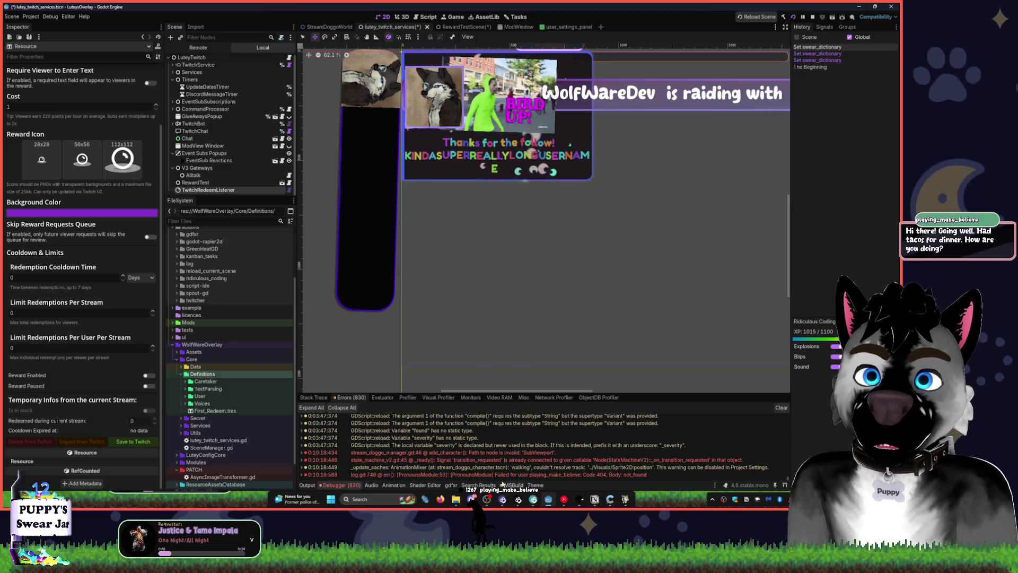
pyautogui.scroll(3, 366, 465)
pyautogui.scroll(-3, 366, 466)
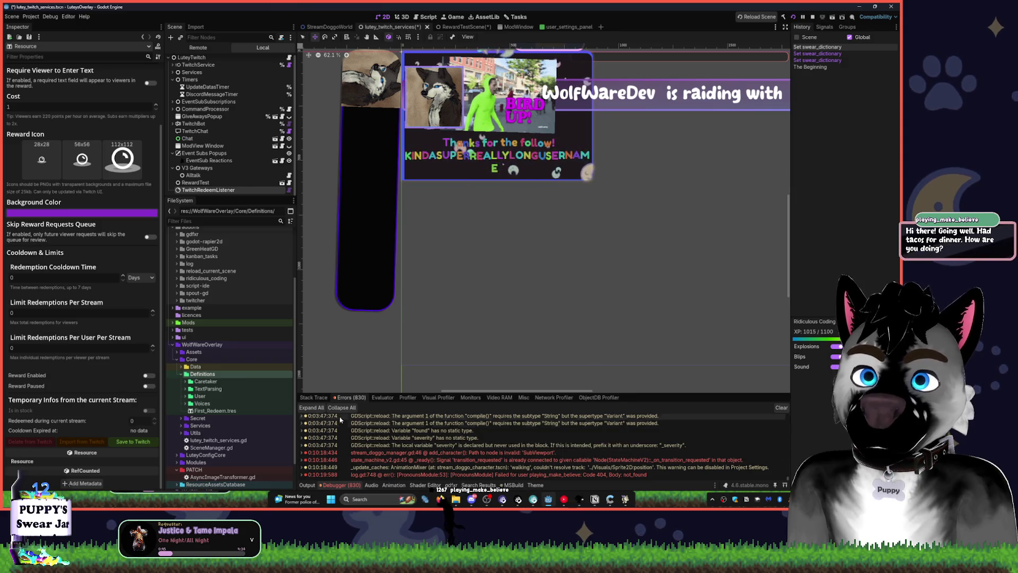
pyautogui.click(308, 485)
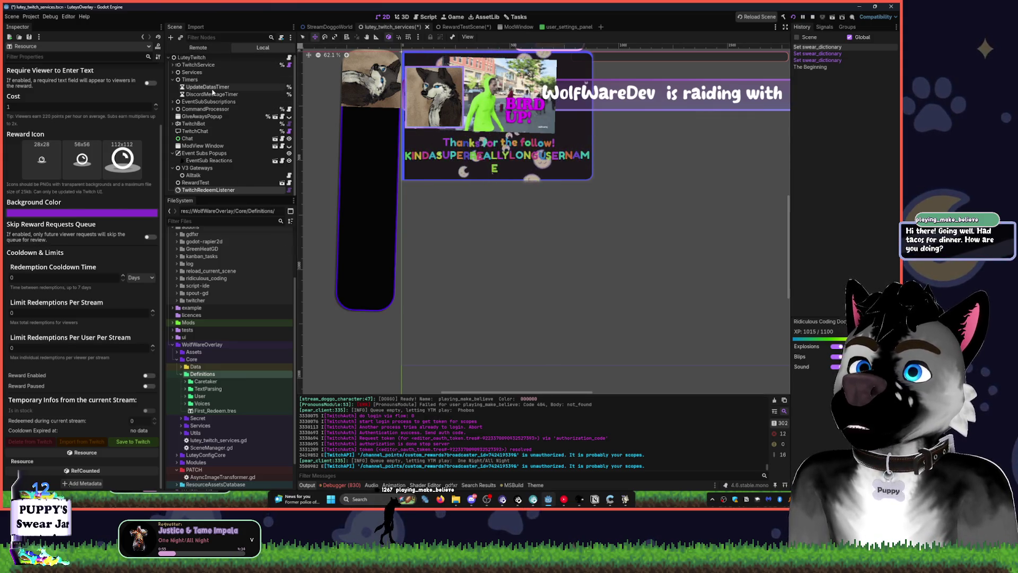
pyautogui.click(199, 65)
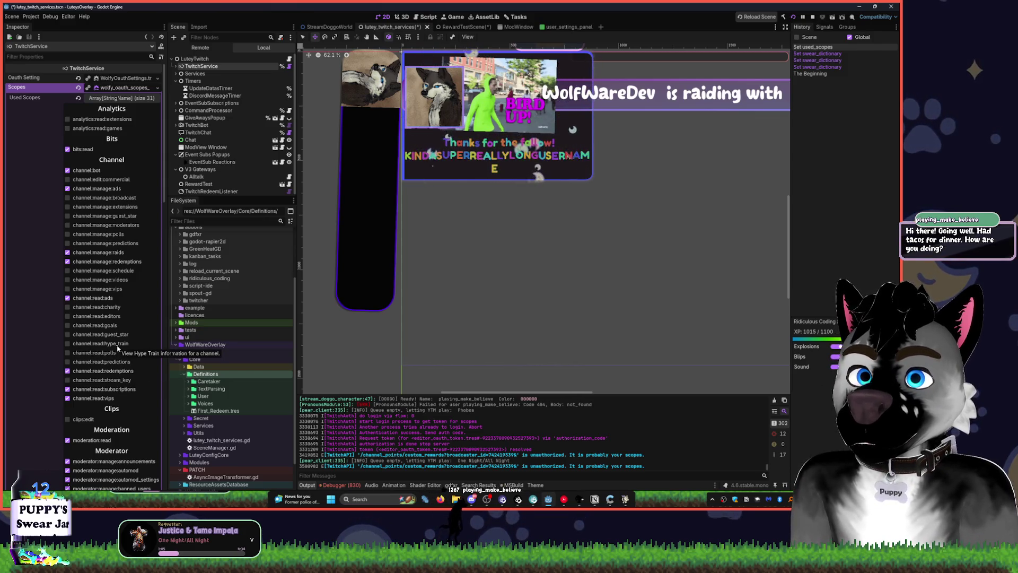
# Scroll through the Output log and widen the Inspector panel.
pyautogui.scroll(-5, 118, 348)
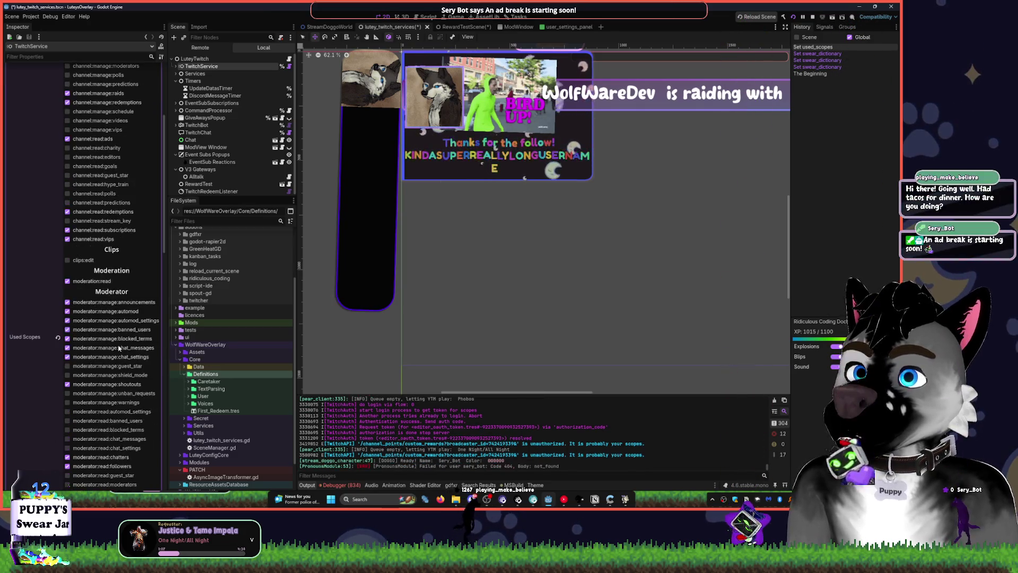
pyautogui.scroll(-10, 119, 347)
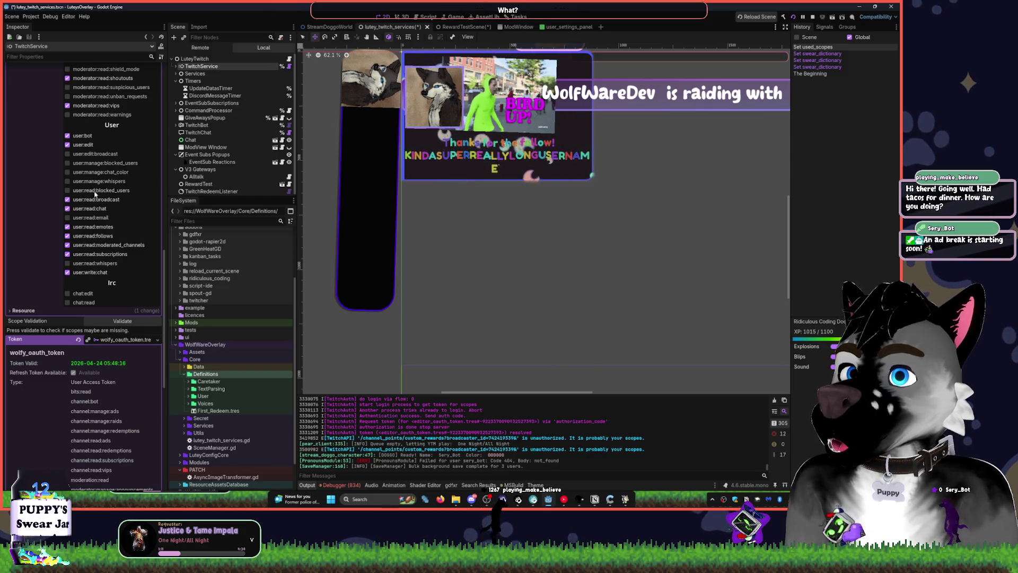
pyautogui.scroll(7, 102, 182)
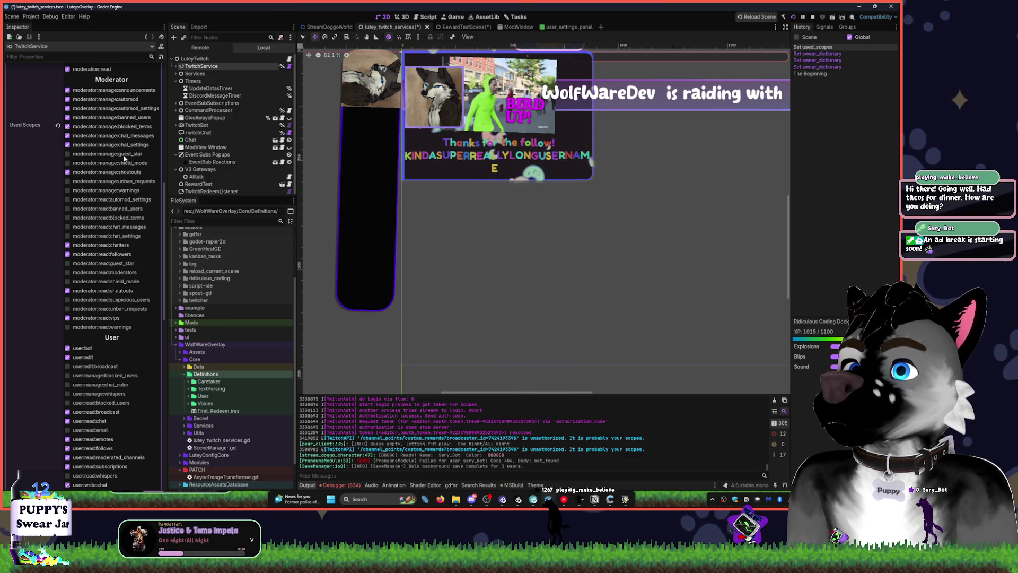
pyautogui.scroll(7, 127, 143)
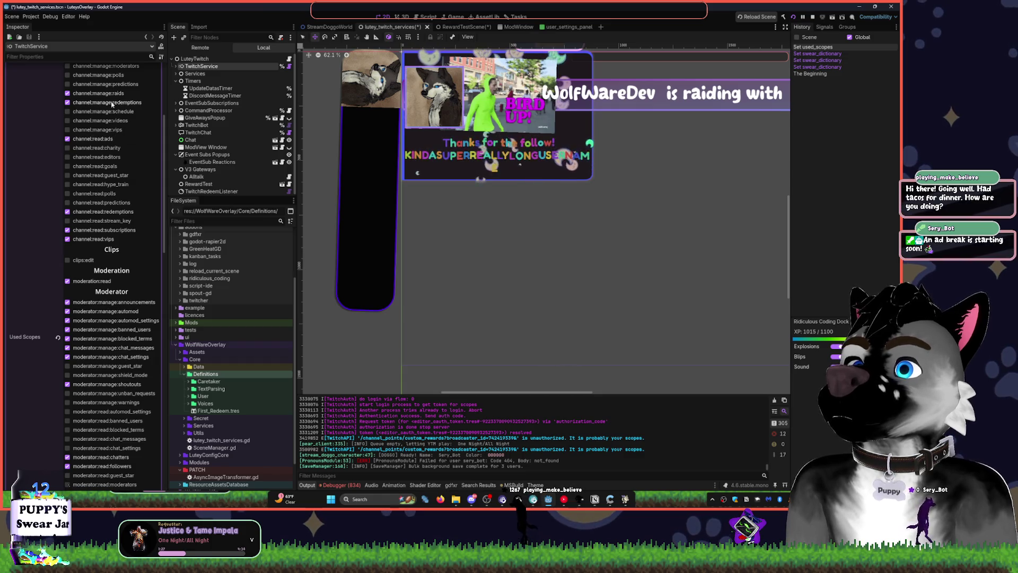
pyautogui.scroll(2, 74, 163)
pyautogui.scroll(2, 116, 142)
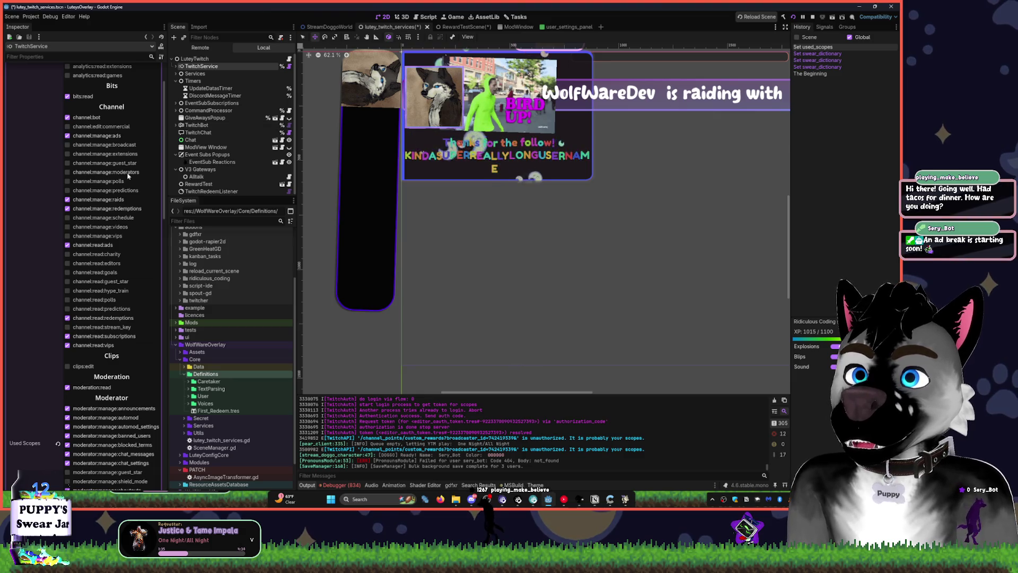
pyautogui.scroll(2, 127, 175)
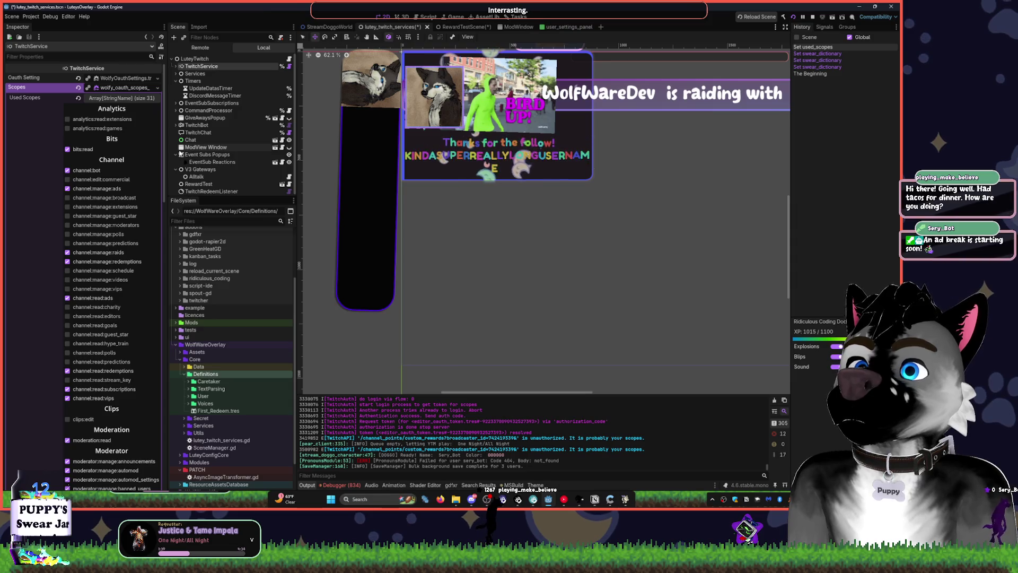
pyautogui.moveTo(166, 111)
pyautogui.mouseDown()
pyautogui.moveTo(209, 100)
pyautogui.moveTo(136, 123)
pyautogui.mouseUp()
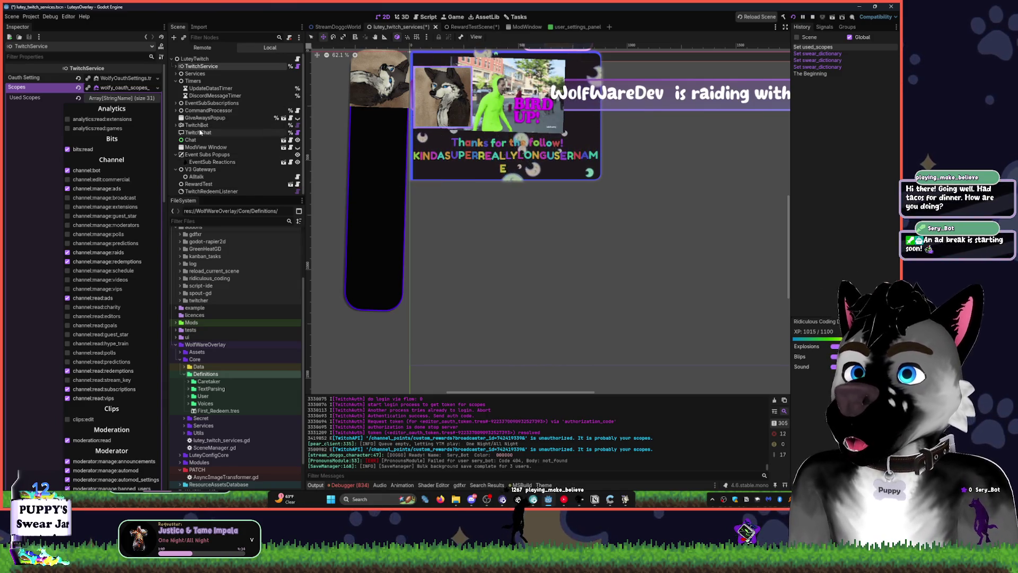
# Compare the OAuth scopes of TwitchService, TwitchBot, BotApi and BotAuth.
pyautogui.click(198, 126)
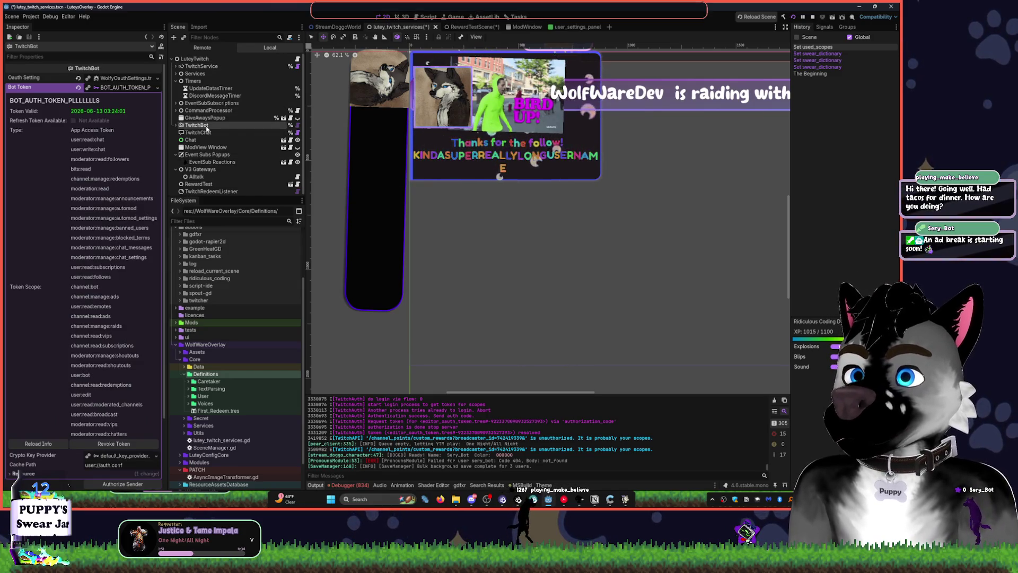
pyautogui.click(175, 125)
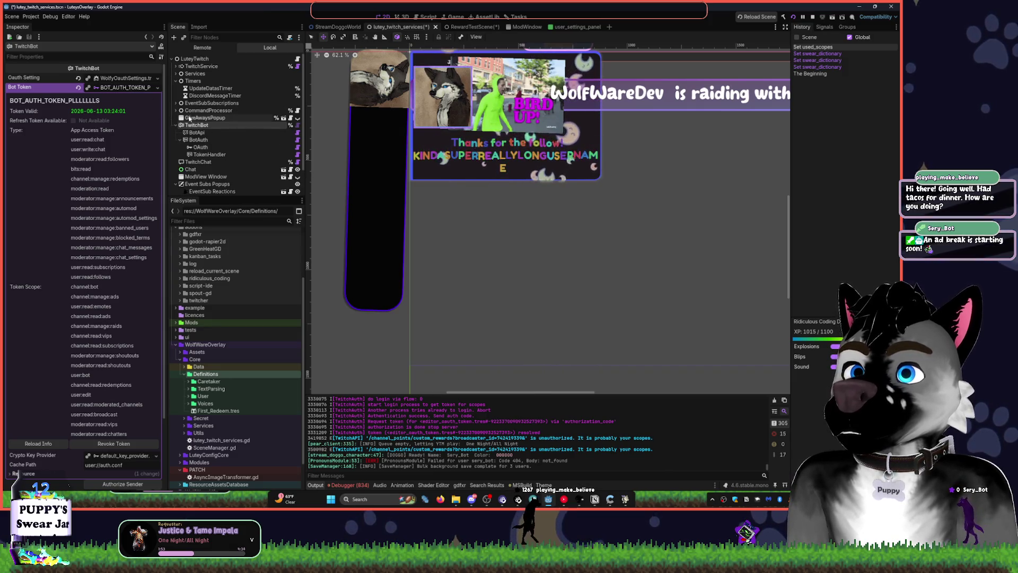
pyautogui.click(201, 66)
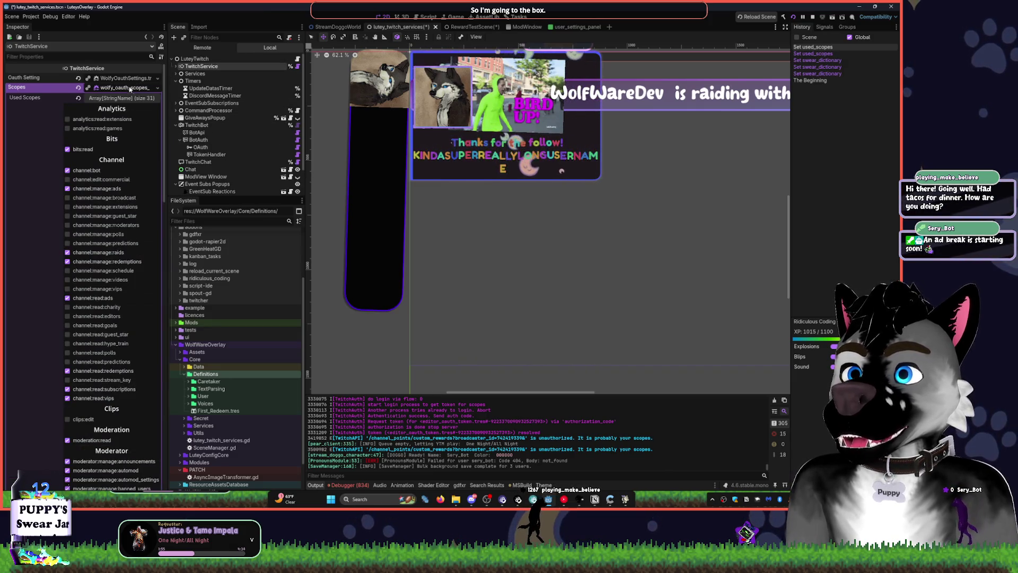
pyautogui.click(204, 126)
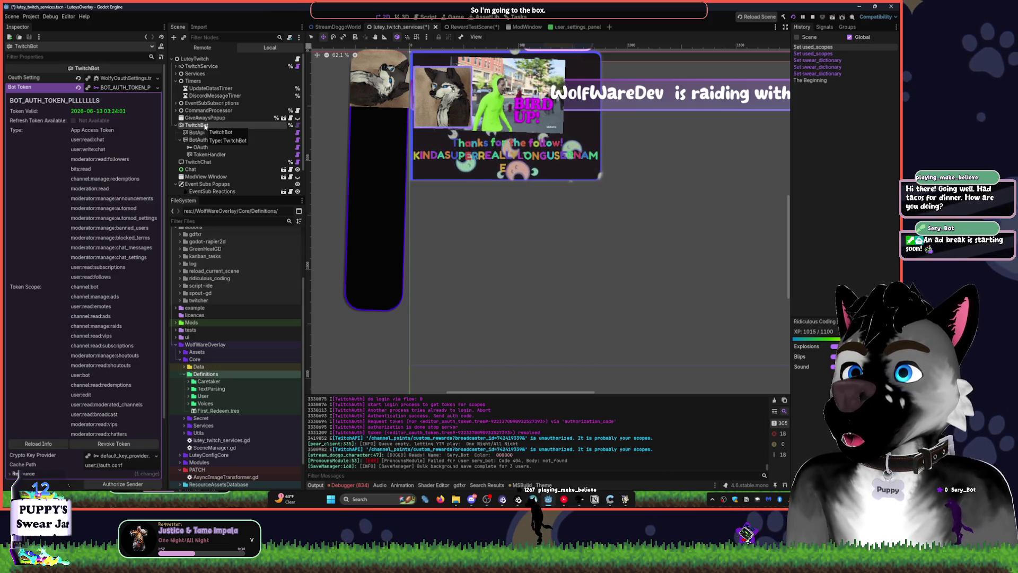
pyautogui.click(122, 87)
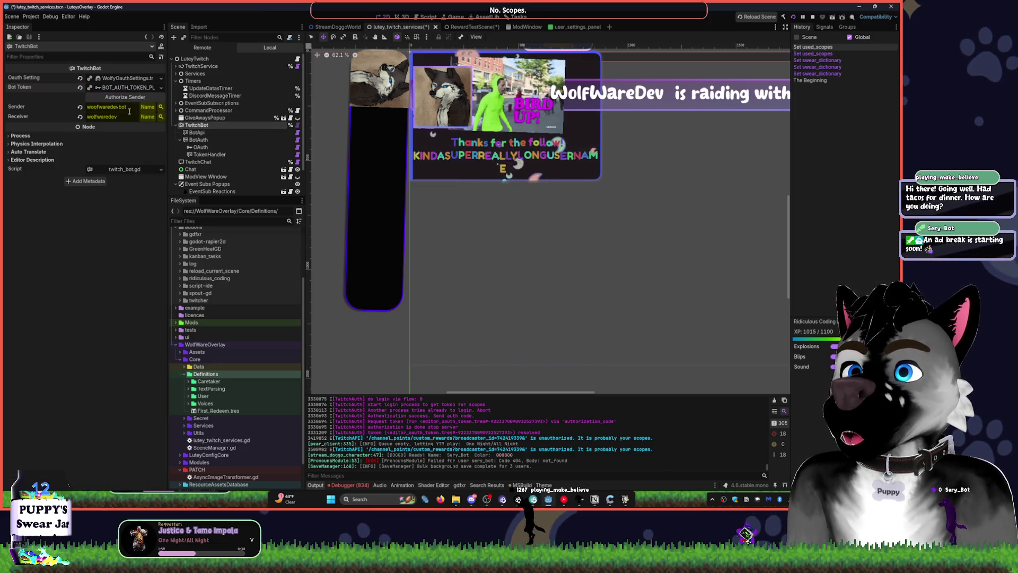
pyautogui.click(127, 79)
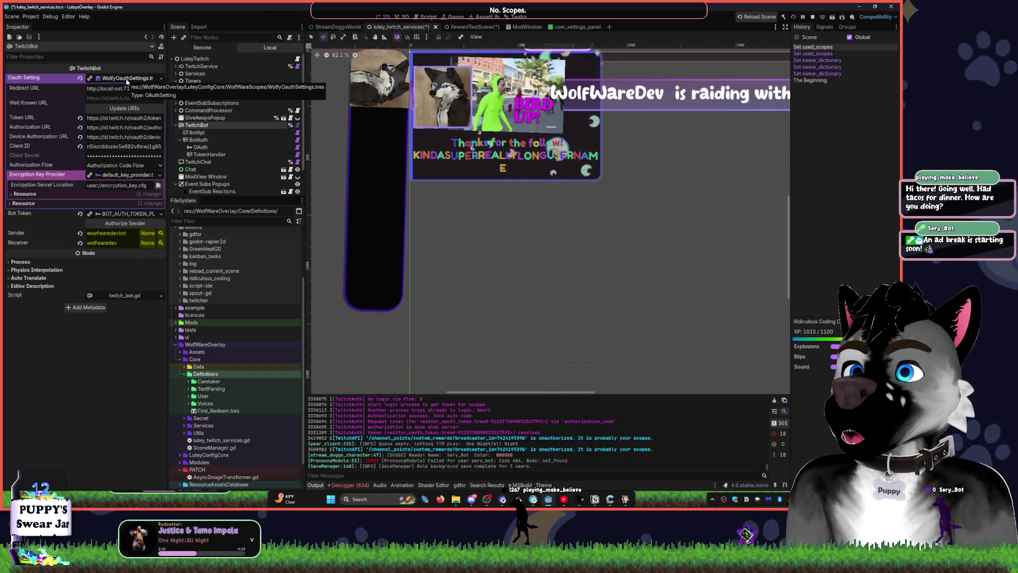
pyautogui.click(127, 78)
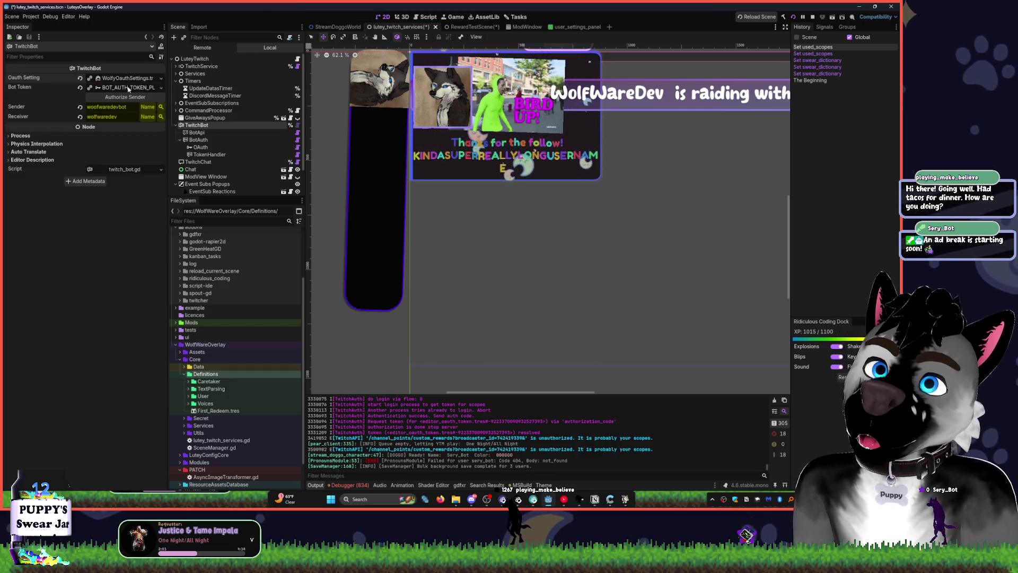
pyautogui.click(205, 133)
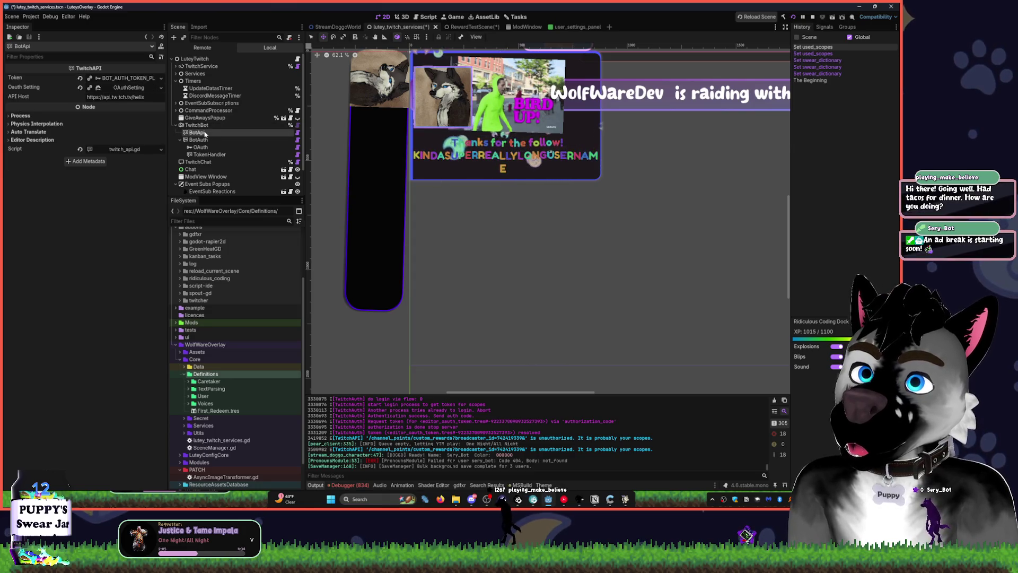
pyautogui.click(129, 88)
pyautogui.click(129, 88)
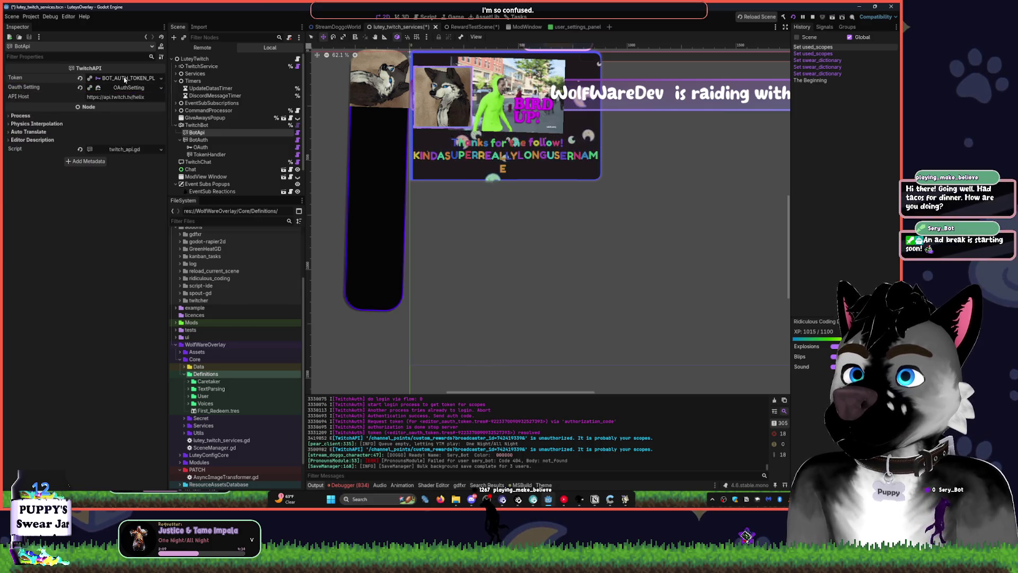
pyautogui.click(125, 79)
pyautogui.click(125, 80)
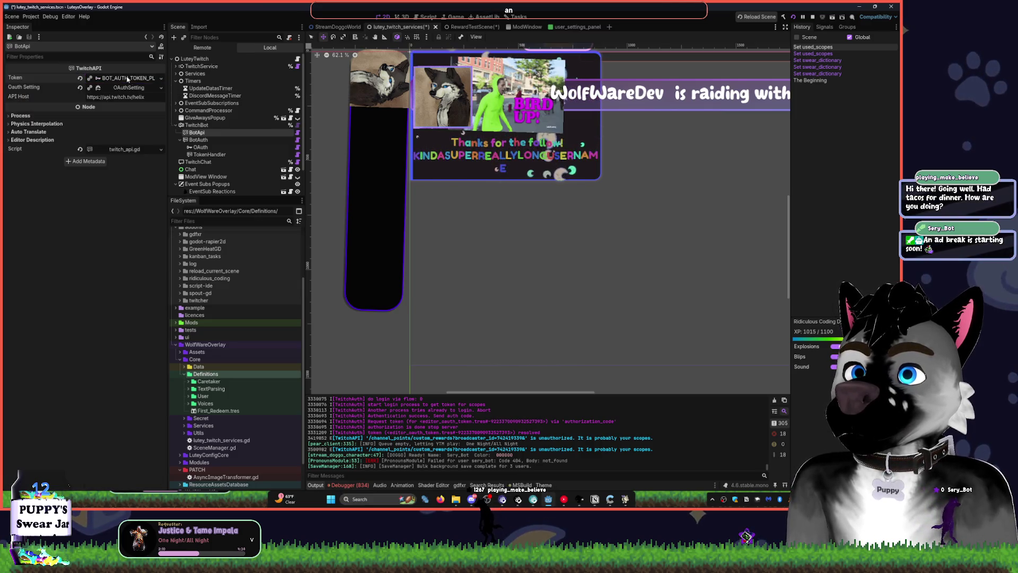
pyautogui.click(212, 141)
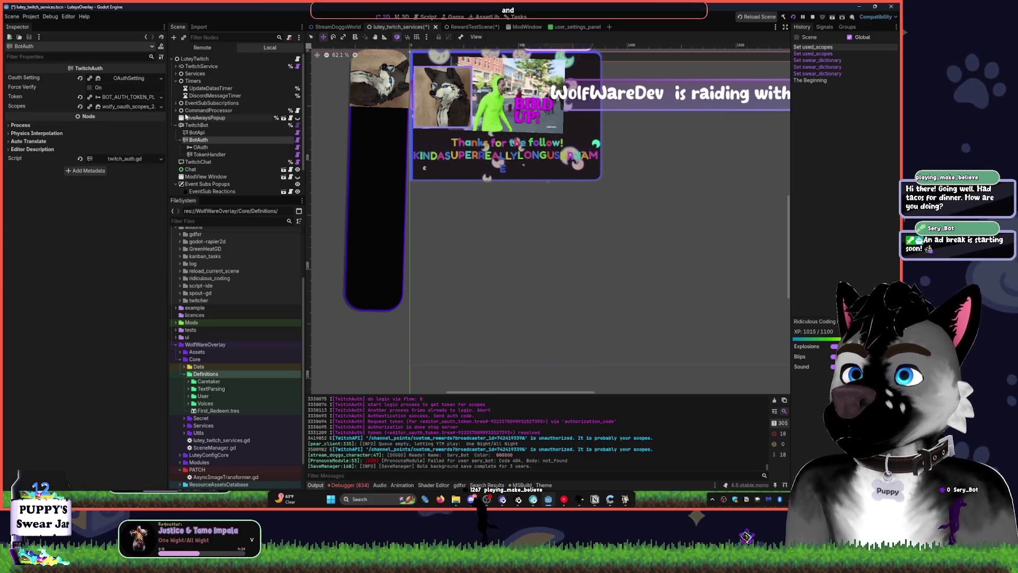
pyautogui.click(126, 106)
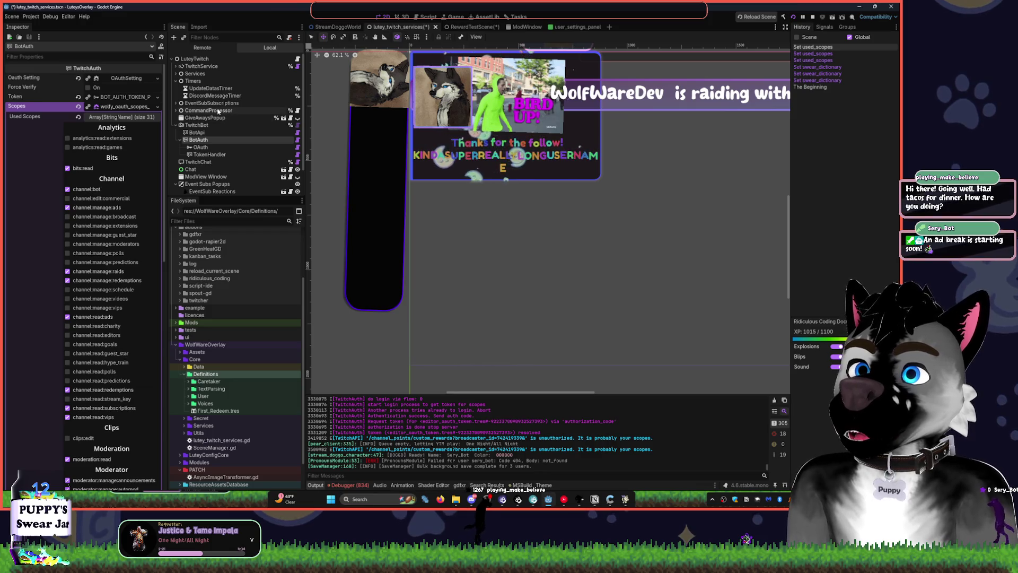
# Expand TwitchService, view the Auth node's settings, then save and run the project with F5.
pyautogui.click(199, 67)
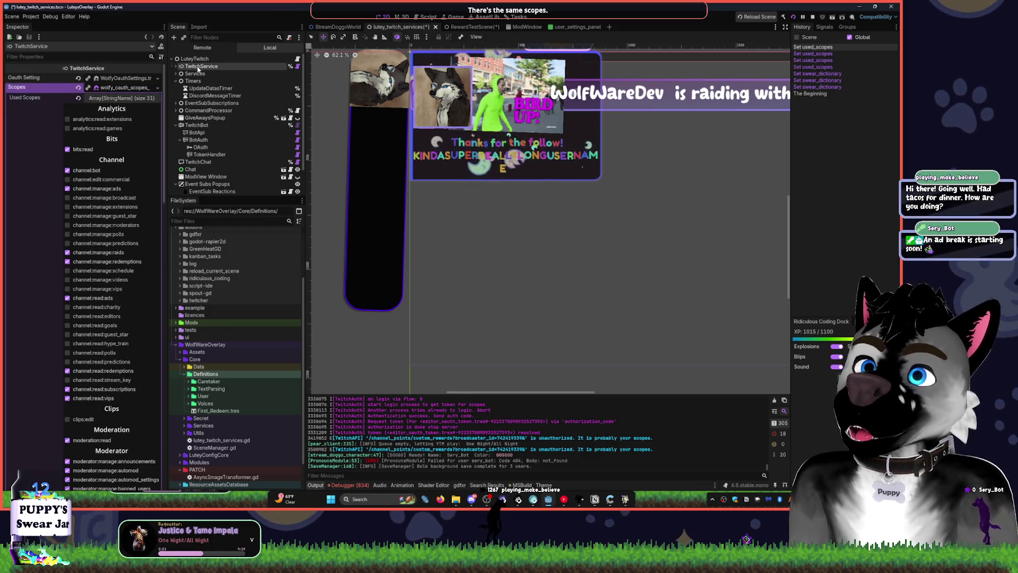
pyautogui.press('Right')
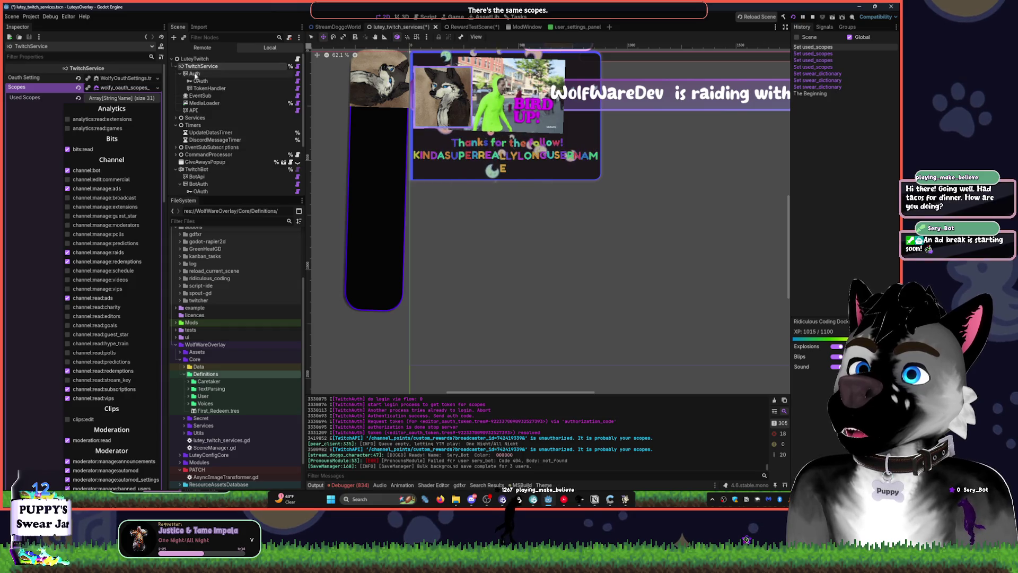
pyautogui.click(195, 73)
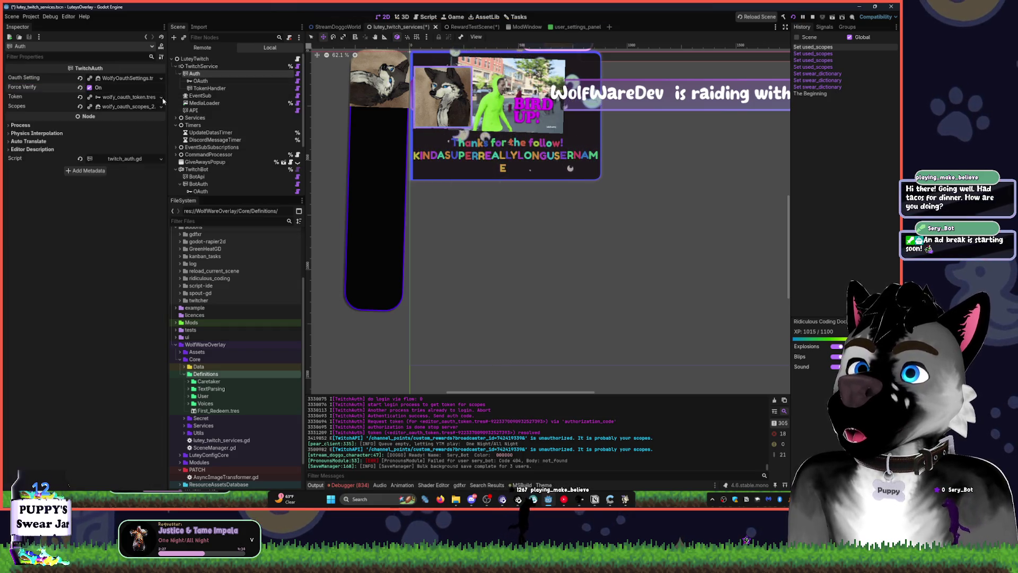
pyautogui.press('F5')
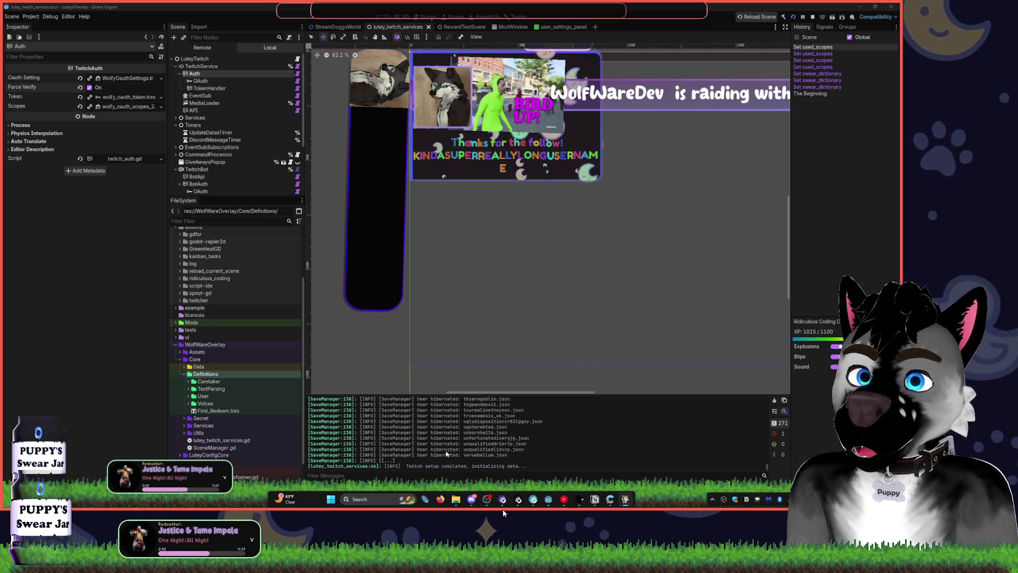
# Scroll the Output console to follow the Twitch setup log until it completes.
pyautogui.scroll(2, 506, 513)
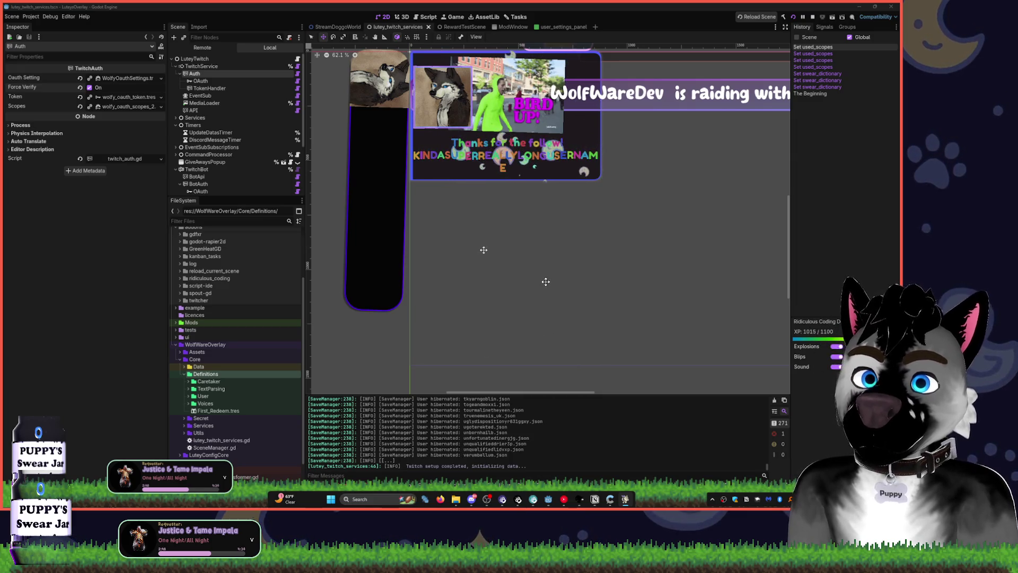
pyautogui.moveTo(624, 500)
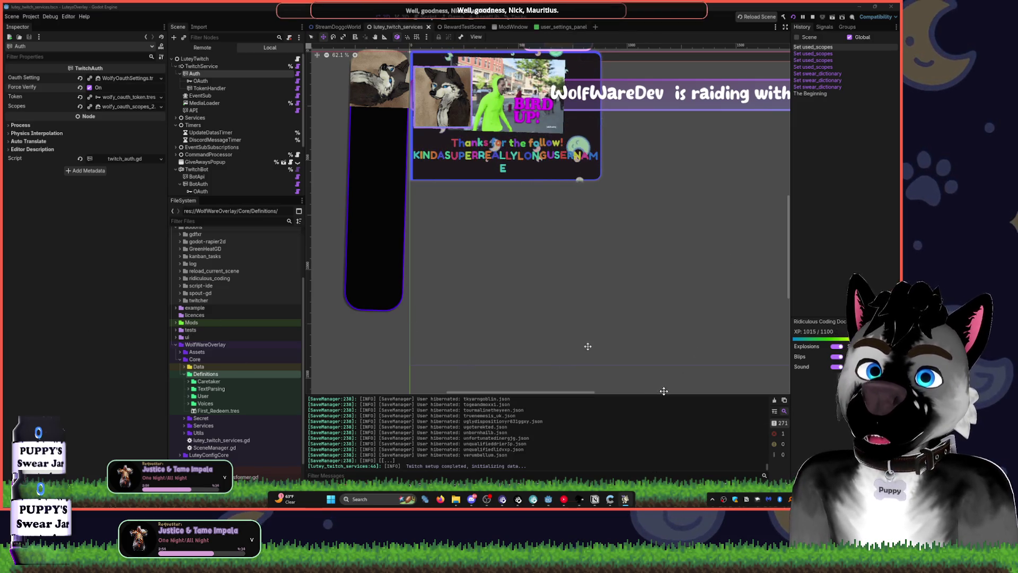
# Select the TwitchRedeemListener node in the scene tree.
pyautogui.click(666, 301)
pyautogui.scroll(-1, 214, 179)
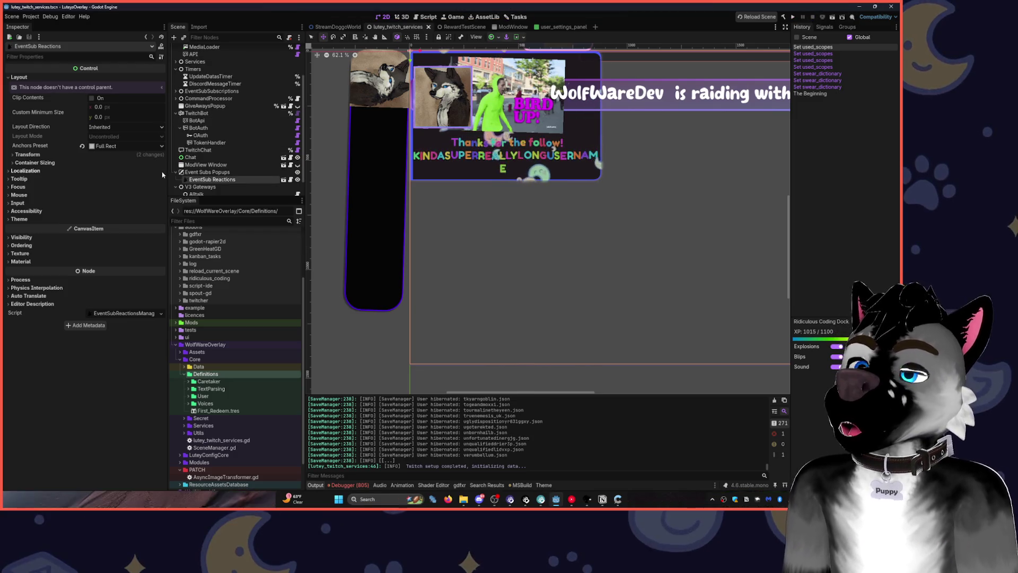
pyautogui.scroll(-2, 200, 179)
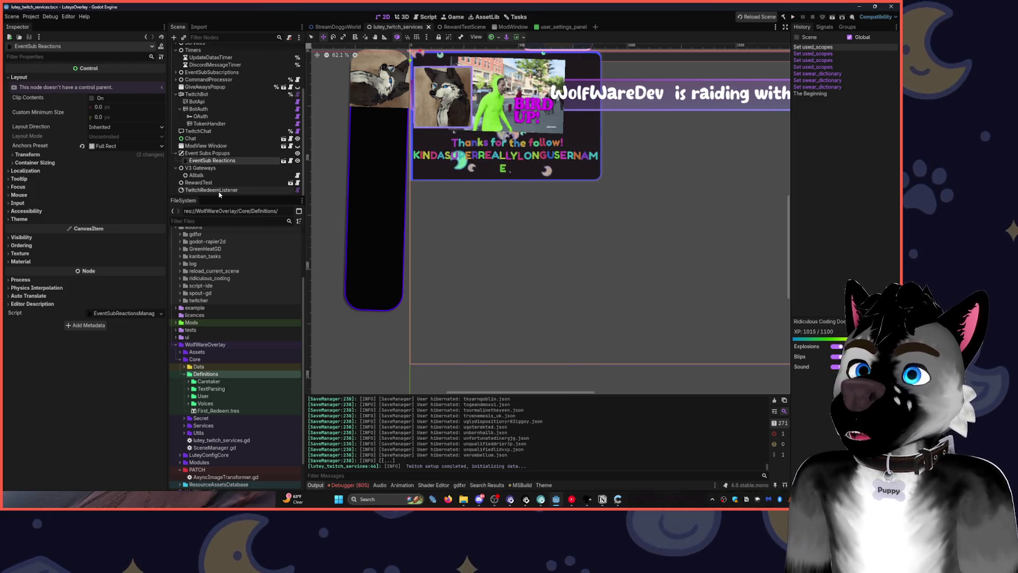
pyautogui.click(208, 189)
pyautogui.click(201, 182)
pyautogui.click(212, 190)
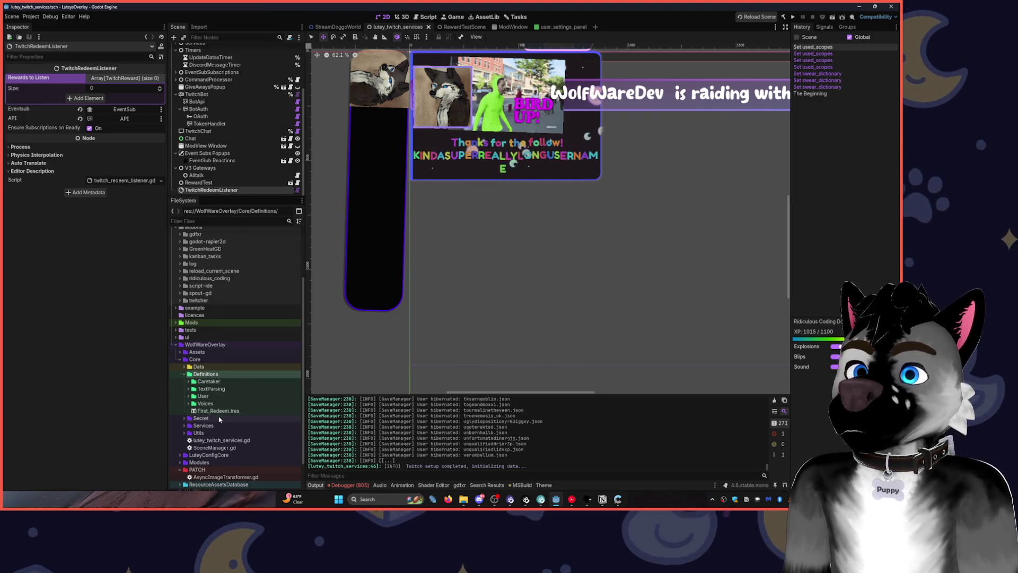
# Open First_Redeem.tres and push it to Twitch, which is rejected as unauthorized.
pyautogui.doubleClick(218, 411)
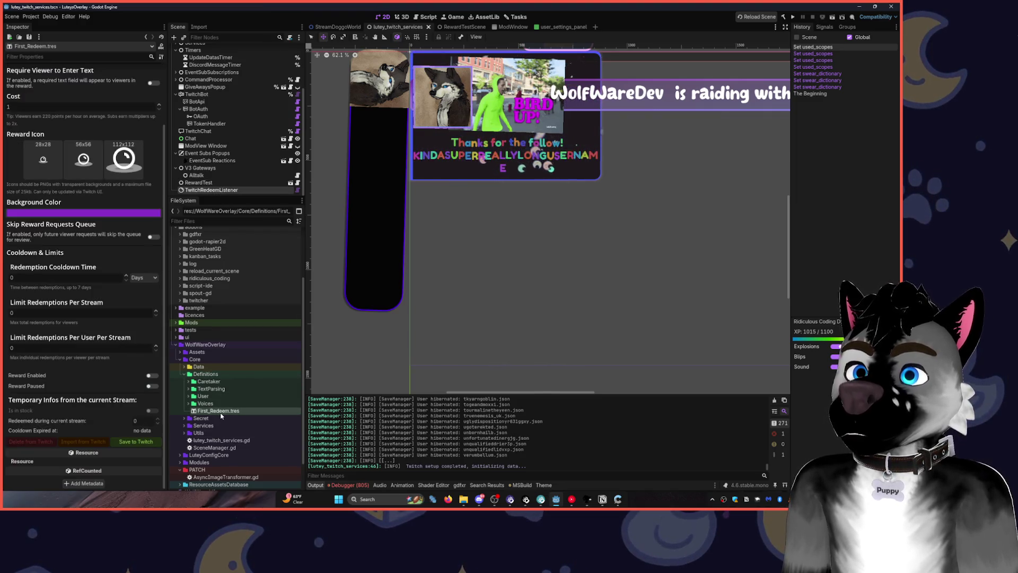
pyautogui.click(143, 445)
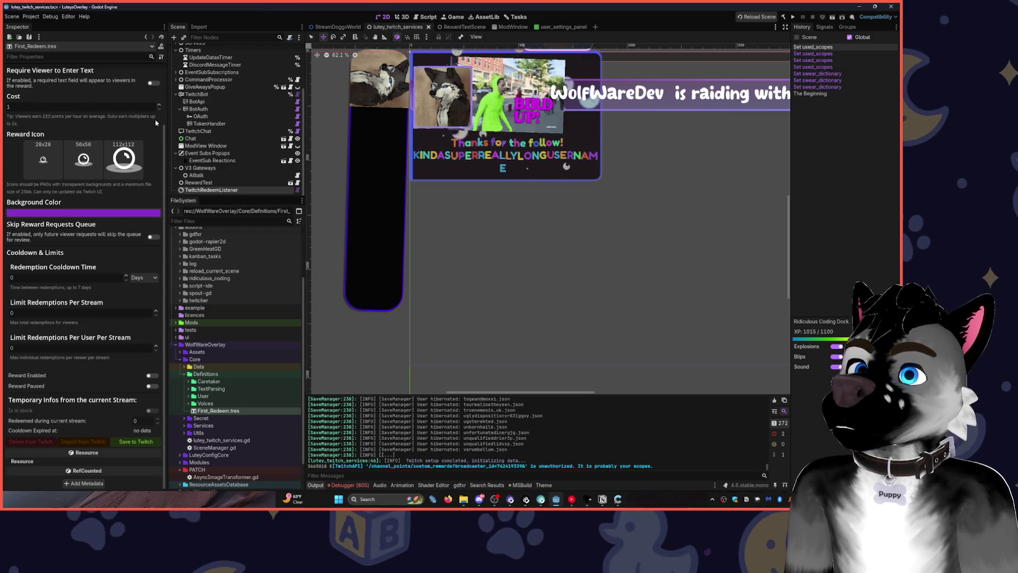
pyautogui.scroll(3, 110, 210)
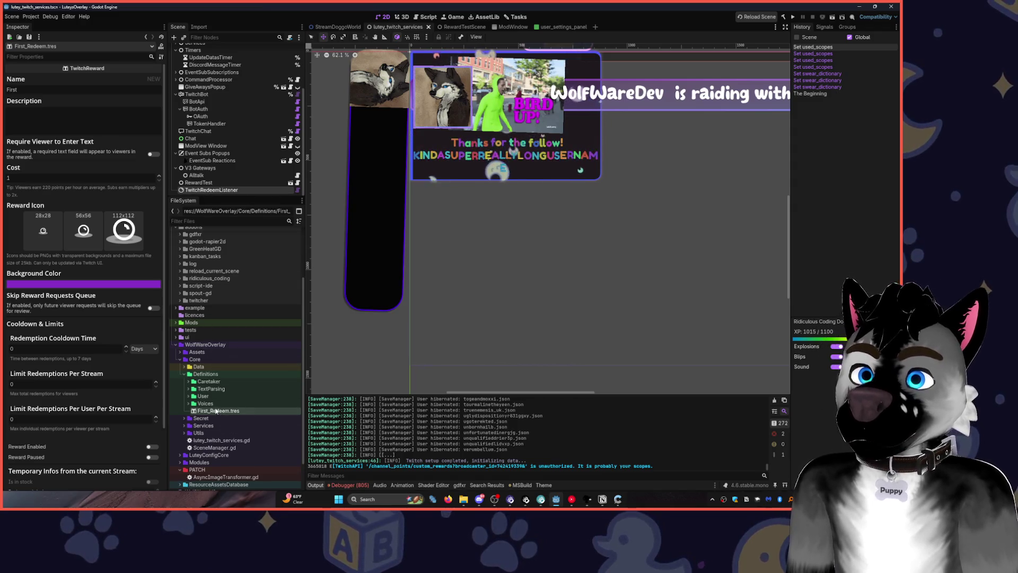
pyautogui.click(207, 374)
pyautogui.hotkey('ctrl', 'a')
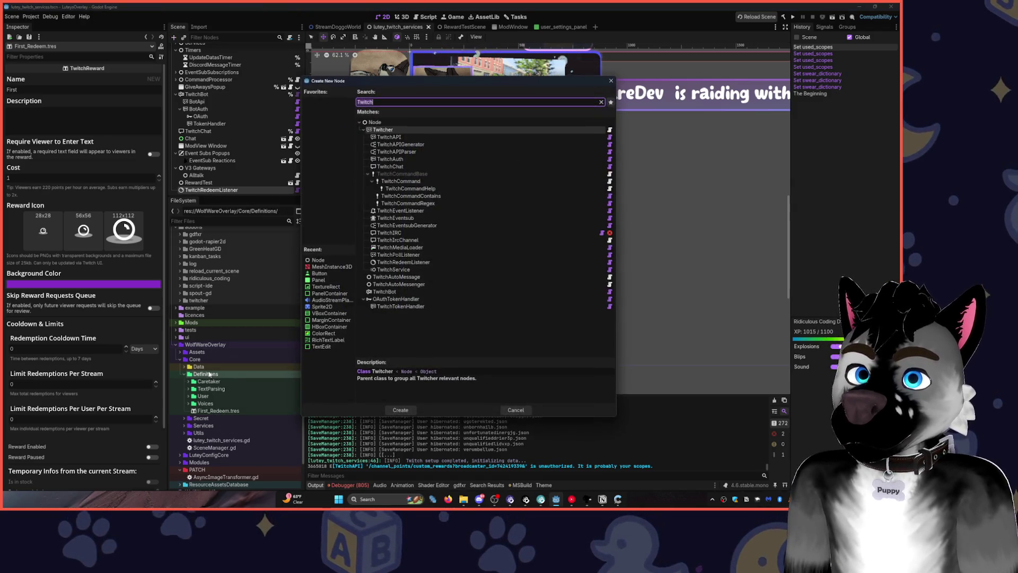
pyautogui.write('redee')
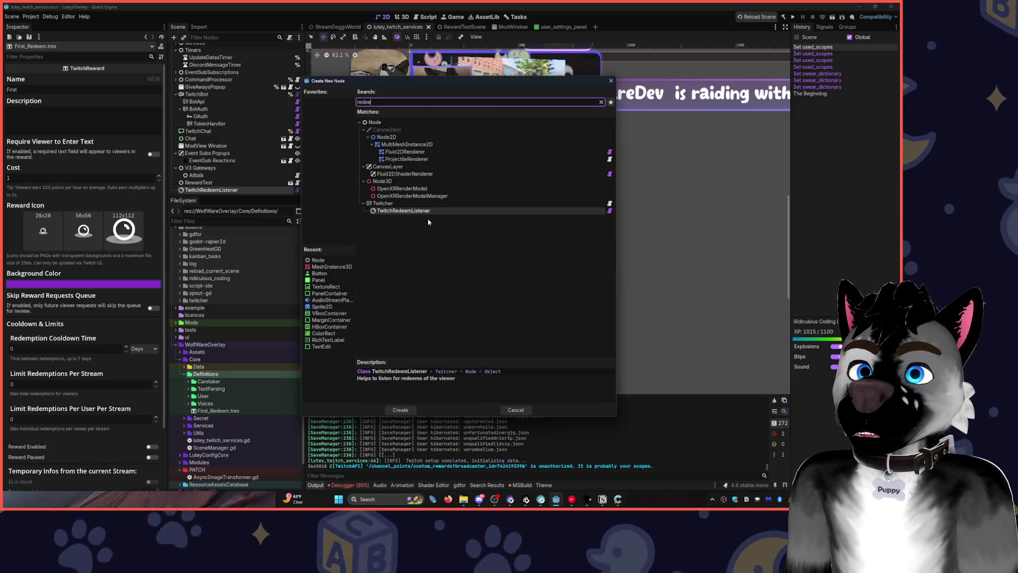
pyautogui.press('BackSpace')
pyautogui.press('BackSpace')
pyautogui.press('BackSpace')
pyautogui.write('war')
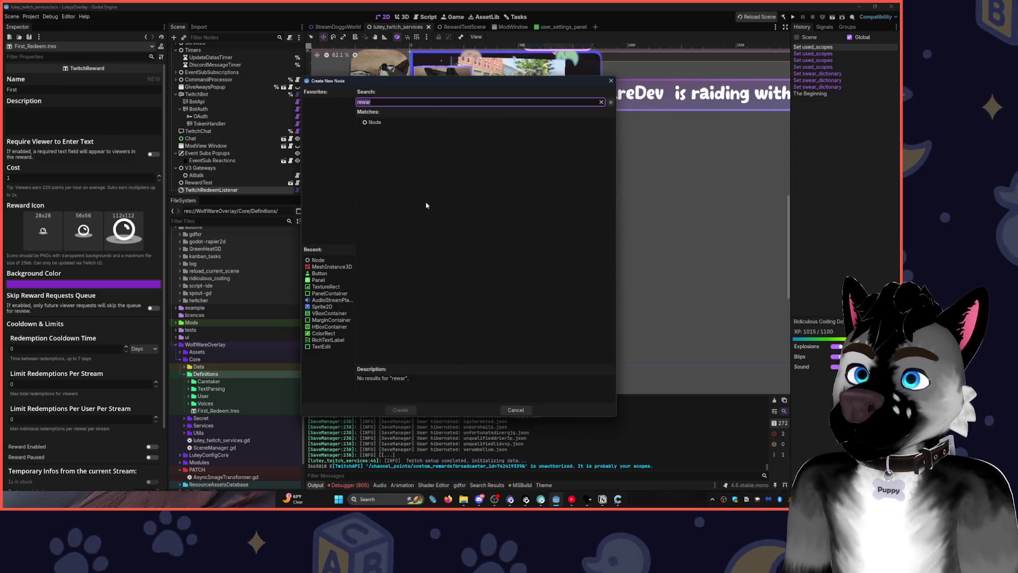
pyautogui.write('Redee')
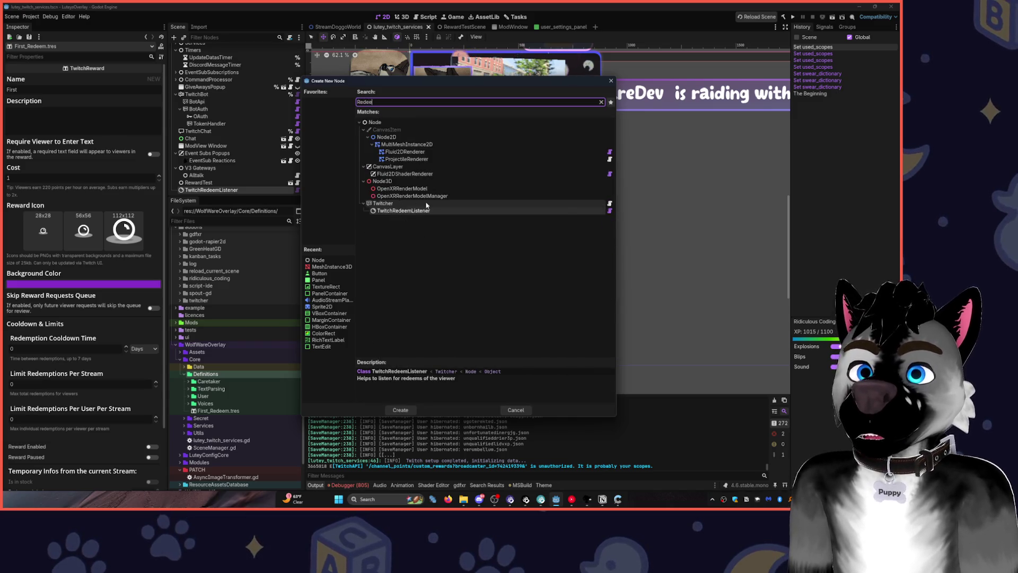
pyautogui.hotkey('ctrl', 'a')
pyautogui.write('twitch')
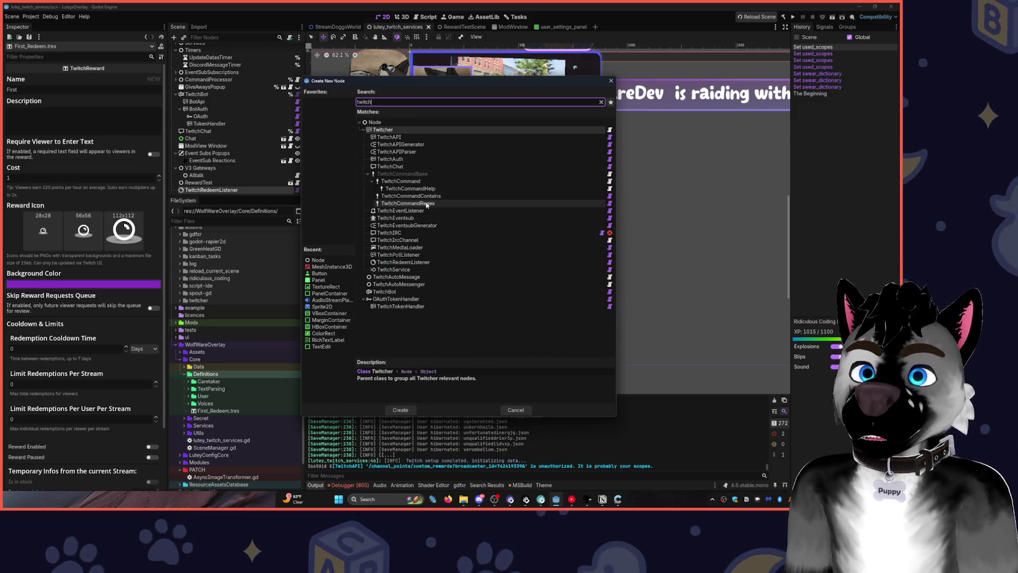
pyautogui.press('Escape')
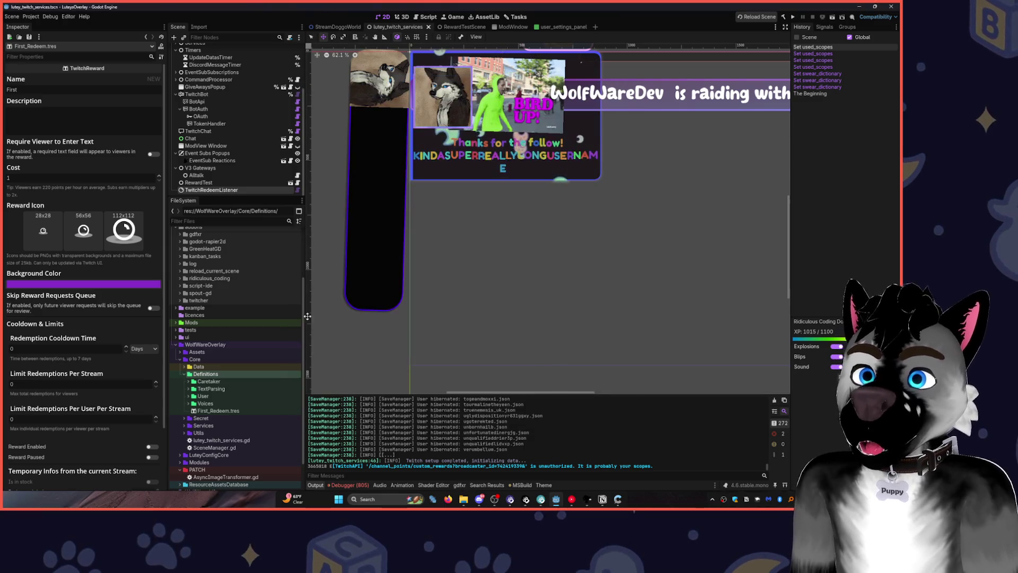
pyautogui.click(201, 360)
pyautogui.rightClick(207, 375)
pyautogui.moveTo(255, 378)
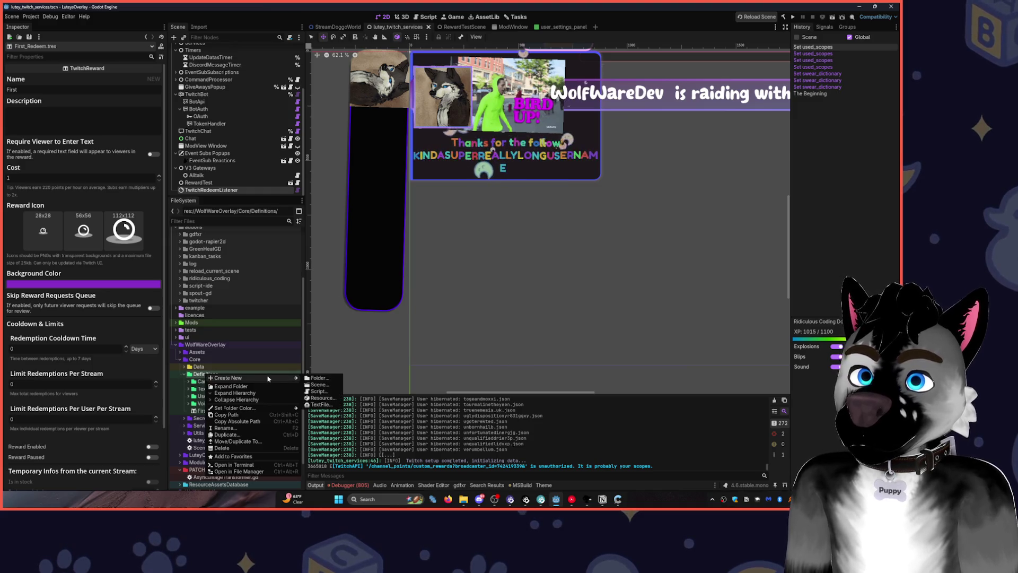
pyautogui.click(339, 399)
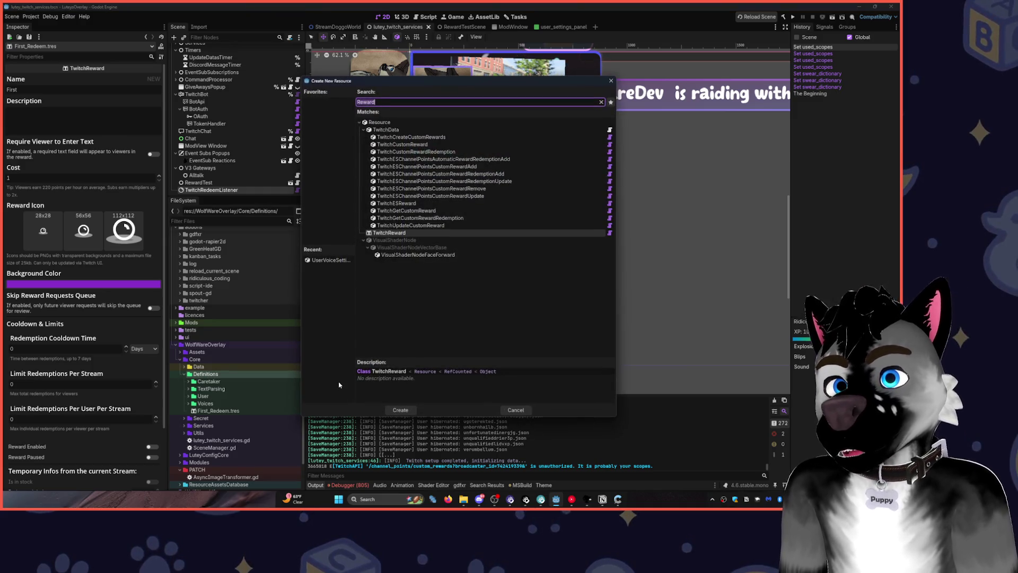
pyautogui.click(452, 139)
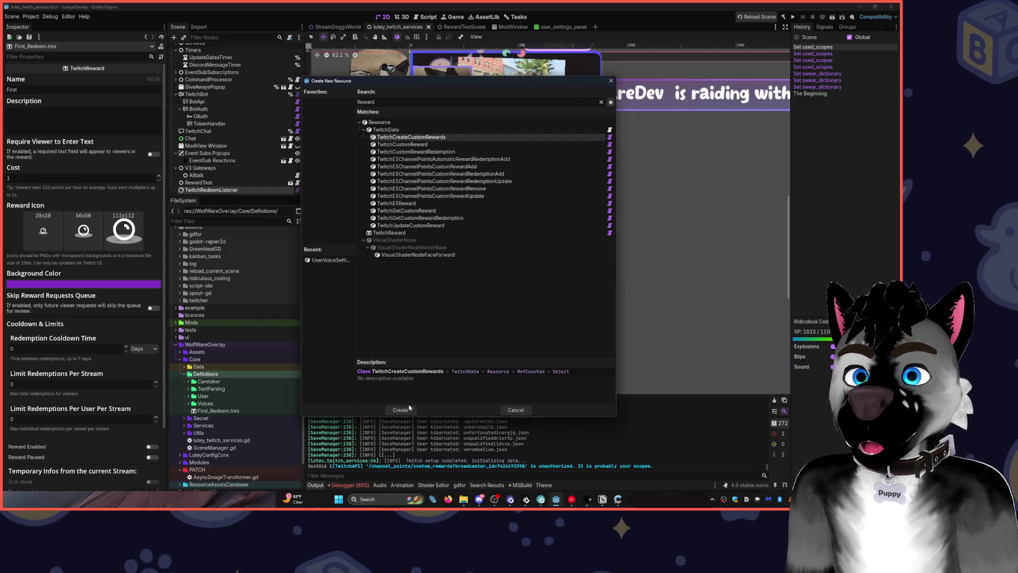
pyautogui.click(403, 410)
pyautogui.click(380, 372)
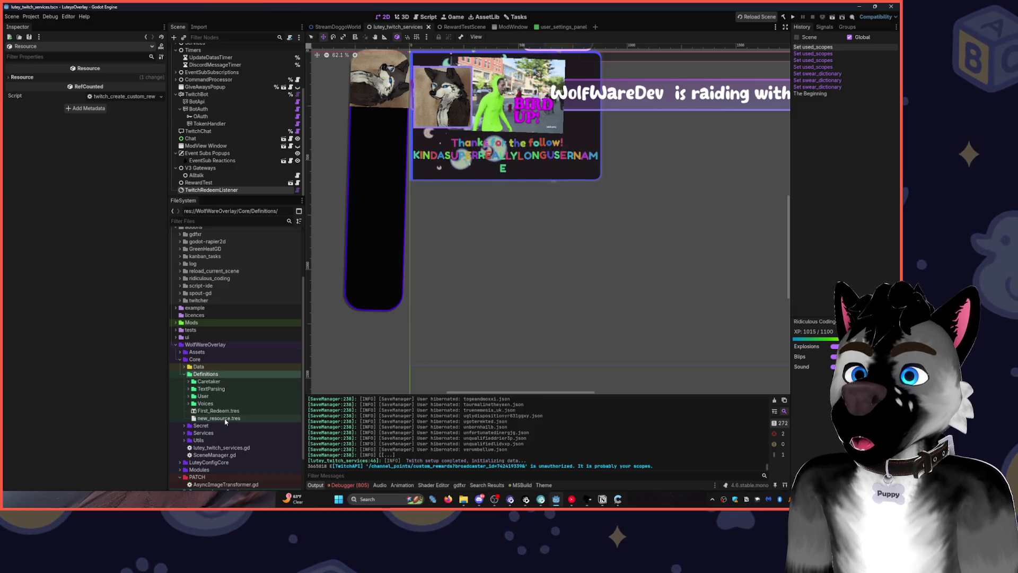
pyautogui.click(44, 78)
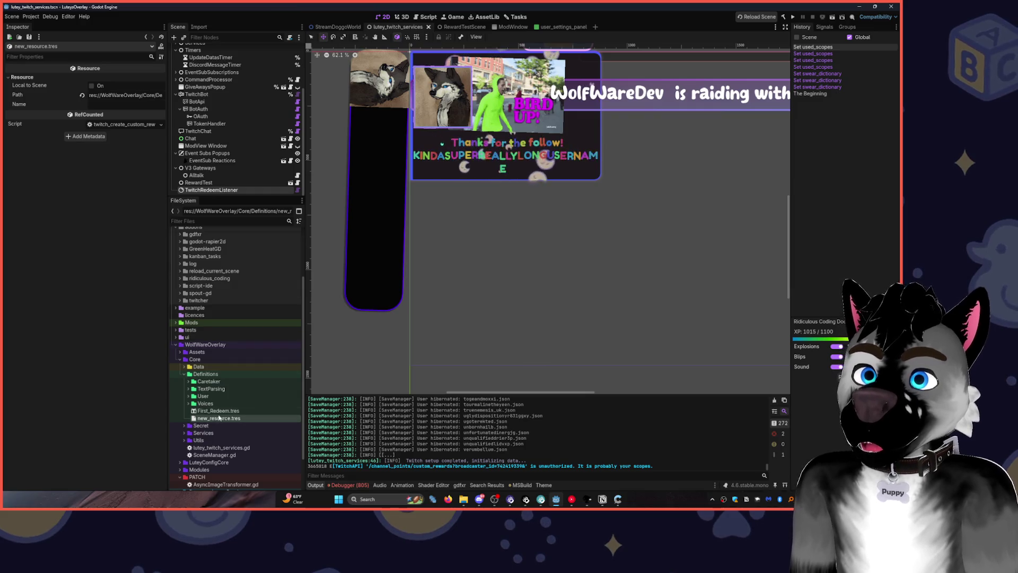
pyautogui.click(218, 412)
pyautogui.click(218, 418)
pyautogui.press('Delete')
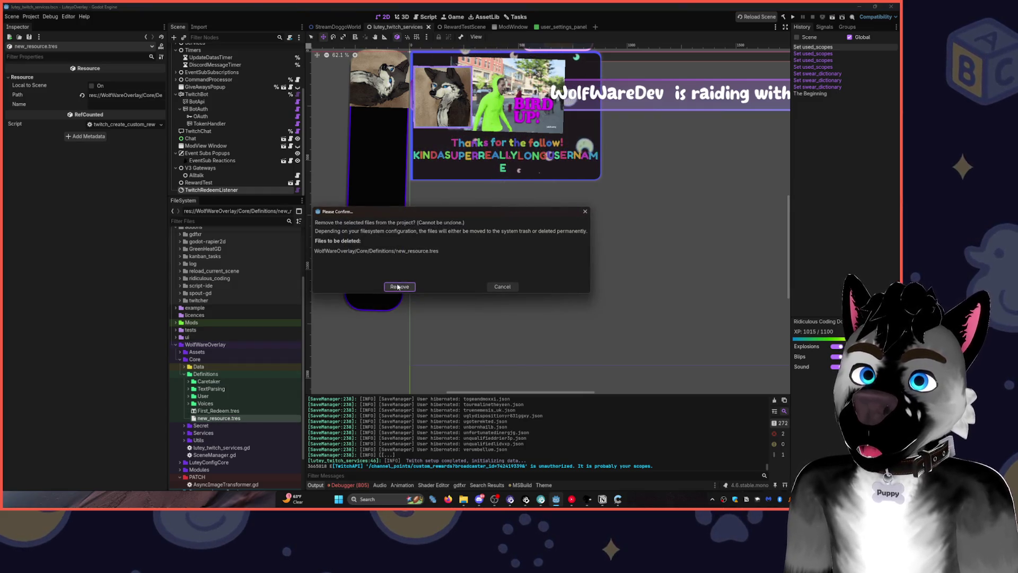
pyautogui.click(398, 287)
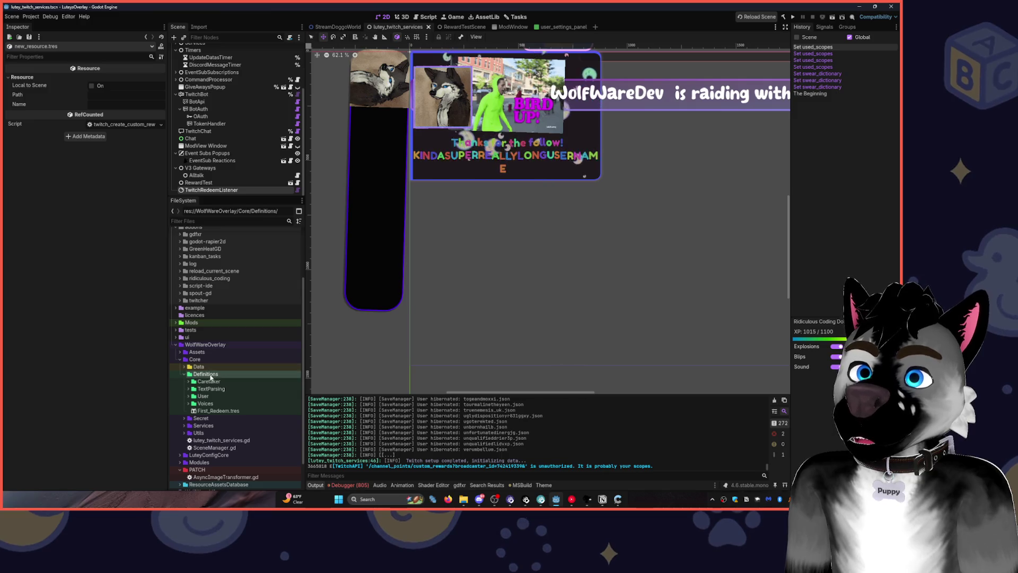
# Create a TwitchCustomReward resource in Definitions, found by searching 'rewar', reaching its save prompt.
pyautogui.rightClick(211, 374)
pyautogui.moveTo(276, 379)
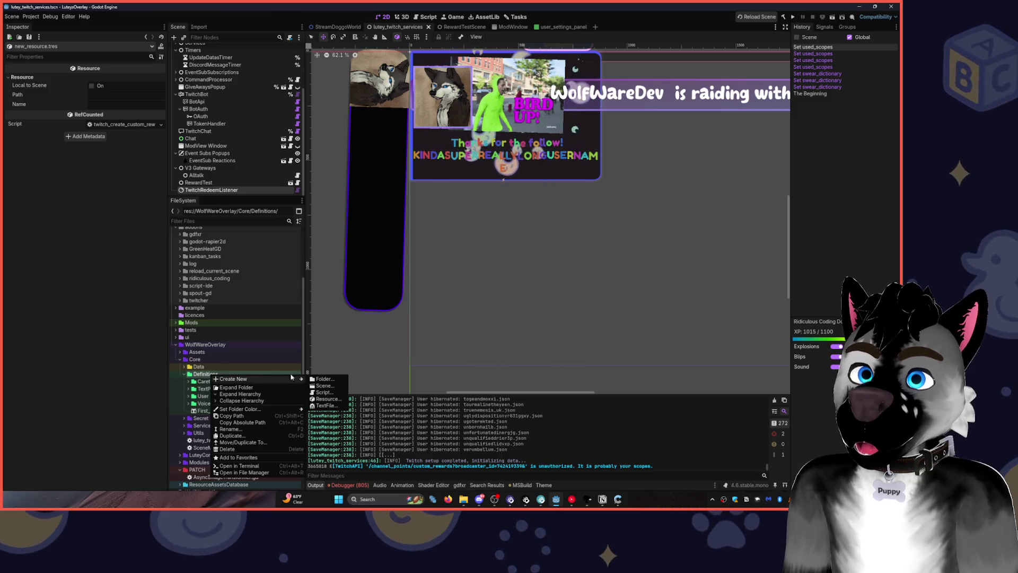
pyautogui.click(326, 399)
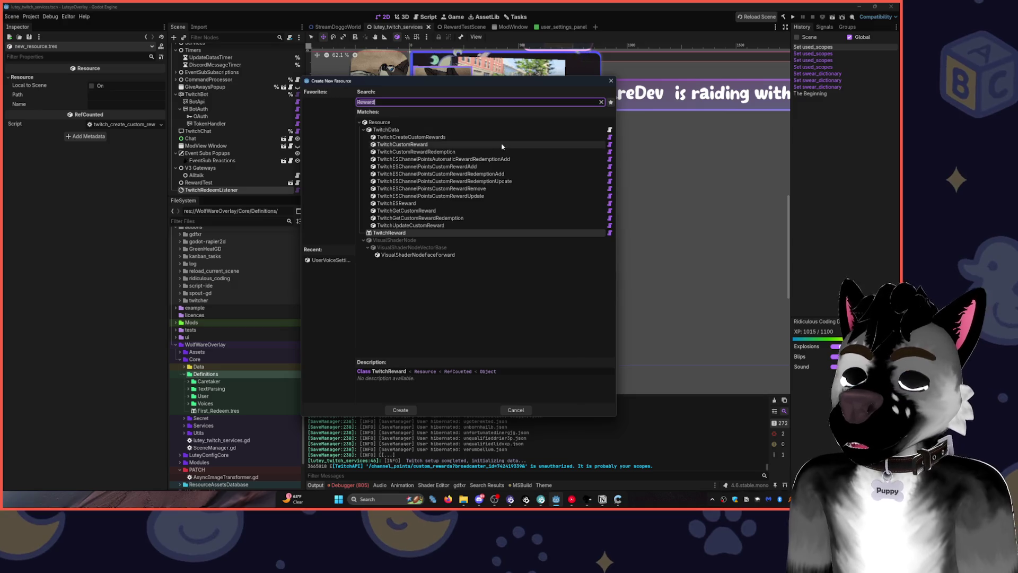
pyautogui.write('res')
pyautogui.press('BackSpace')
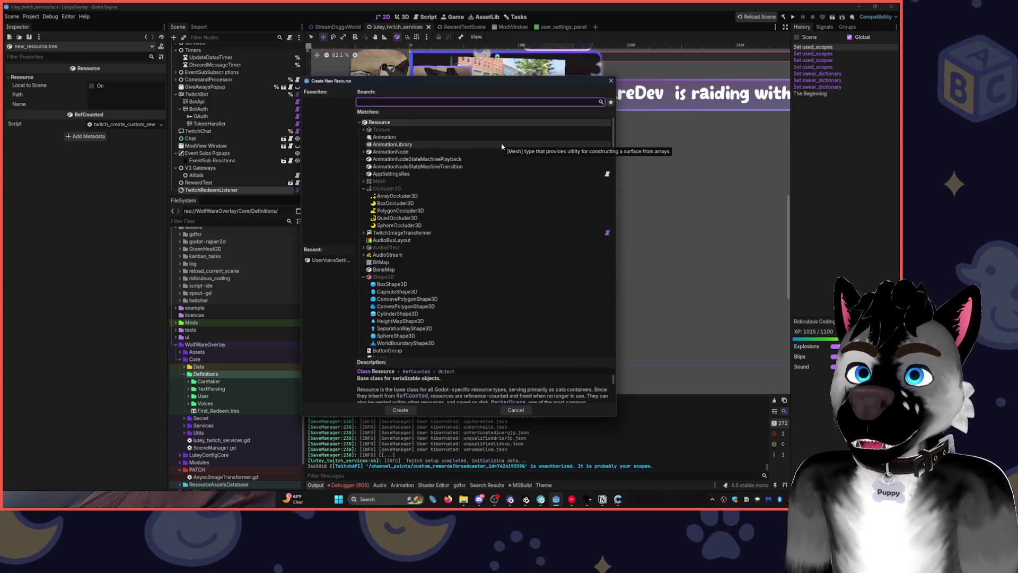
pyautogui.write('deem')
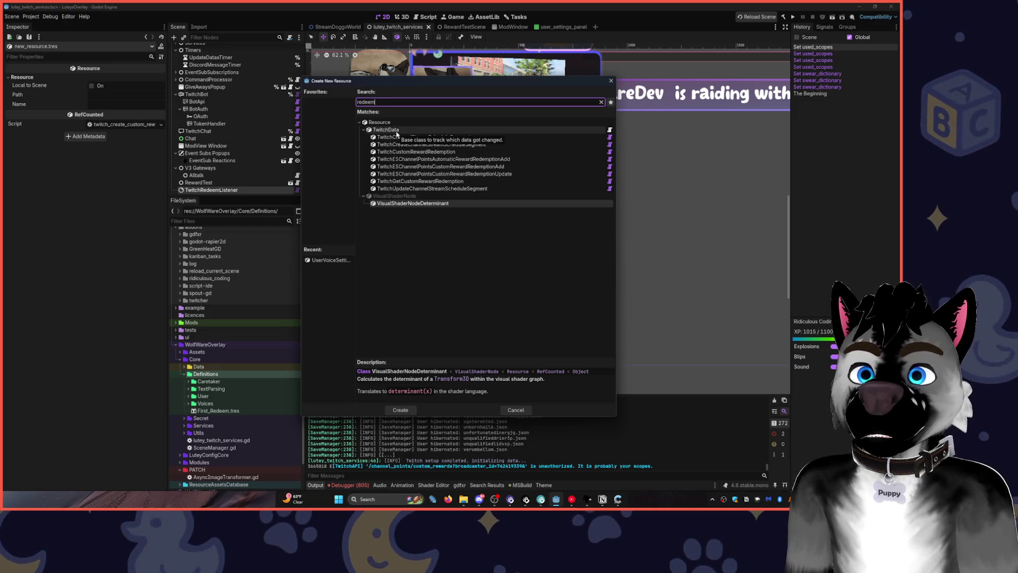
pyautogui.write('re')
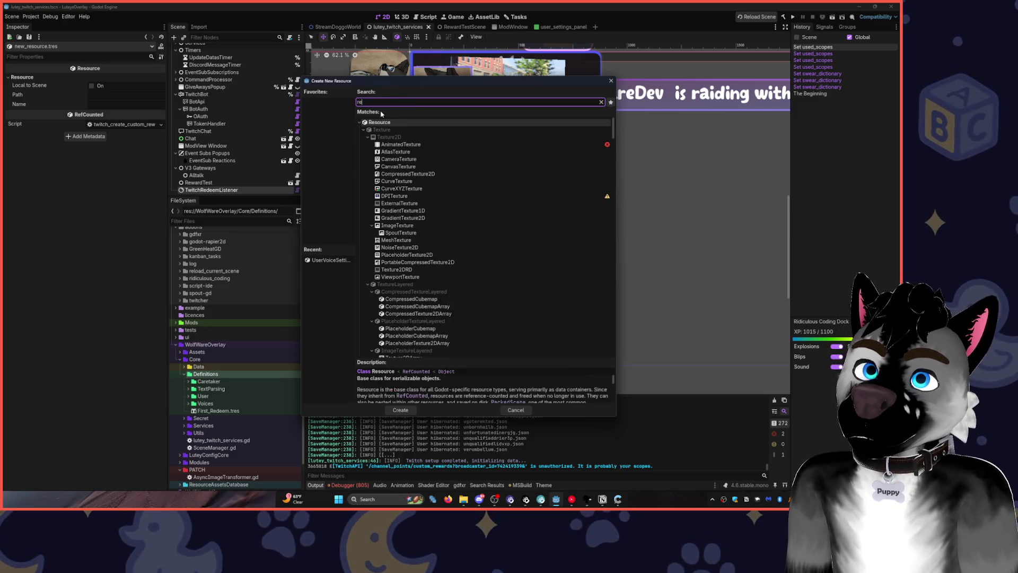
pyautogui.write('ward')
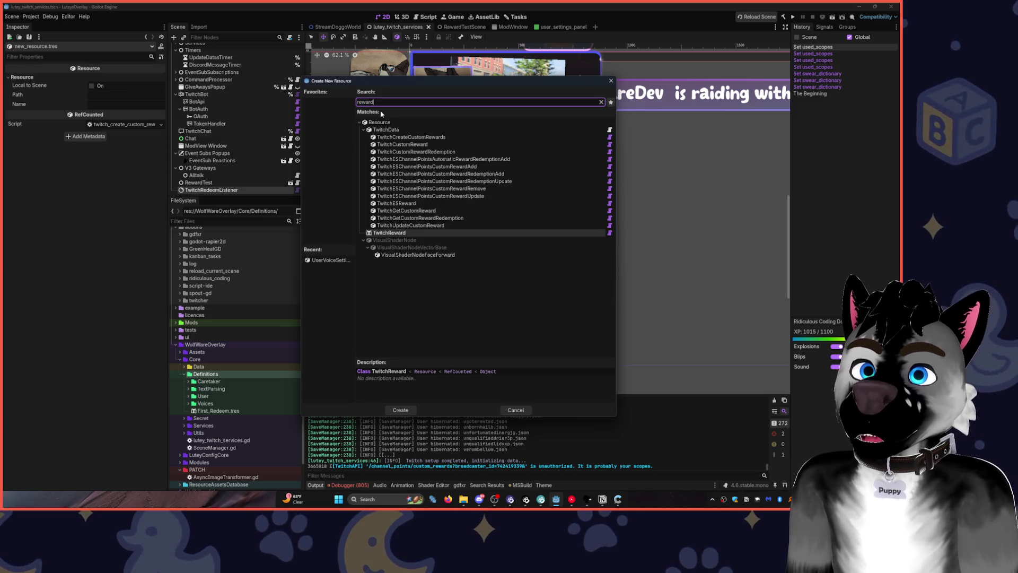
pyautogui.click(479, 149)
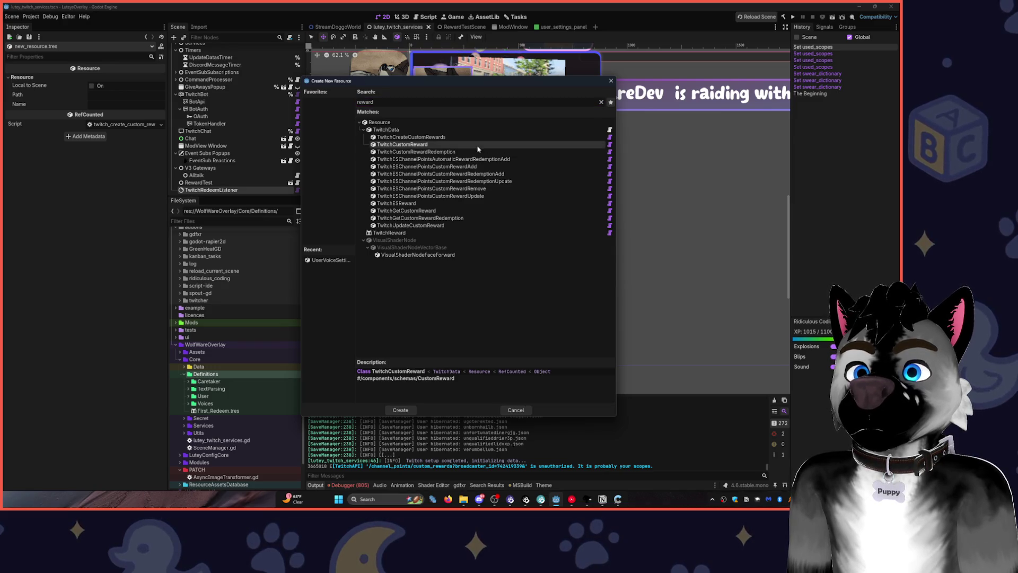
pyautogui.doubleClick(476, 149)
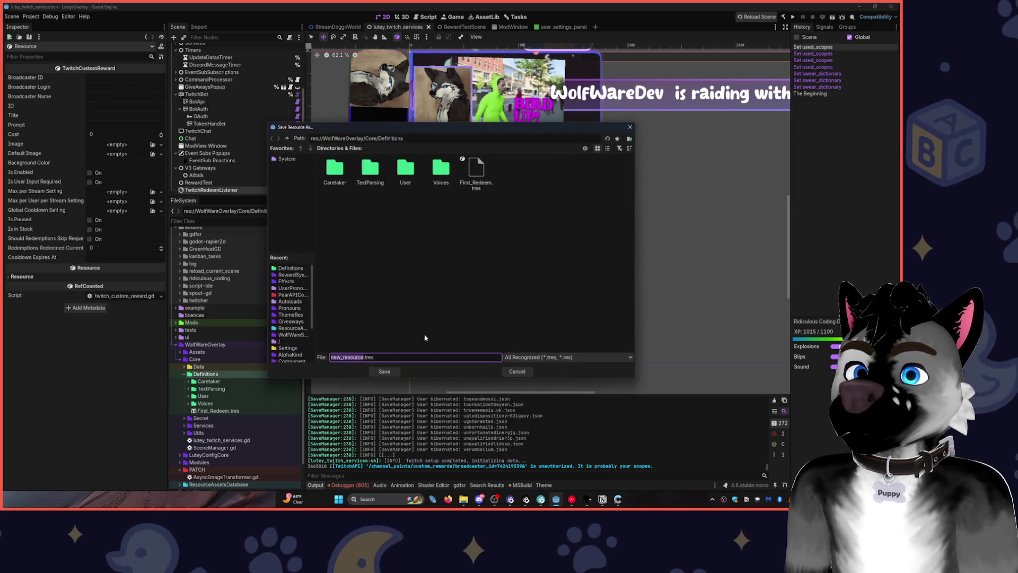
# Save the trial reward as new_resource.tres and compare it with First_Redeem.tres in the Inspector.
pyautogui.click(384, 371)
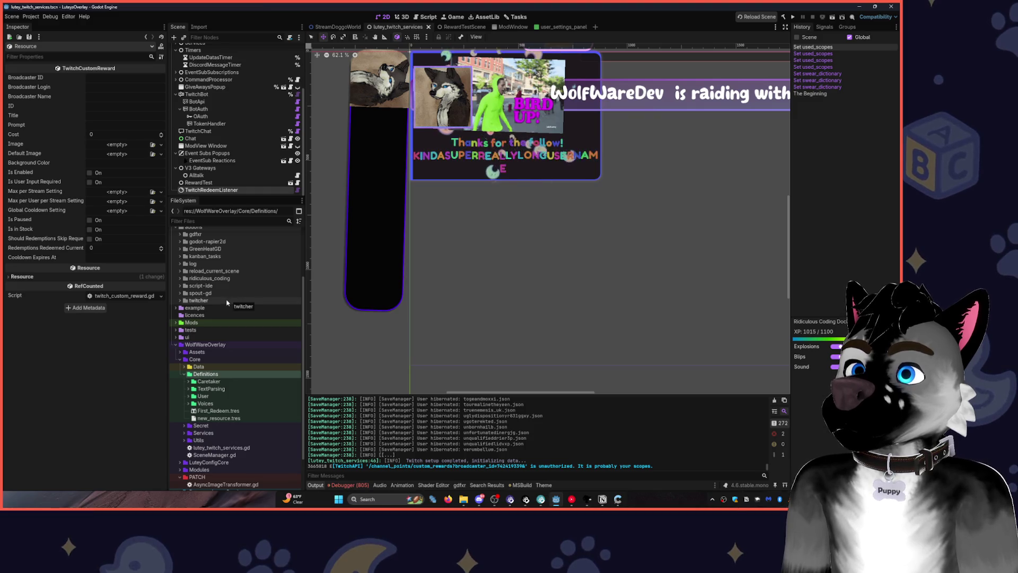
pyautogui.scroll(-2, 238, 426)
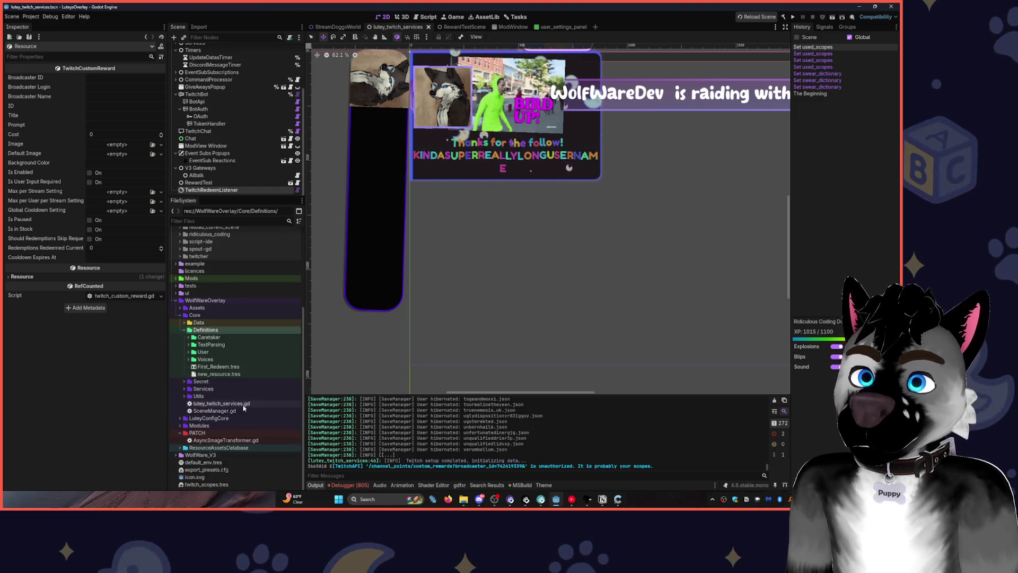
pyautogui.click(228, 374)
pyautogui.click(229, 367)
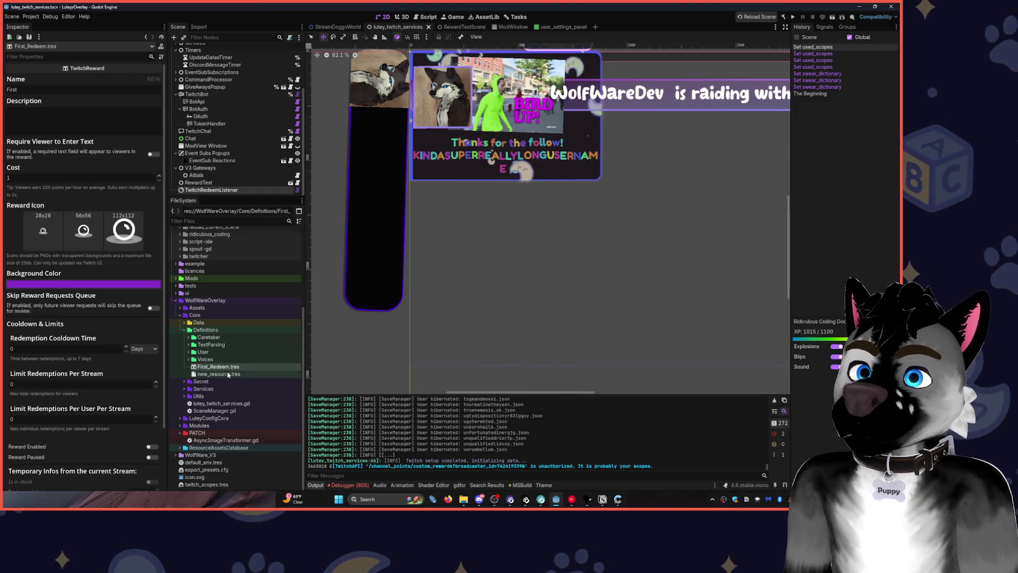
pyautogui.click(227, 372)
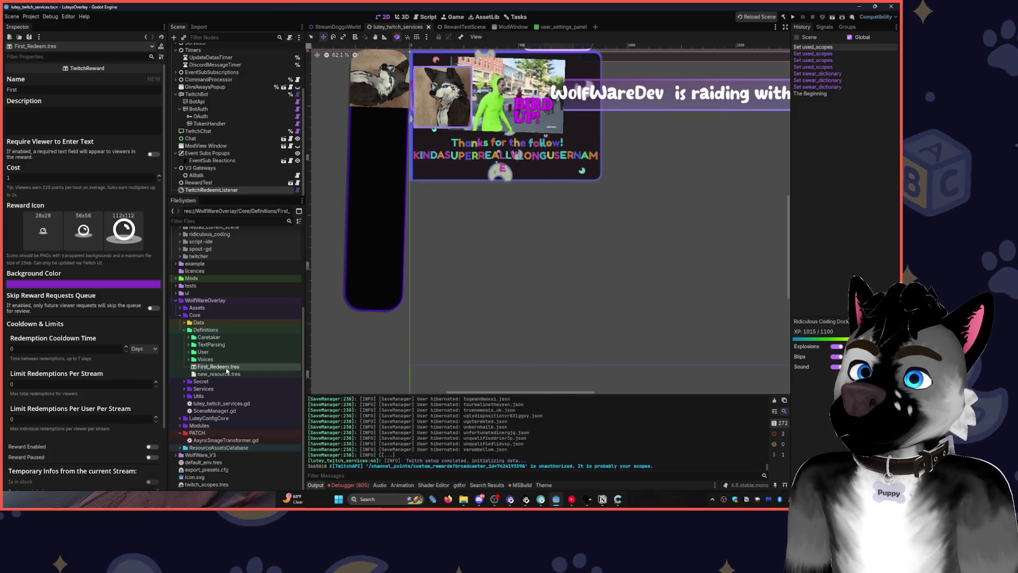
pyautogui.click(226, 375)
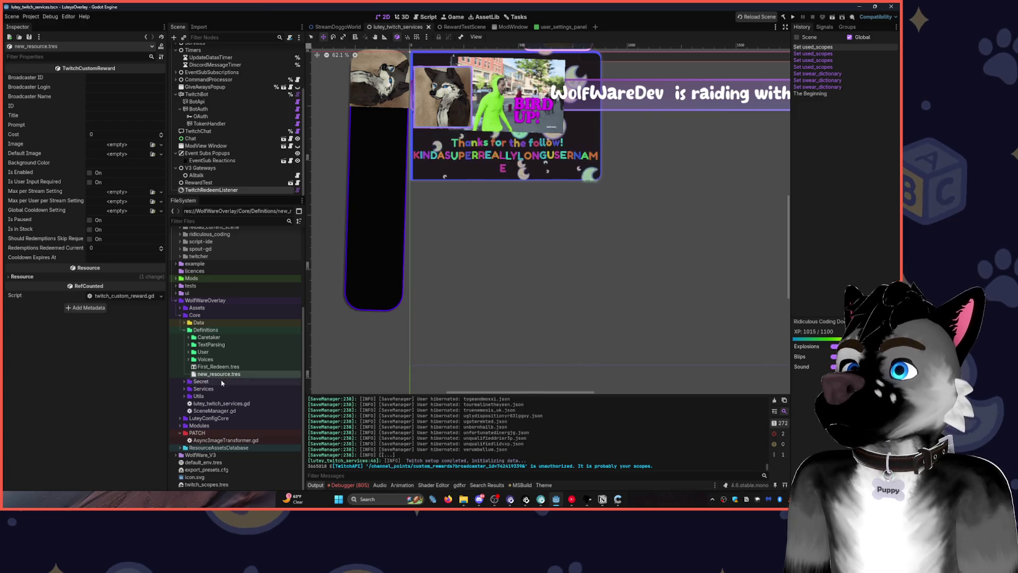
# Look over new_resource.tres's script and Max per Stream Setting options without changing them.
pyautogui.moveTo(39, 250)
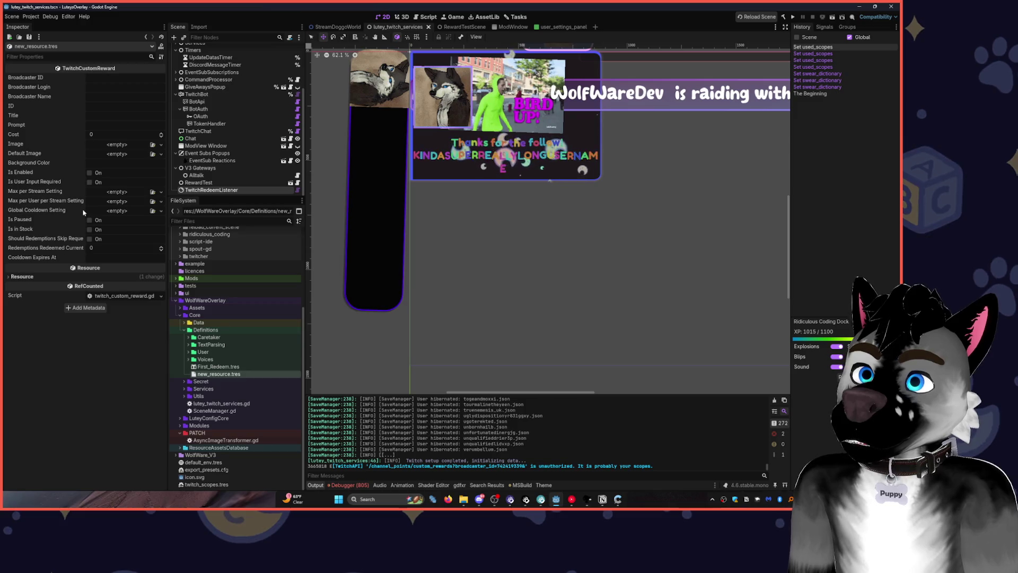
pyautogui.click(154, 201)
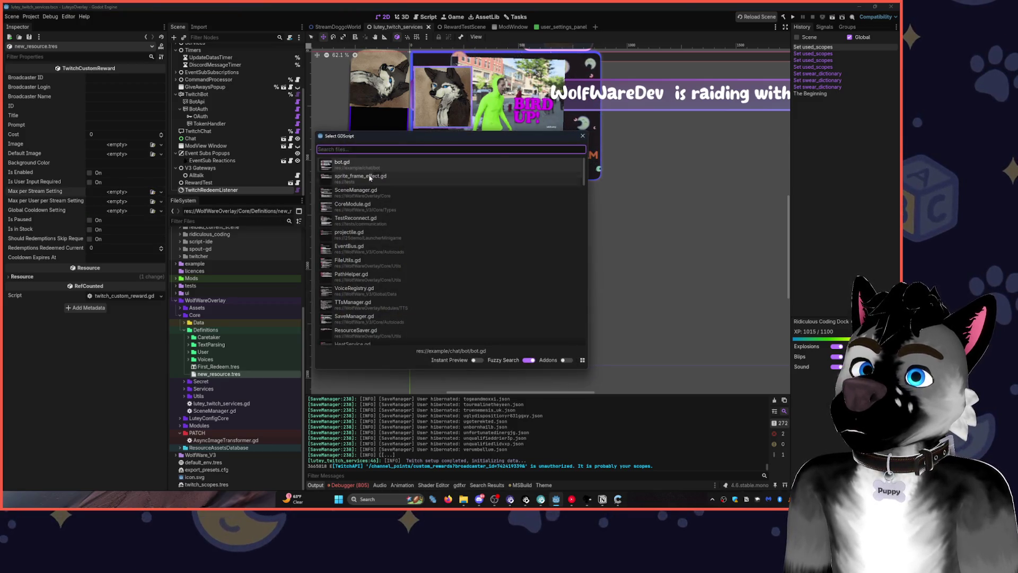
pyautogui.click(583, 136)
pyautogui.click(162, 191)
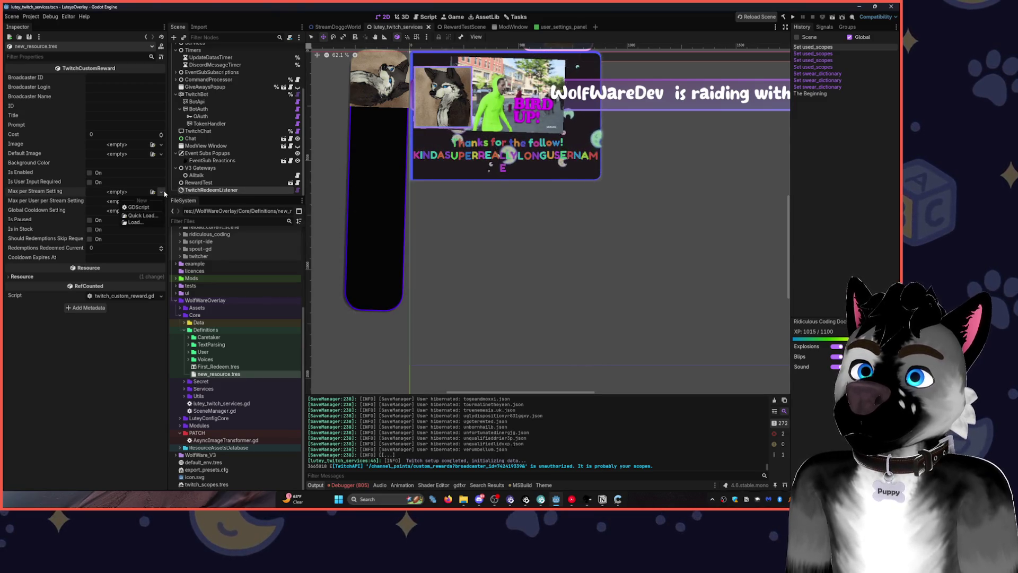
pyautogui.click(123, 201)
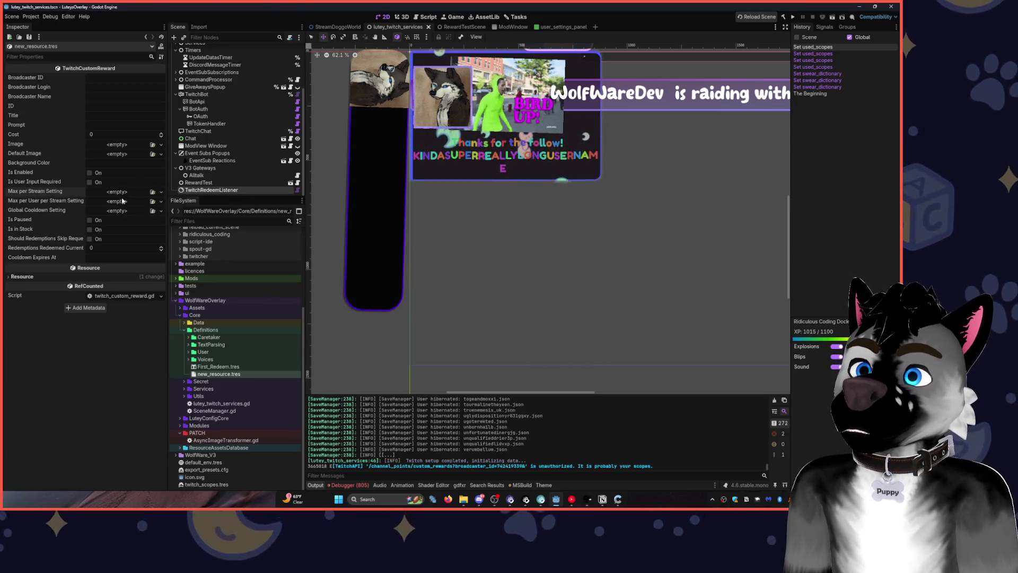
# Delete new_resource.tres from the Definitions folder.
pyautogui.click(220, 375)
pyautogui.press('Delete')
pyautogui.press('Return')
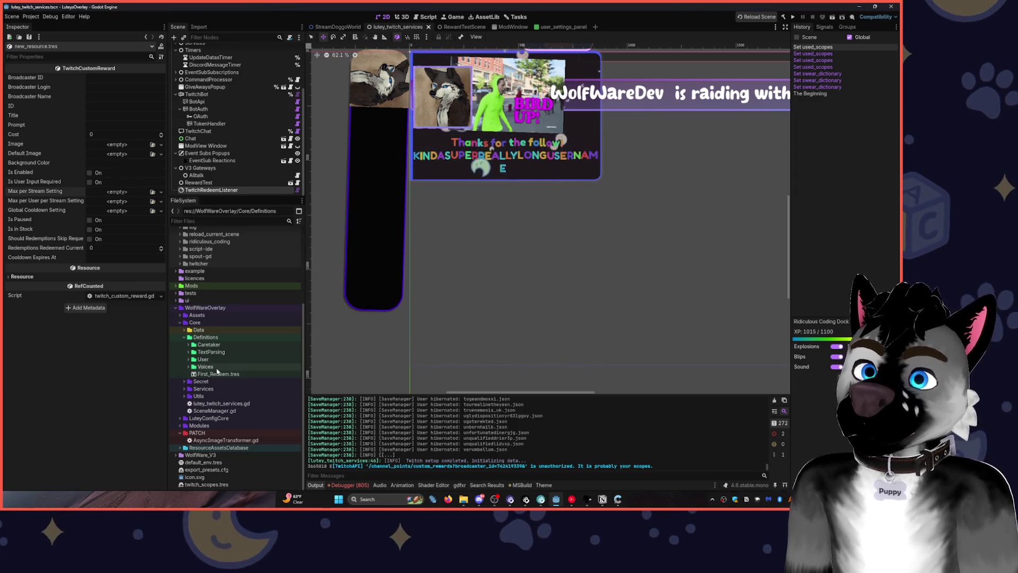
pyautogui.click(212, 375)
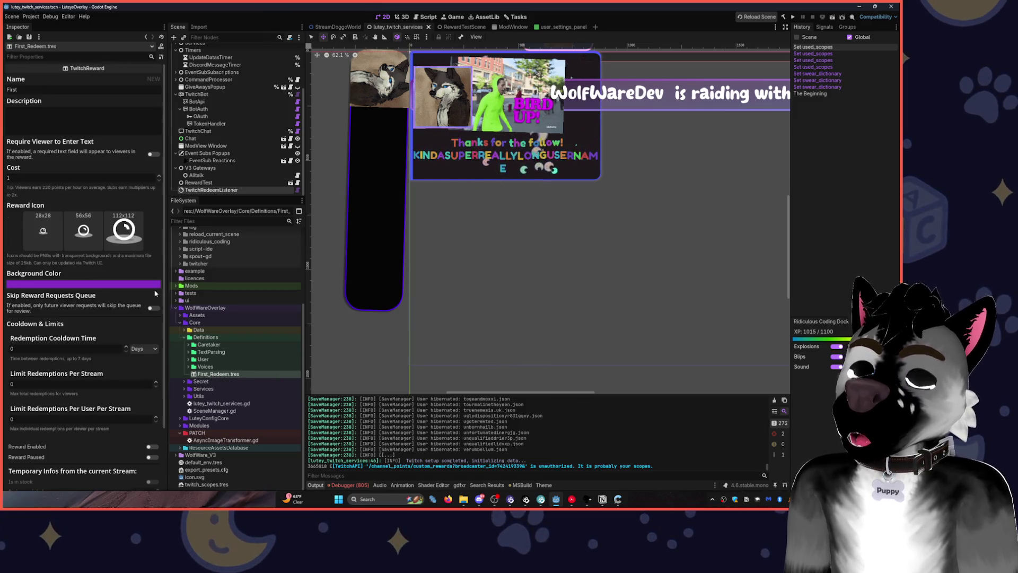
pyautogui.scroll(-3, 134, 206)
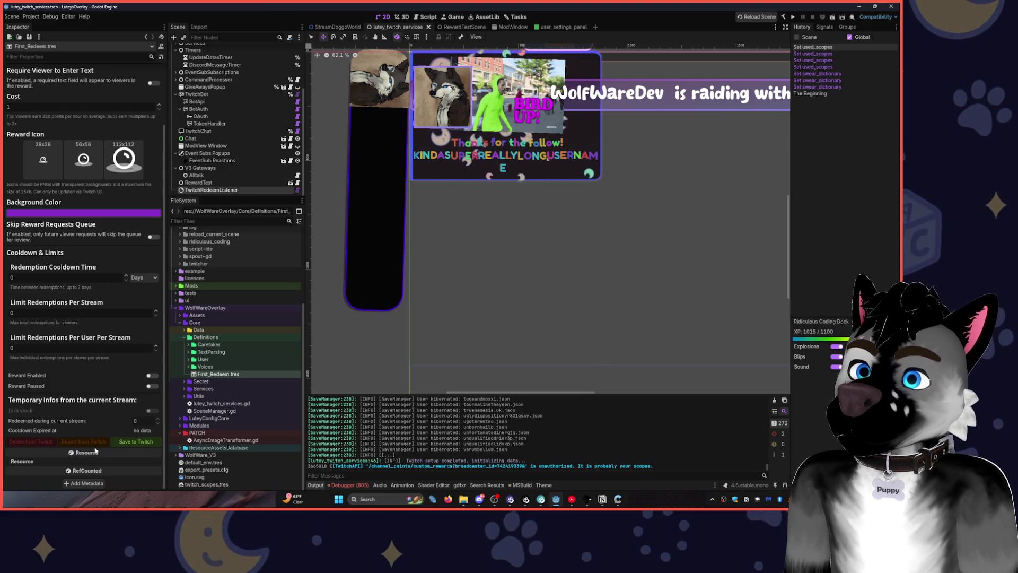
pyautogui.scroll(3, 121, 185)
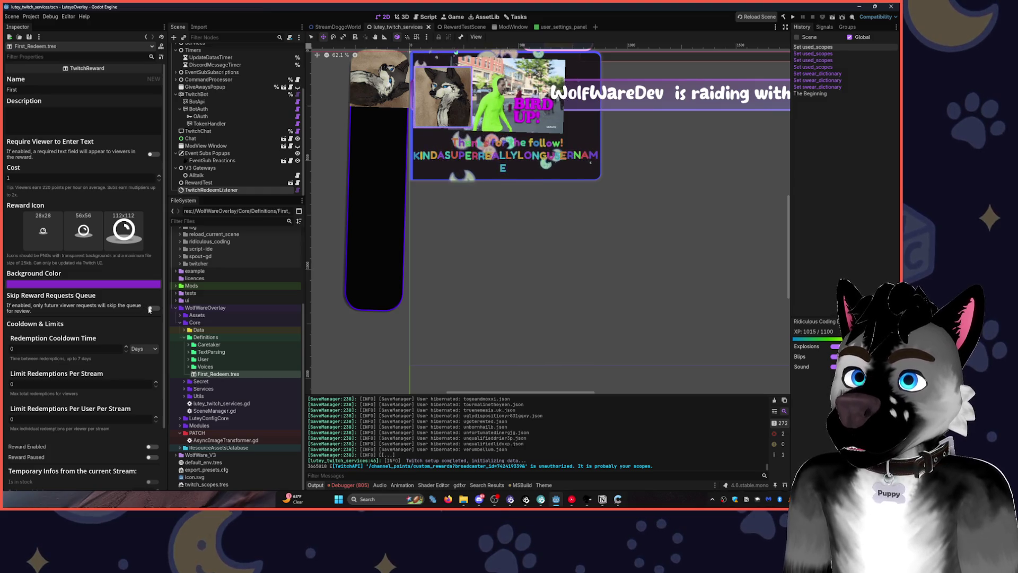
pyautogui.click(638, 498)
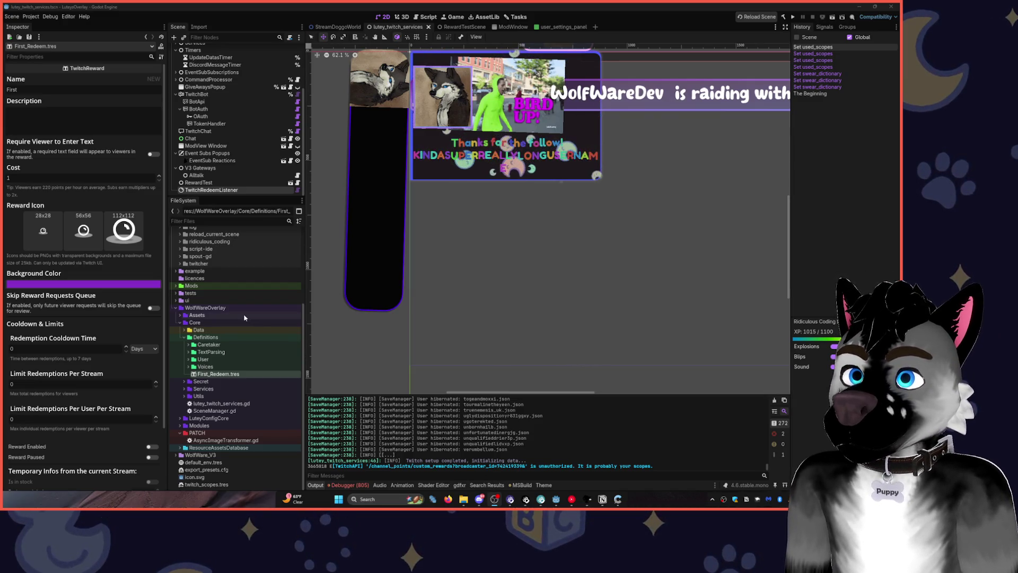
# Select TwitchRedeemListener and check which nodes its Eventsub and API properties point to.
pyautogui.click(221, 182)
pyautogui.click(213, 190)
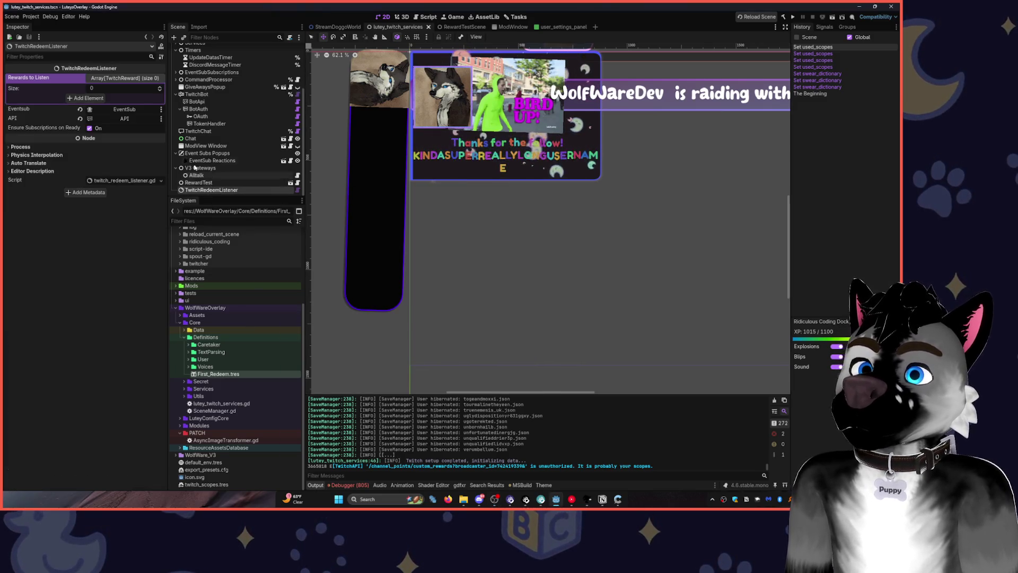
pyautogui.click(117, 78)
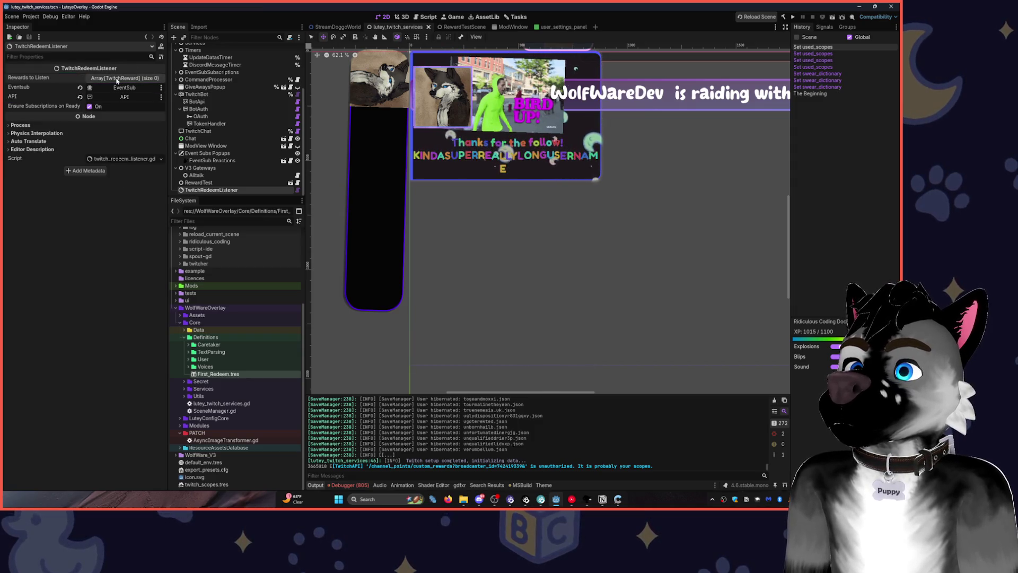
pyautogui.click(117, 80)
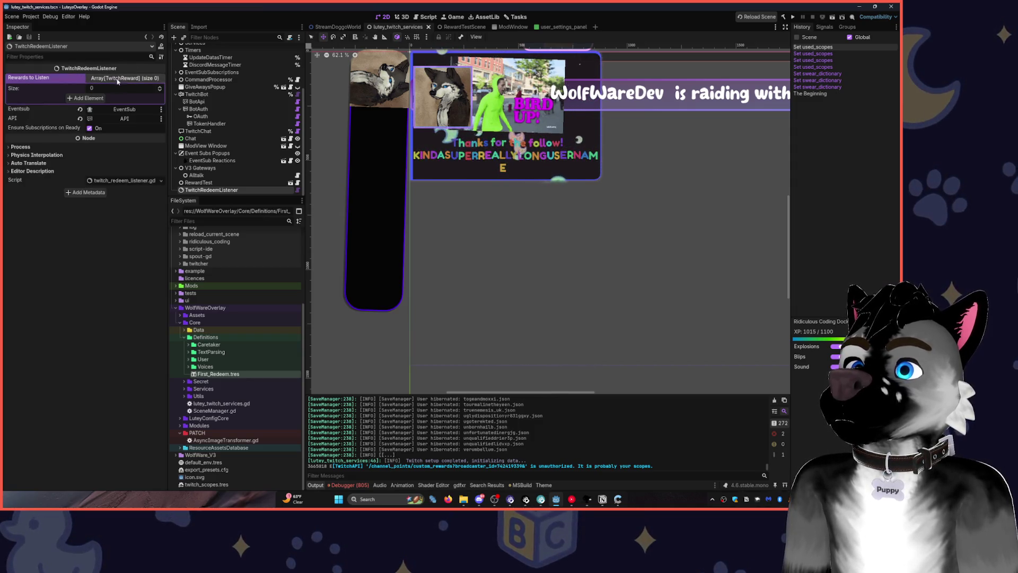
pyautogui.click(127, 109)
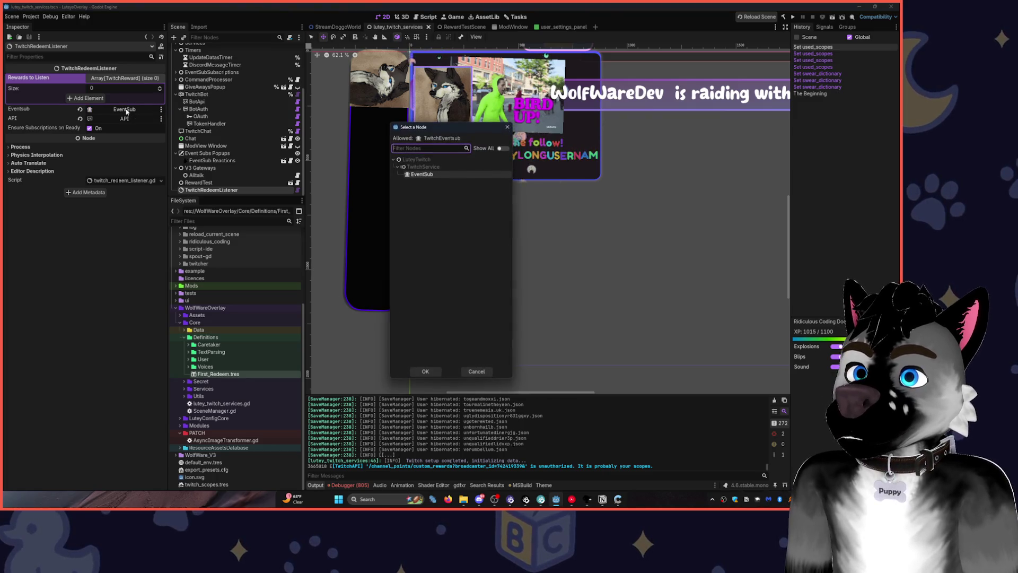
pyautogui.click(507, 128)
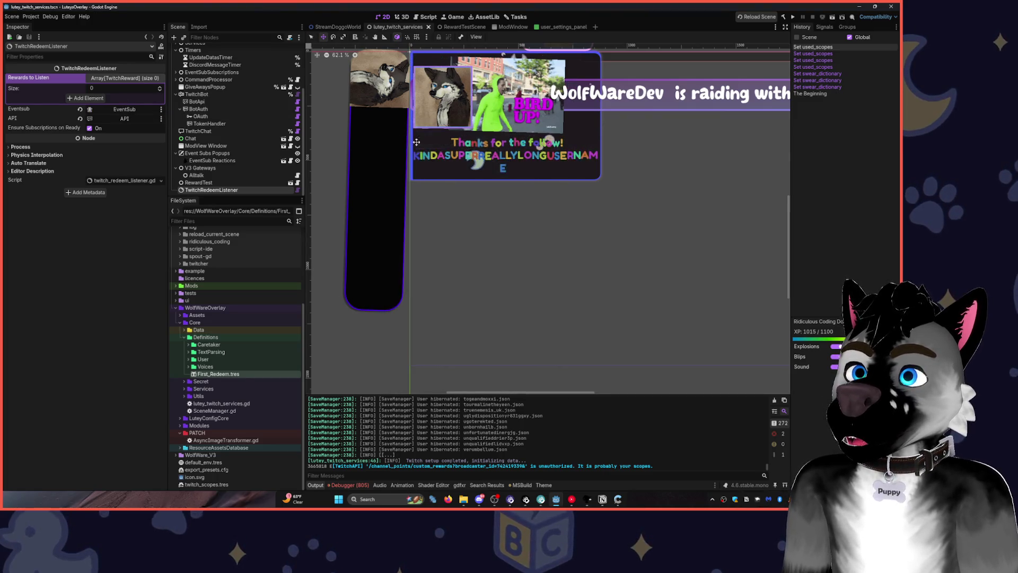
pyautogui.click(125, 118)
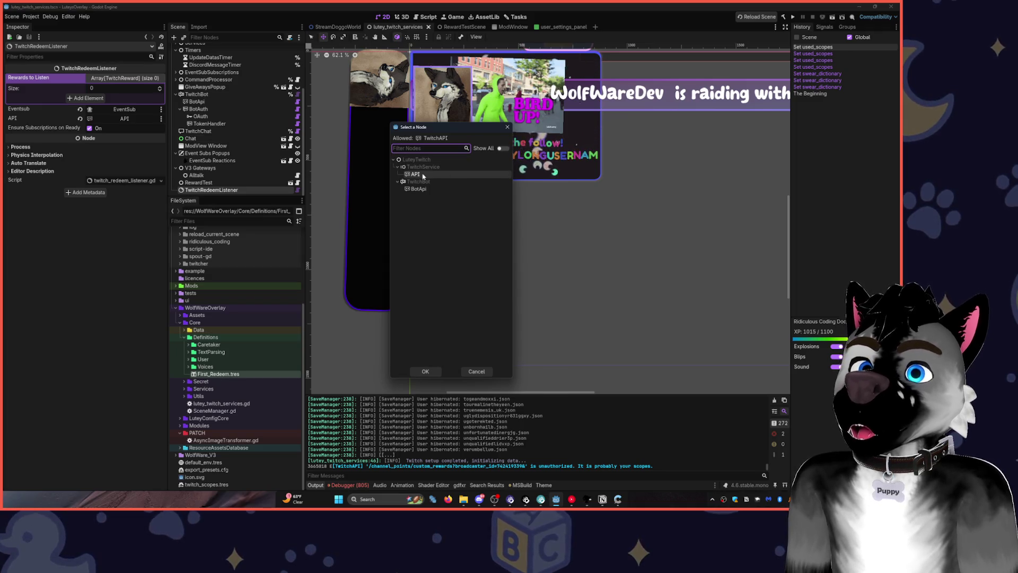
pyautogui.click(507, 127)
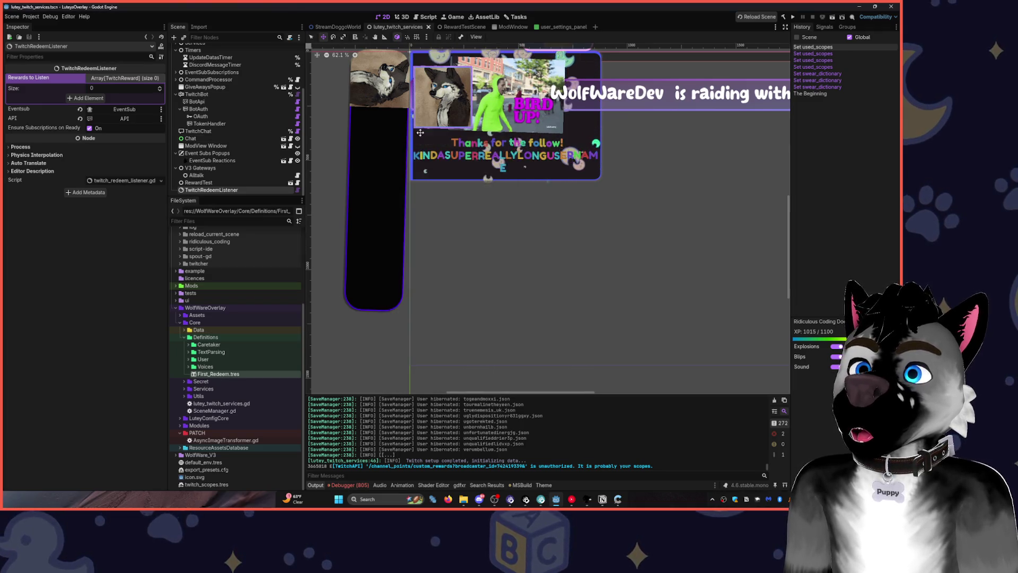
# Move TwitchRedeemListener up under TwitchService in the Scene dock.
pyautogui.click(127, 110)
pyautogui.press('Return')
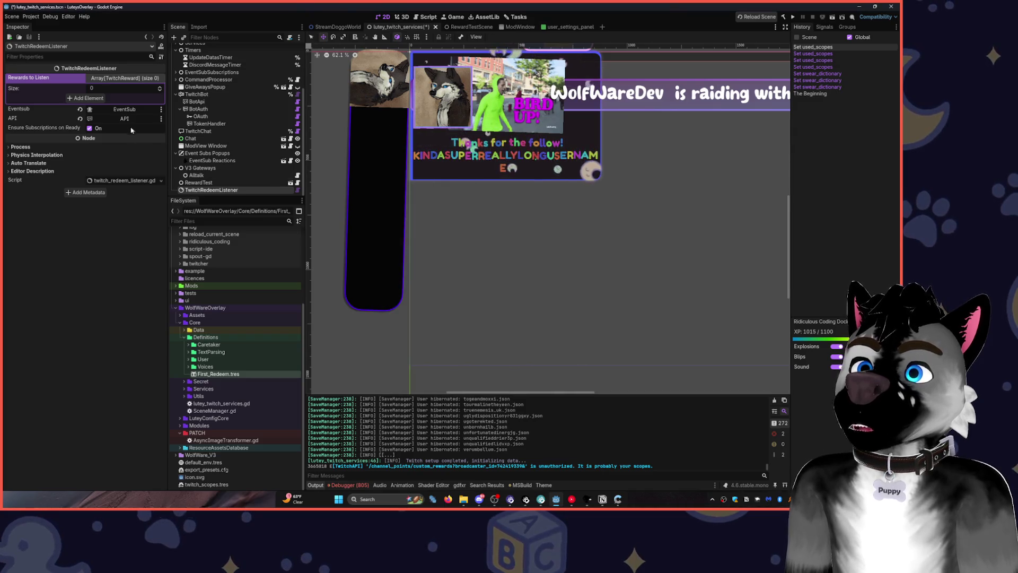
pyautogui.moveTo(218, 191)
pyautogui.mouseDown()
pyautogui.moveTo(239, 61)
pyautogui.moveTo(213, 105)
pyautogui.mouseUp()
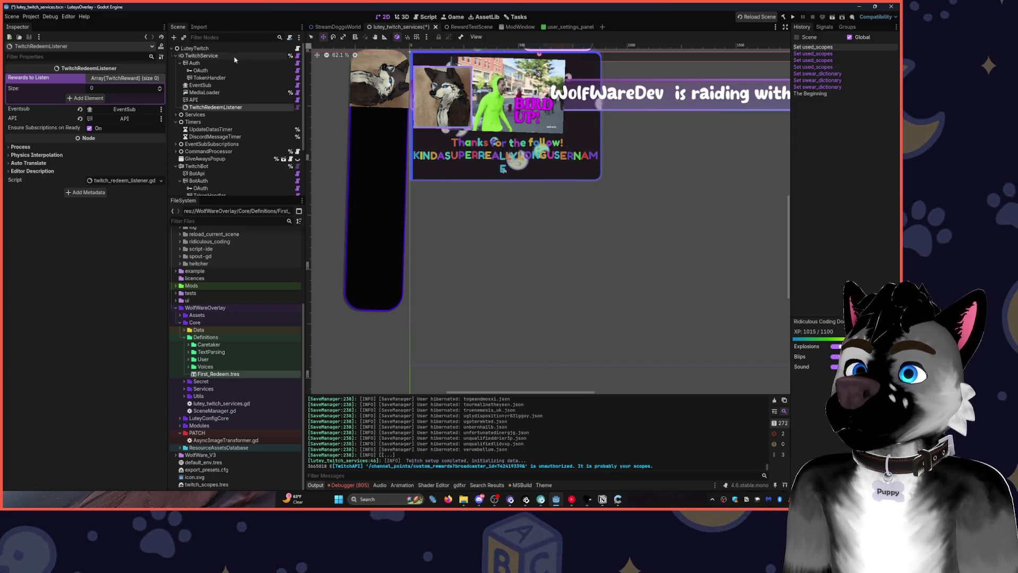
# Twice add a New TwitchReward element to Rewards to Listen and remove it, leaving the list empty.
pyautogui.click(125, 78)
pyautogui.click(132, 78)
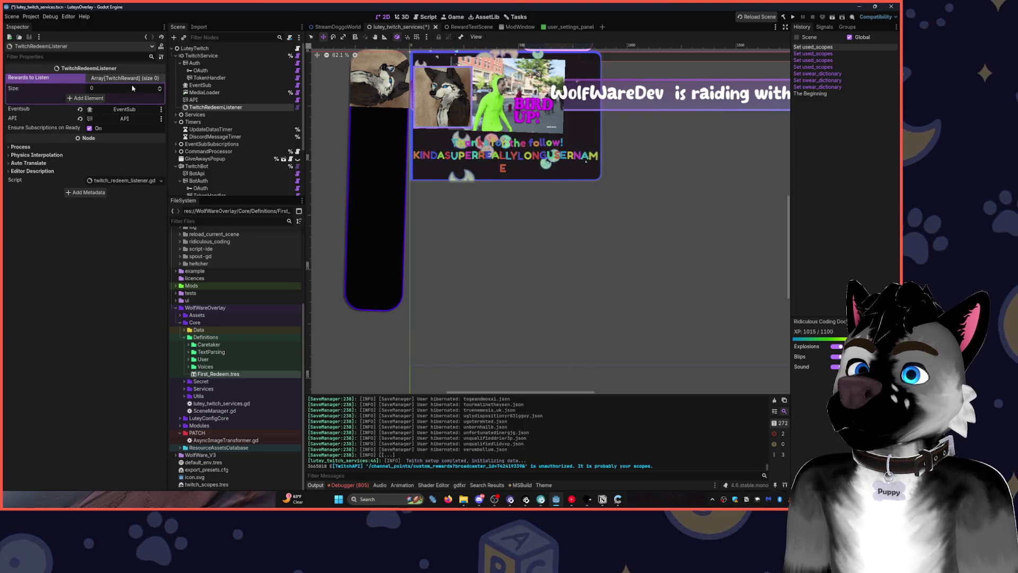
pyautogui.click(130, 78)
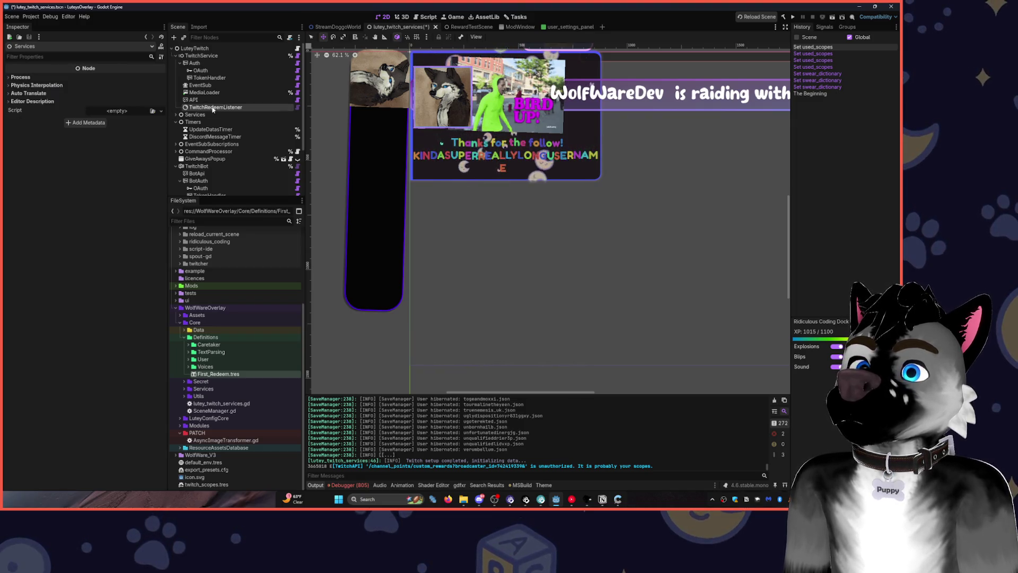
pyautogui.click(132, 79)
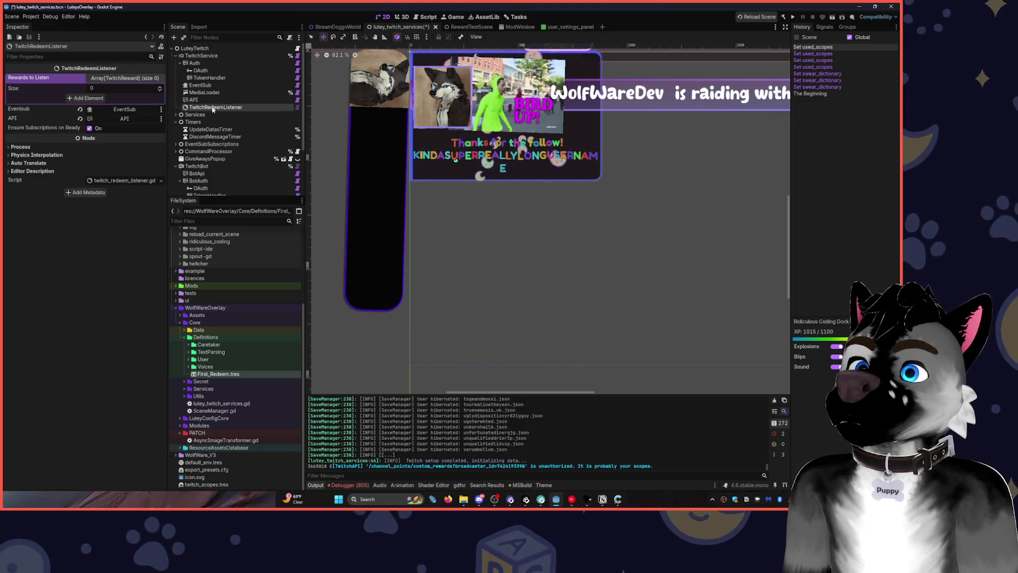
pyautogui.click(160, 87)
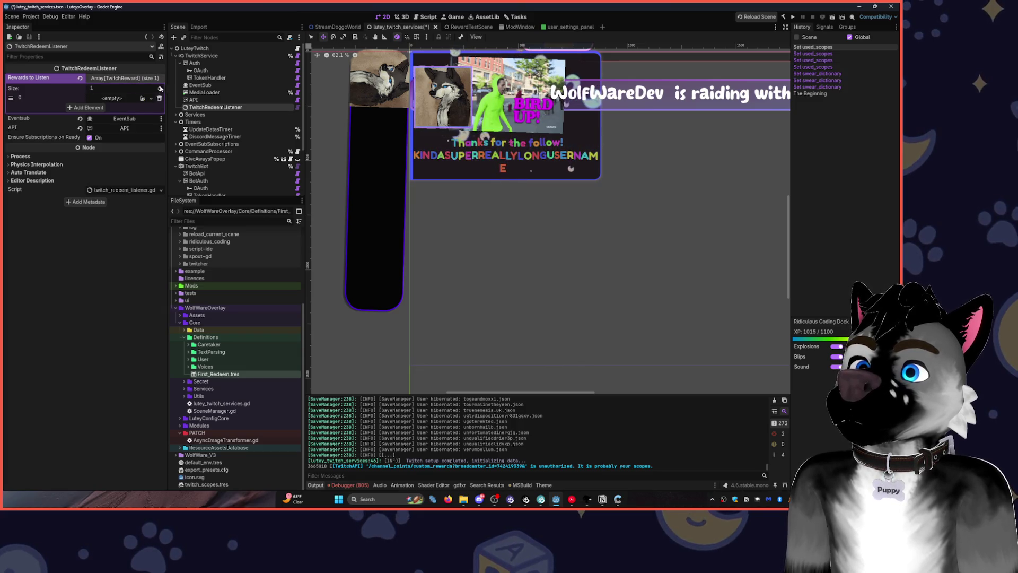
pyautogui.click(128, 98)
pyautogui.click(131, 113)
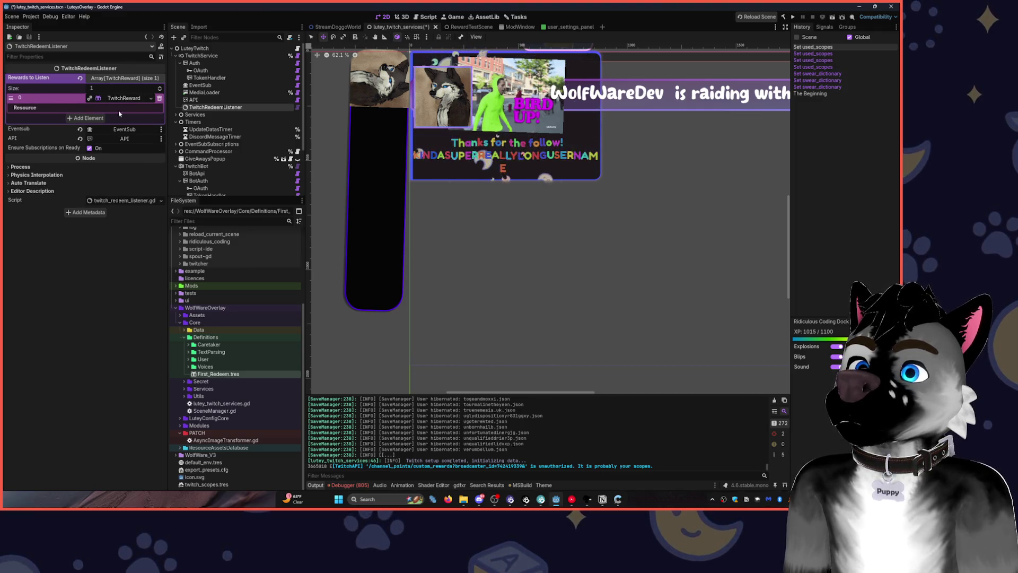
pyautogui.click(159, 99)
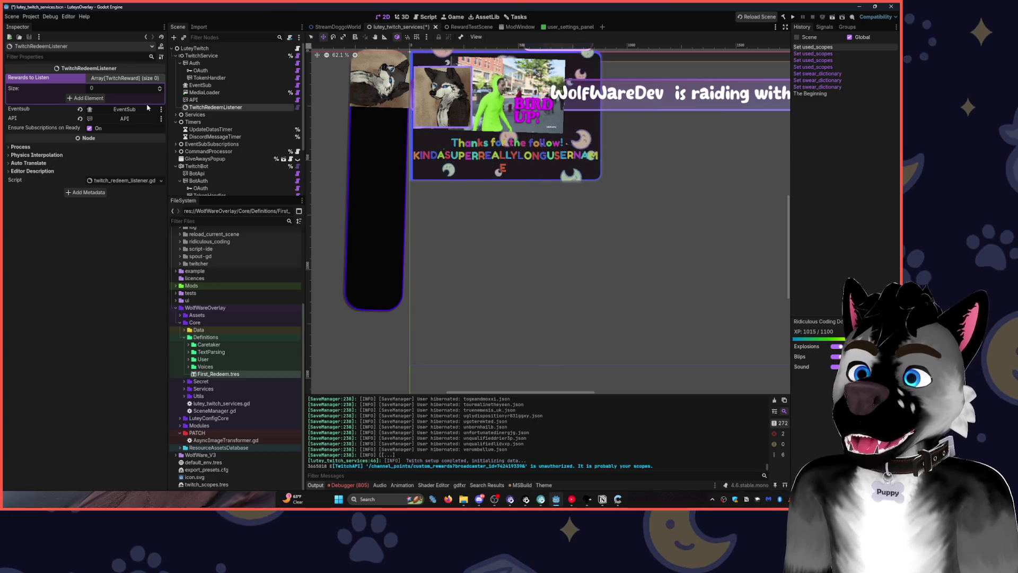
pyautogui.click(160, 88)
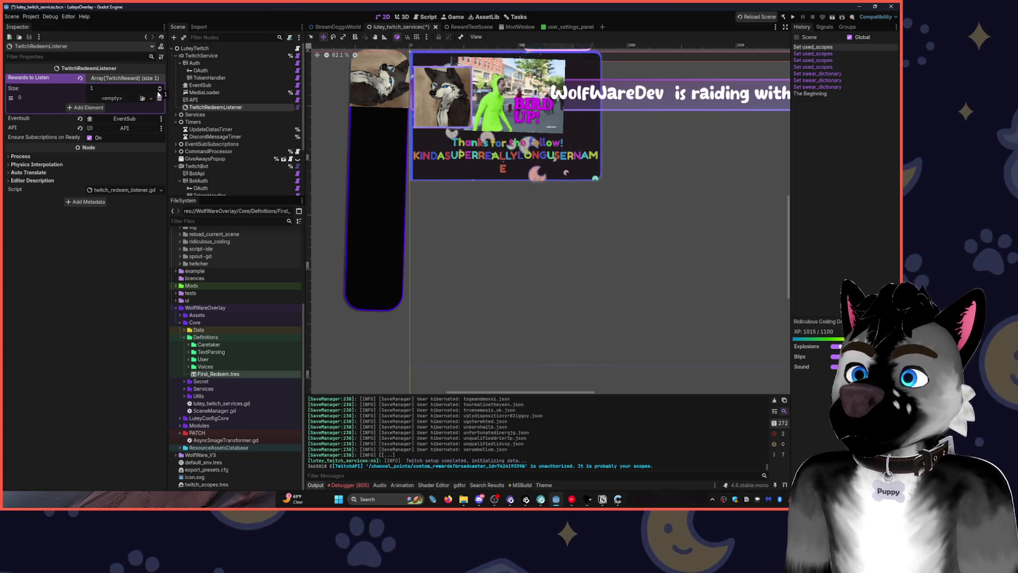
pyautogui.click(150, 98)
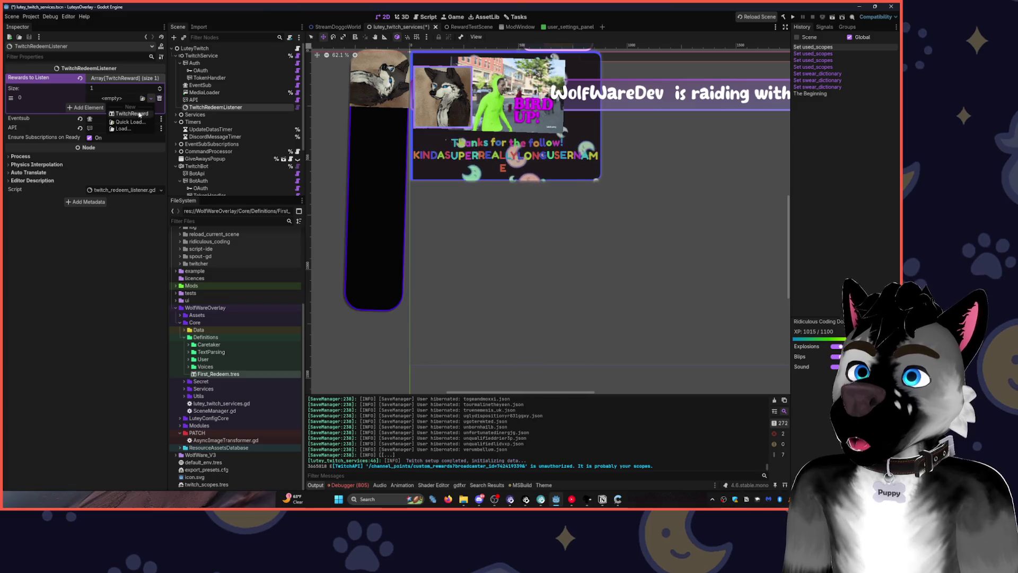
pyautogui.click(137, 117)
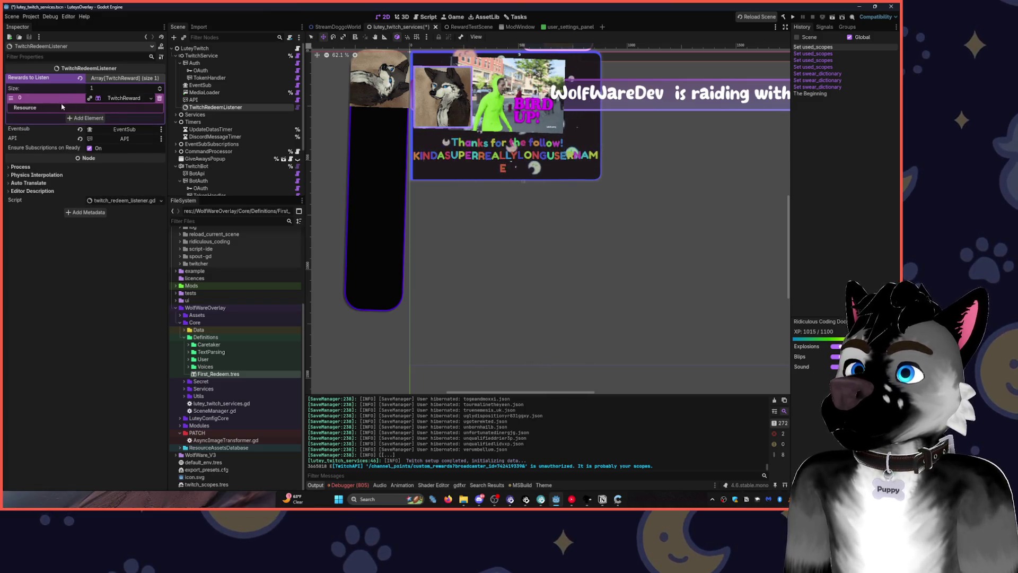
pyautogui.click(159, 98)
# Select the RewardTest node and bring up its context menu.
pyautogui.scroll(-4, 234, 132)
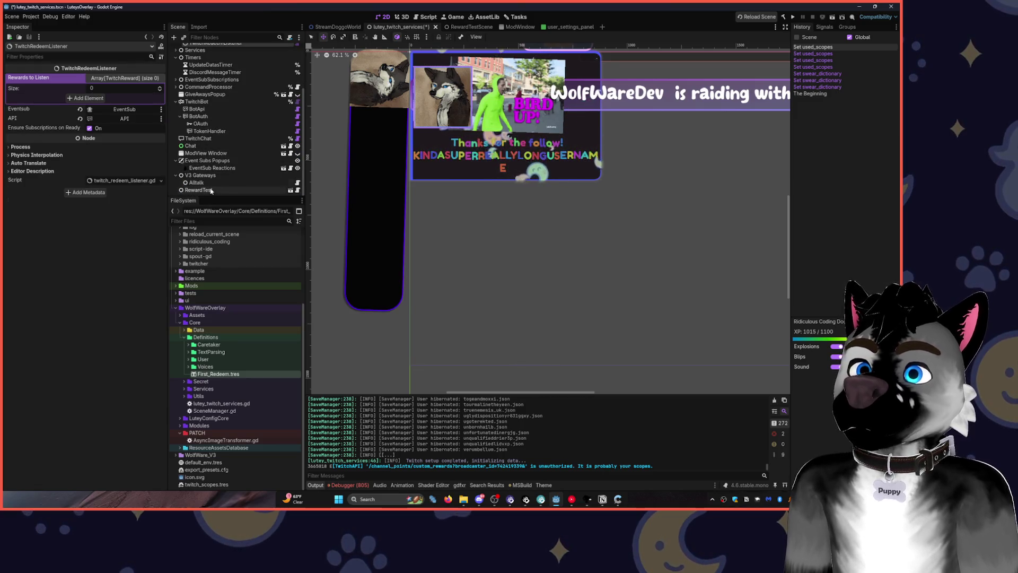
pyautogui.click(210, 190)
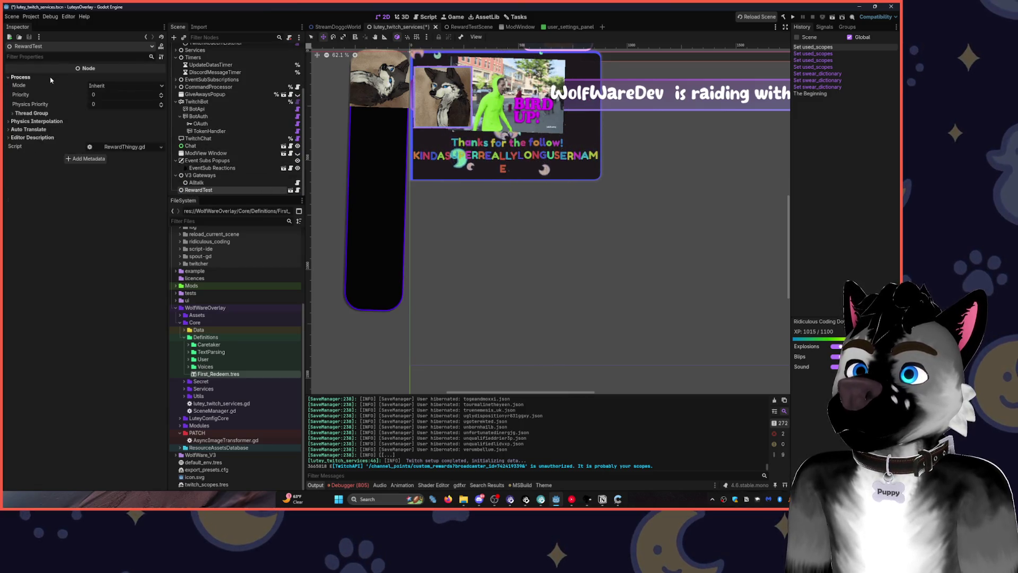
pyautogui.rightClick(221, 189)
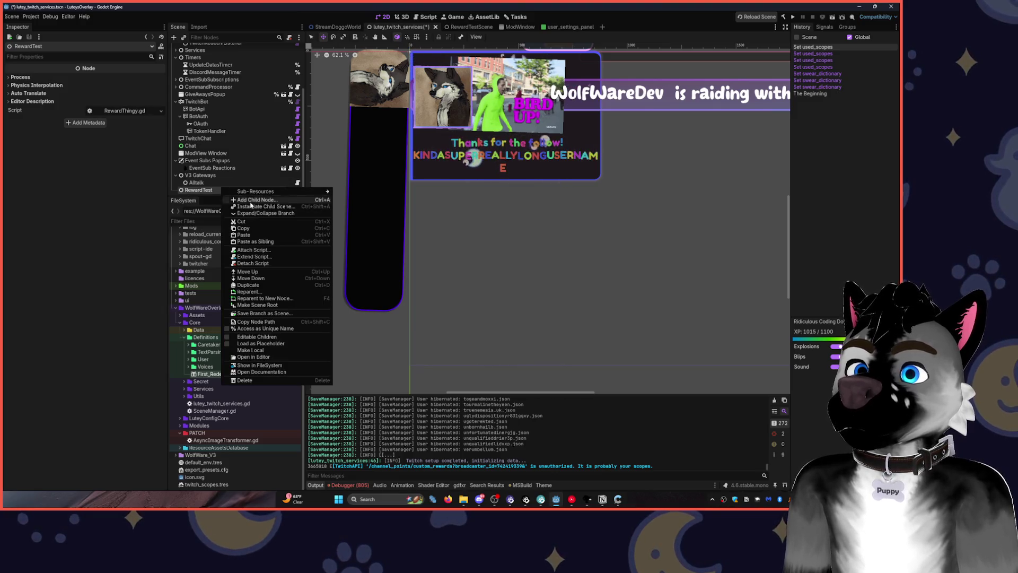
# Delete the RewardTest node and reselect TwitchRedeemListener.
pyautogui.click(285, 380)
pyautogui.click(429, 263)
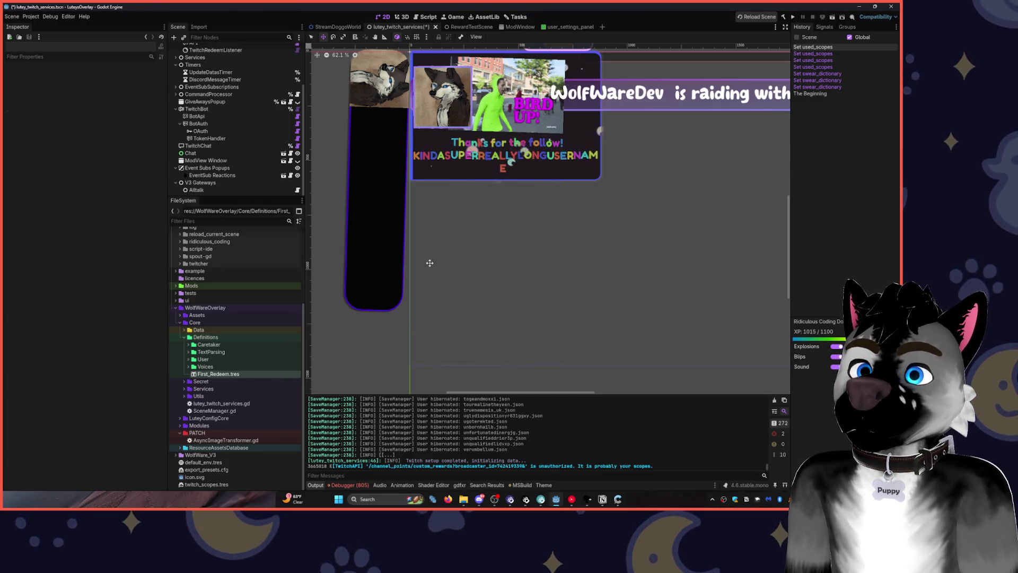
pyautogui.click(231, 375)
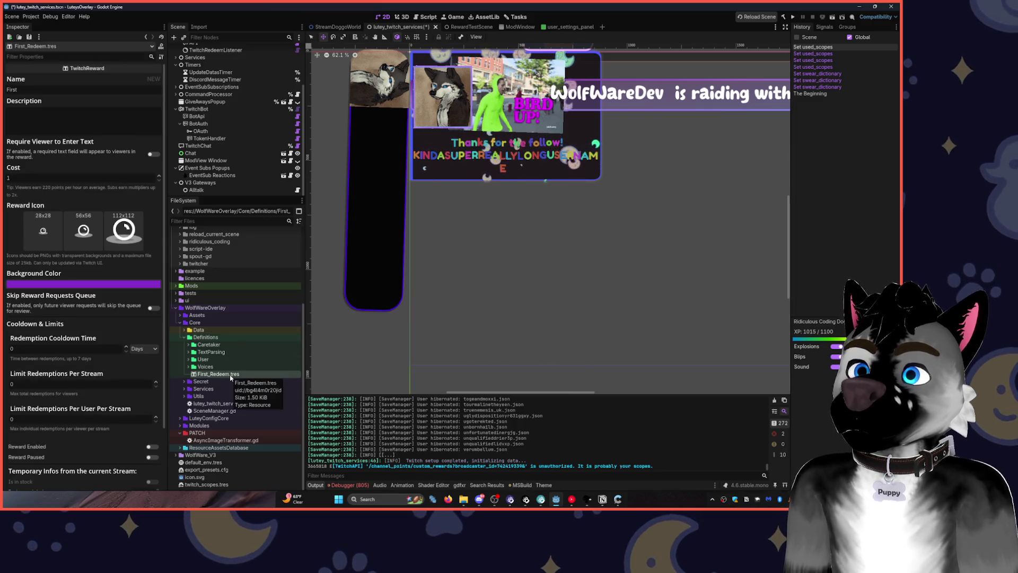
pyautogui.moveTo(224, 374)
pyautogui.mouseDown()
pyautogui.moveTo(454, 291)
pyautogui.moveTo(455, 277)
pyautogui.moveTo(226, 196)
pyautogui.moveTo(227, 58)
pyautogui.moveTo(227, 107)
pyautogui.mouseUp()
pyautogui.click(227, 107)
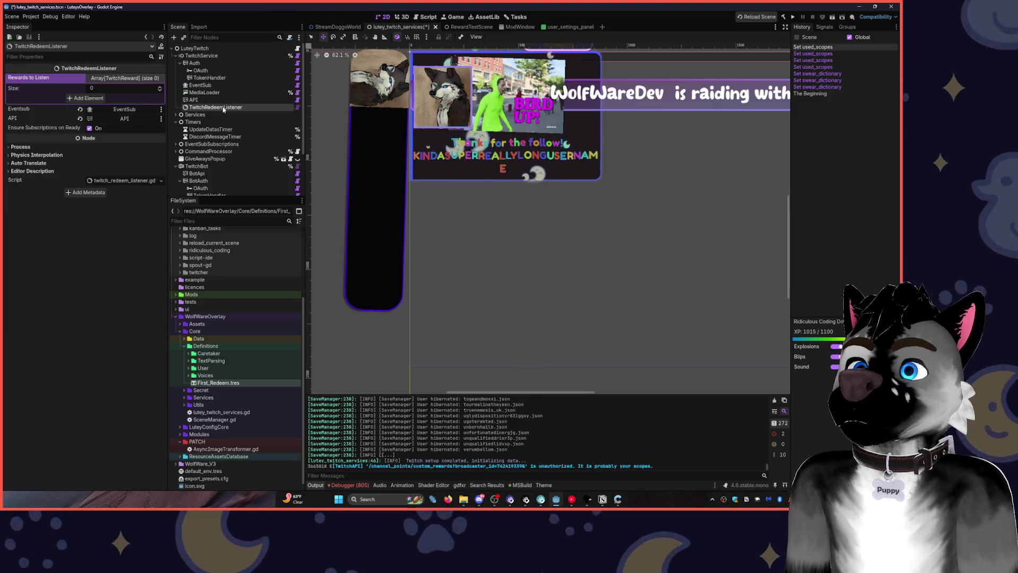
# Put First_Redeem.tres into Rewards to Listen, replace it with a new TwitchReward, then request node deletion.
pyautogui.moveTo(218, 382)
pyautogui.mouseDown()
pyautogui.moveTo(135, 85)
pyautogui.moveTo(97, 98)
pyautogui.mouseUp()
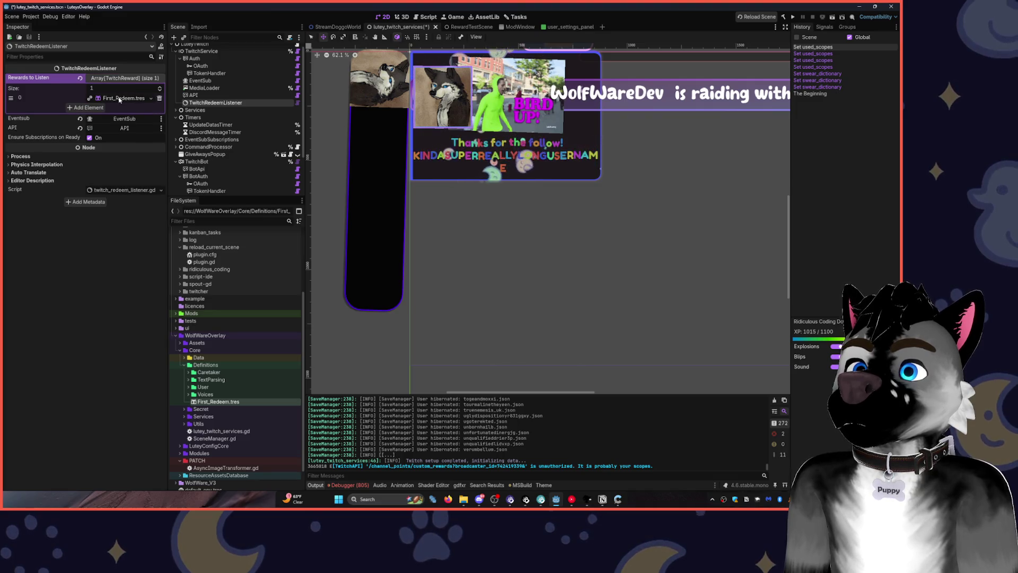
pyautogui.click(120, 98)
pyautogui.click(150, 99)
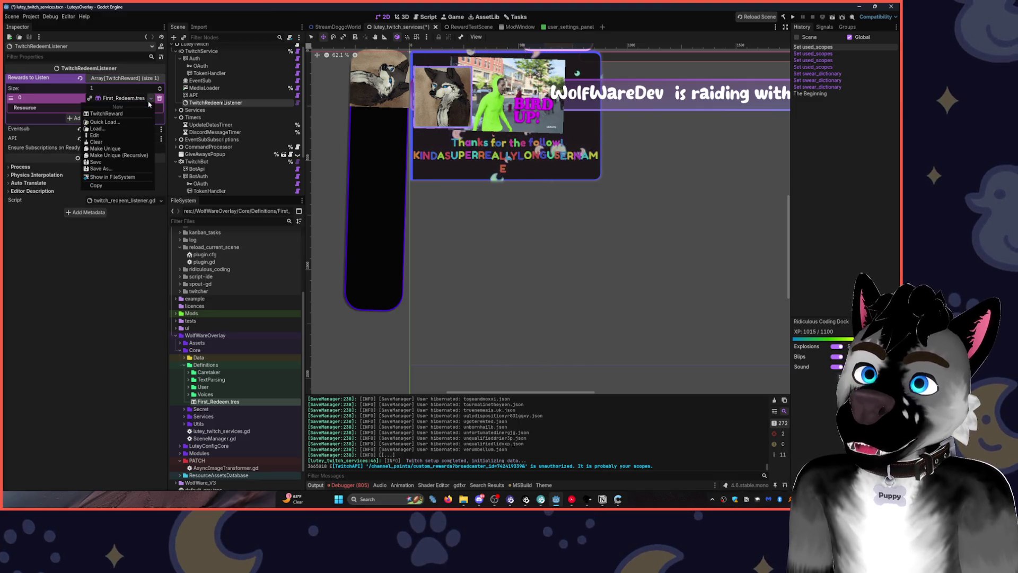
pyautogui.click(107, 114)
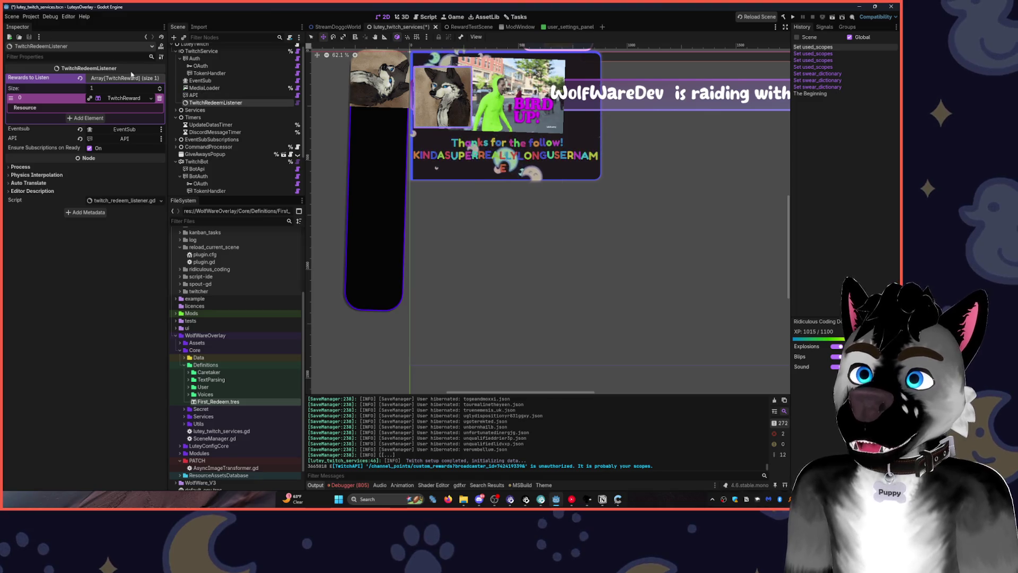
pyautogui.click(214, 103)
pyautogui.press('Delete')
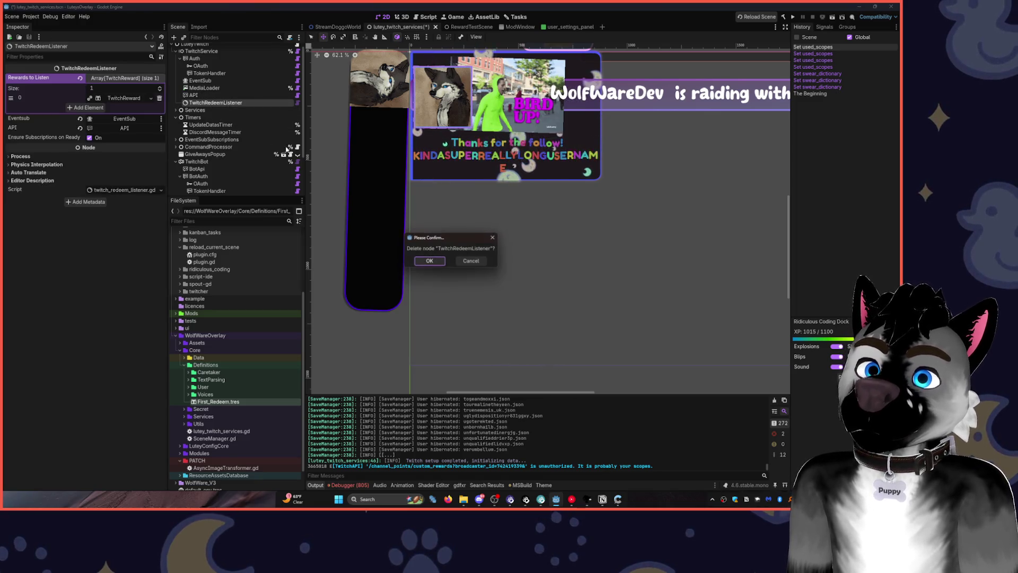
# Confirm deleting TwitchRedeemListener and collapse the Event Subs Popups, TwitchBot and Timers branches.
pyautogui.click(438, 259)
pyautogui.scroll(-3, 222, 170)
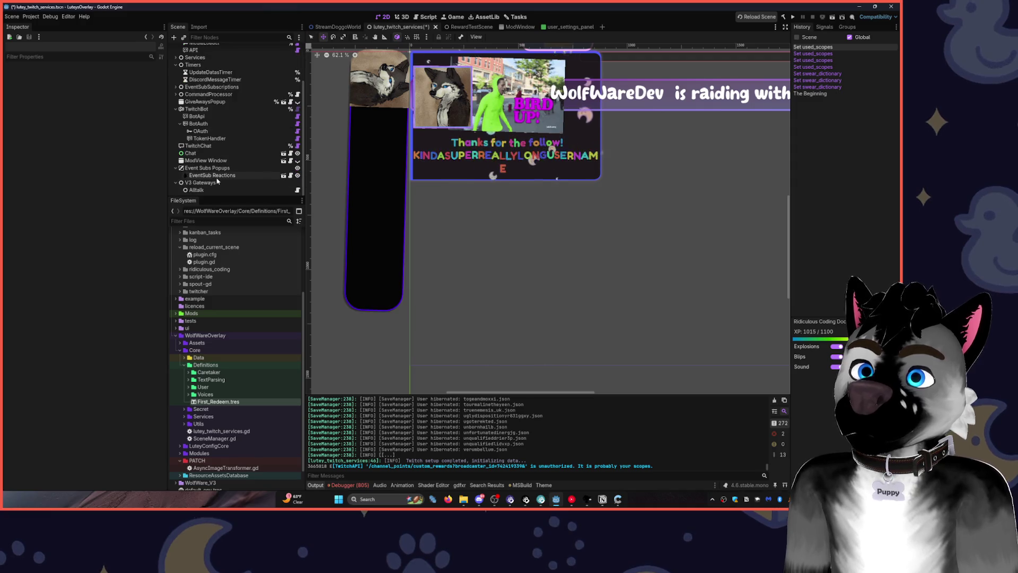
pyautogui.click(175, 168)
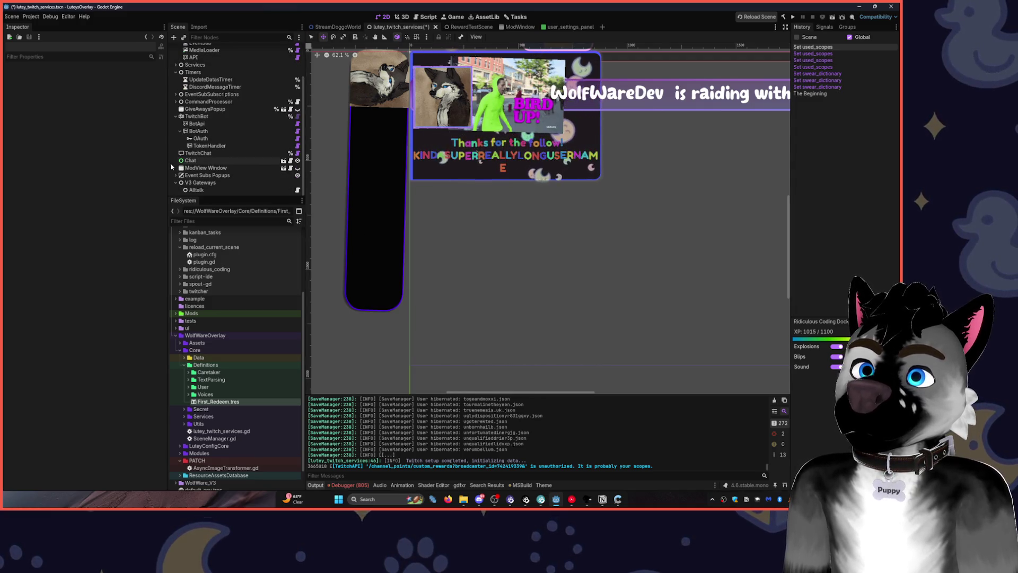
pyautogui.click(175, 117)
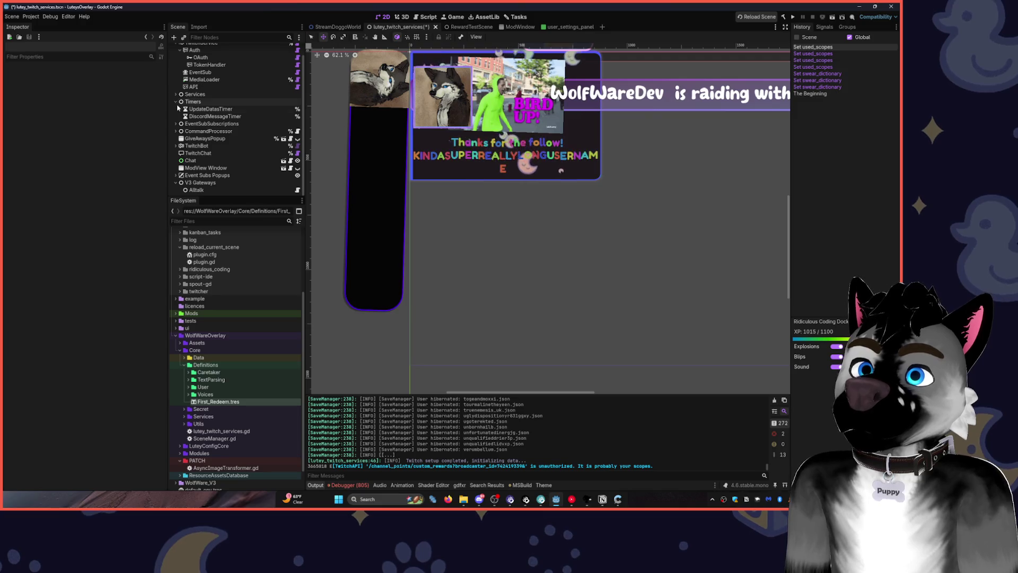
pyautogui.click(175, 101)
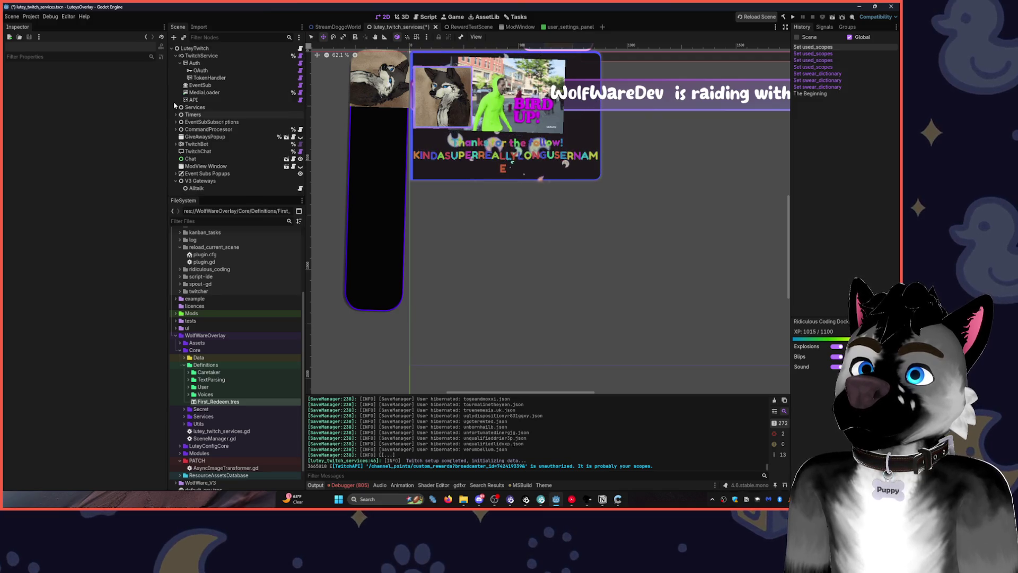
# Collapse TwitchService, save lutey_twitch_services, and switch to RewardTestScene.
pyautogui.click(176, 56)
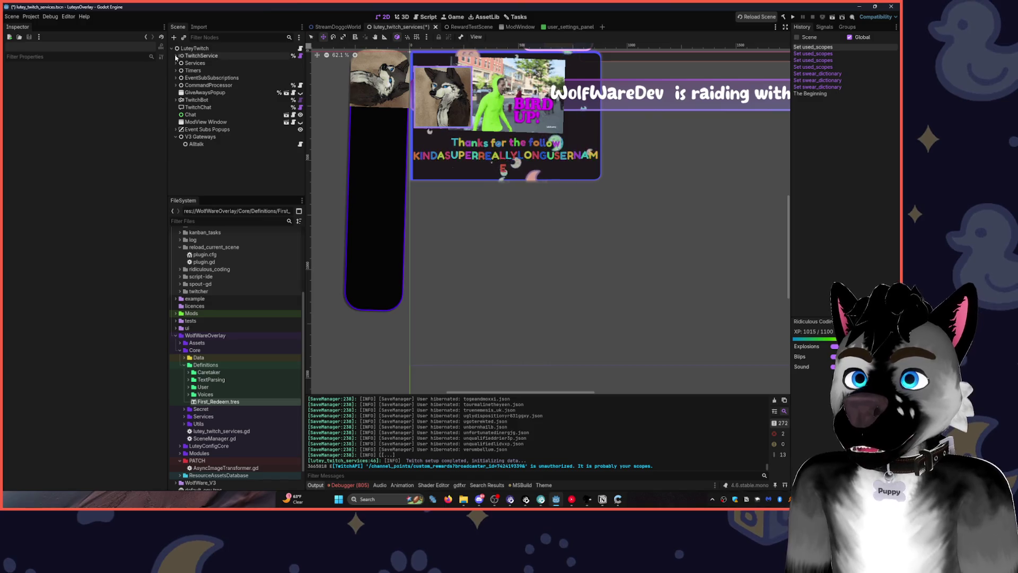
pyautogui.hotkey('ctrl', 's')
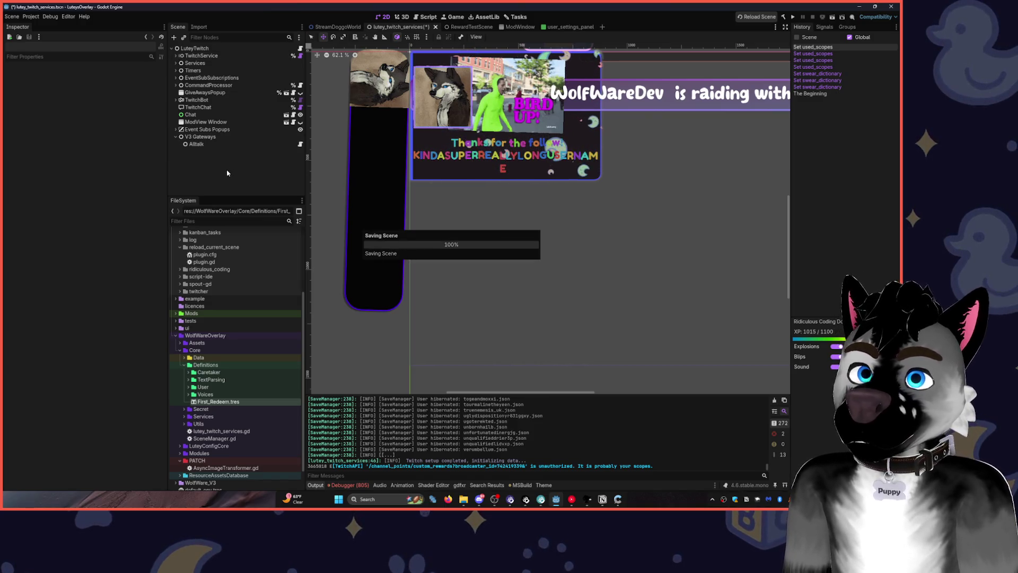
pyautogui.click(453, 27)
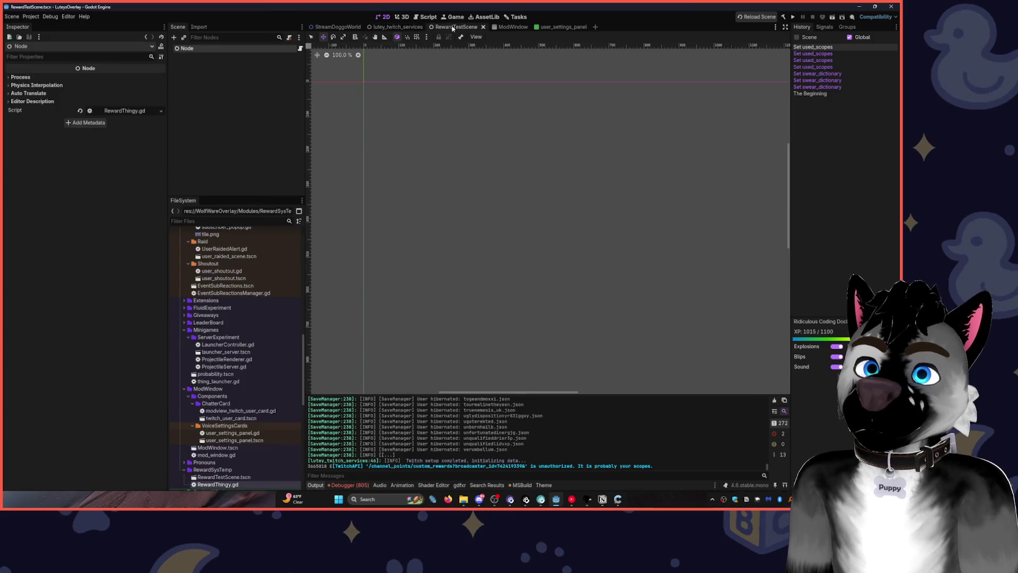
# Back in lutey_twitch_services, add a TwitchRedeemListener node found by searching 'redee'.
pyautogui.click(397, 26)
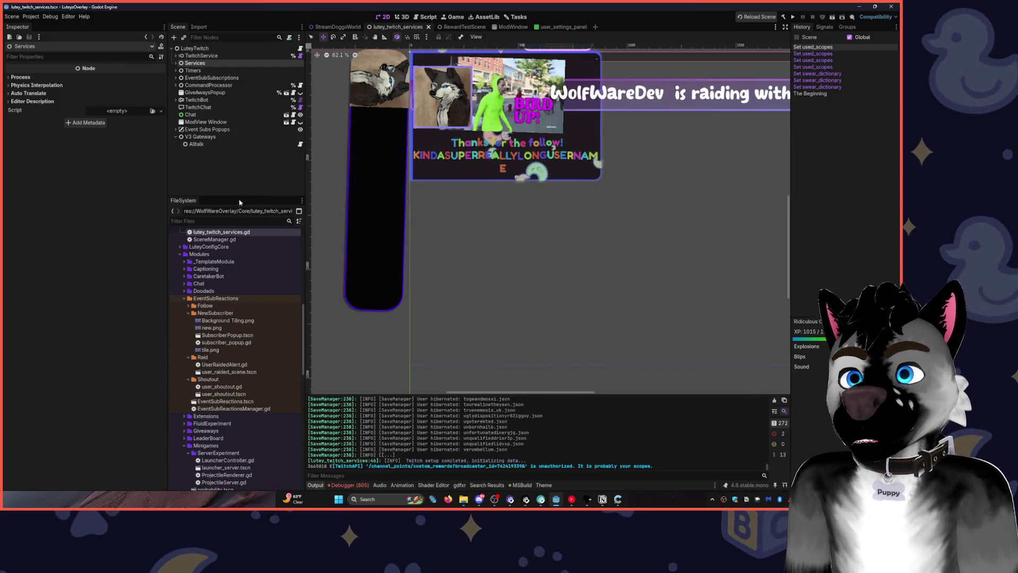
pyautogui.hotkey('ctrl', 'a')
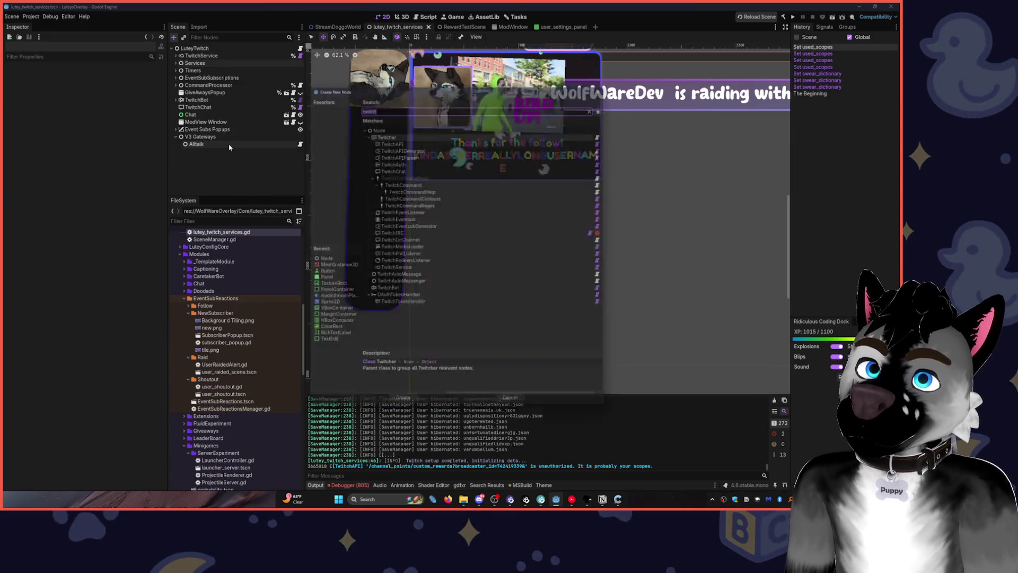
pyautogui.write('rewa')
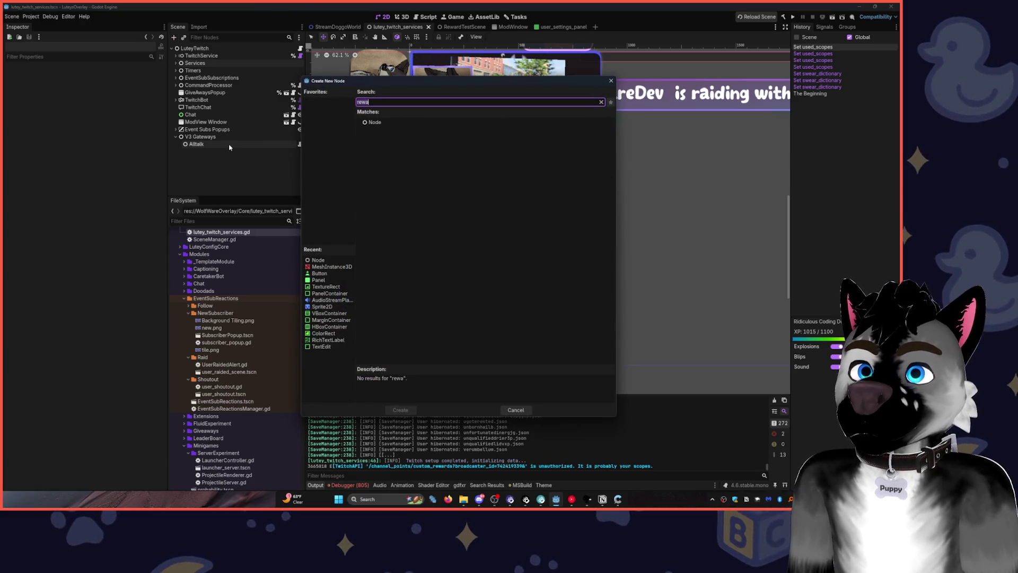
pyautogui.press('BackSpace')
pyautogui.press('BackSpace')
pyautogui.write('dee')
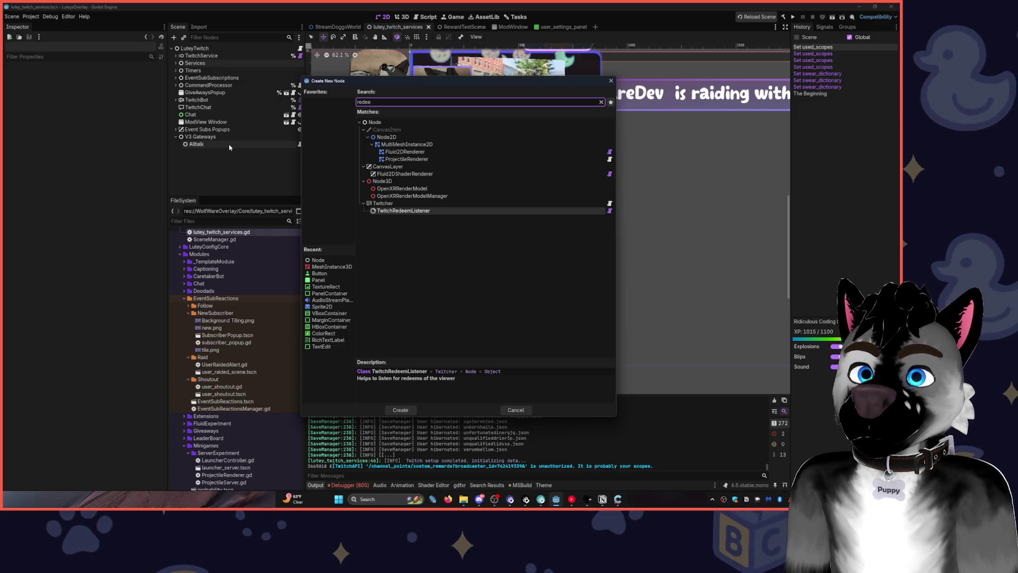
pyautogui.press('Return')
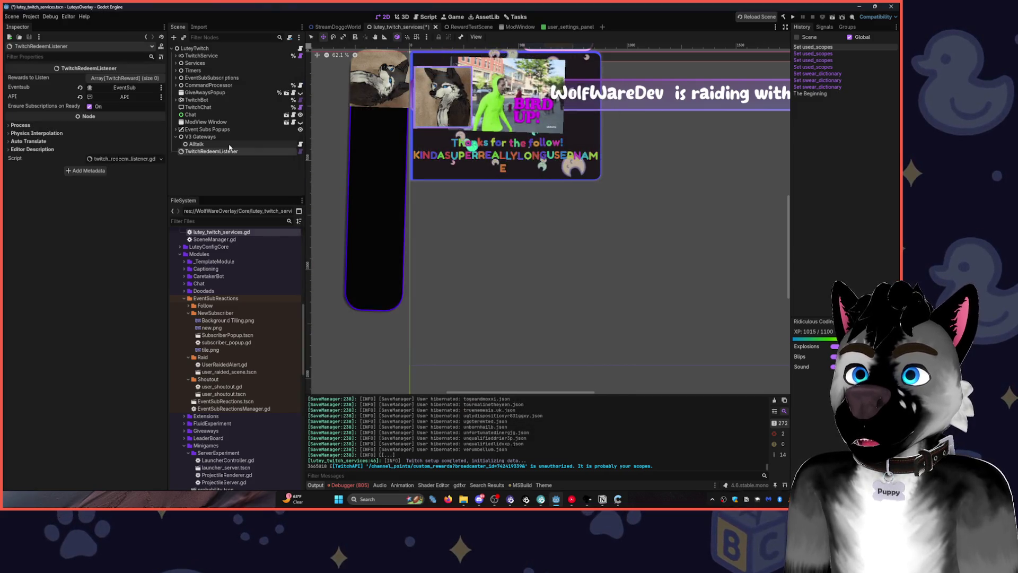
# Add one element to Rewards to Listen and make it a New TwitchReward.
pyautogui.click(124, 78)
pyautogui.click(160, 88)
pyautogui.click(128, 100)
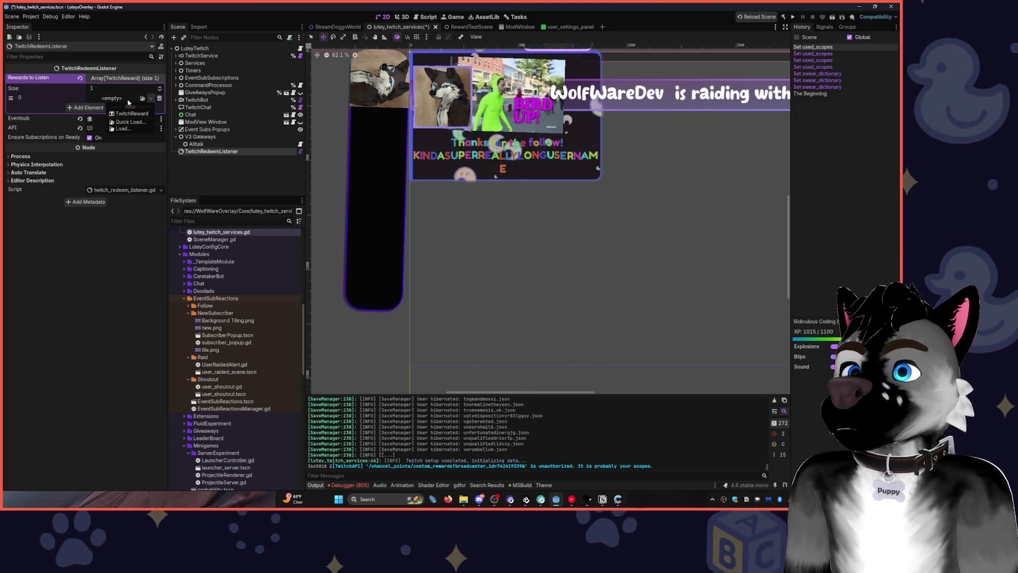
pyautogui.click(127, 114)
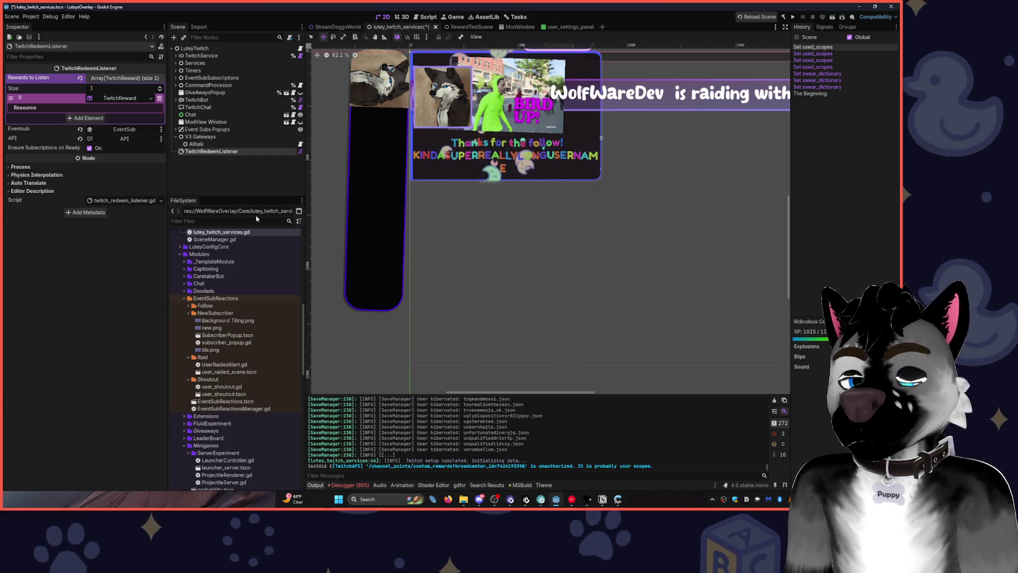
pyautogui.click(31, 16)
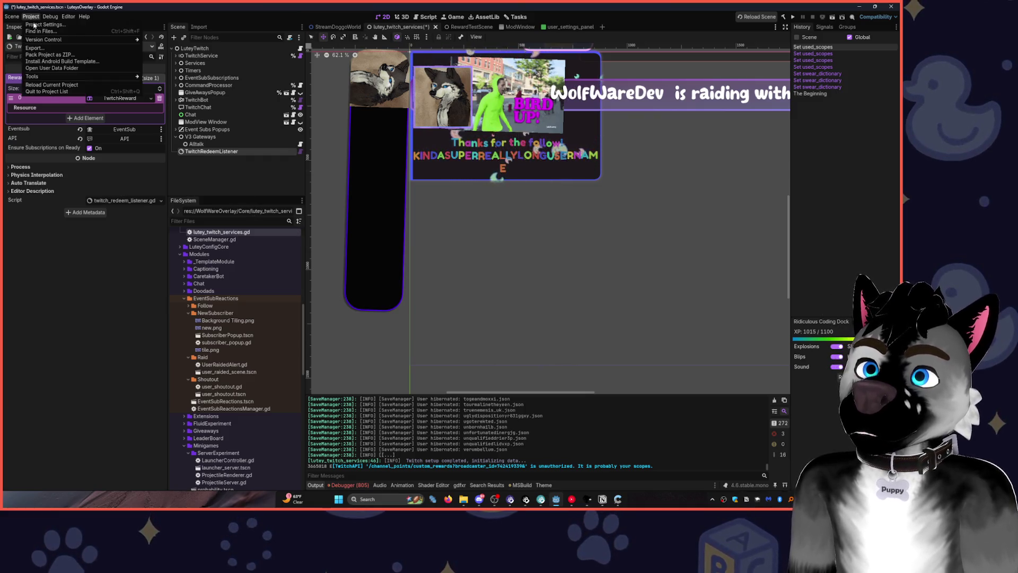
# Reload the current project with Don't Save, choosing the Stream browser profile and dismissing the GreenHeatGD warning.
pyautogui.click(58, 91)
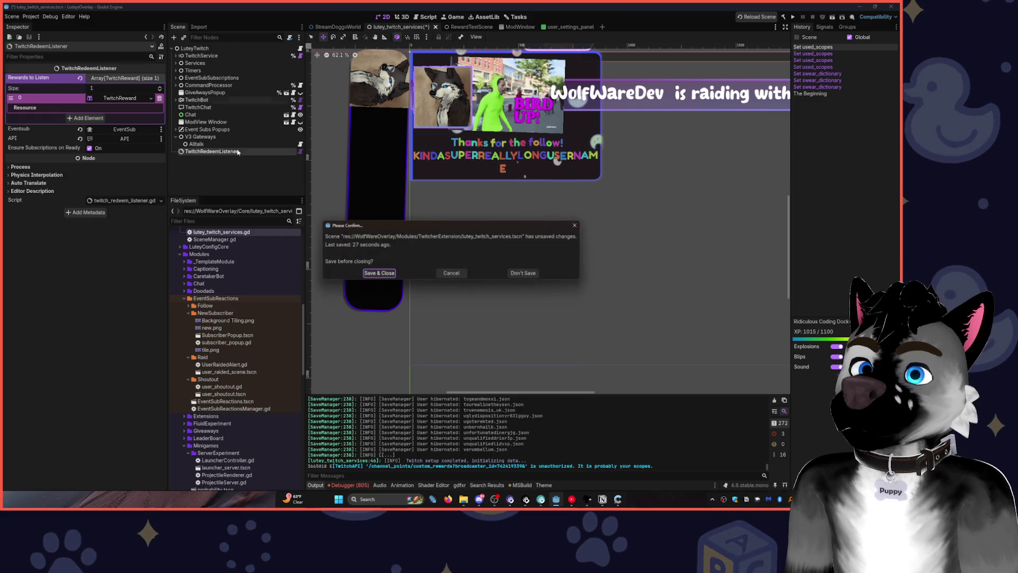
pyautogui.click(520, 273)
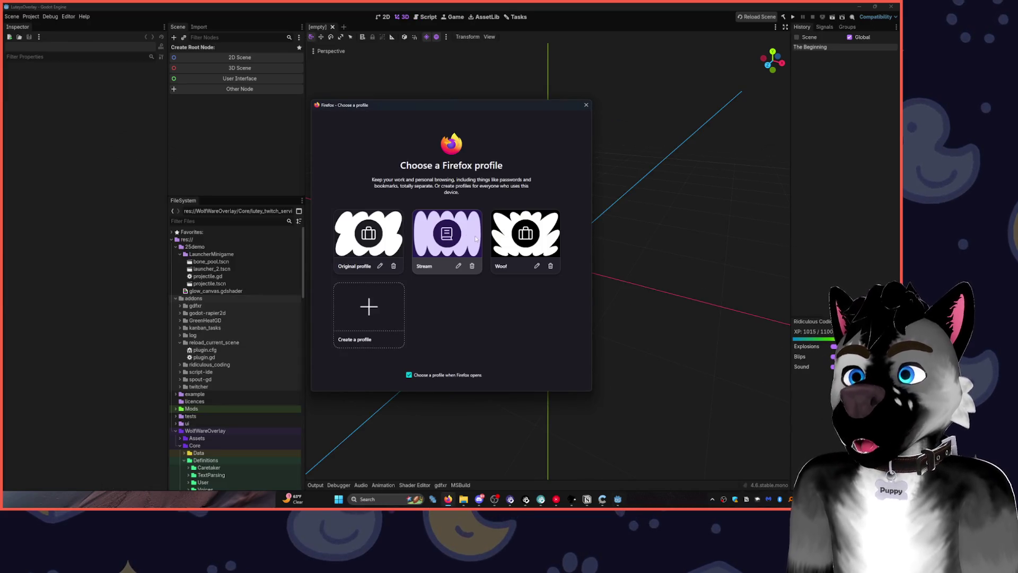
pyautogui.click(476, 238)
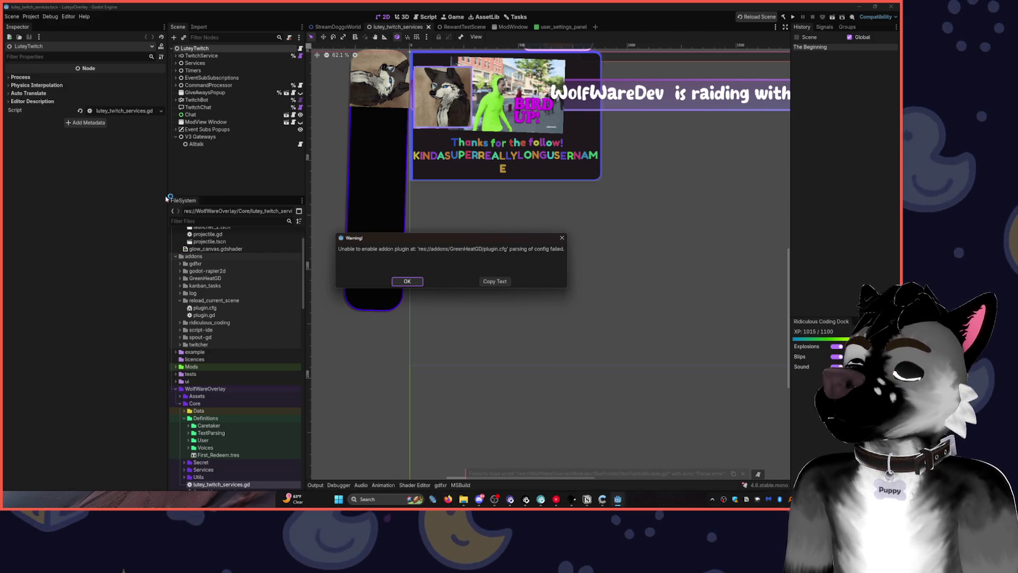
pyautogui.click(408, 282)
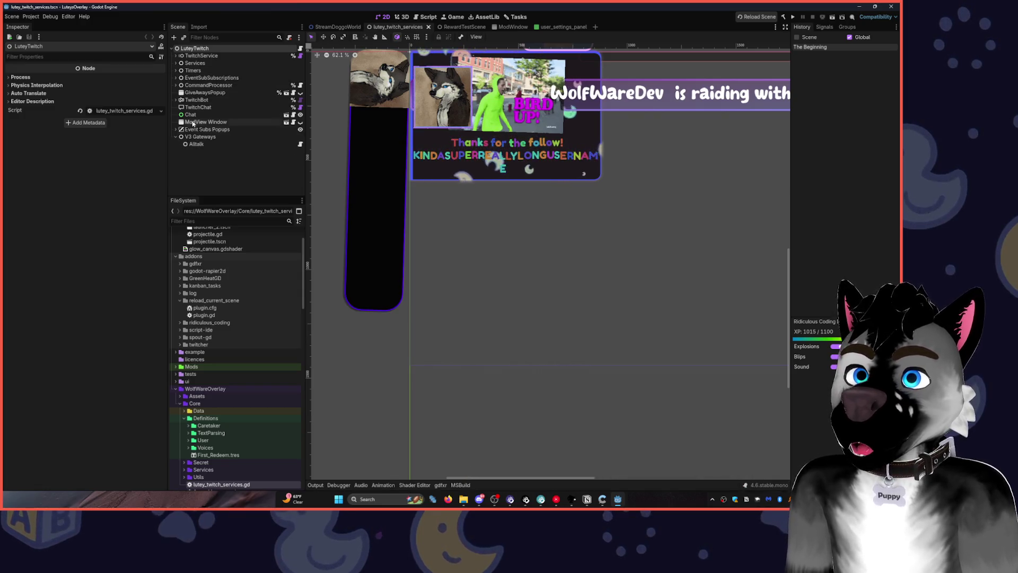
# Expand TwitchService to review its OAuth settings and scopes, then filter project files by 'scopes'.
pyautogui.click(176, 56)
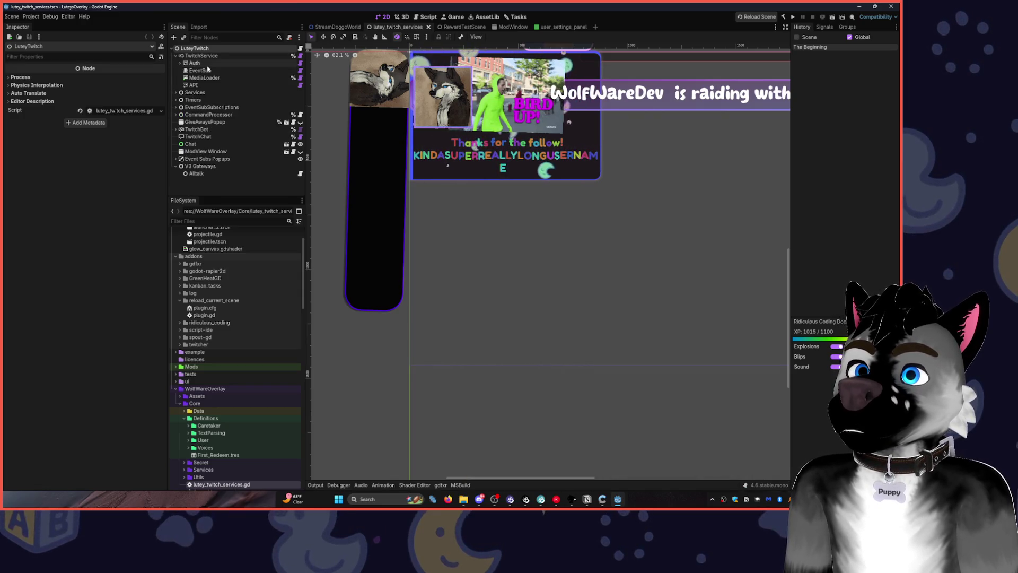
pyautogui.click(201, 56)
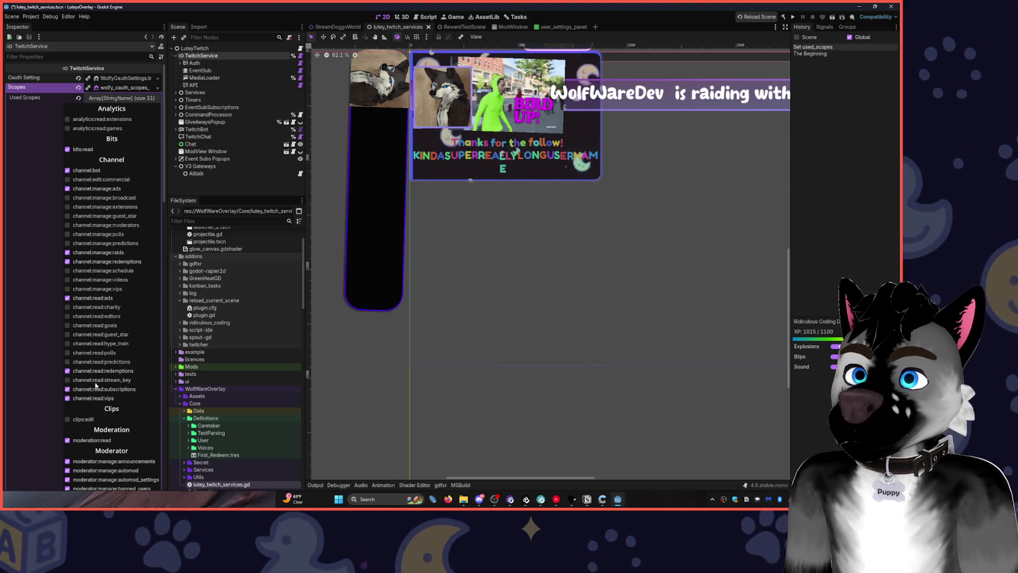
pyautogui.scroll(-3, 104, 371)
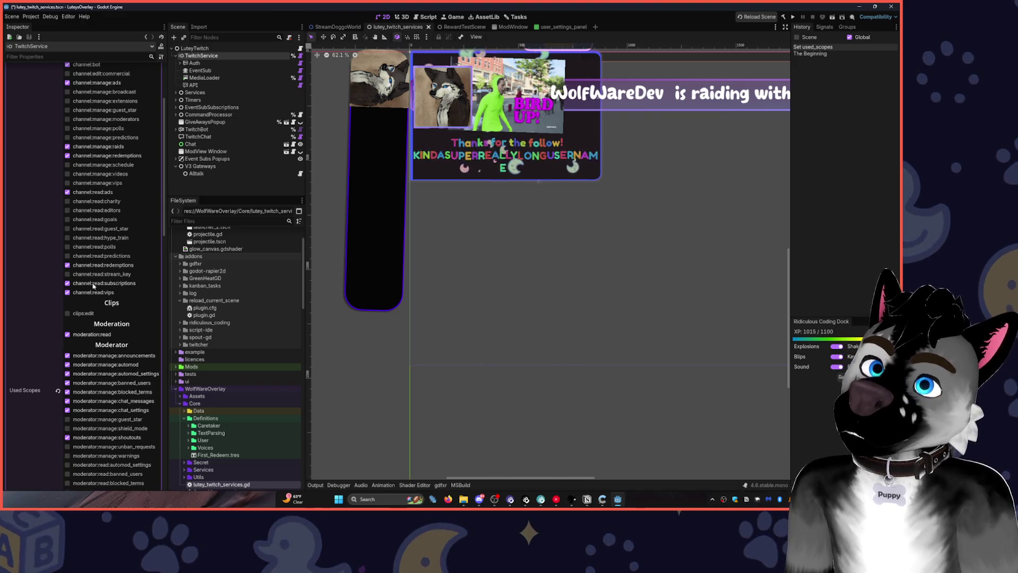
pyautogui.scroll(3, 92, 286)
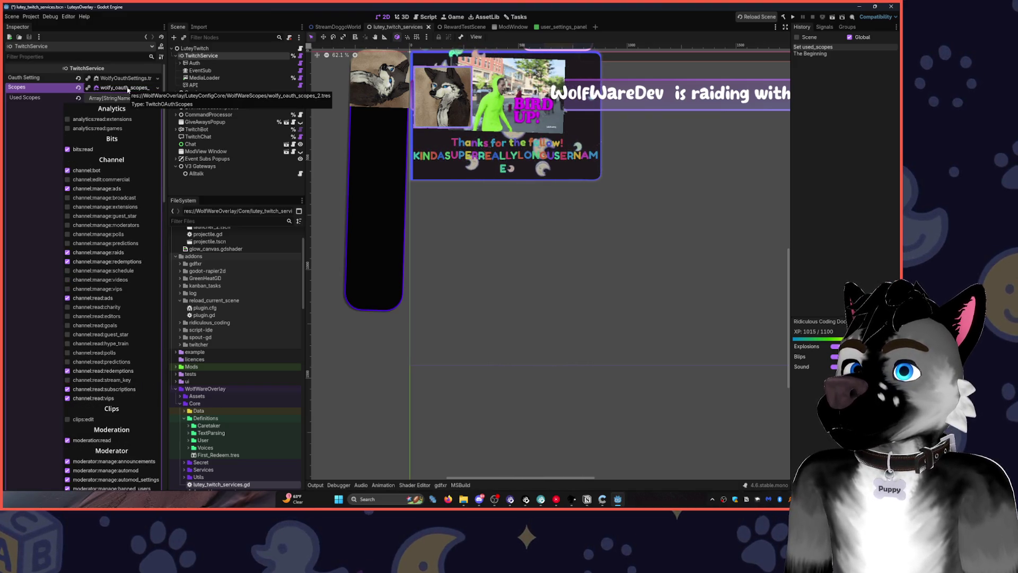
pyautogui.write('scop')
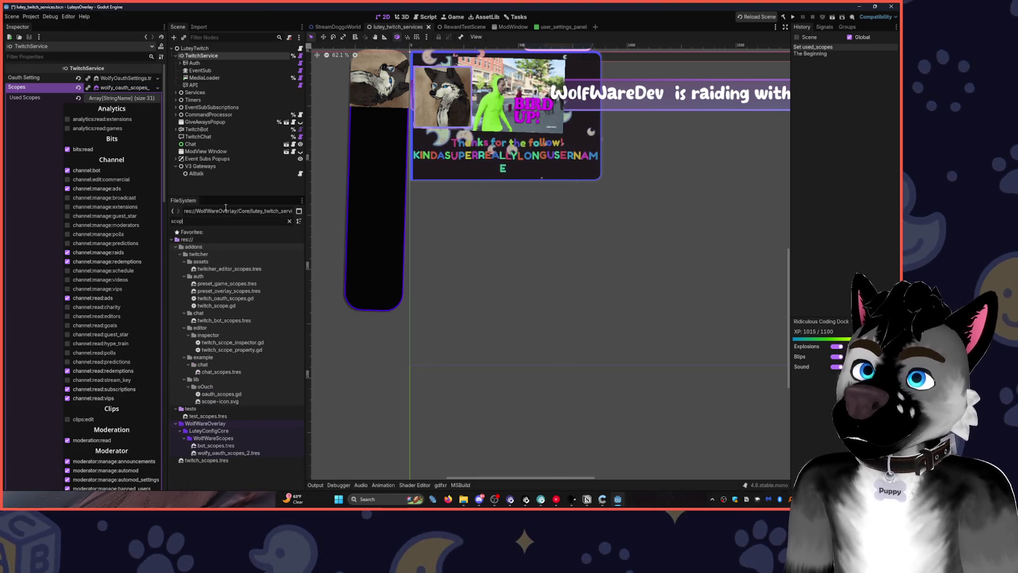
pyautogui.write('es')
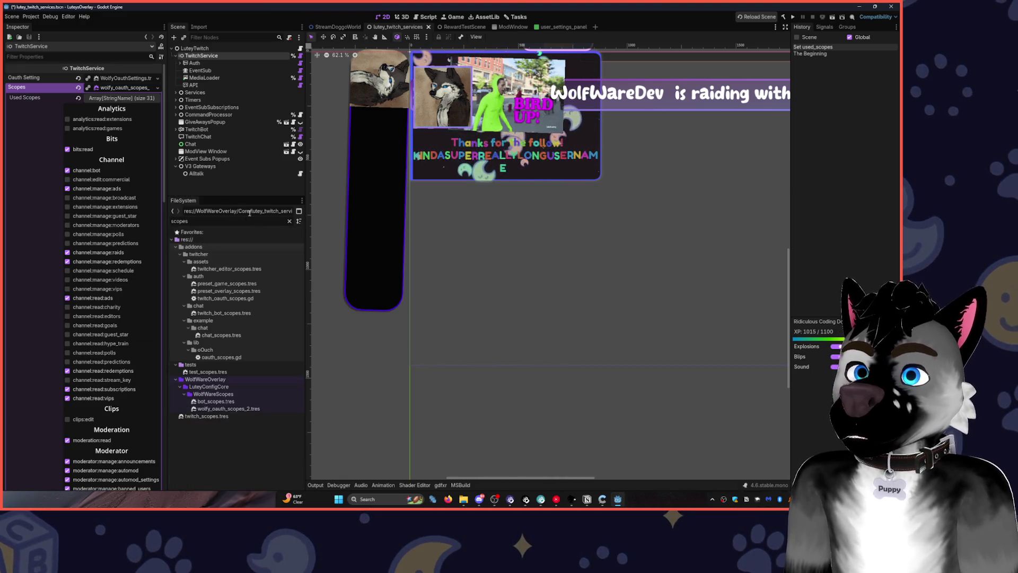
# Clear the file filter and view which resources own bot_scopes.tres.
pyautogui.click(231, 402)
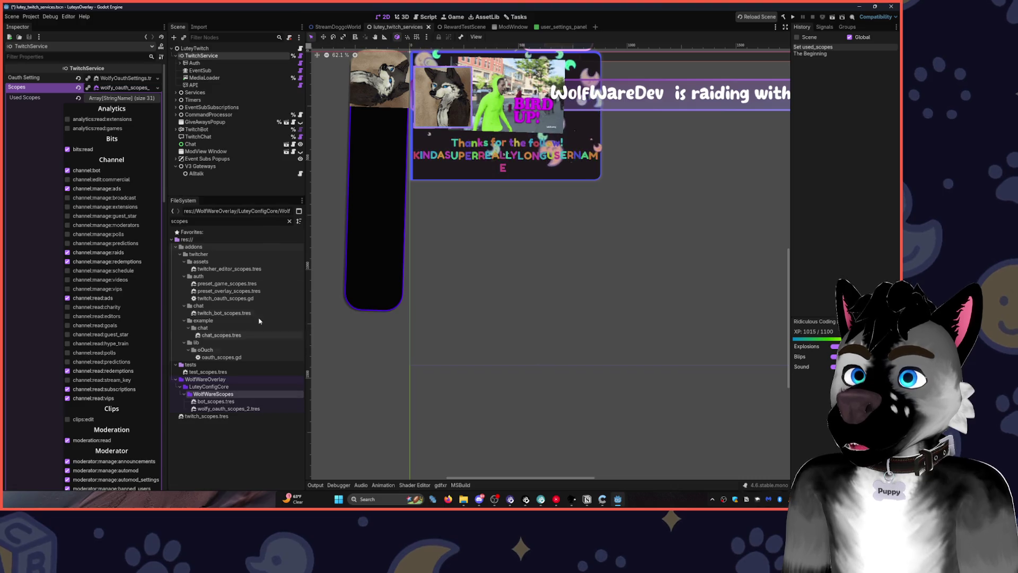
pyautogui.click(289, 221)
pyautogui.scroll(-5, 246, 395)
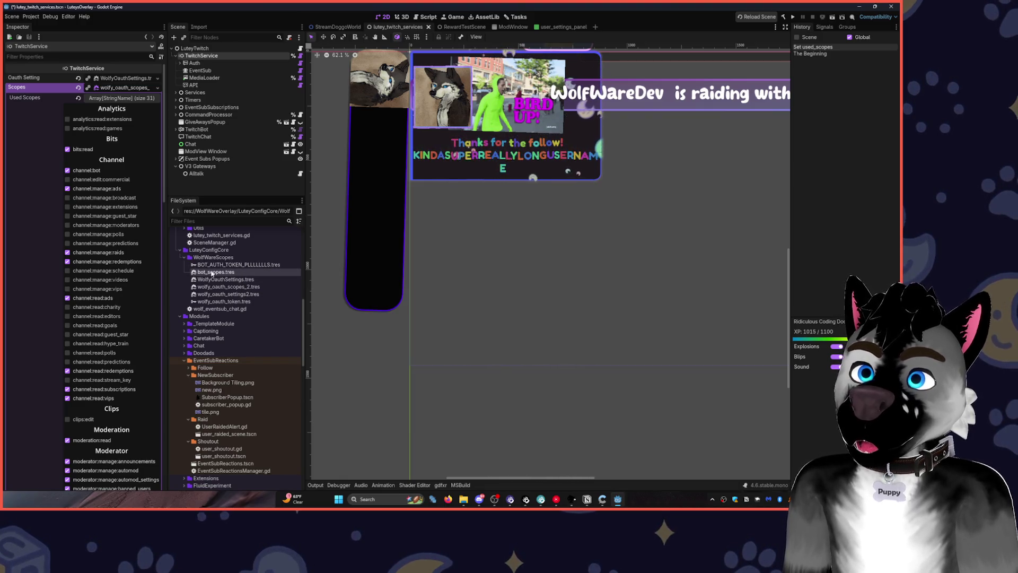
pyautogui.rightClick(213, 274)
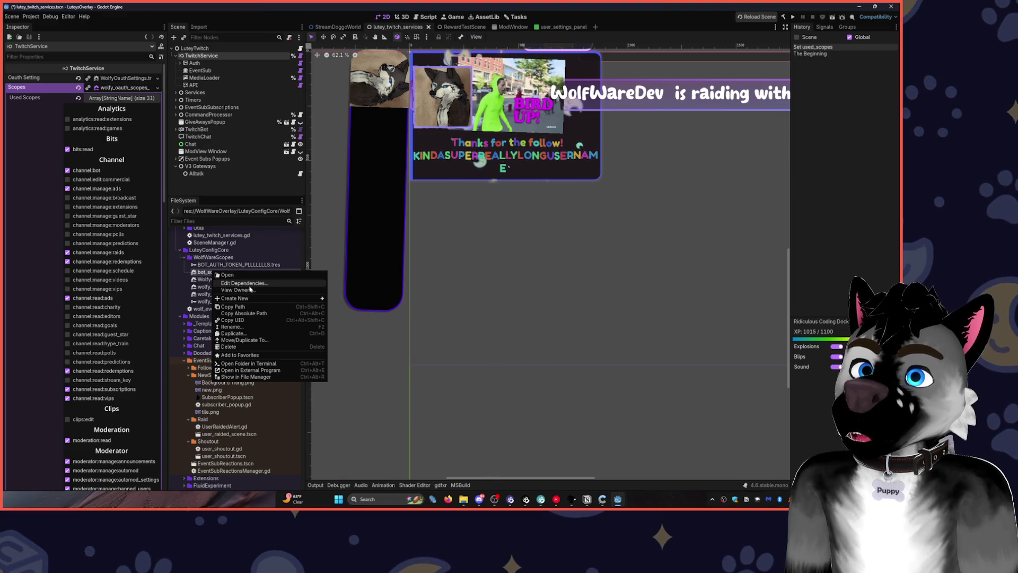
pyautogui.click(241, 290)
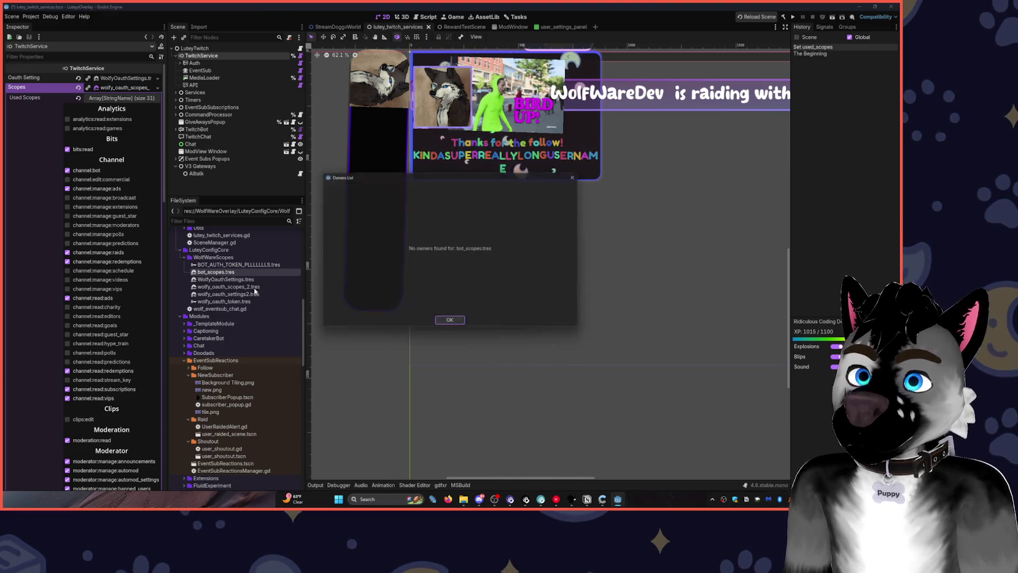
pyautogui.click(450, 327)
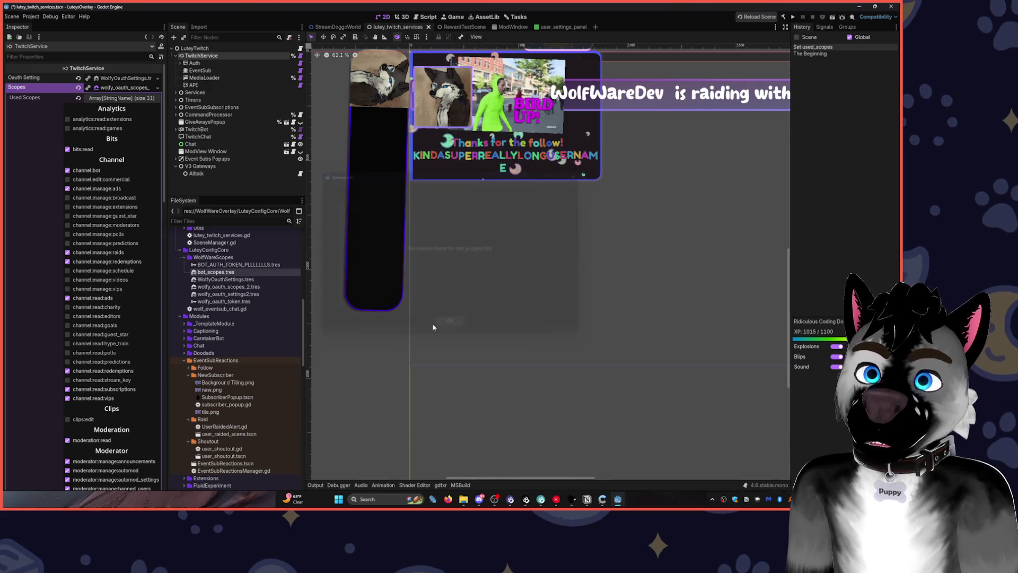
# View the bot auth token file's owners, then select bot_scopes.tres and request its deletion.
pyautogui.rightClick(231, 264)
pyautogui.click(256, 285)
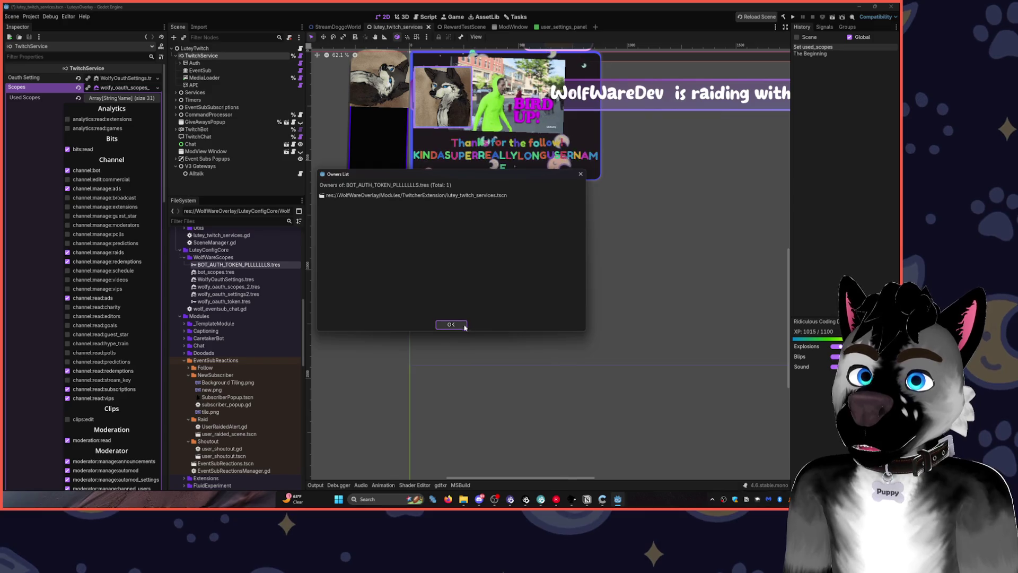
pyautogui.click(450, 325)
pyautogui.click(204, 272)
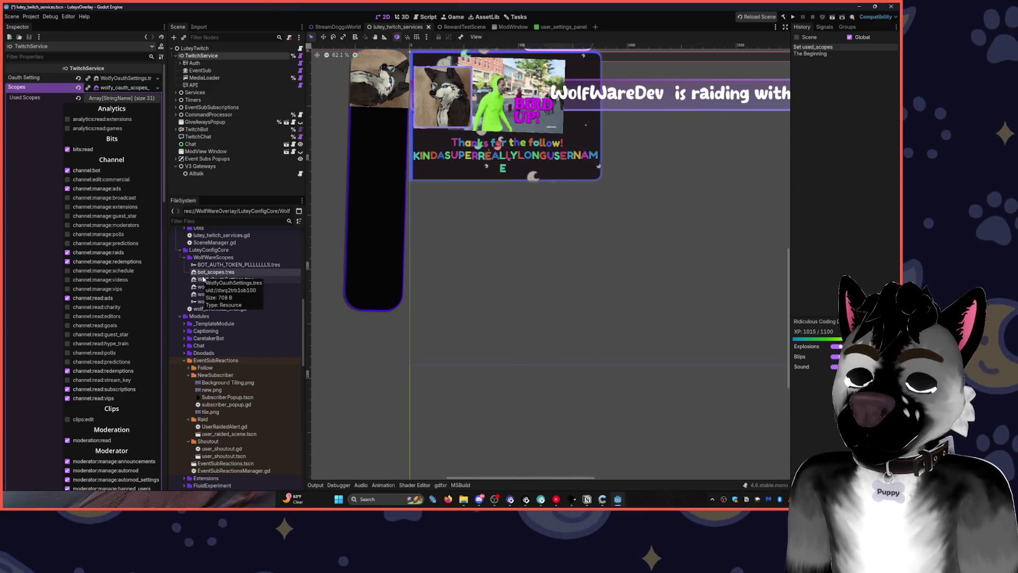
pyautogui.press('Delete')
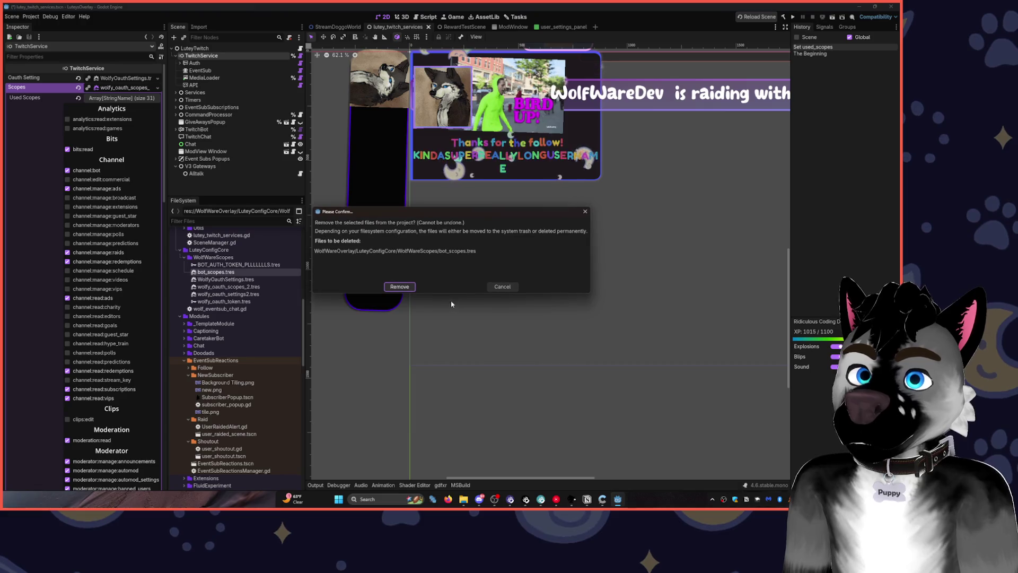
# Confirm removing bot_scopes.tres and skip to the next song in the music player.
pyautogui.click(399, 286)
pyautogui.click(556, 498)
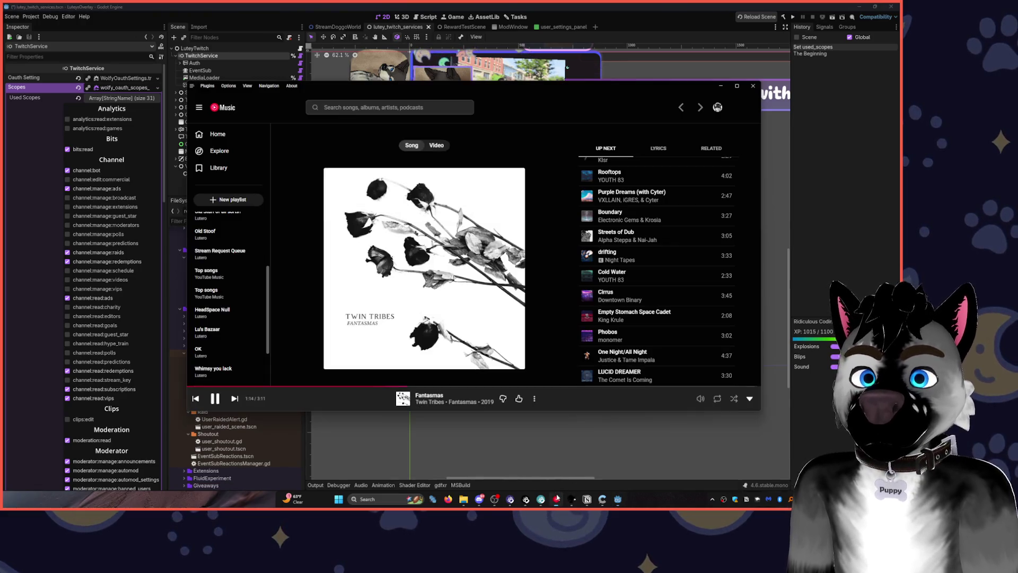
pyautogui.click(234, 398)
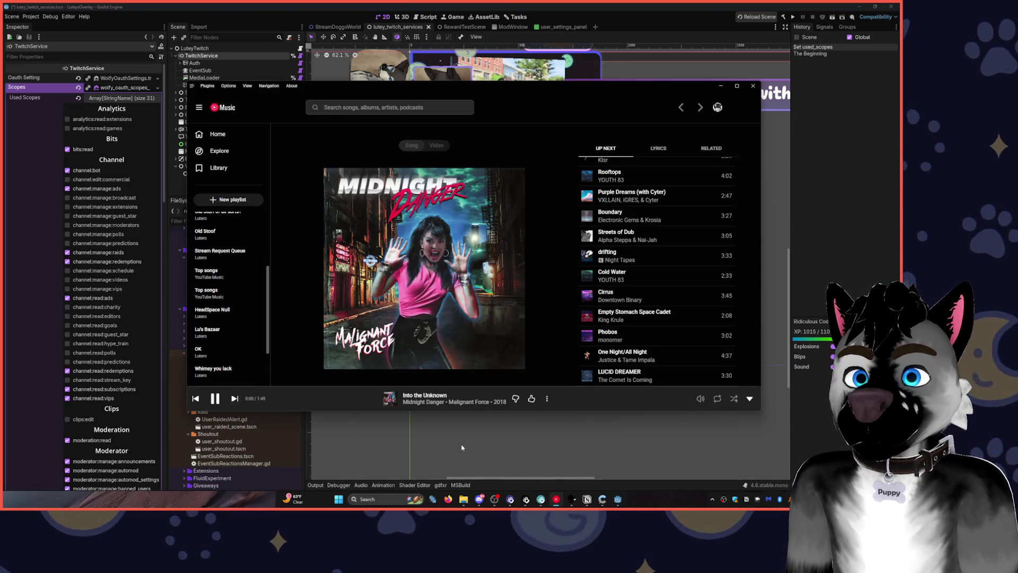
pyautogui.click(720, 85)
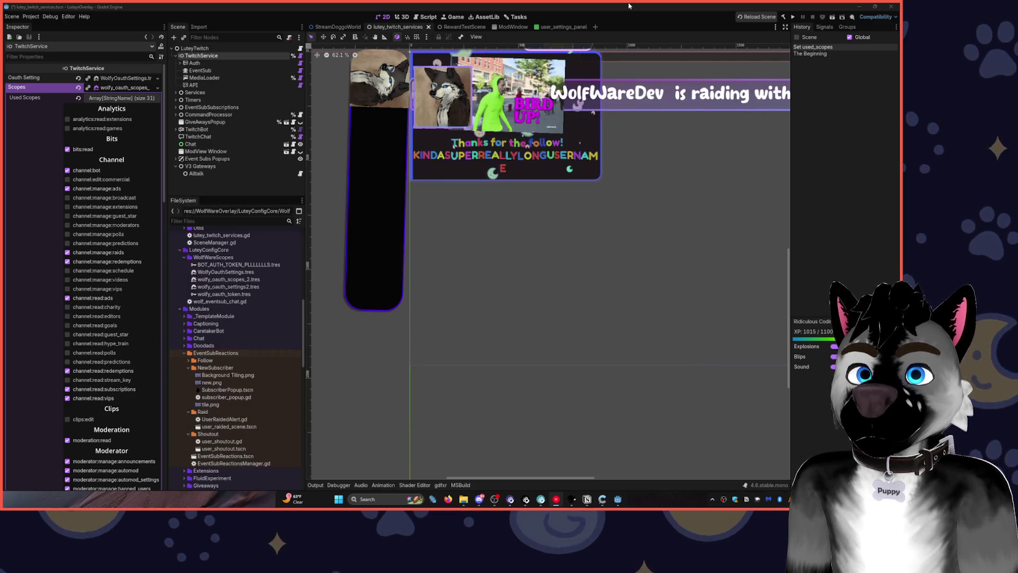
# View owners of WolfyOauthSettings.tres, wolfy_oauth_scopes_2.tres and wolfy_oauth_settings2.tres.
pyautogui.rightClick(235, 273)
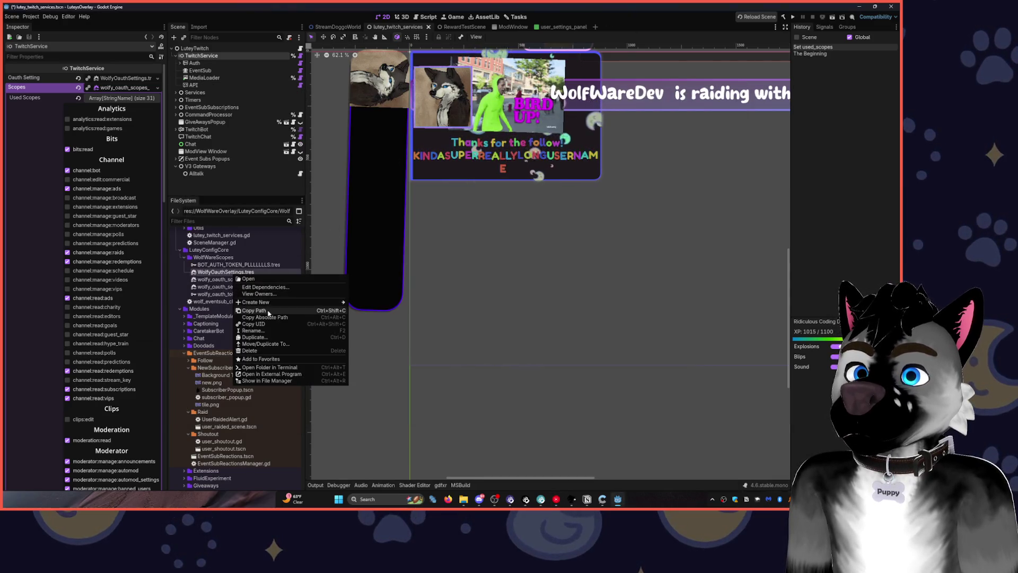
pyautogui.click(259, 294)
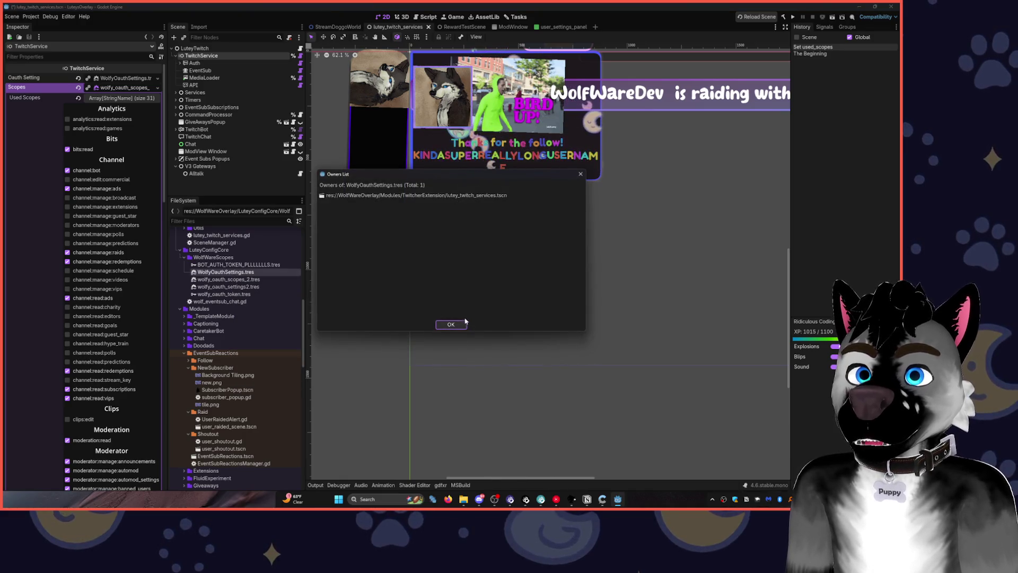
pyautogui.click(449, 324)
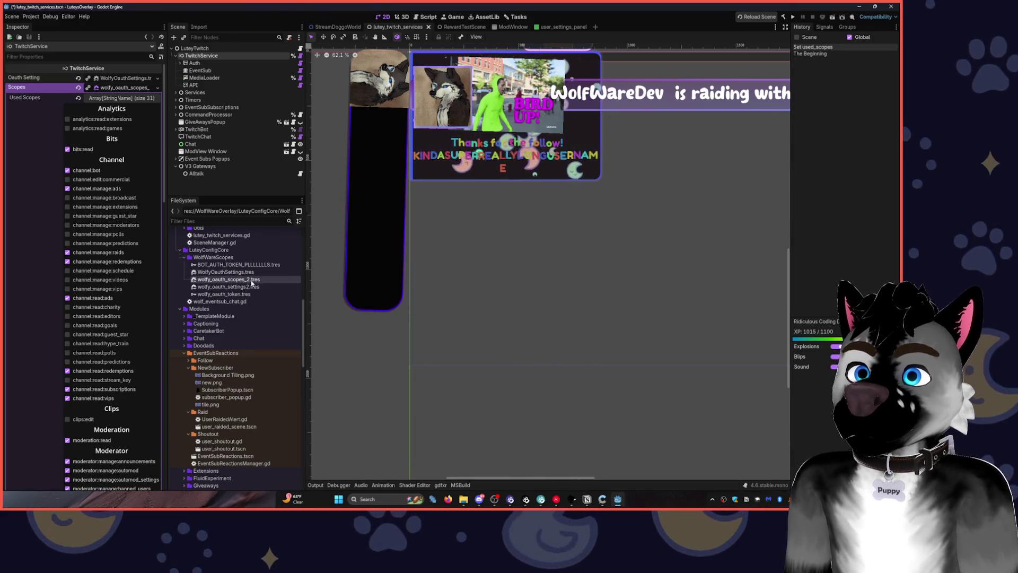
pyautogui.rightClick(252, 280)
pyautogui.click(277, 299)
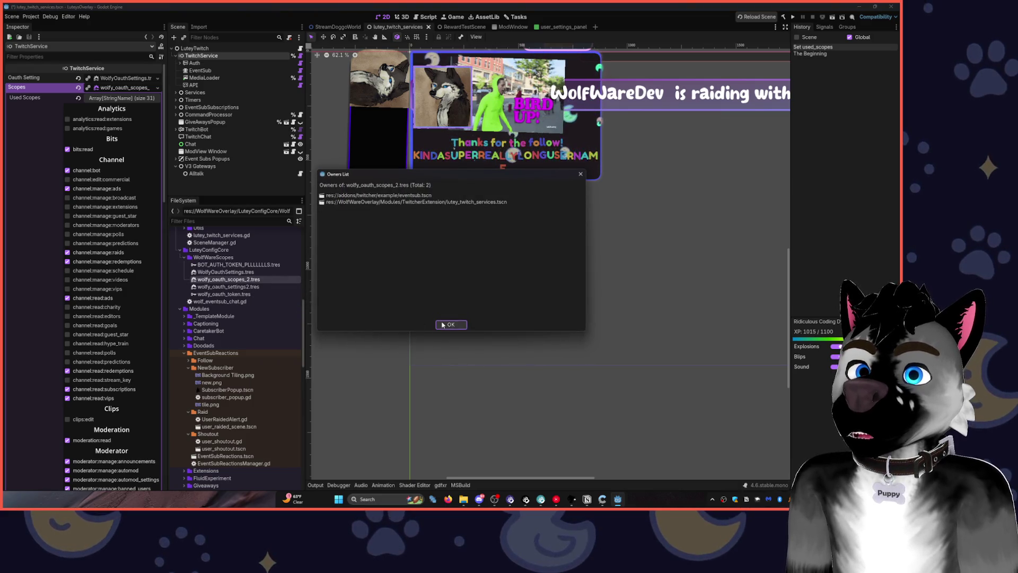
pyautogui.click(445, 321)
pyautogui.click(249, 286)
pyautogui.rightClick(259, 286)
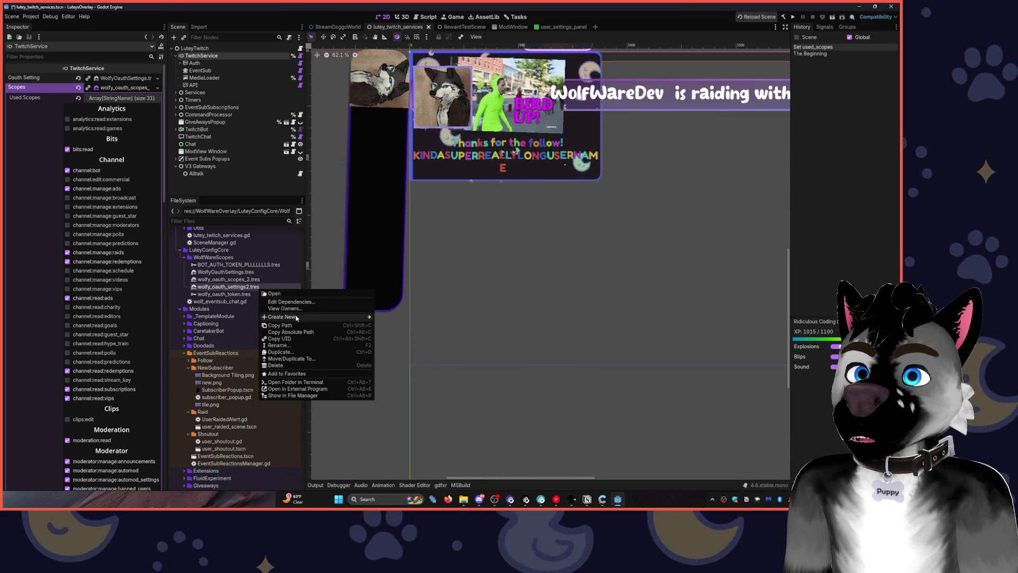
pyautogui.click(298, 311)
pyautogui.click(448, 324)
# Delete wolfy_oauth_settings2.tres from the project.
pyautogui.click(245, 294)
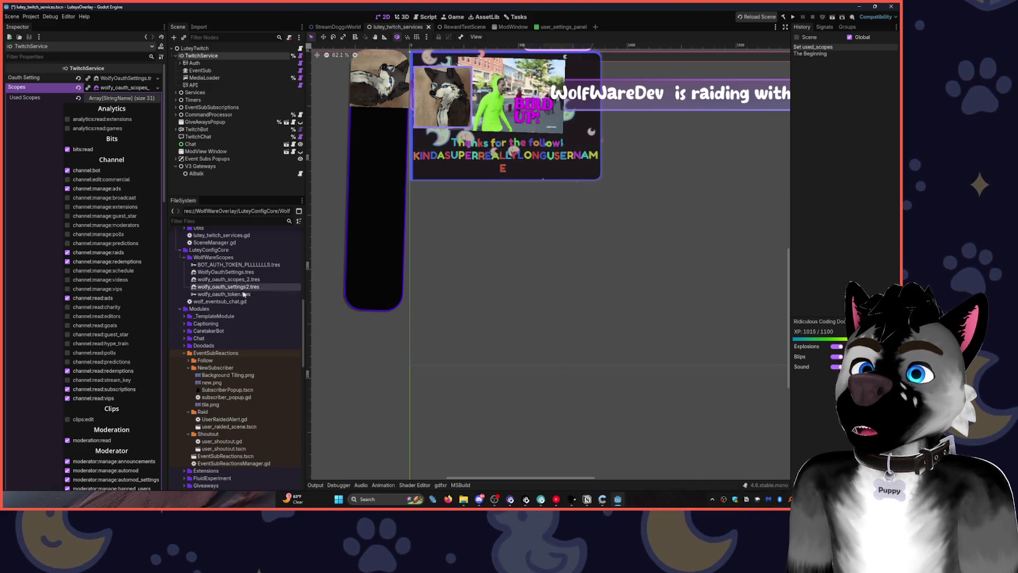
pyautogui.click(242, 287)
pyautogui.press('Delete')
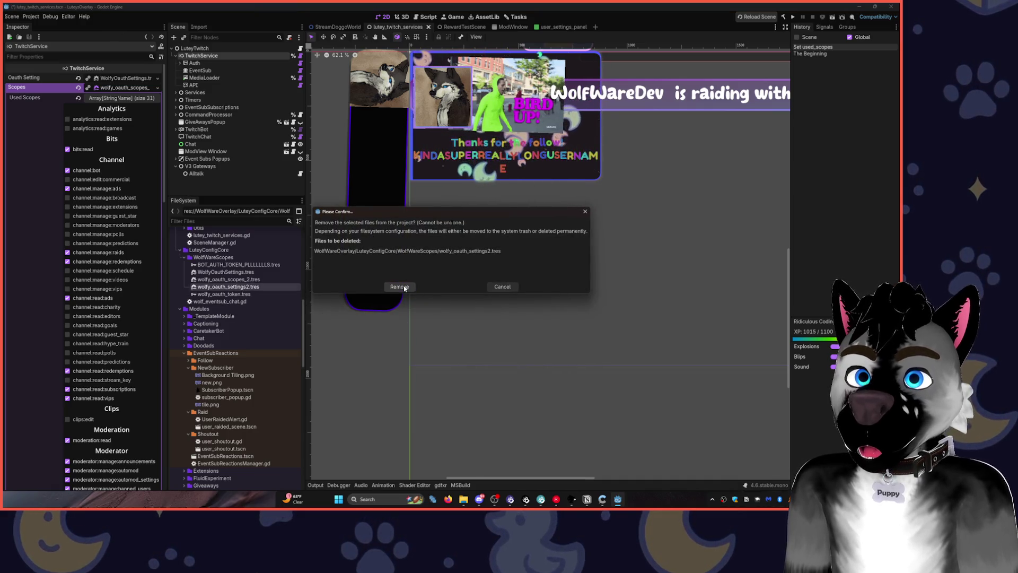
pyautogui.click(404, 288)
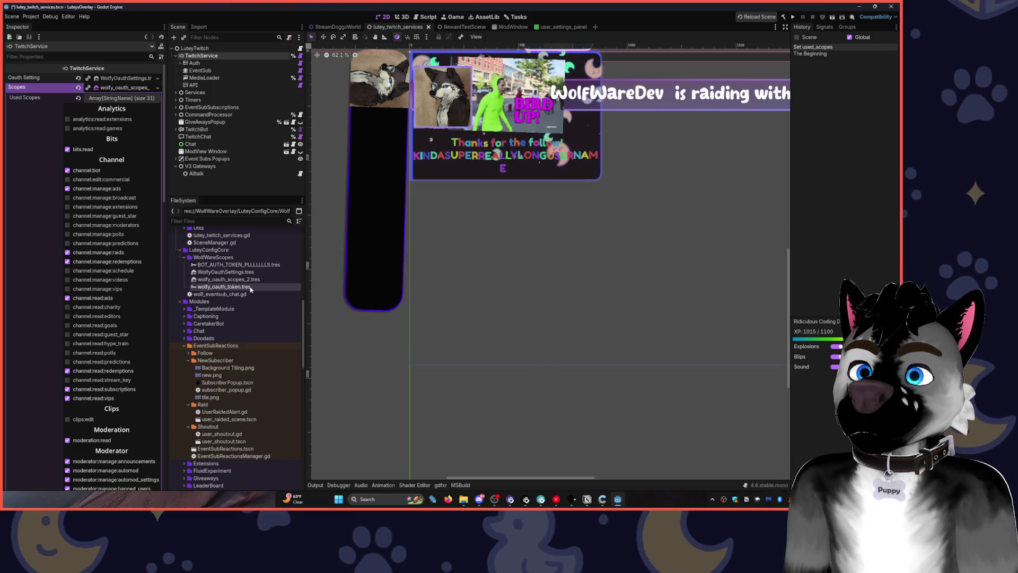
# View owners of wolfy_oauth_token.tres and wolfy_oauth_scopes_2.tres.
pyautogui.rightClick(253, 287)
pyautogui.click(286, 307)
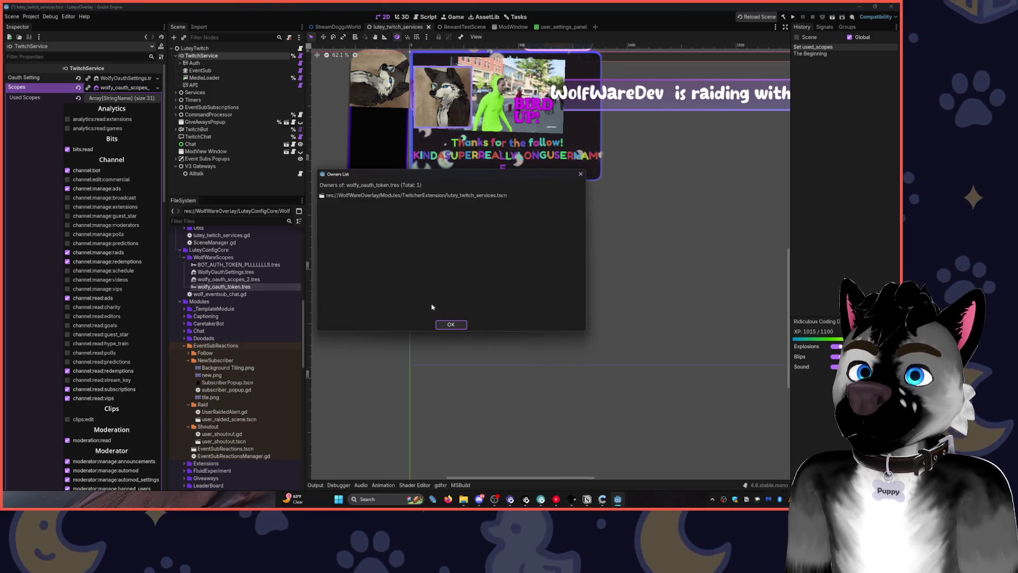
pyautogui.click(451, 325)
pyautogui.click(258, 280)
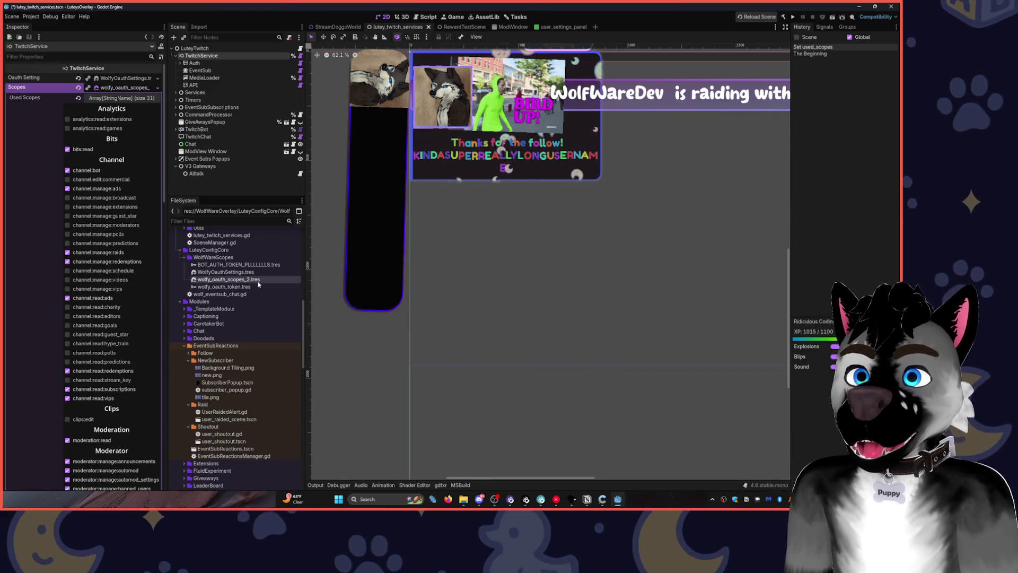
pyautogui.rightClick(259, 284)
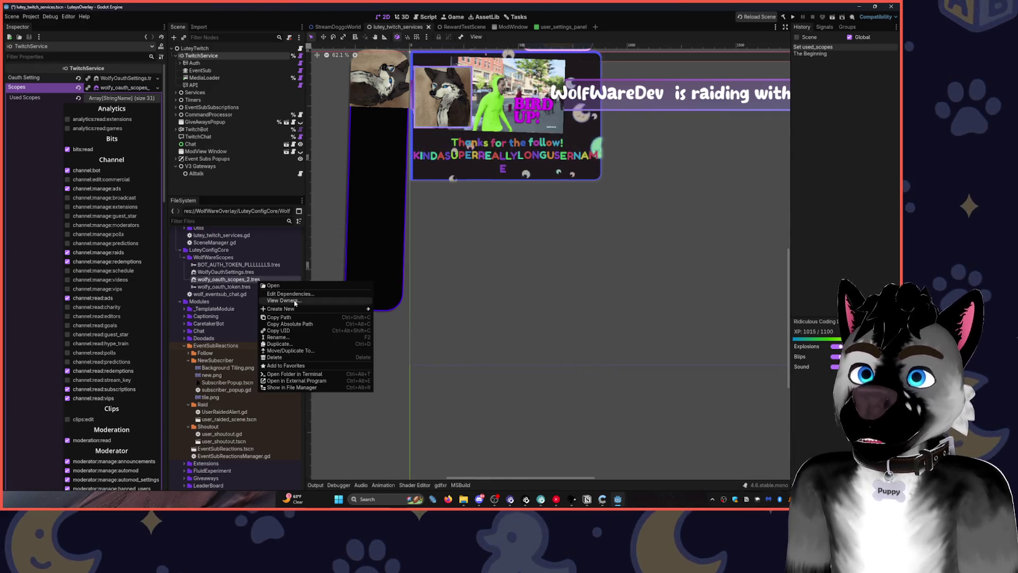
pyautogui.click(281, 302)
pyautogui.click(451, 325)
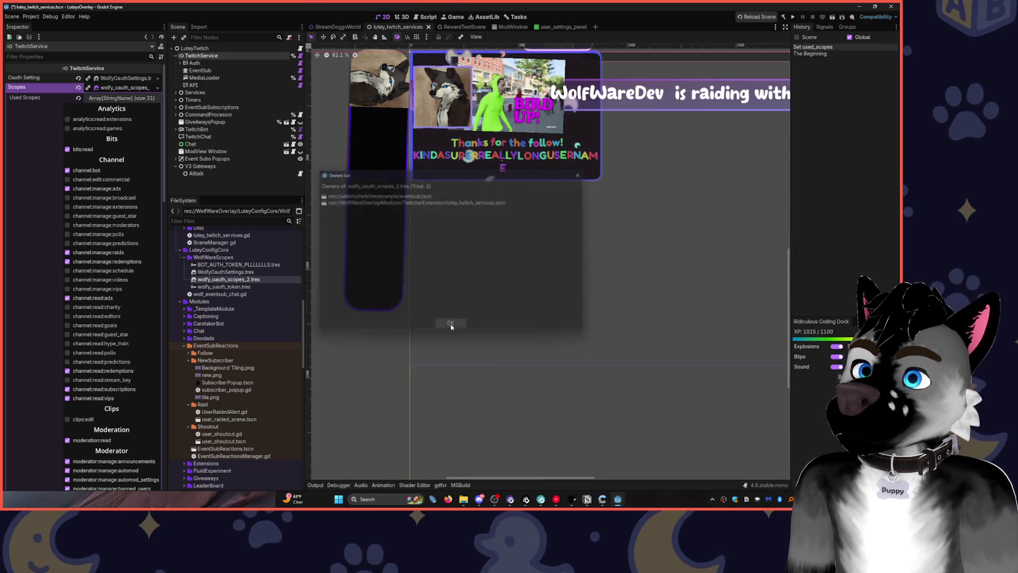
# Inspect wolfy_oauth_token.tres, wolfy_oauth_scopes_2.tres scopes, and WolfyOauthSettings.tres OAuth properties.
pyautogui.click(260, 287)
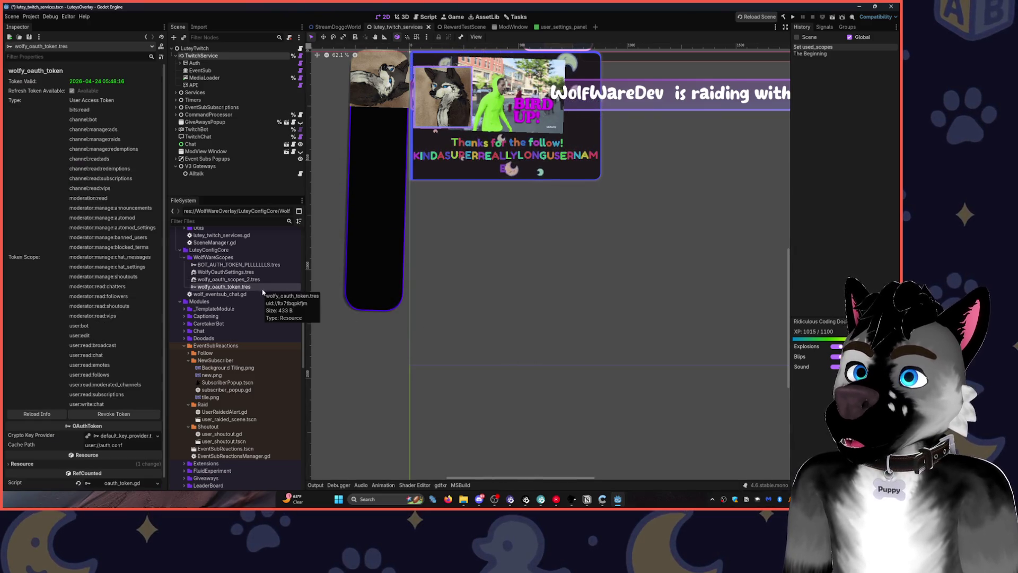
pyautogui.click(249, 280)
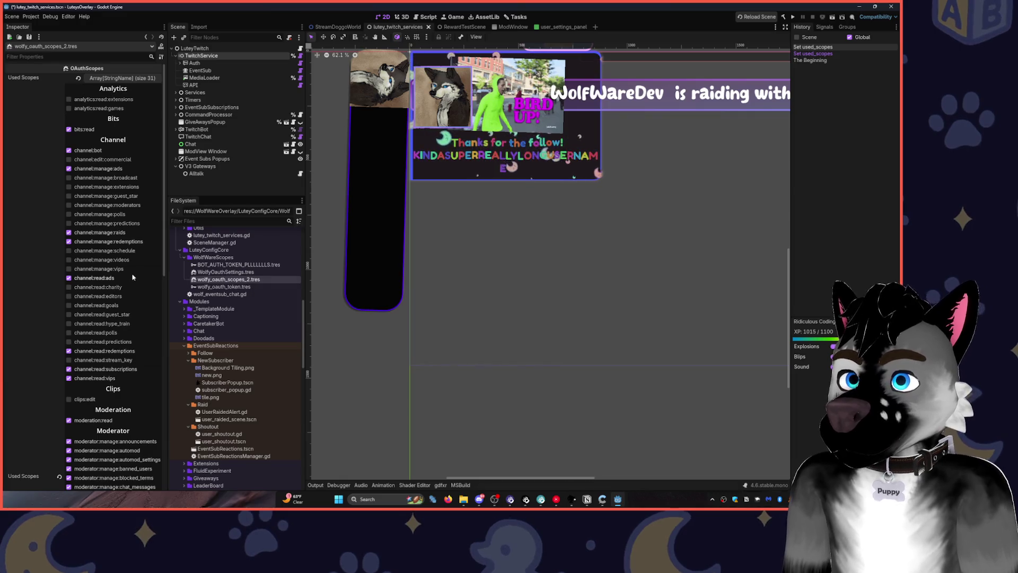
pyautogui.click(259, 273)
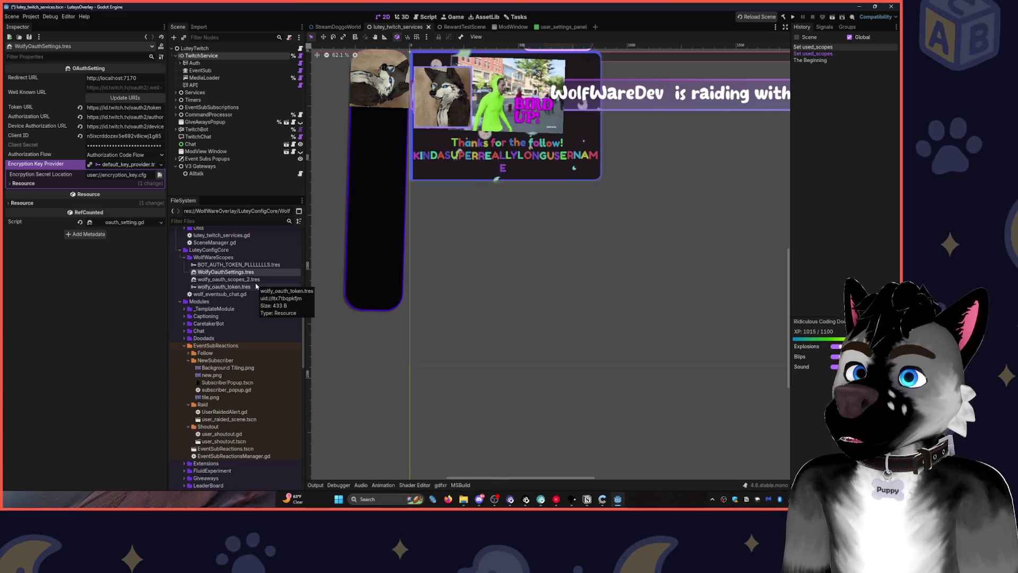
# Select wolfy_oauth_token.tres, collapse the WolfWareScopes folder, and open Create New Node with Ctrl+A.
pyautogui.click(256, 286)
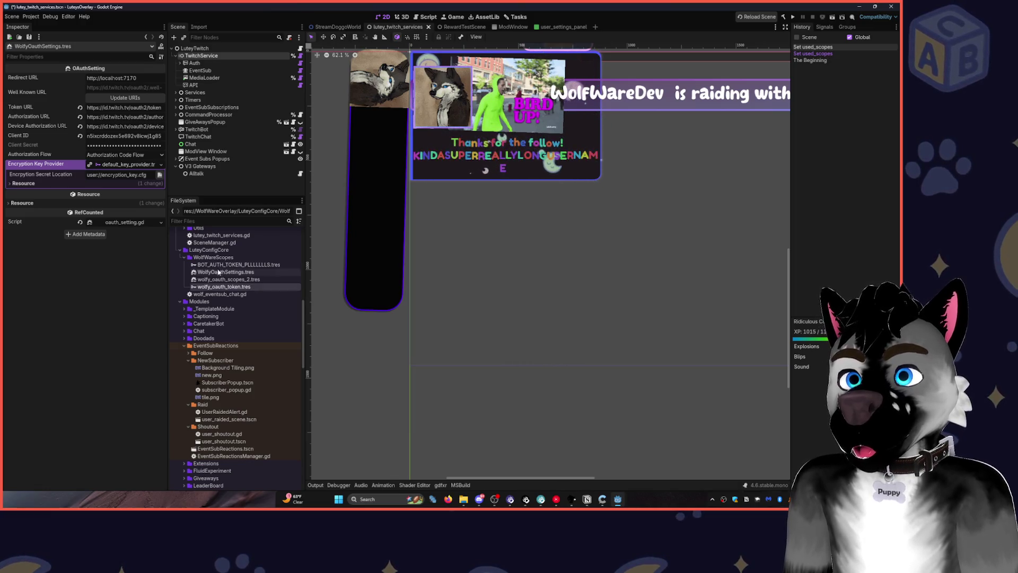
pyautogui.click(183, 258)
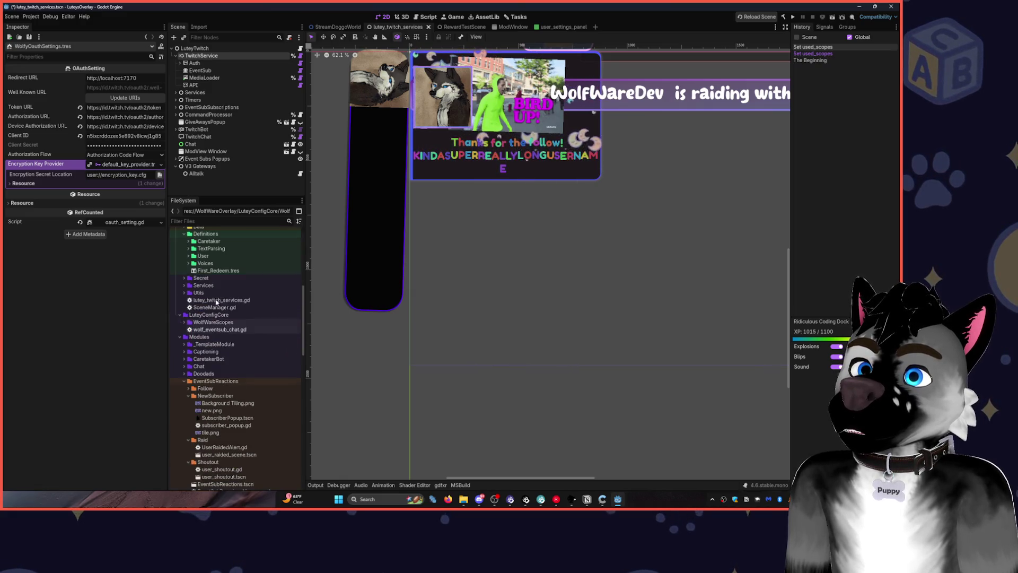
pyautogui.scroll(3, 191, 318)
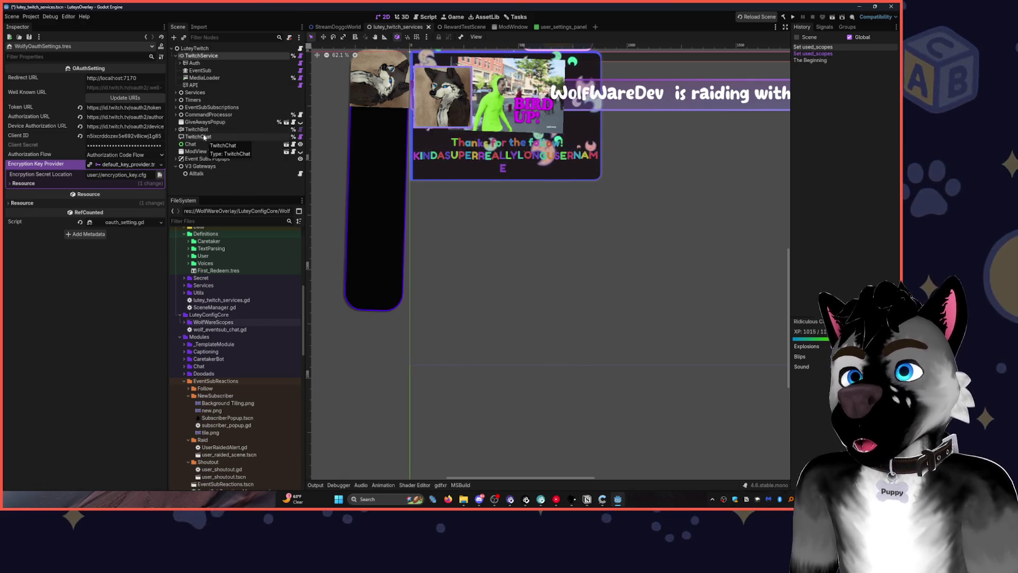
pyautogui.hotkey('ctrl', 'a')
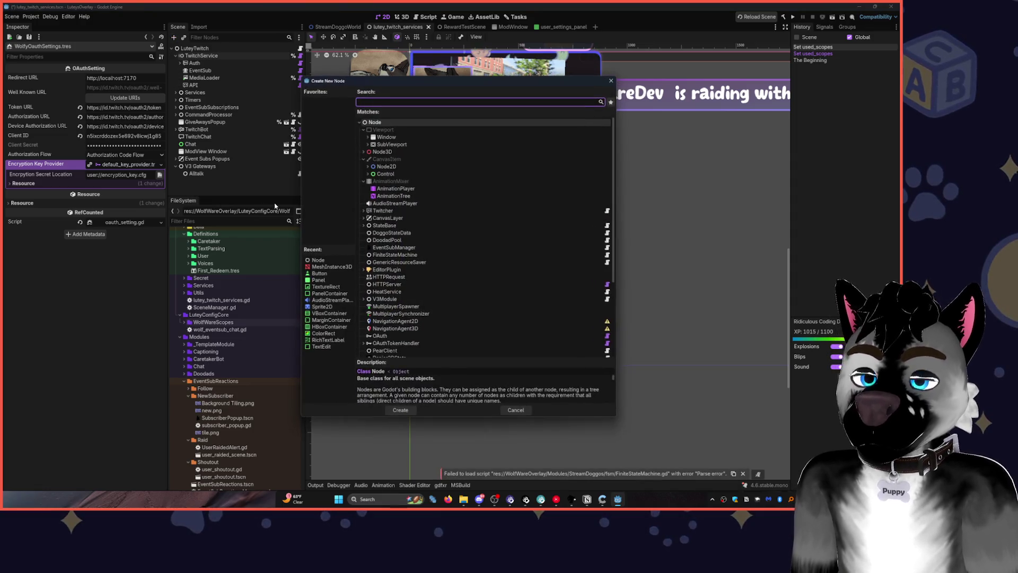
# Add a TwitchRedeemListener node to the scene and expand its Rewards to Listen list.
pyautogui.write('rede')
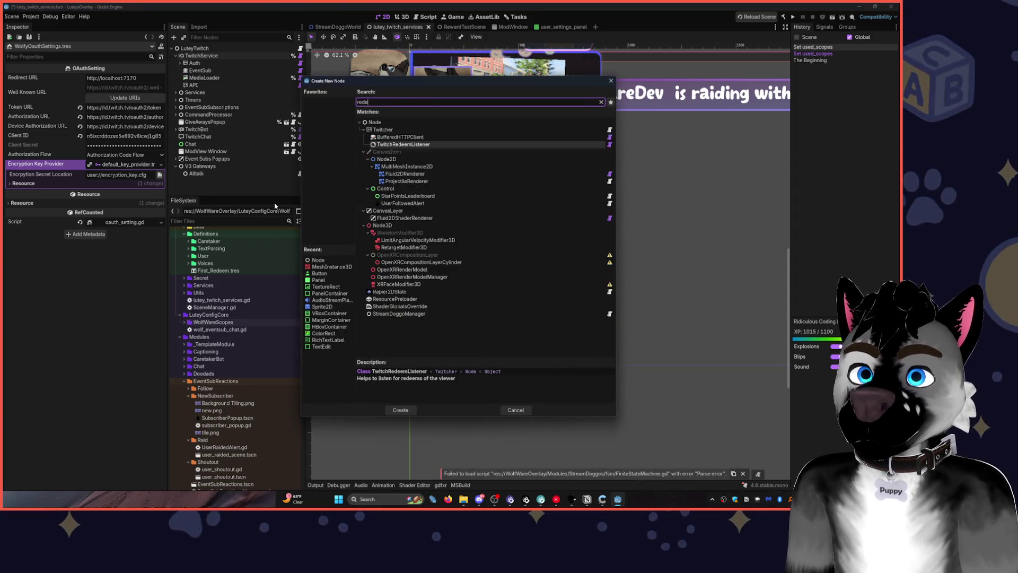
pyautogui.write('e')
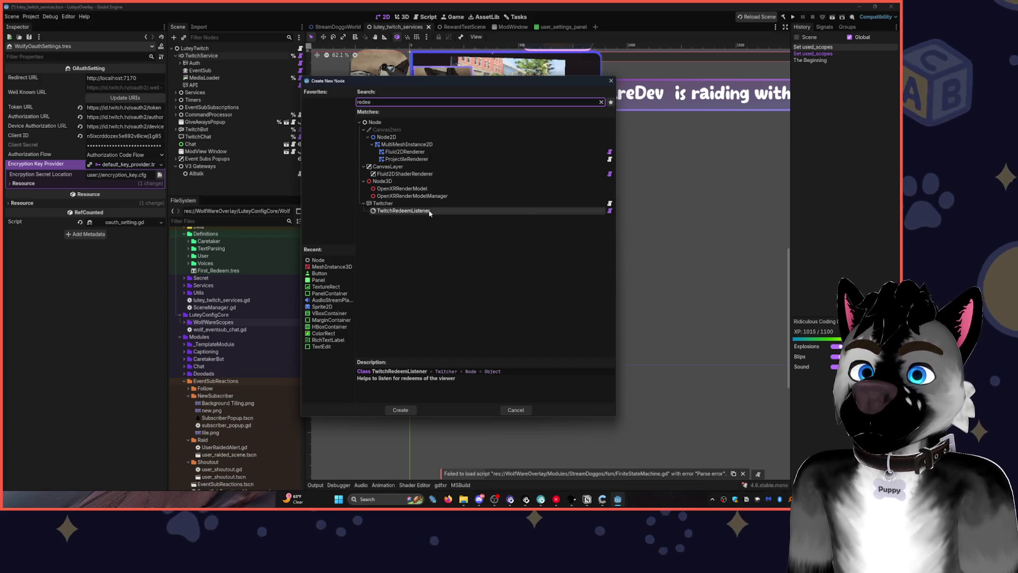
pyautogui.doubleClick(430, 212)
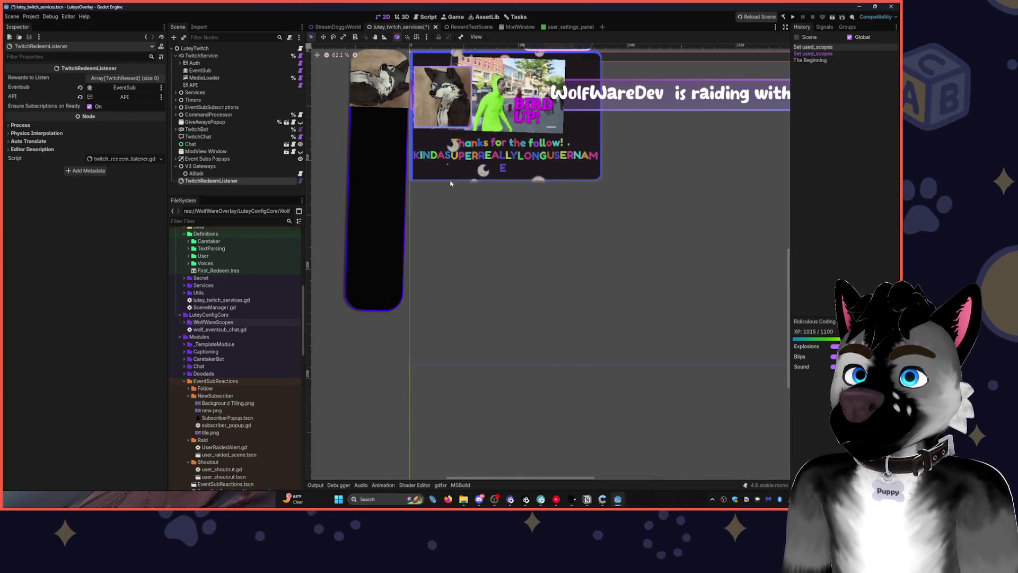
pyautogui.click(127, 78)
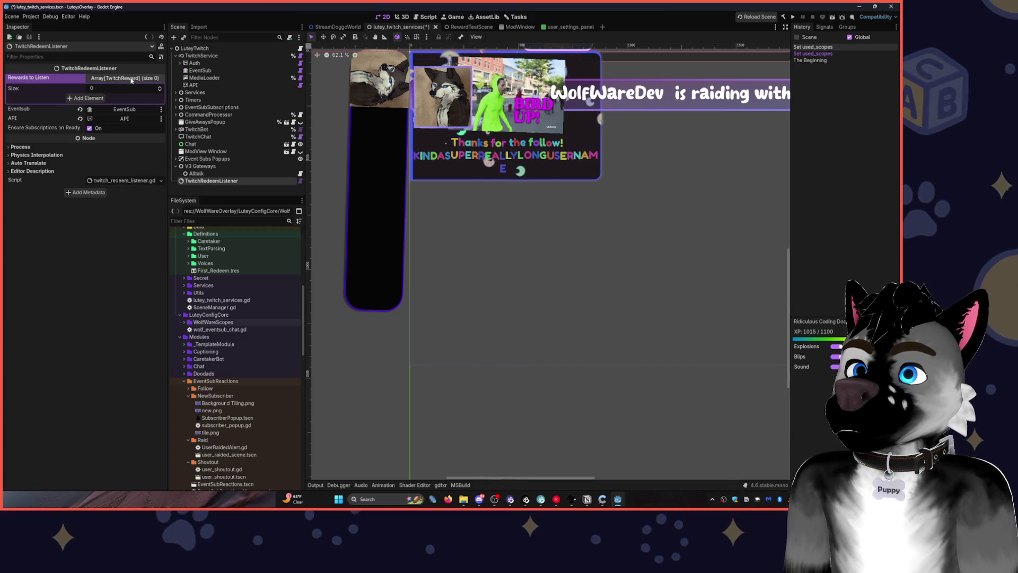
# Add one Rewards to Listen entry filled with a New TwitchReward resource, then deselect the node.
pyautogui.click(160, 89)
pyautogui.click(127, 99)
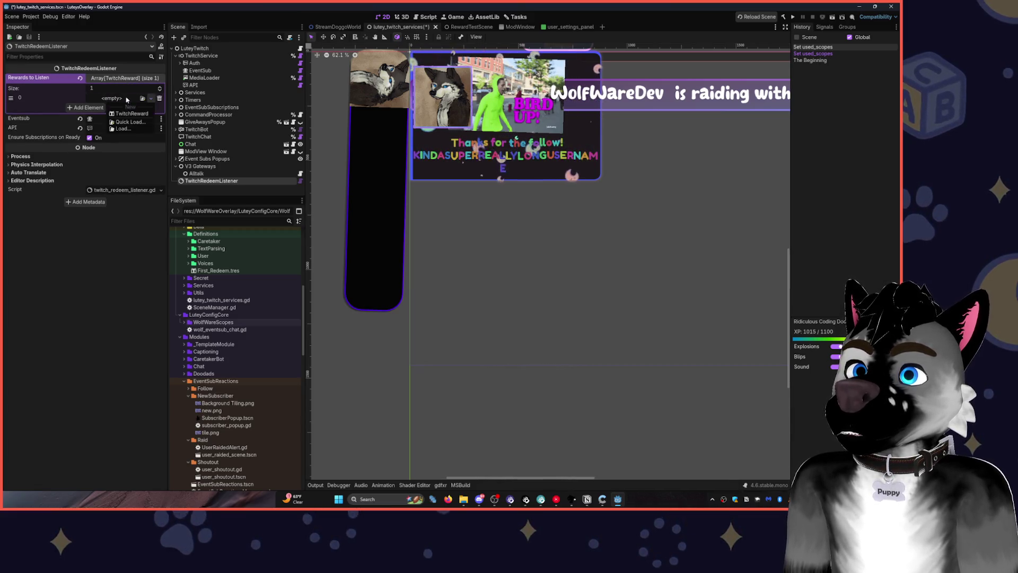
pyautogui.click(142, 113)
pyautogui.click(125, 98)
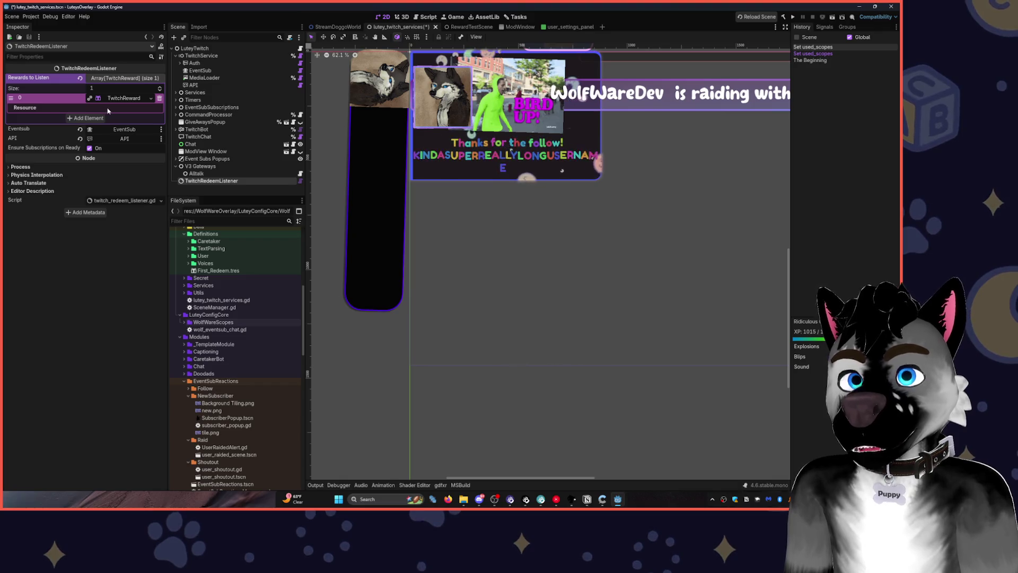
pyautogui.click(252, 195)
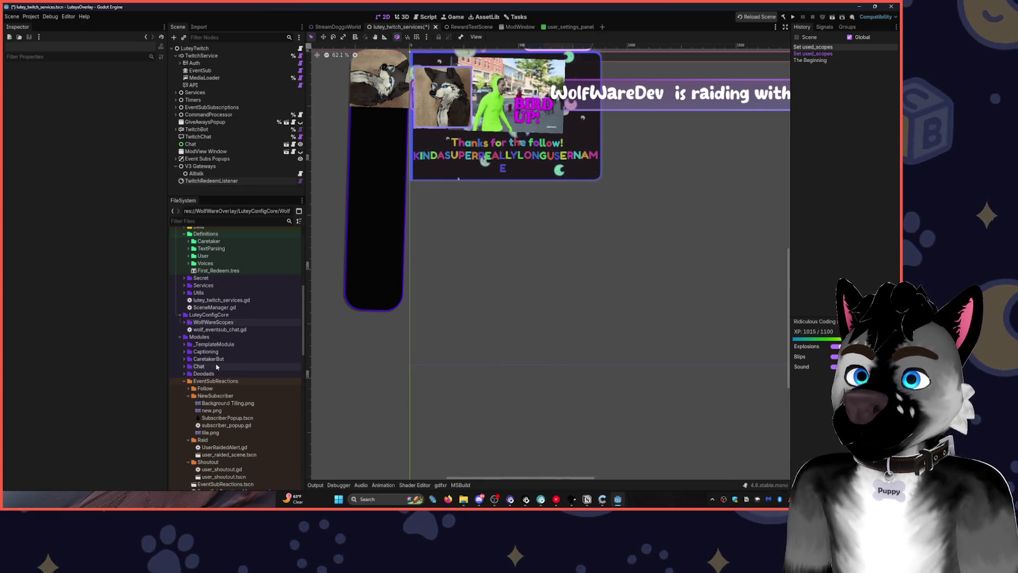
# Open First_Redeem.tres in the Inspector and try Save to Twitch.
pyautogui.click(215, 271)
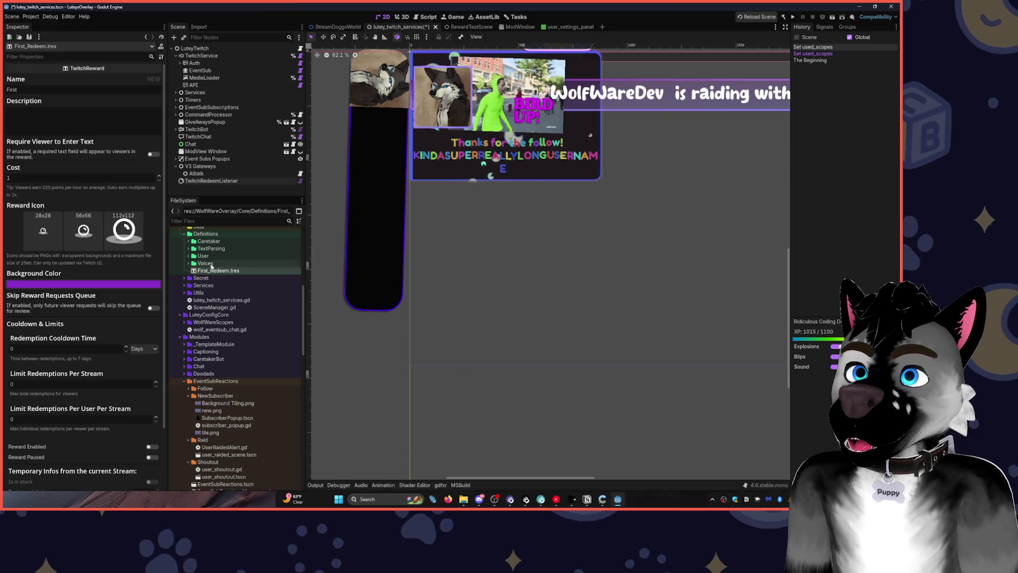
pyautogui.scroll(-2, 115, 458)
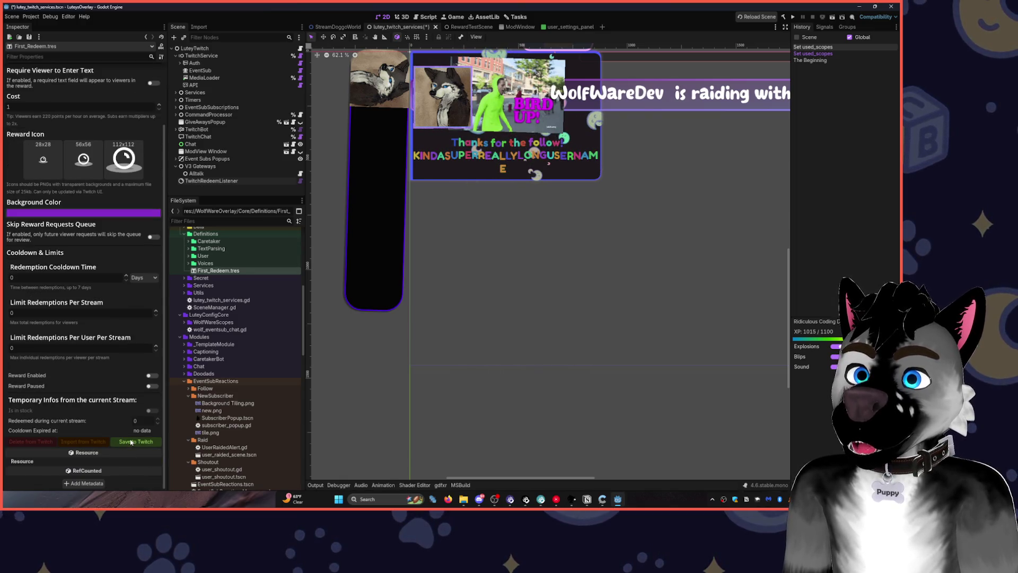
pyautogui.click(131, 442)
# Set the reward's Redemption Cooldown Time to 3 Seconds.
pyautogui.scroll(3, 91, 230)
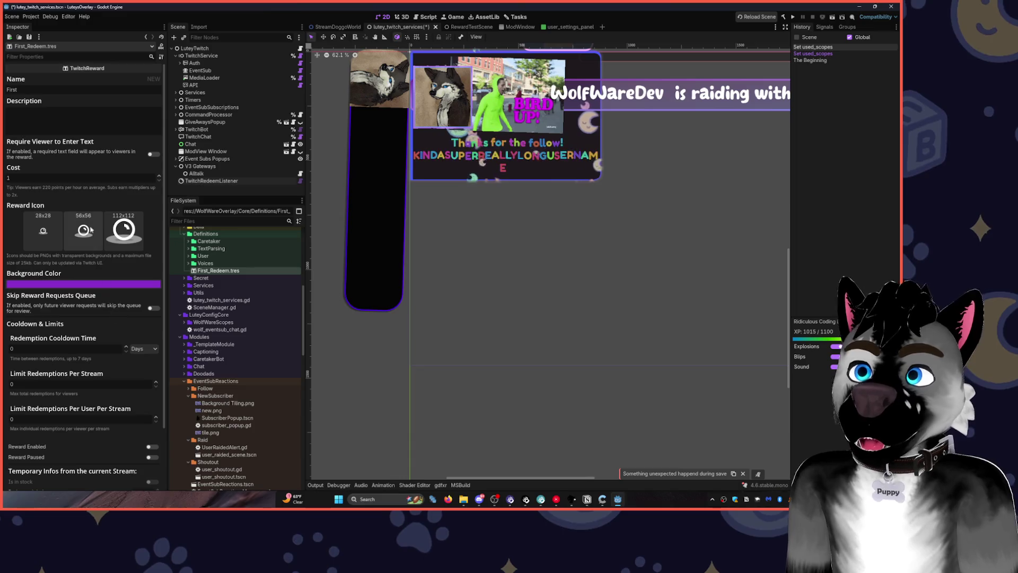
pyautogui.write('e')
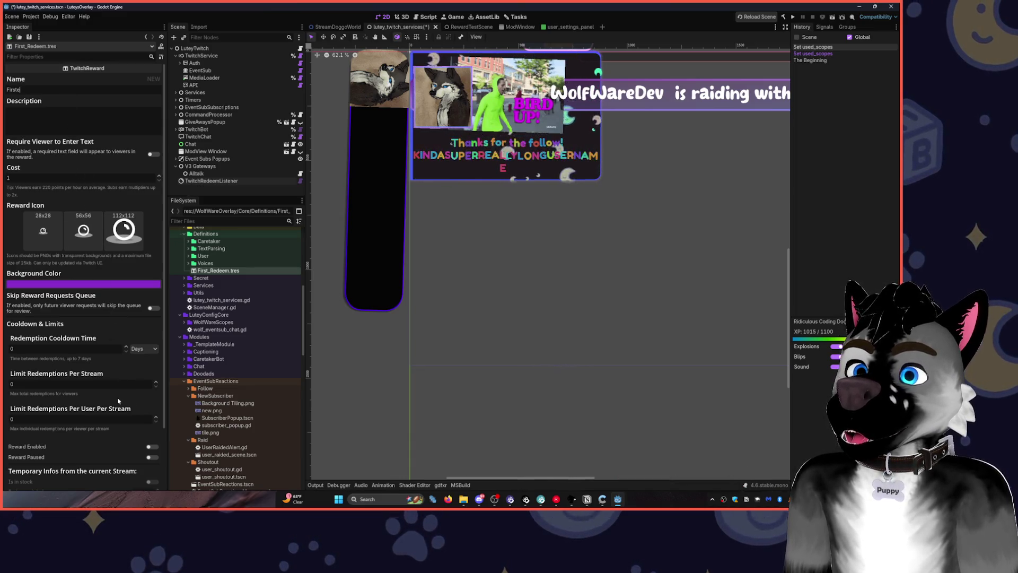
pyautogui.click(126, 346)
pyautogui.click(126, 346)
pyautogui.click(144, 348)
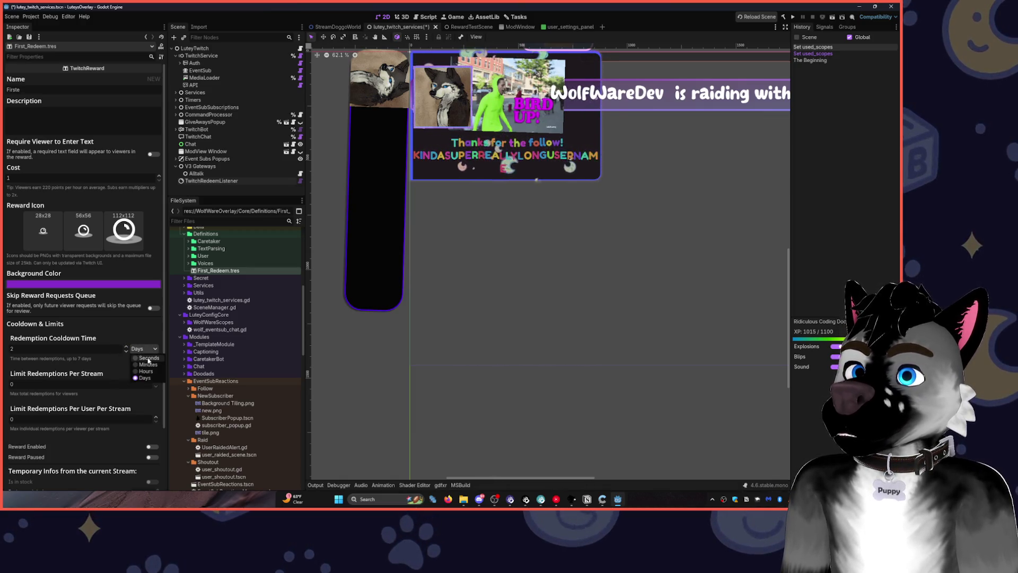
pyautogui.click(143, 357)
# Save the reward to Twitch again and check the errors in the Output log.
pyautogui.scroll(-3, 132, 403)
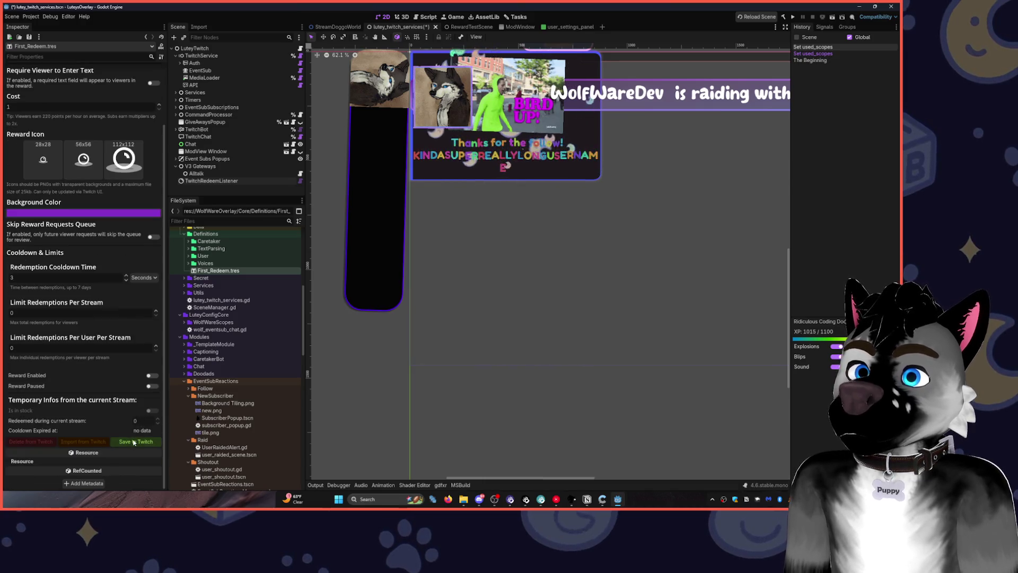
pyautogui.click(135, 441)
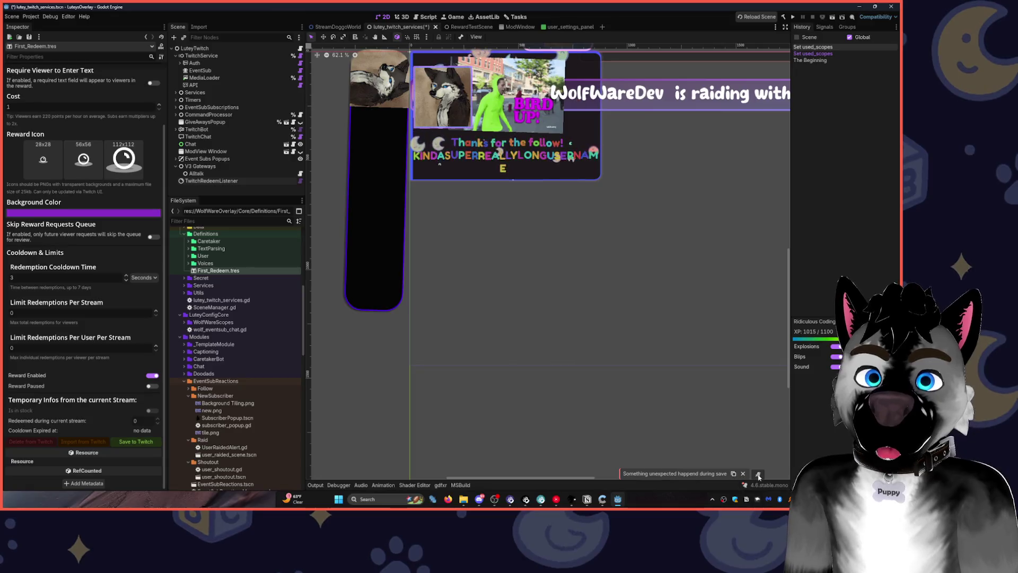
pyautogui.click(315, 484)
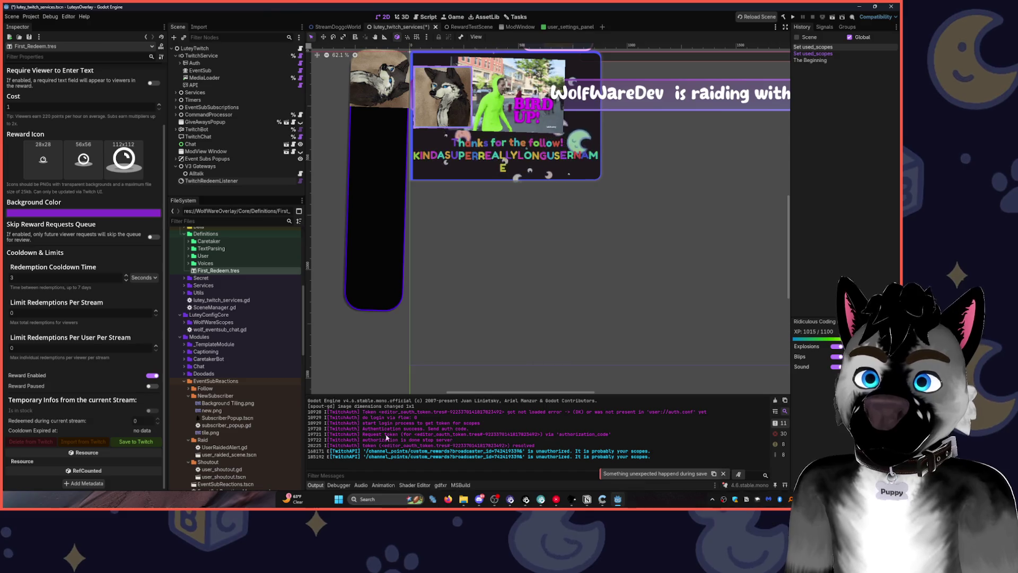
# Retry Save to Twitch, review TwitchService's Used Scopes checkboxes, then select the EventSub Reactions node.
pyautogui.click(139, 441)
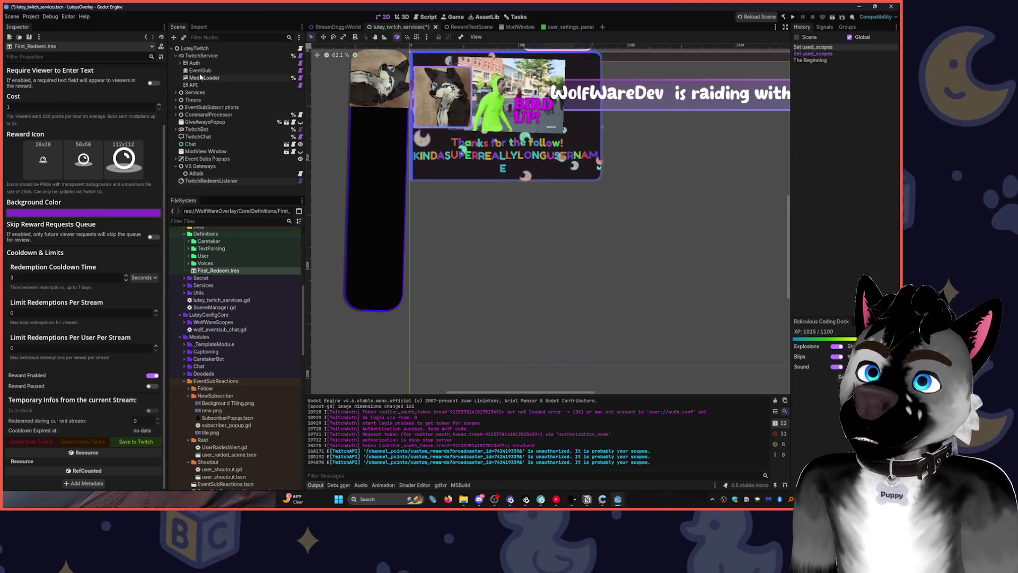
pyautogui.click(201, 56)
pyautogui.scroll(-15, 135, 147)
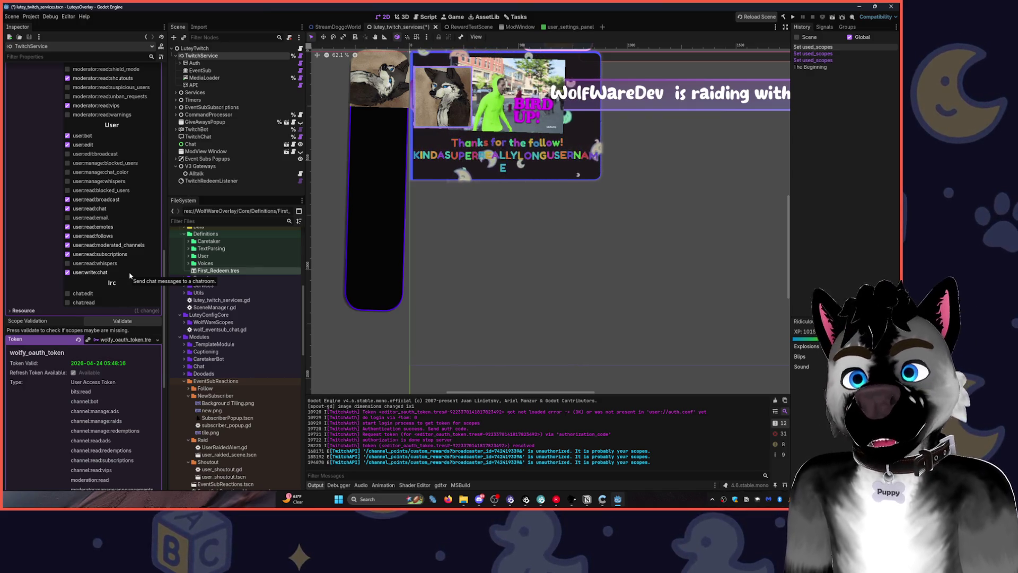
pyautogui.scroll(5, 105, 189)
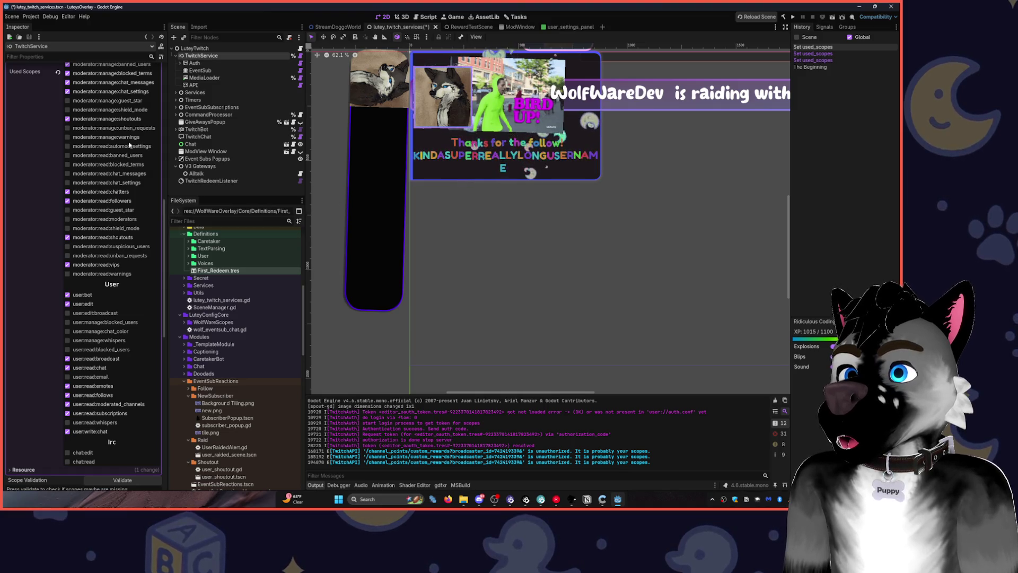
pyautogui.scroll(10, 121, 238)
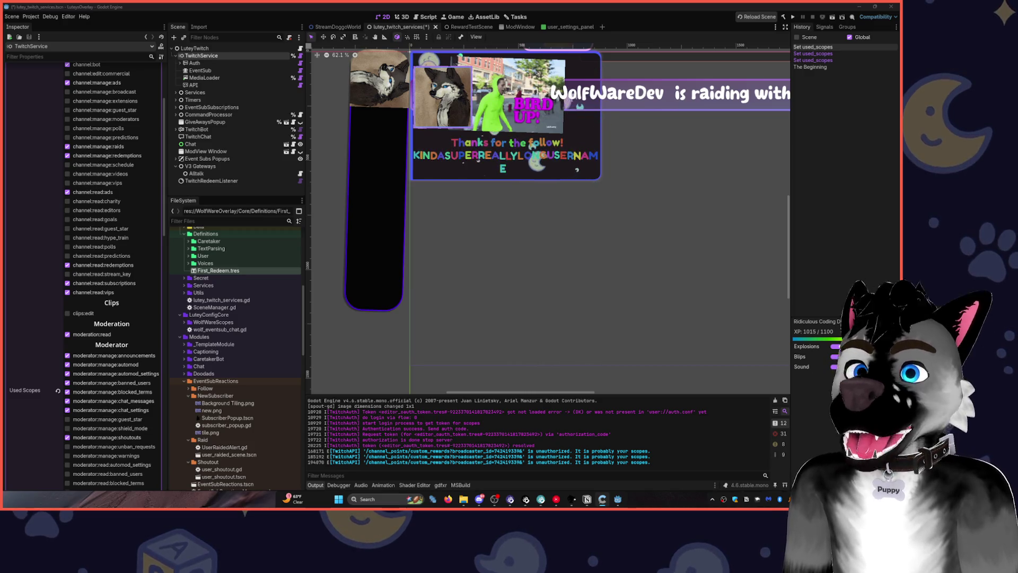
pyautogui.click(447, 249)
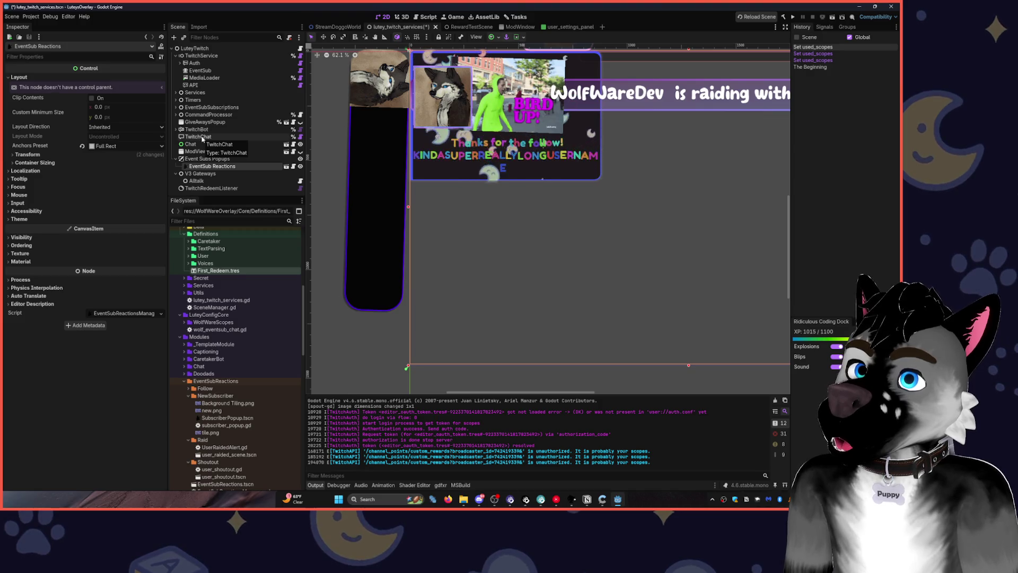
# Select TwitchRedeemListener, reopen First_Redeem.tres (cost 111), and press Save to Twitch again.
pyautogui.click(210, 188)
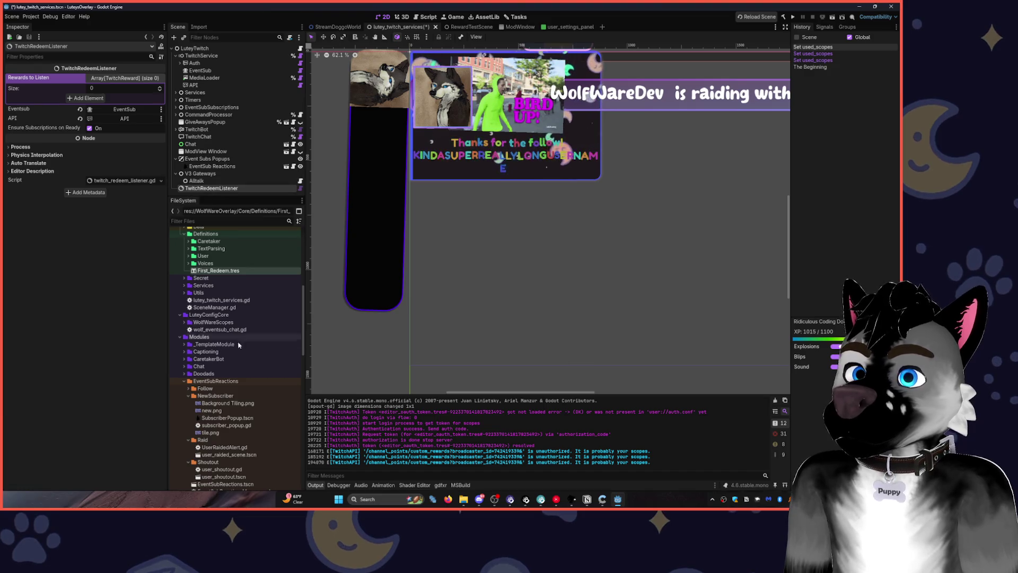
pyautogui.click(230, 272)
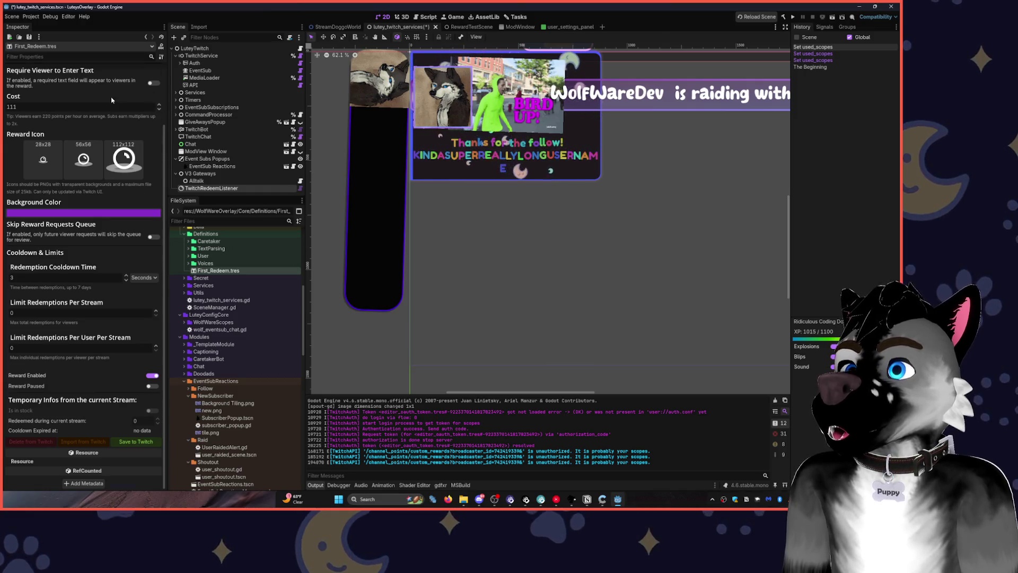
pyautogui.scroll(3, 112, 100)
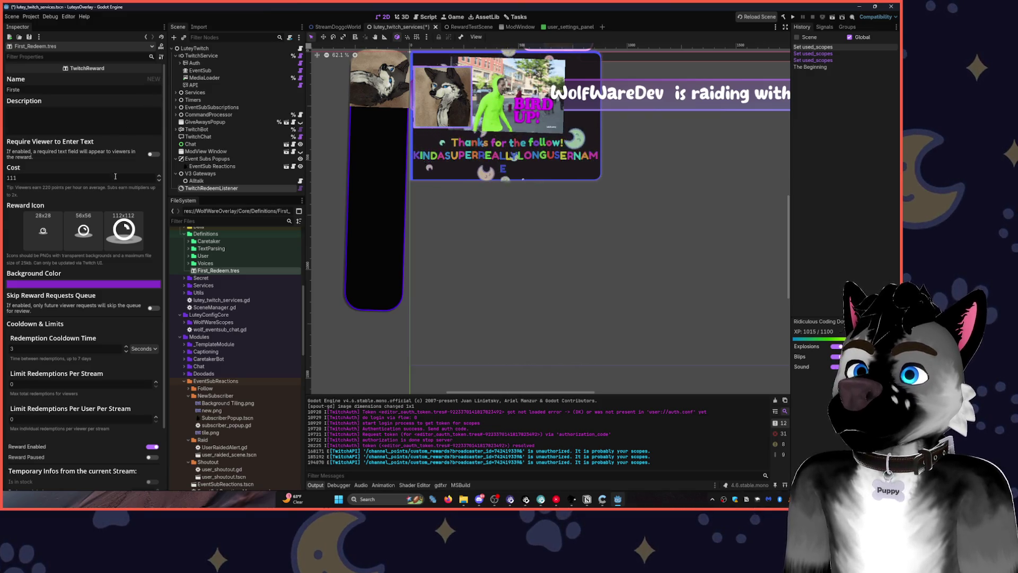
pyautogui.scroll(-3, 106, 267)
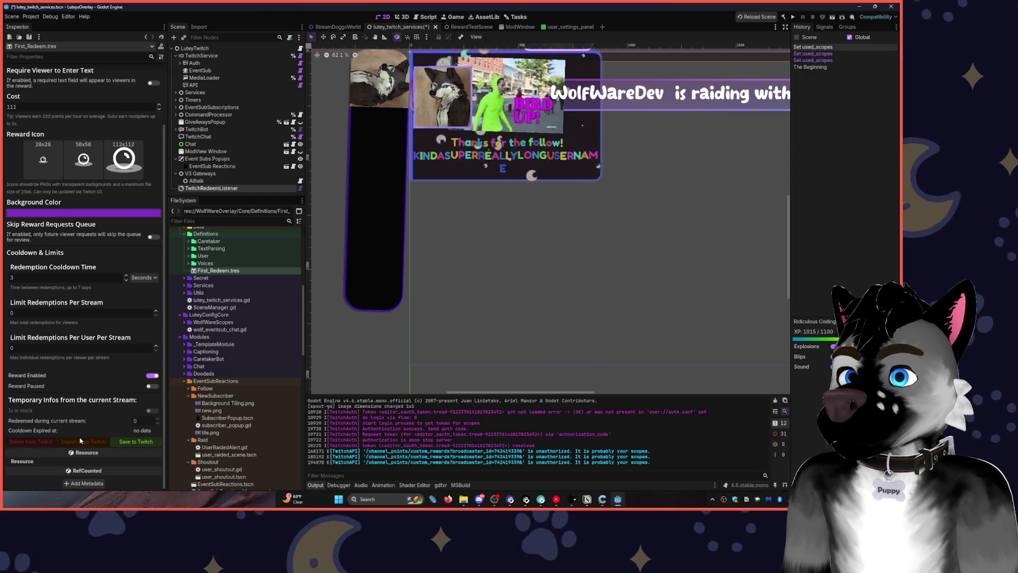
pyautogui.click(133, 441)
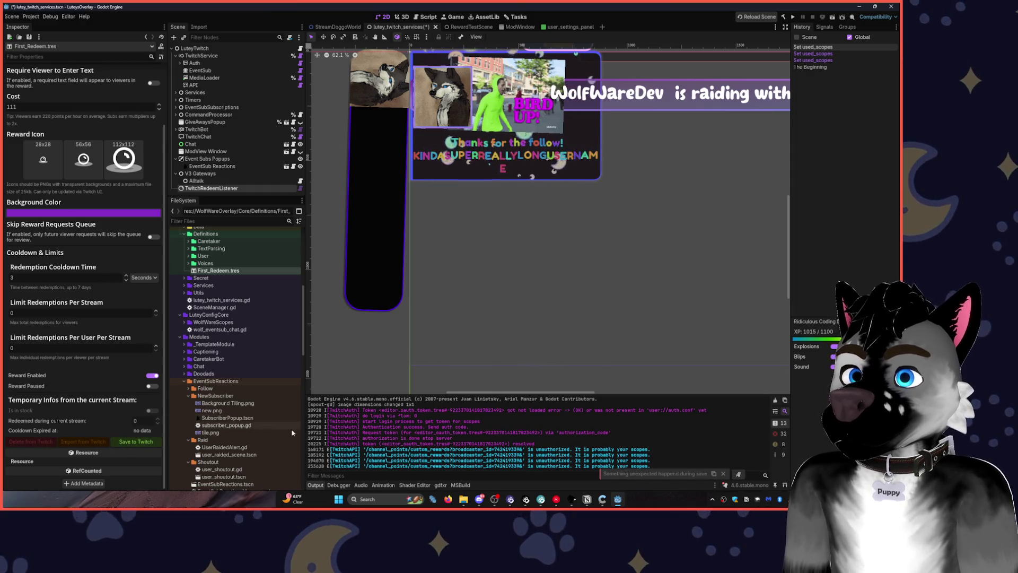
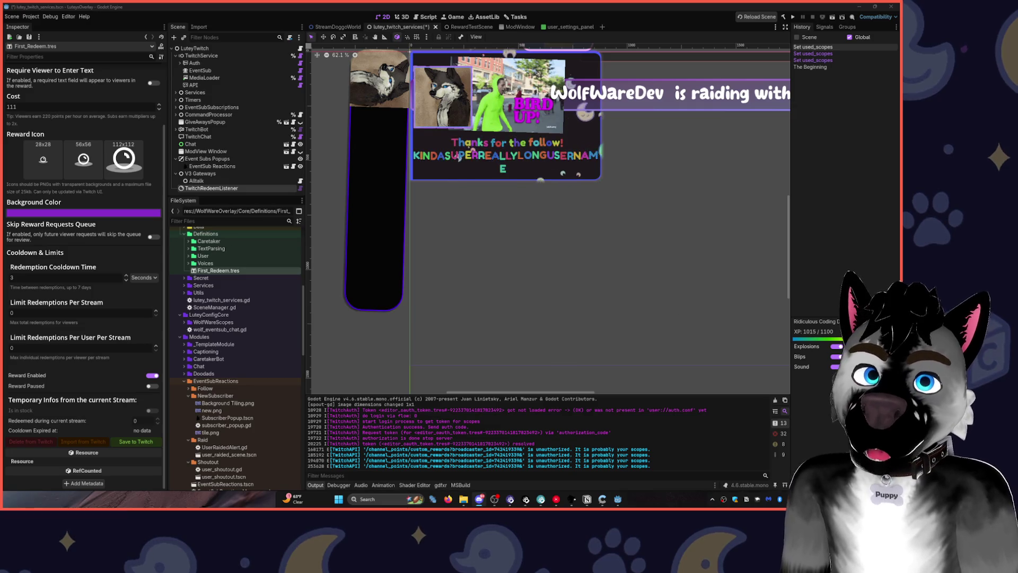
# Search the whole project for save_reward and open the match in twitch_reward_info.gd.
pyautogui.hotkey('ctrl', 'shift', 'f')
pyautogui.write('s')
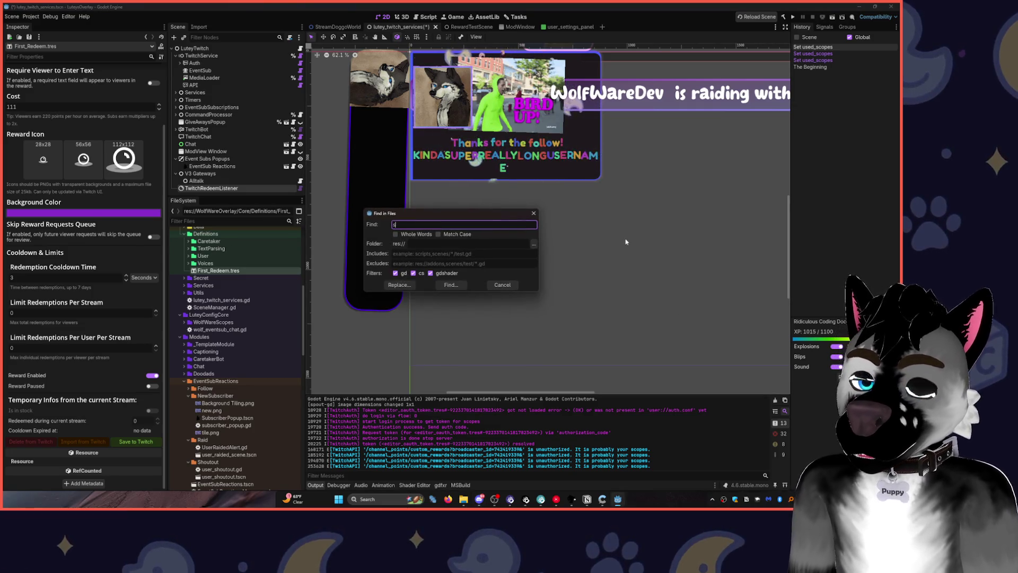
pyautogui.write('ave_reward')
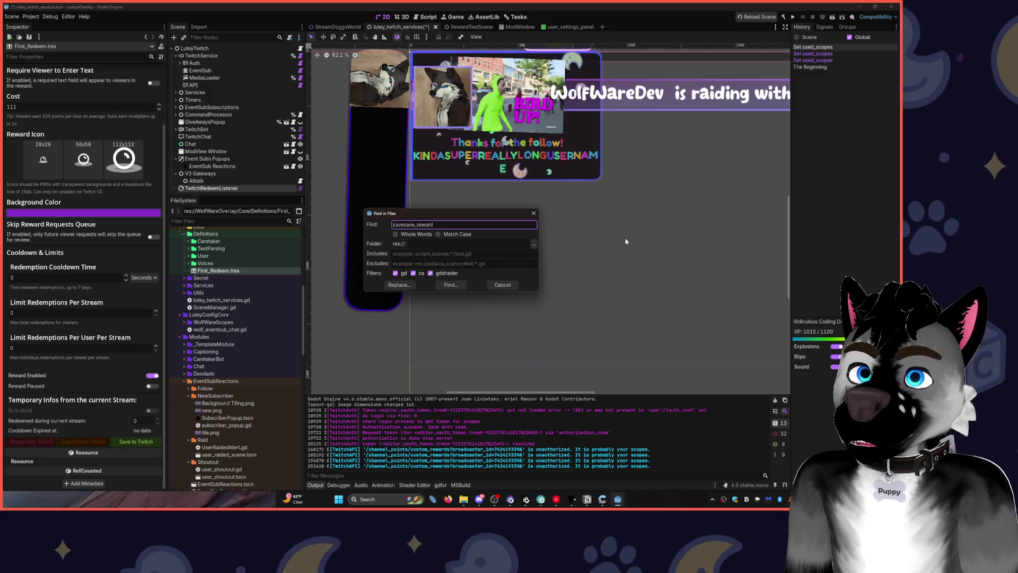
pyautogui.press('Return')
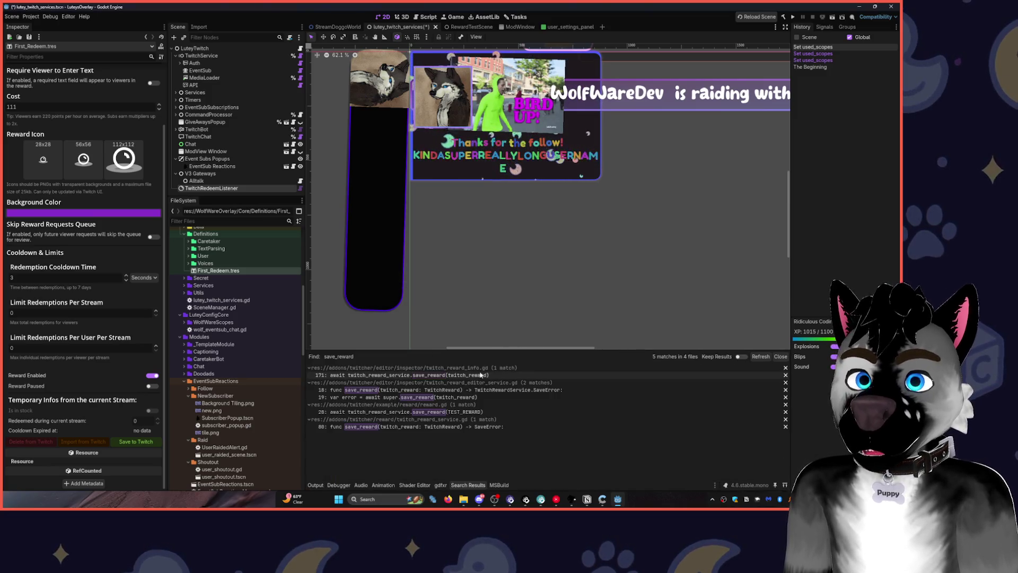
pyautogui.click(478, 375)
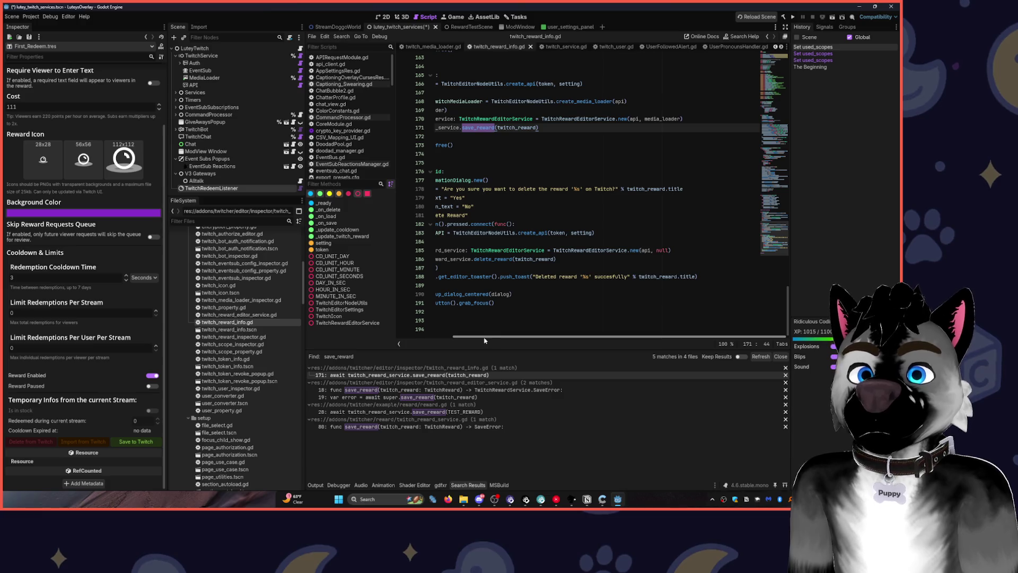
# Resize the scene, file tree and side panels to widen the code area.
pyautogui.moveTo(482, 337); pyautogui.dragTo(297, 304)
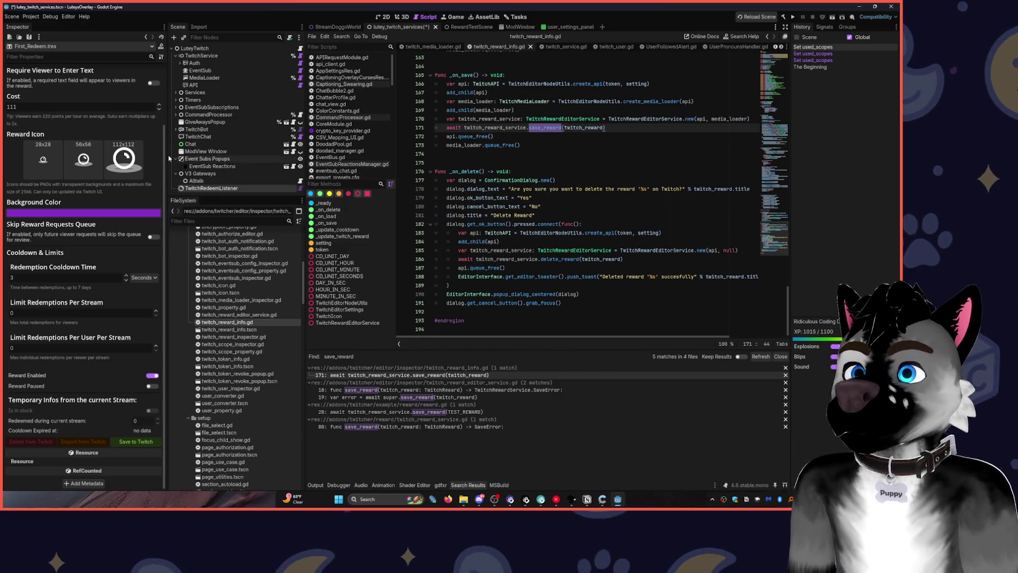
pyautogui.moveTo(168, 158); pyautogui.dragTo(143, 158)
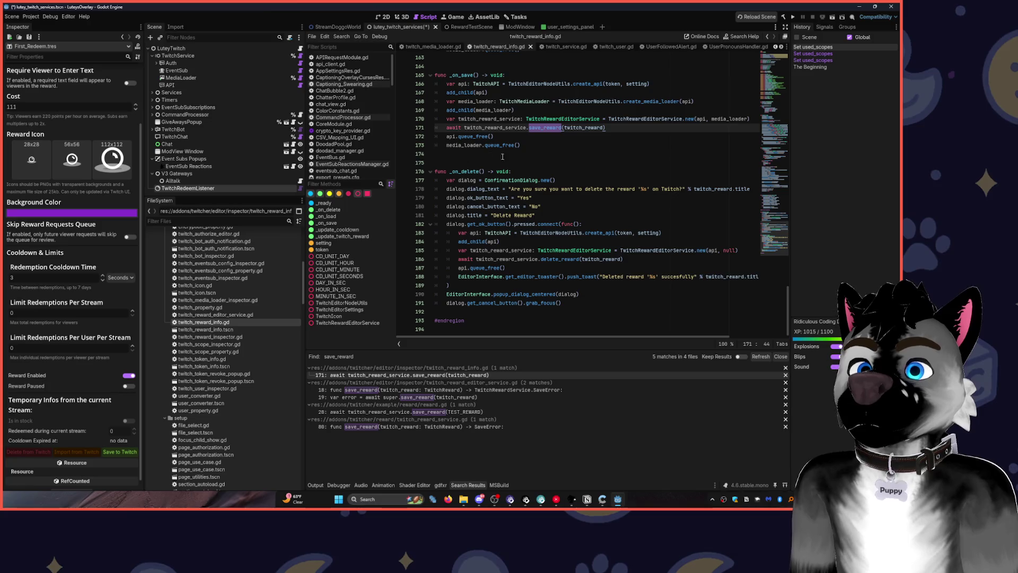
pyautogui.scroll(3, 502, 156)
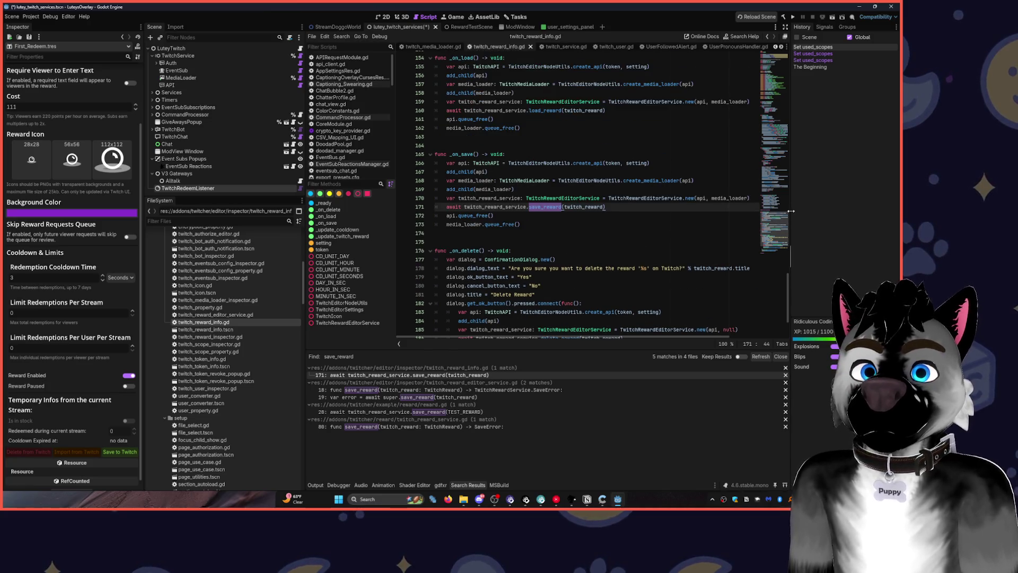
pyautogui.moveTo(791, 211); pyautogui.dragTo(780, 211)
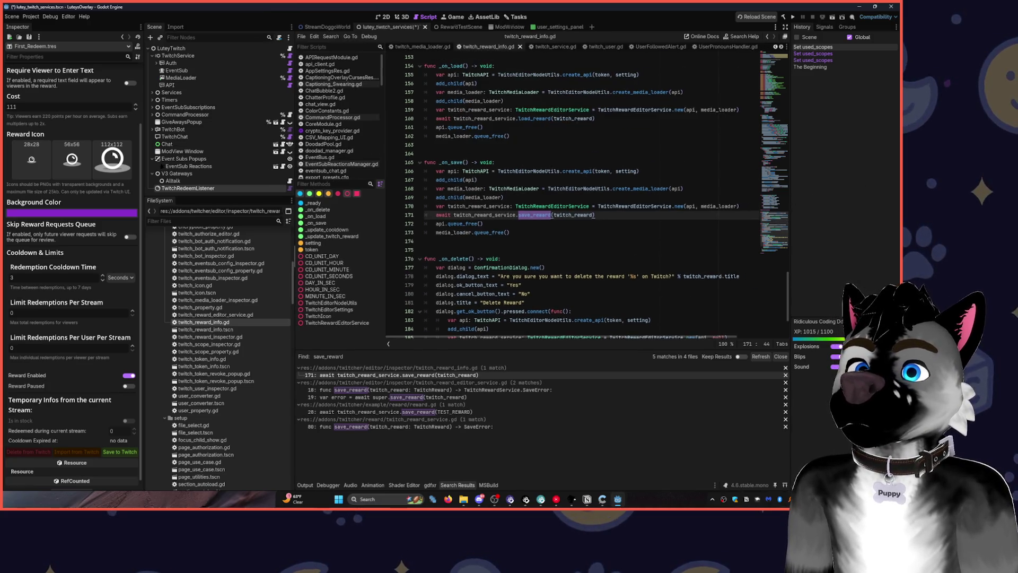
pyautogui.moveTo(294, 264); pyautogui.dragTo(259, 264)
# Step through the save_reward matches to func save_reward in twitch_reward_service.gd.
pyautogui.click(364, 390)
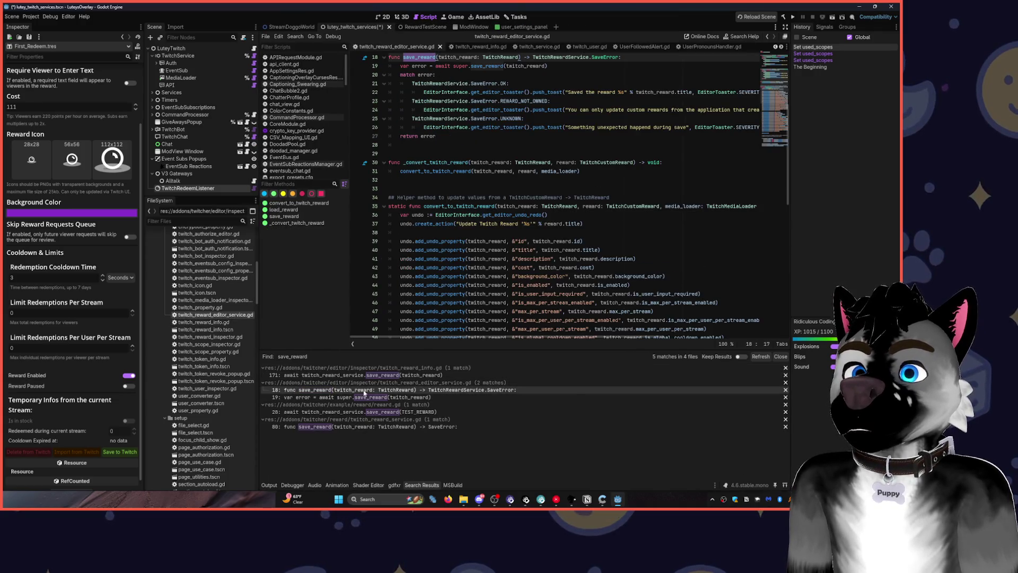
pyautogui.click(363, 397)
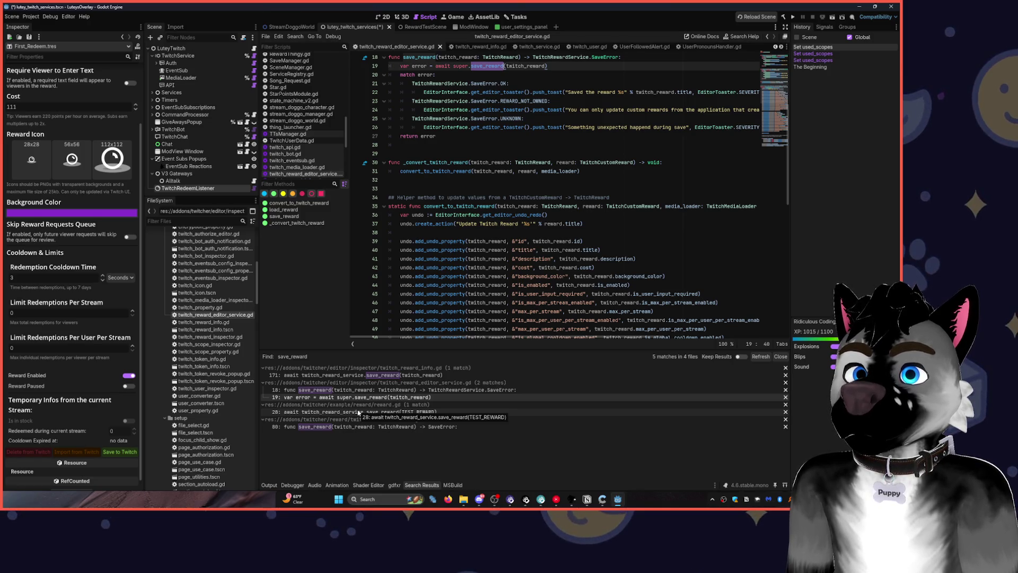
pyautogui.click(357, 413)
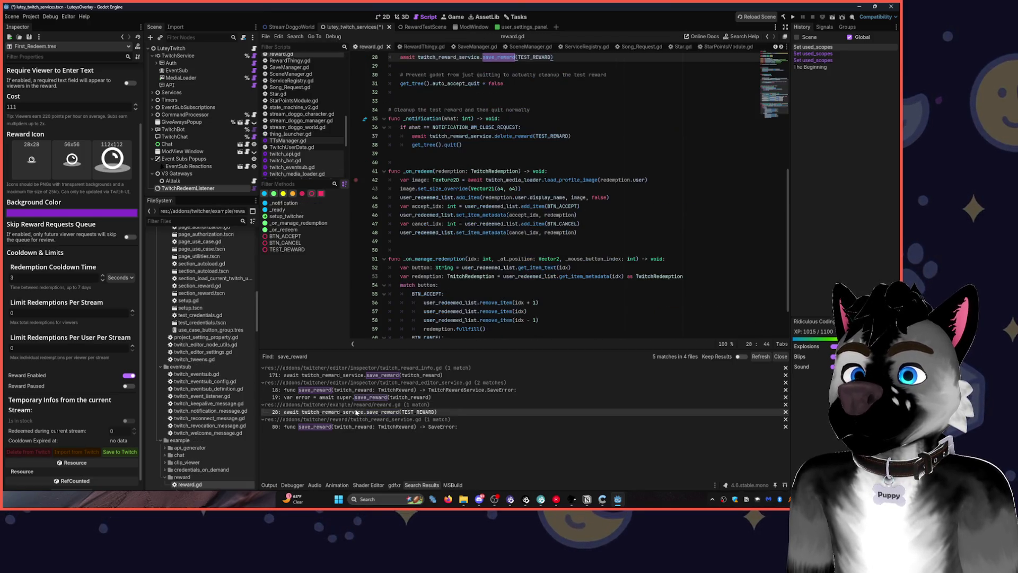
pyautogui.scroll(3, 502, 249)
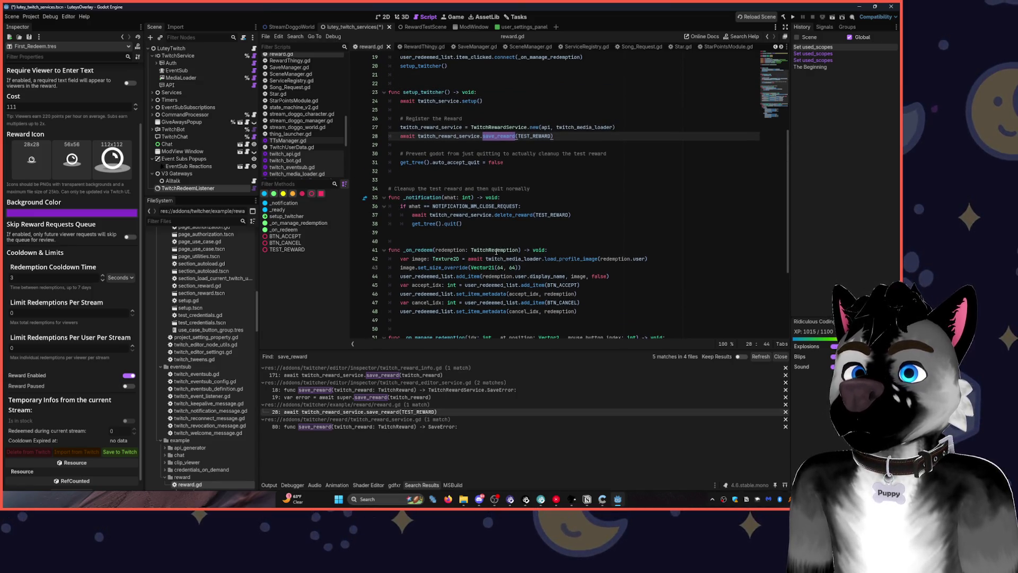
pyautogui.click(360, 427)
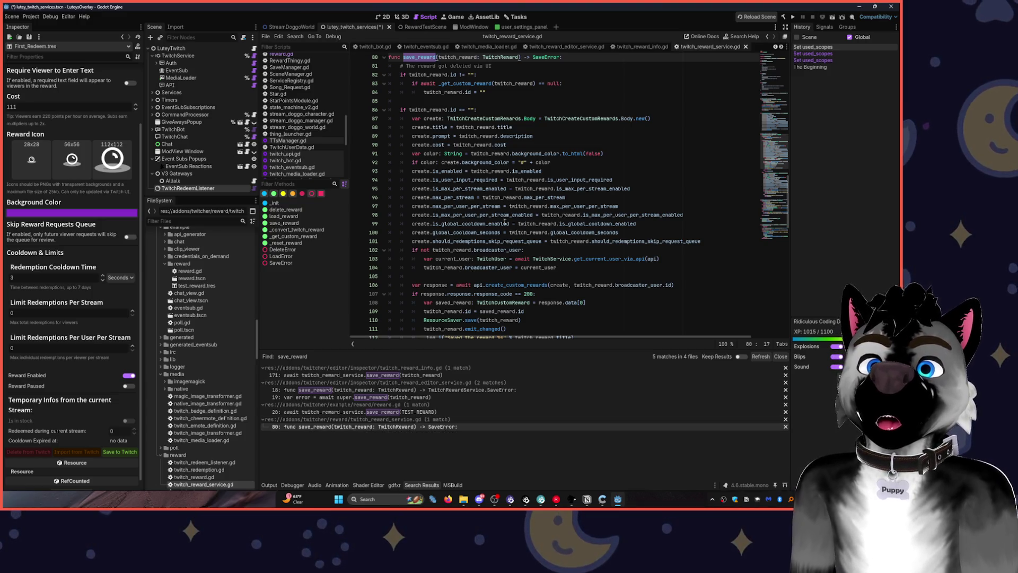
pyautogui.scroll(2, 504, 223)
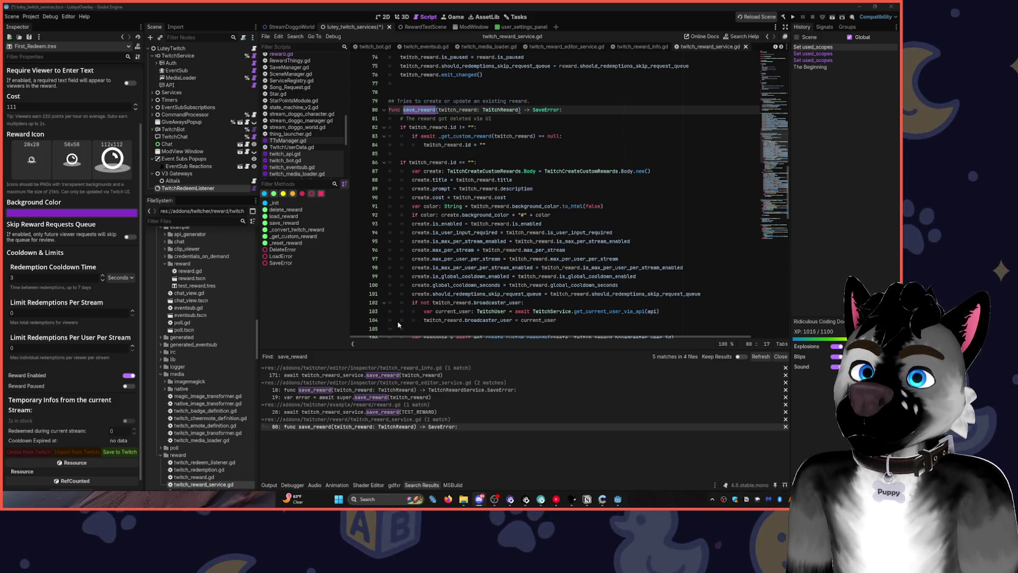
# Leave save_reward's max-per-stream line and return to the 2D view of lutey_twitch_services.tscn.
pyautogui.click(721, 239)
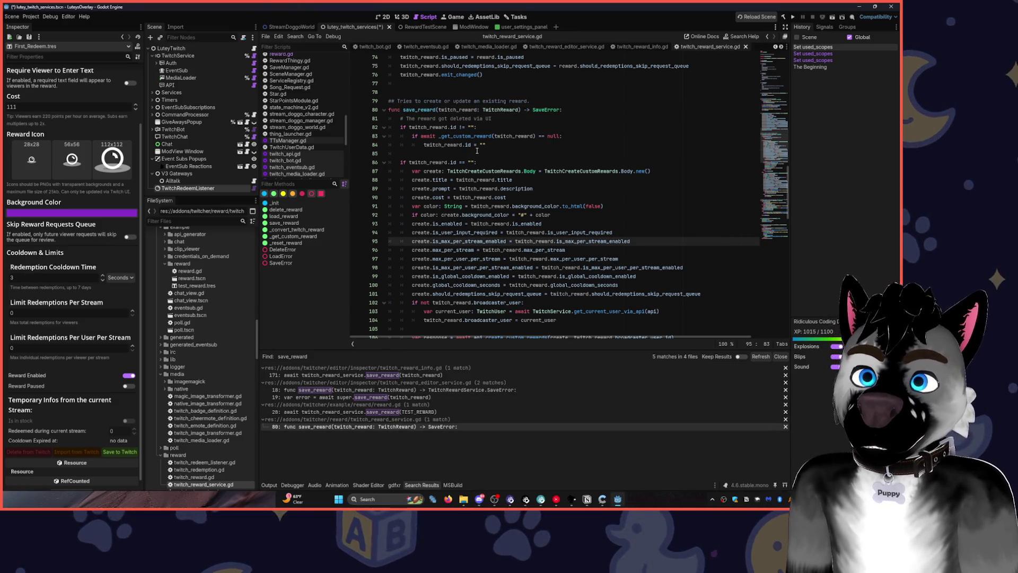
pyautogui.scroll(5, 477, 151)
pyautogui.click(383, 16)
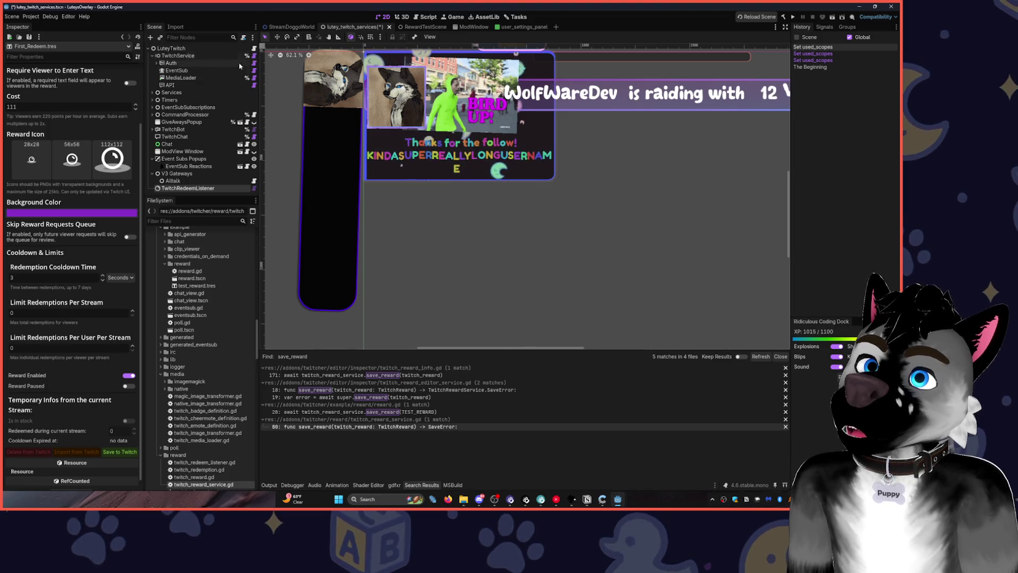
# Start a create_redeem() function on line 71 of lutey_twitch_services.gd.
pyautogui.click(254, 47)
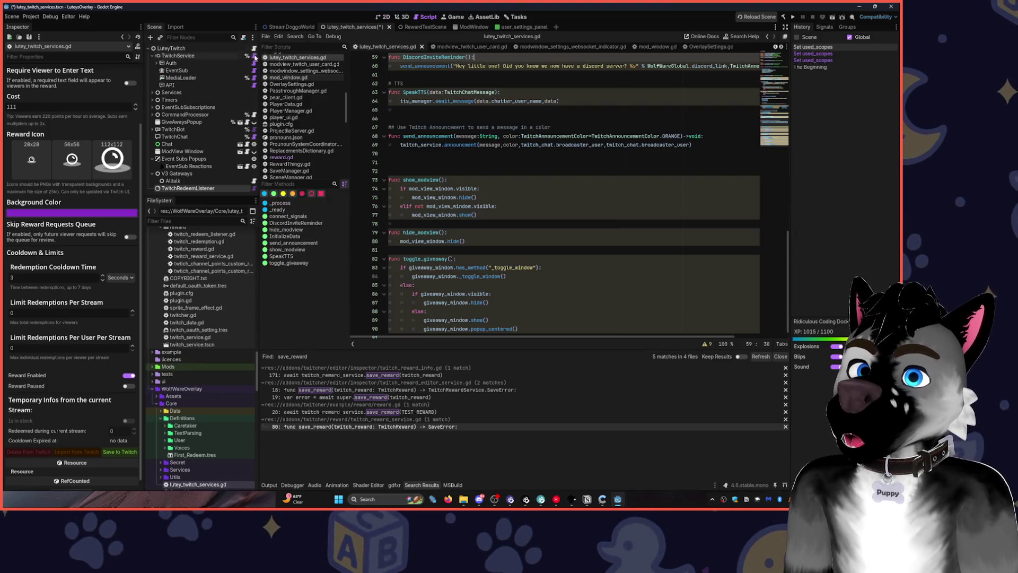
pyautogui.click(411, 153)
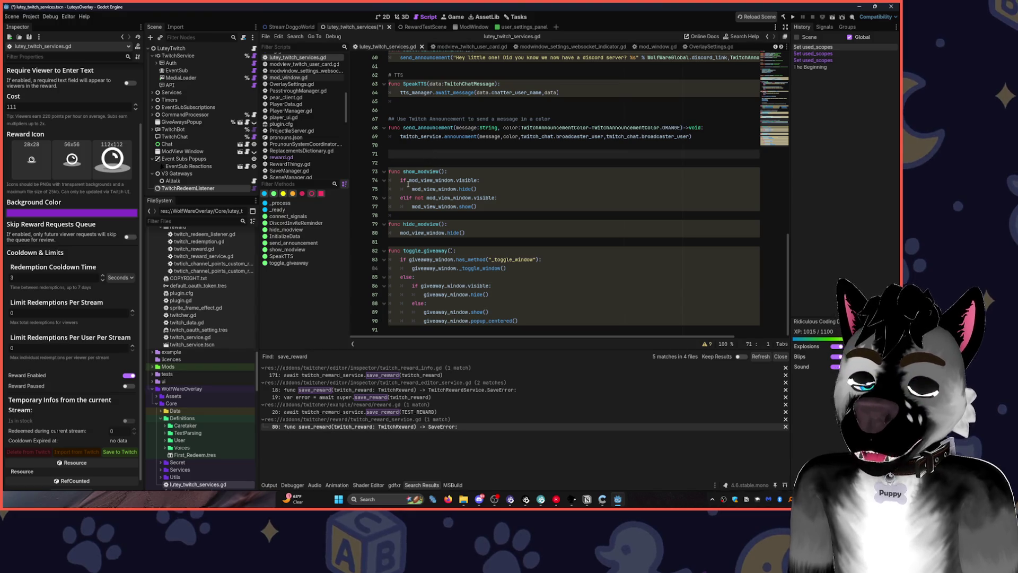
pyautogui.write('func')
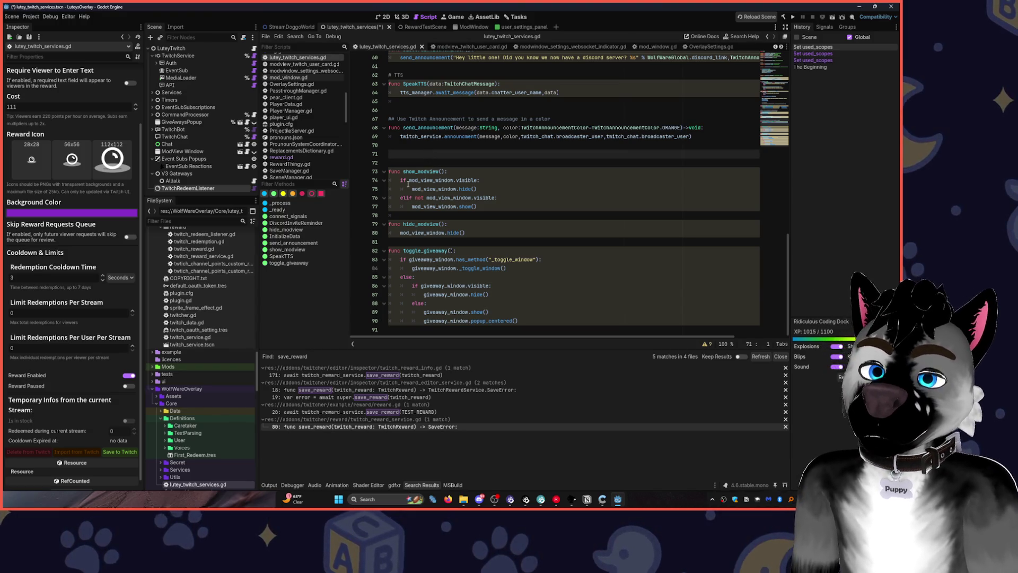
pyautogui.write(' crate')
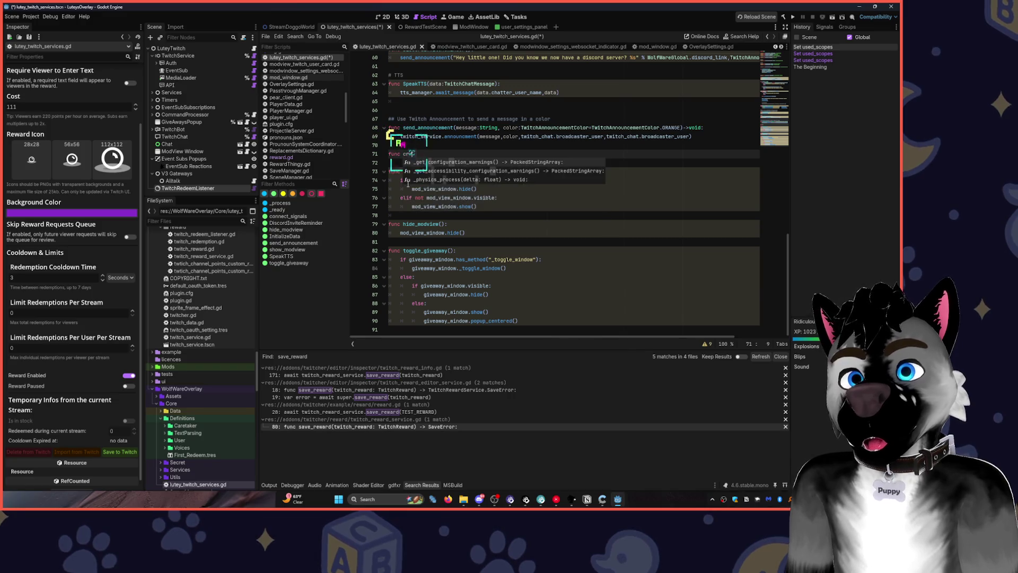
pyautogui.press('BackSpace')
pyautogui.press('BackSpace')
pyautogui.write('t')
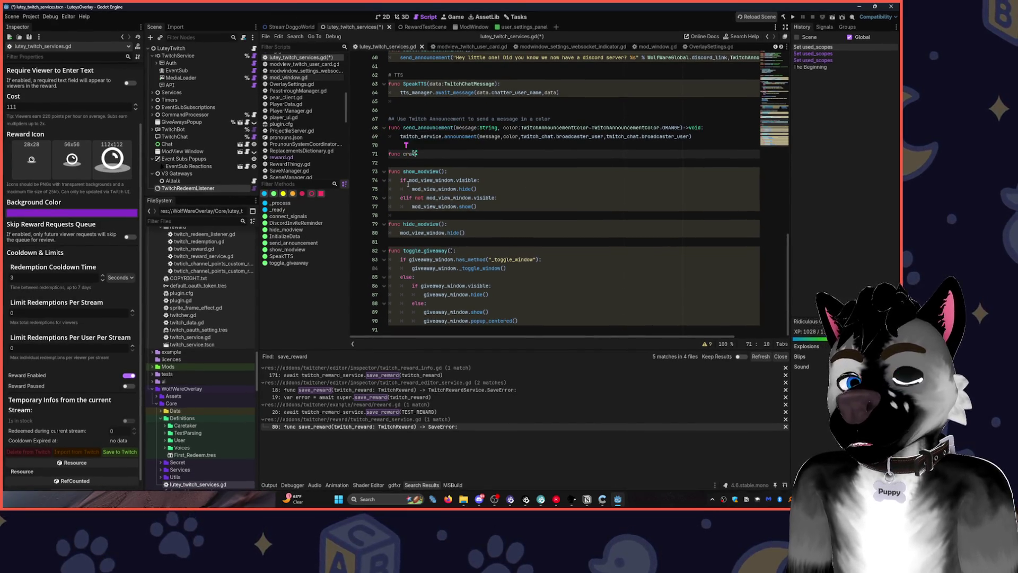
pyautogui.write('e_re')
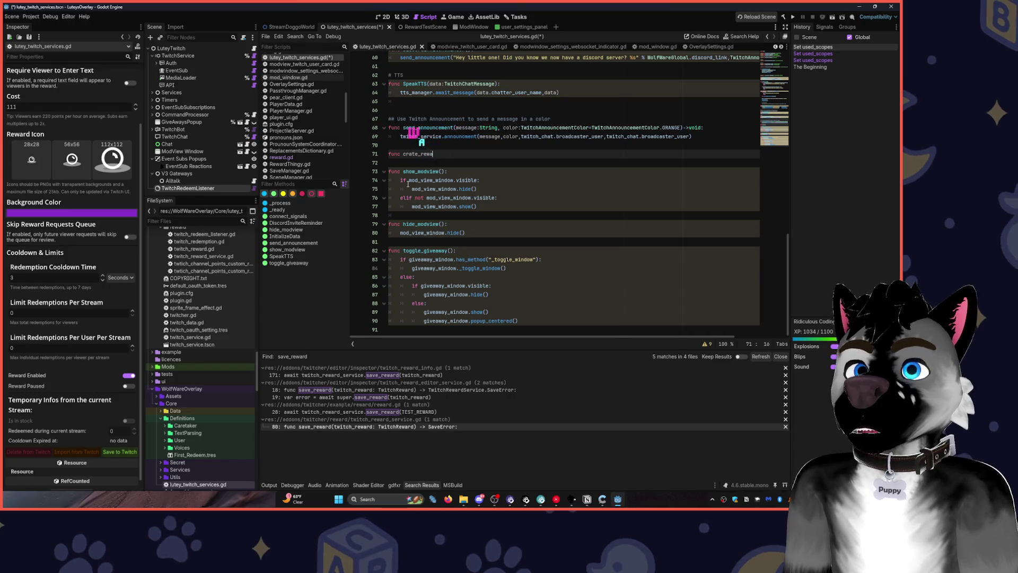
pyautogui.write('deem()')
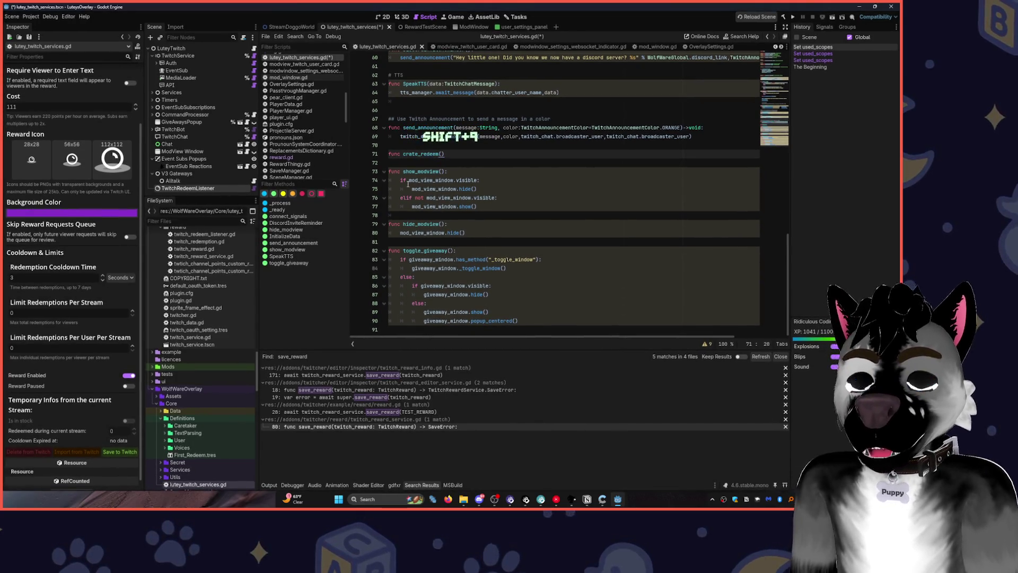
pyautogui.write(':')
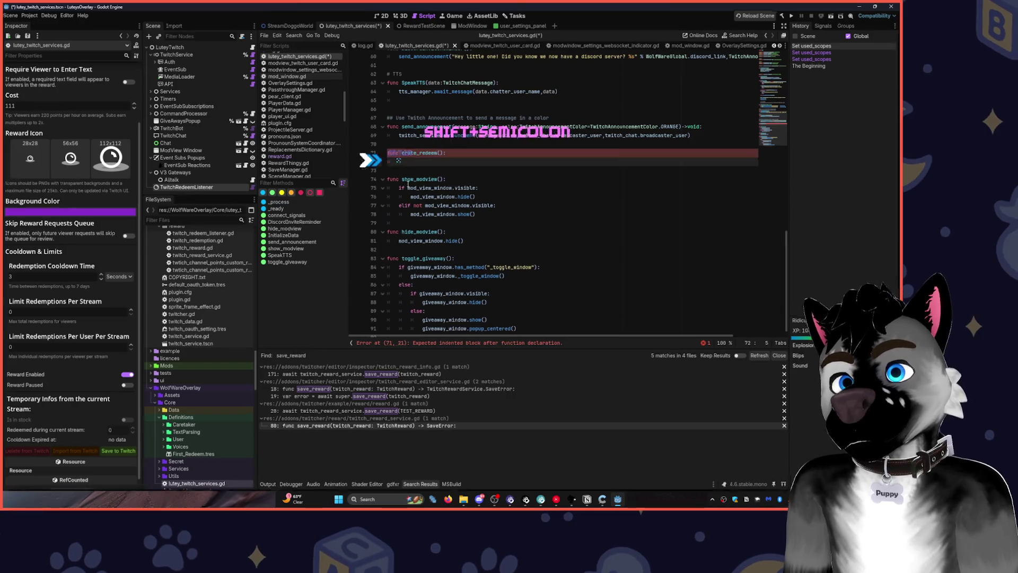
pyautogui.press('Return')
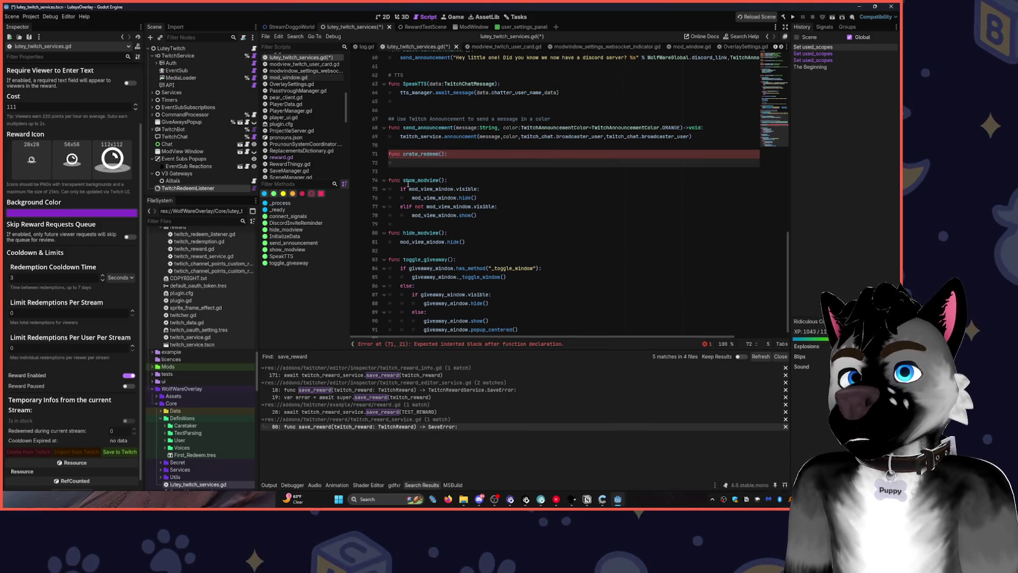
# Add the line var redeem = TwitchReward.new() as the function's first statement.
pyautogui.write('var redeem ')
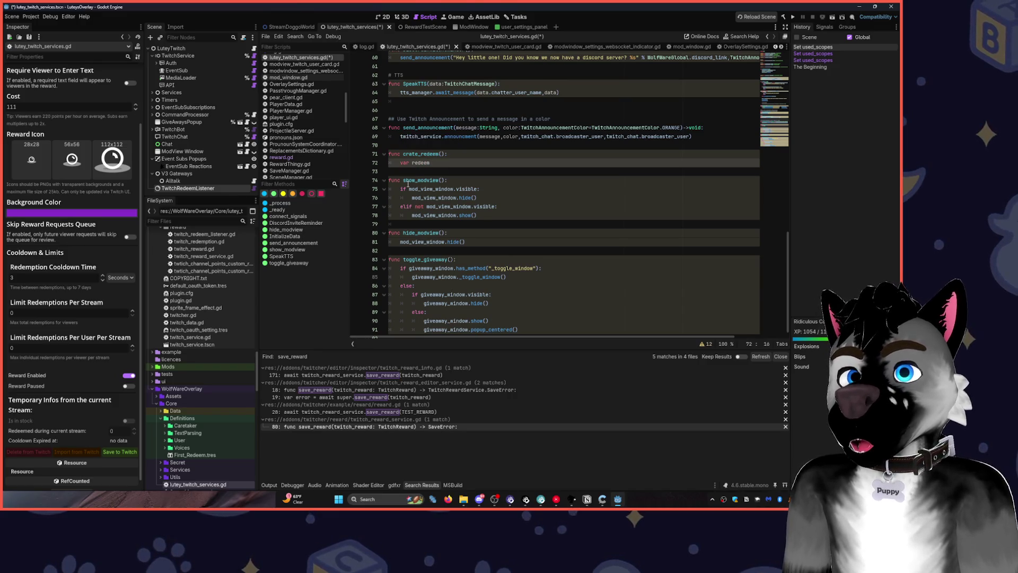
pyautogui.write('= Twit')
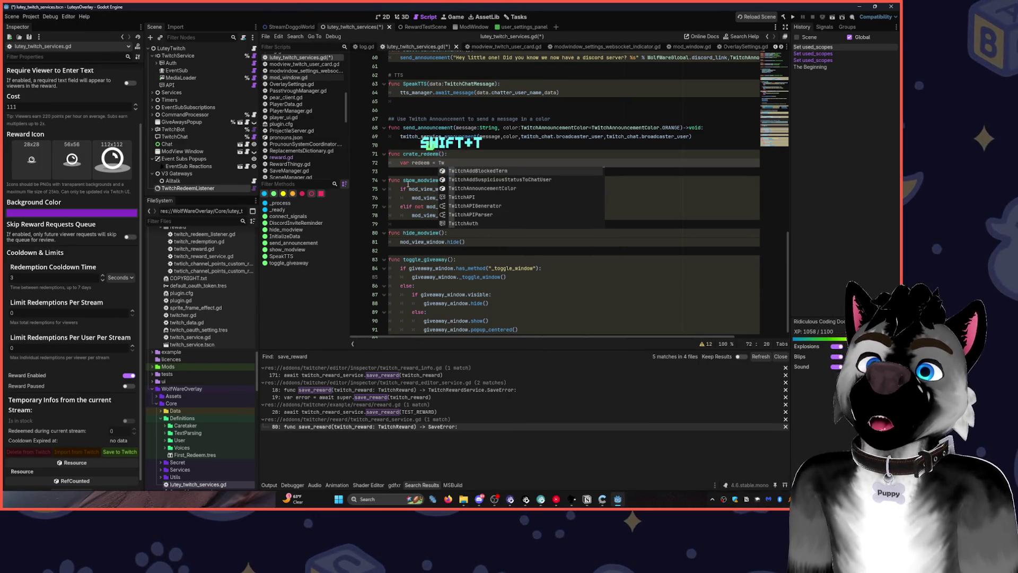
pyautogui.write('chrede')
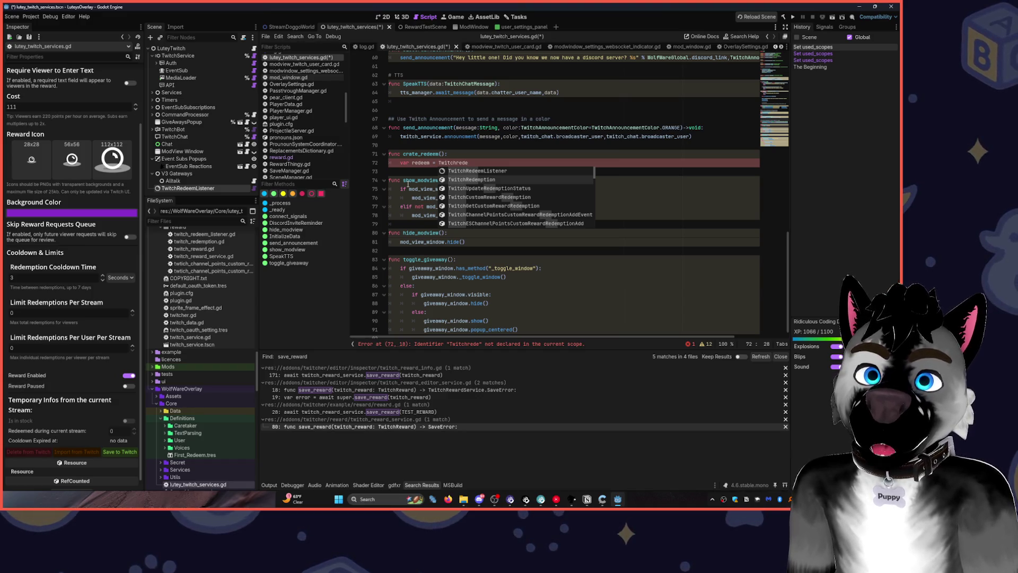
pyautogui.press('Down')
pyautogui.press('Down')
pyautogui.press('Down')
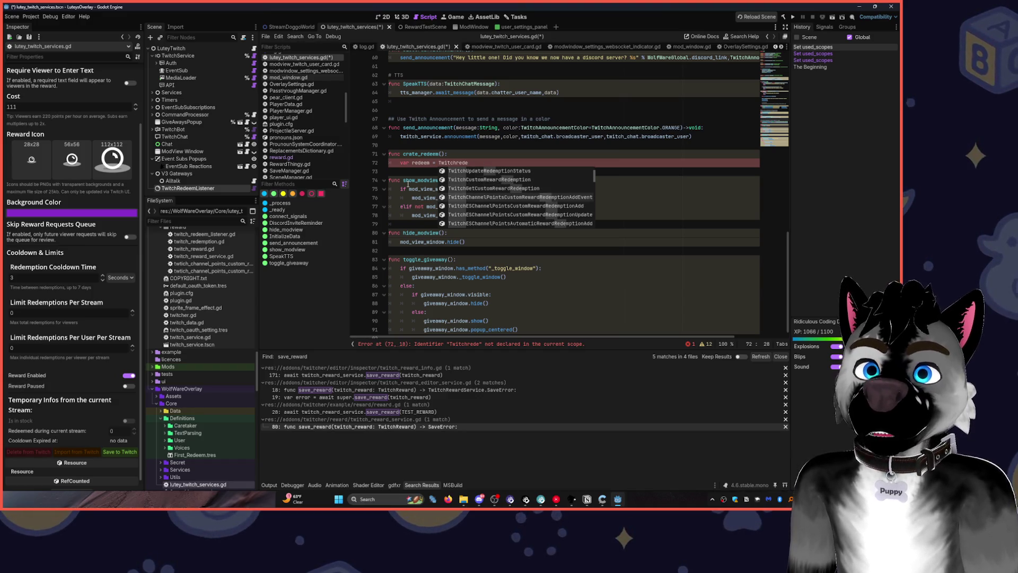
pyautogui.press('Down')
pyautogui.press('Down')
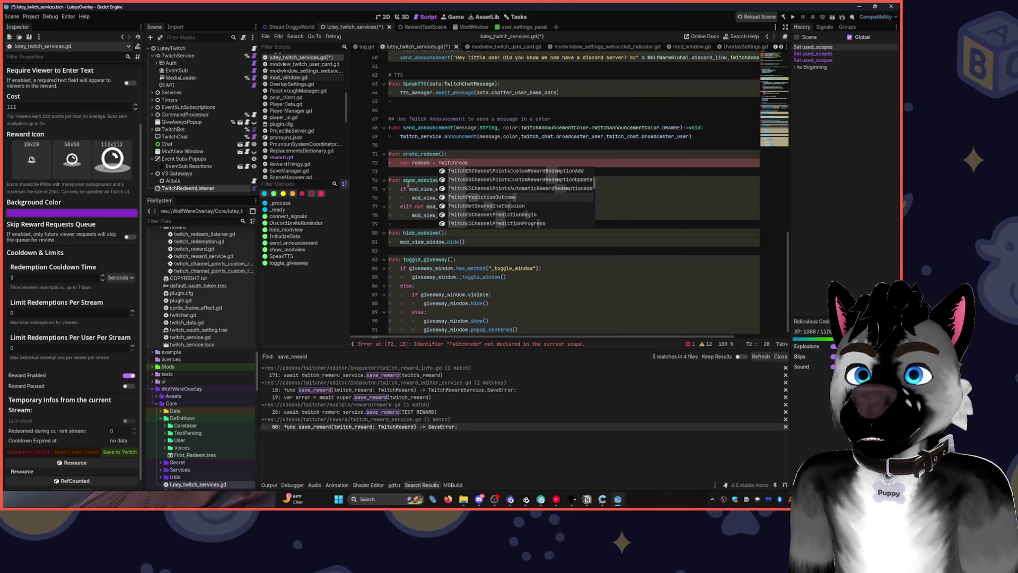
pyautogui.press('BackSpace')
pyautogui.press('BackSpace')
pyautogui.write('w')
pyautogui.press('Tab')
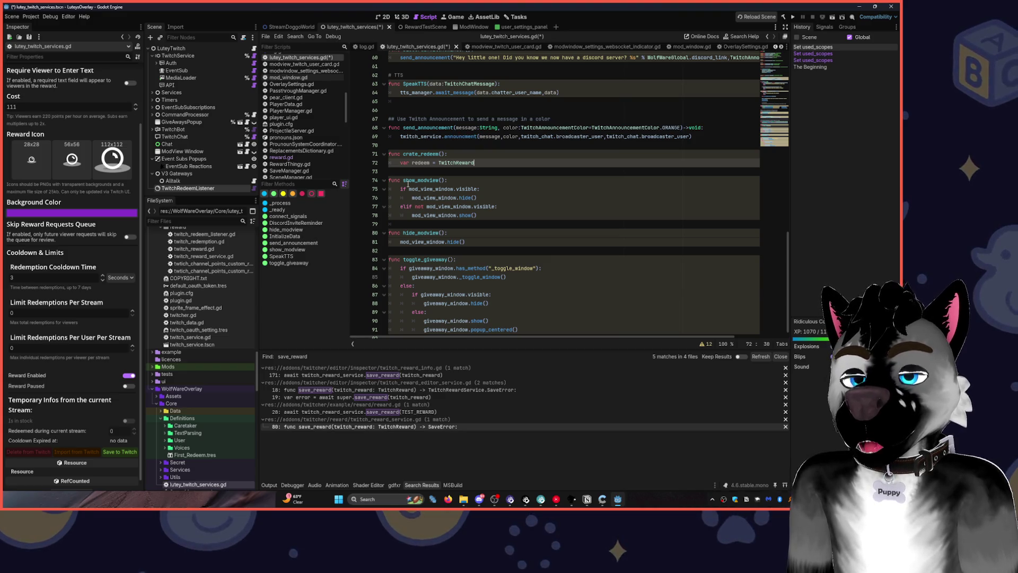
pyautogui.write('.n')
pyautogui.press('Tab')
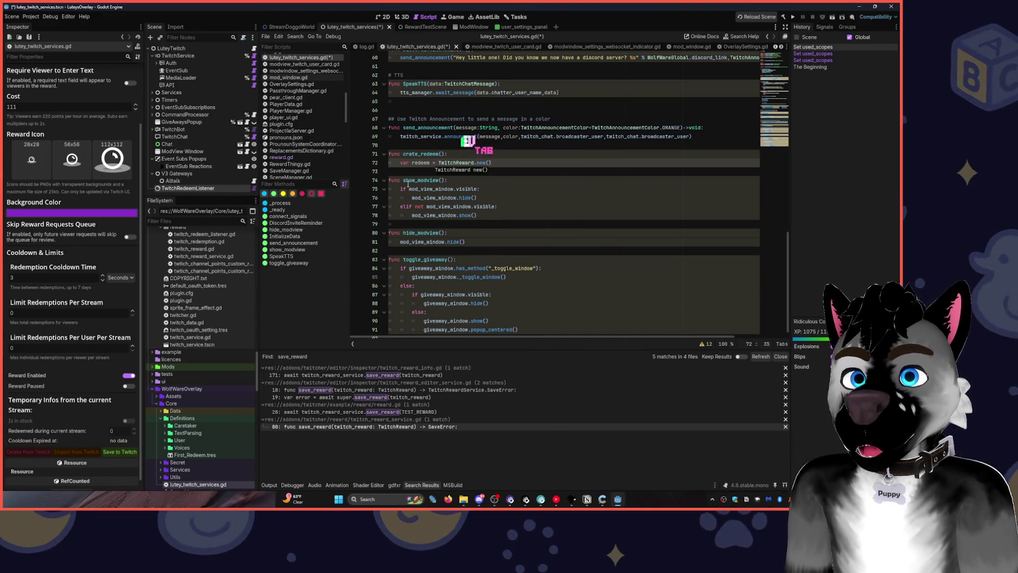
pyautogui.press('Return')
pyautogui.press('BackSpace')
pyautogui.hotkey('ctrl', 'z')
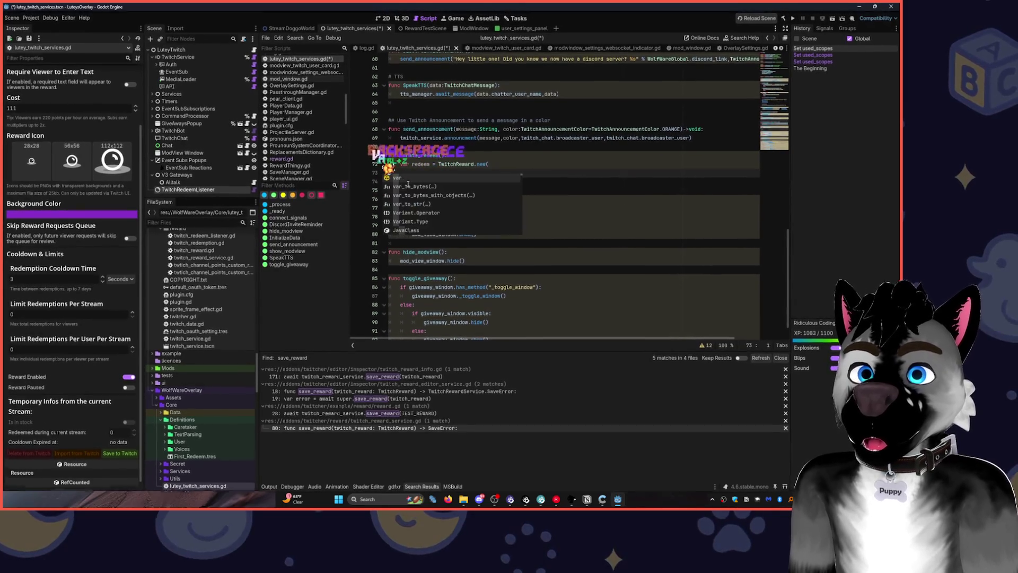
pyautogui.hotkey('ctrl', 'z')
pyautogui.press('BackSpace')
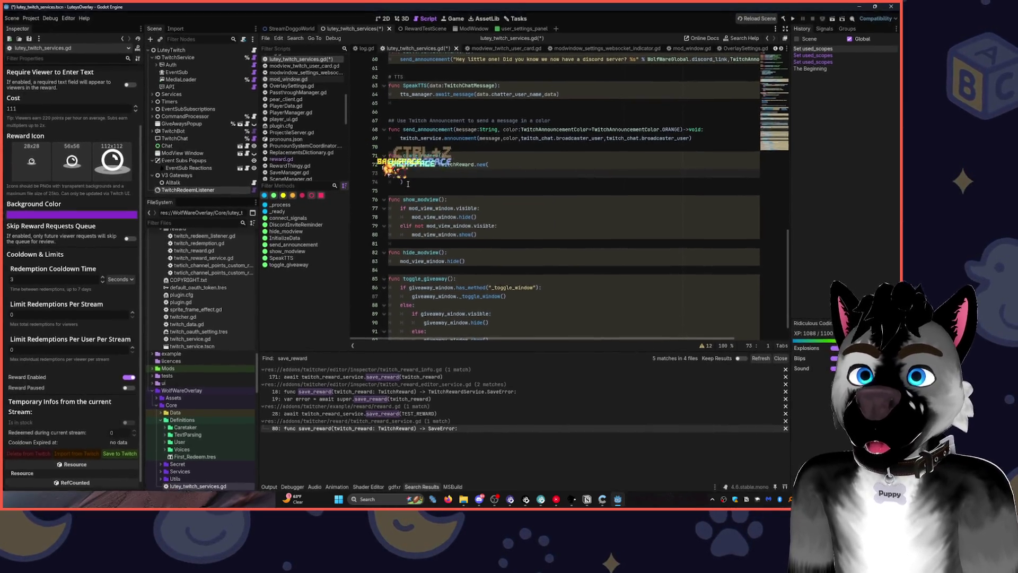
pyautogui.press('BackSpace')
pyautogui.press('Delete')
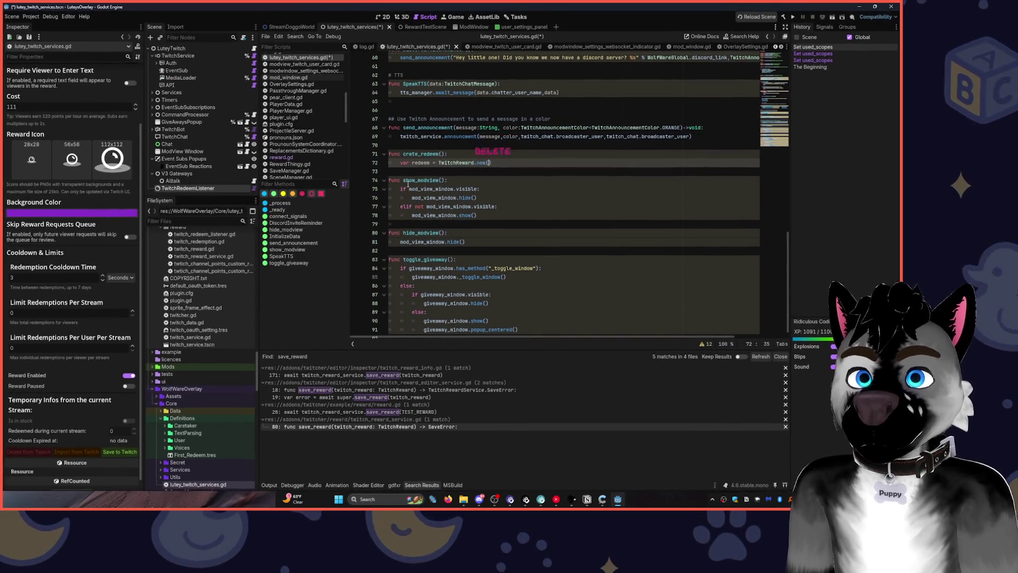
pyautogui.press('End')
# Add var service = TwitchRewardService.new() on line 73.
pyautogui.press('Return')
pyautogui.write('var ')
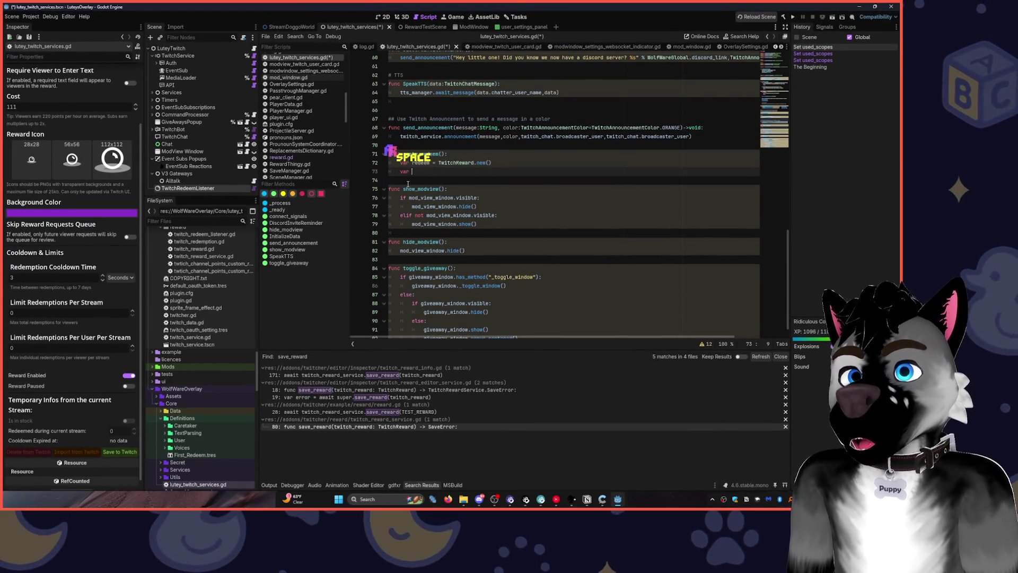
pyautogui.write('serv')
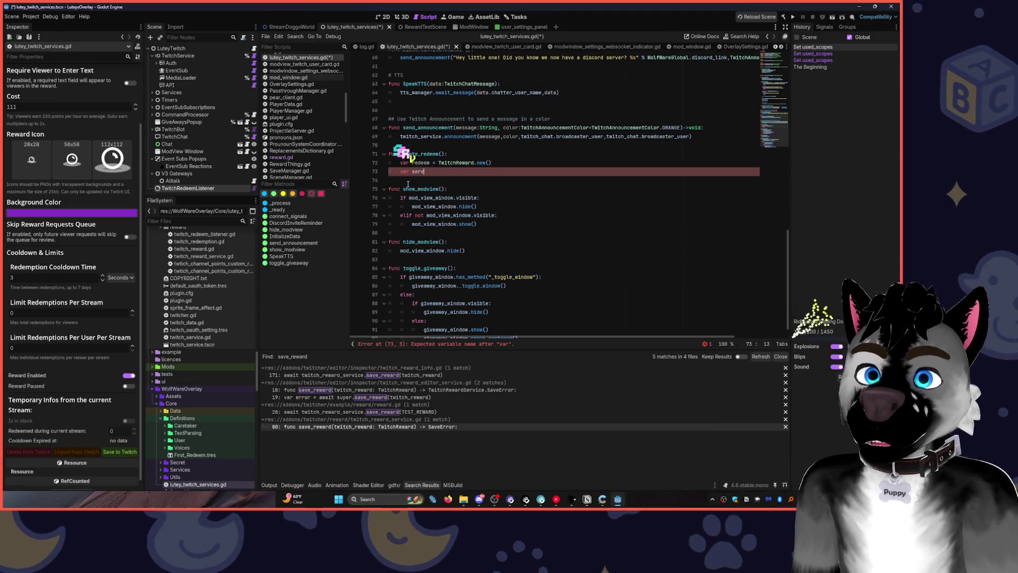
pyautogui.write('ice = TwitchRed')
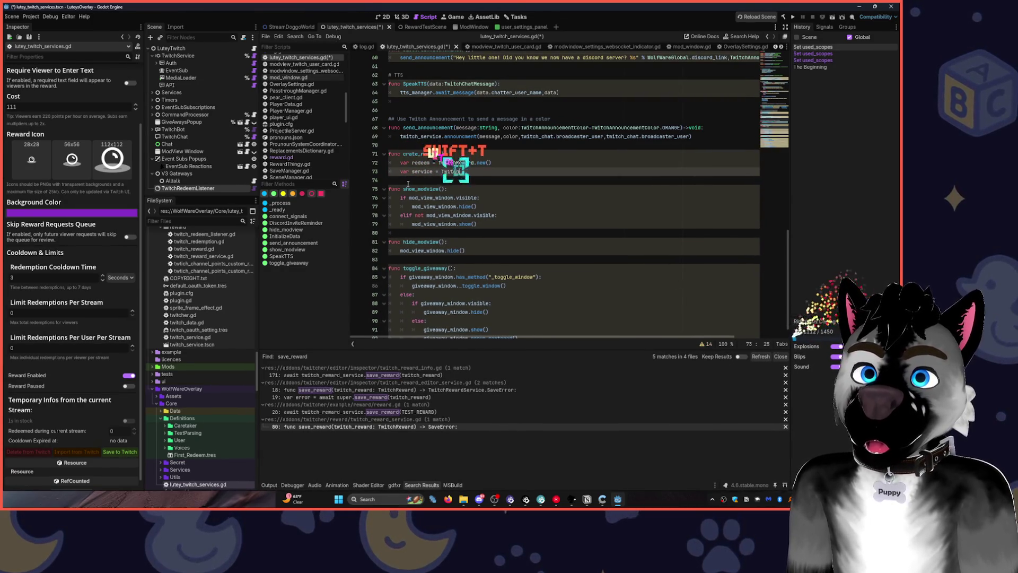
pyautogui.press('Down')
pyautogui.press('Down')
pyautogui.press('Down')
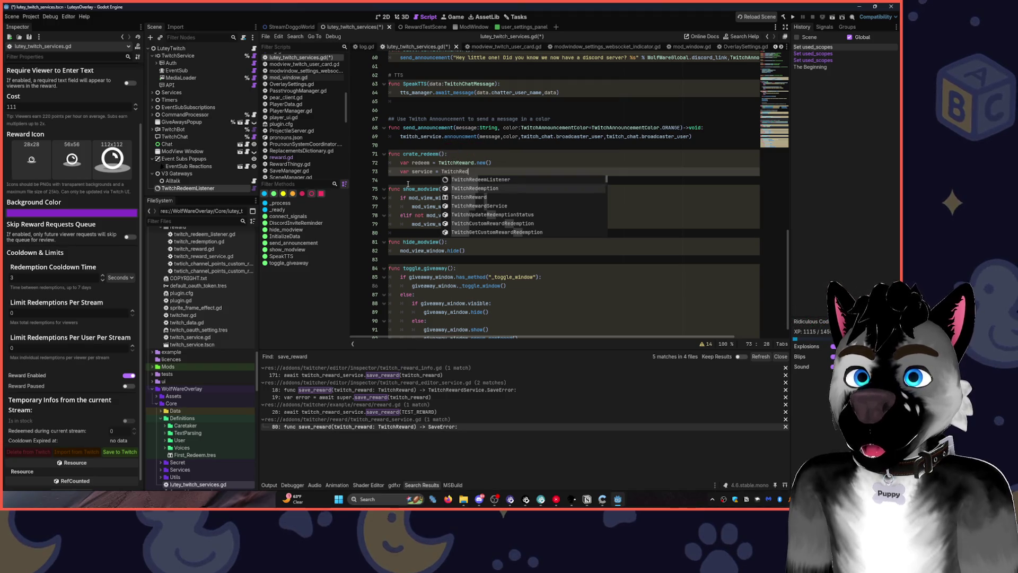
pyautogui.press('Tab')
pyautogui.press('BackSpace')
pyautogui.press('BackSpace')
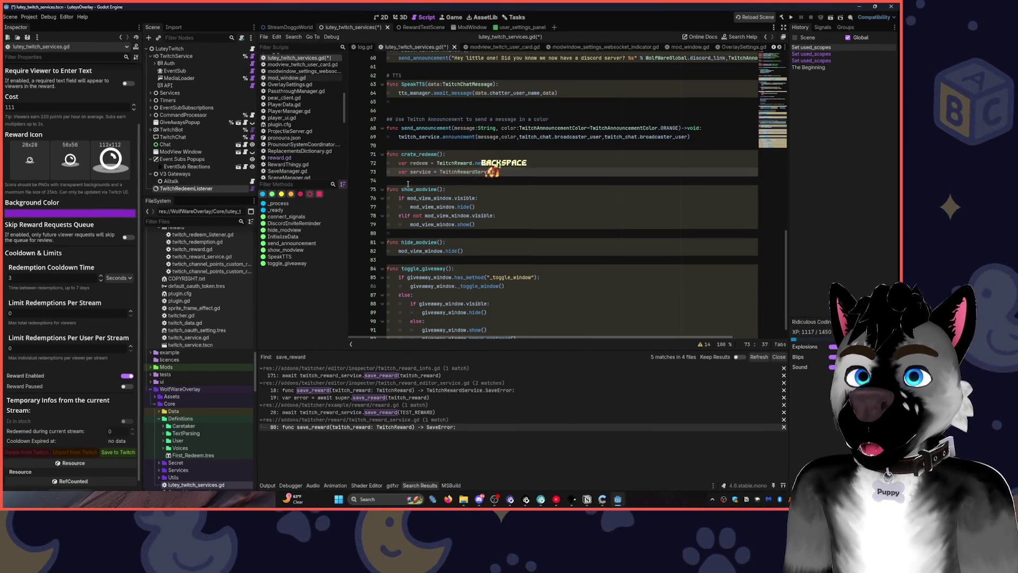
pyautogui.hotkey('ctrl', 'BackSpace')
pyautogui.write('Twitch')
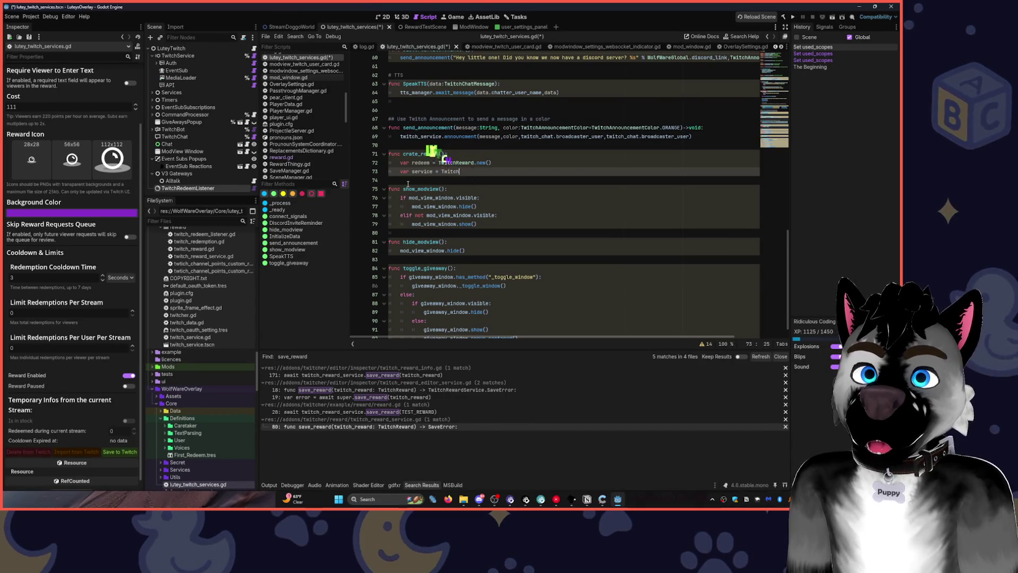
pyautogui.write('R')
pyautogui.press('BackSpace')
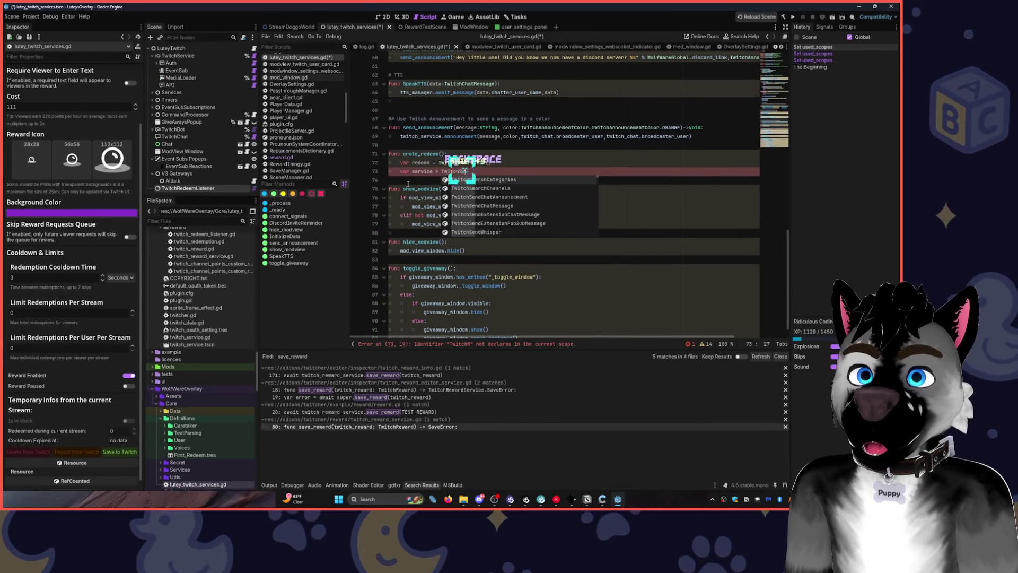
pyautogui.write('Servi')
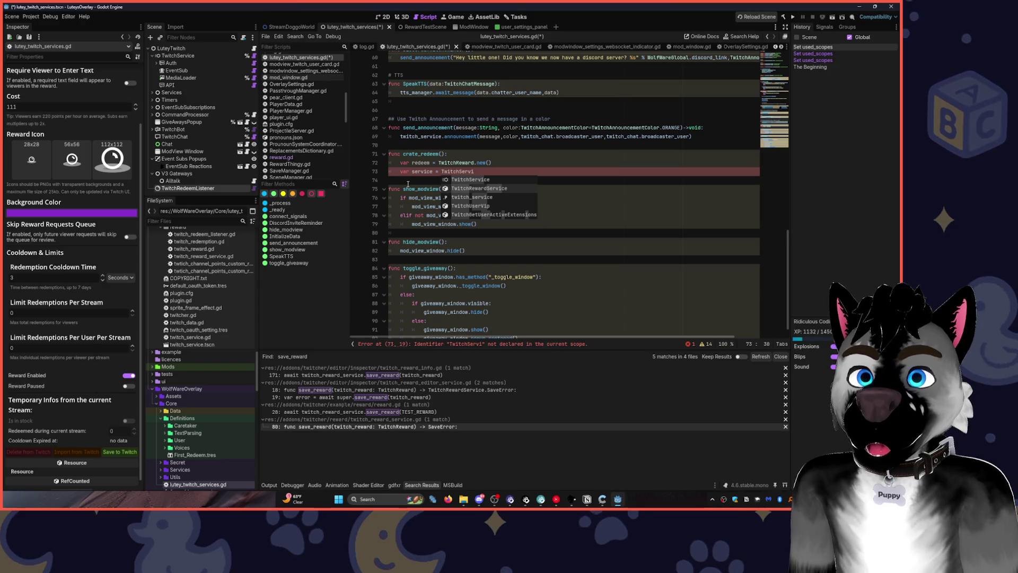
pyautogui.press('BackSpace')
pyautogui.press('BackSpace')
pyautogui.press('BackSpace')
pyautogui.press('BackSpace')
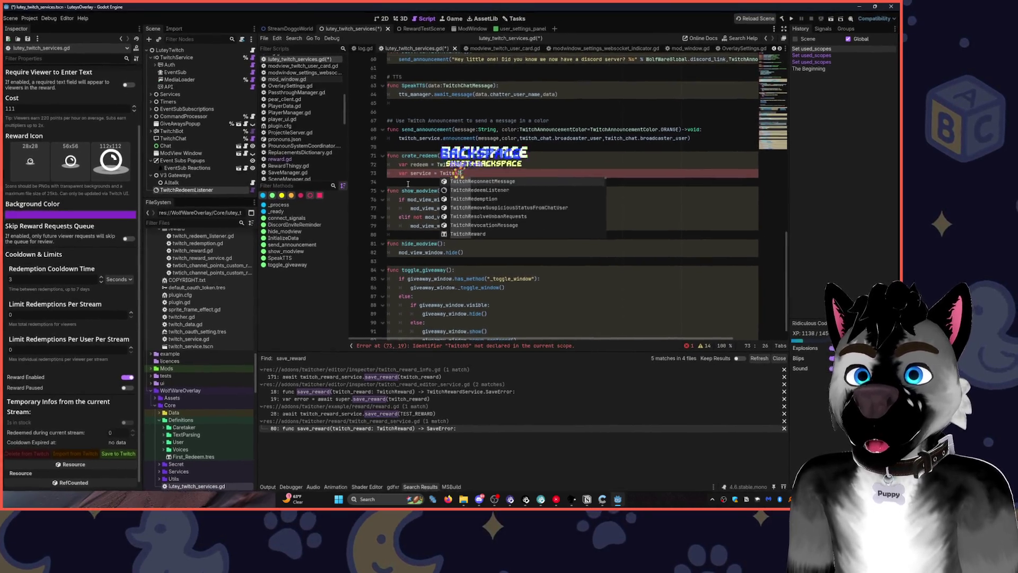
pyautogui.write('Rede')
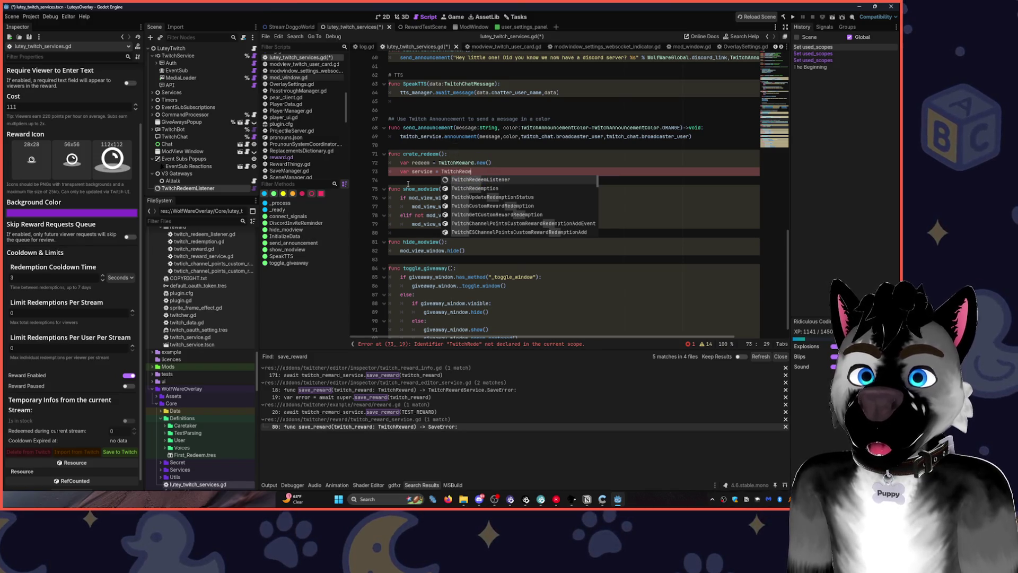
pyautogui.press('Down')
pyautogui.press('Up')
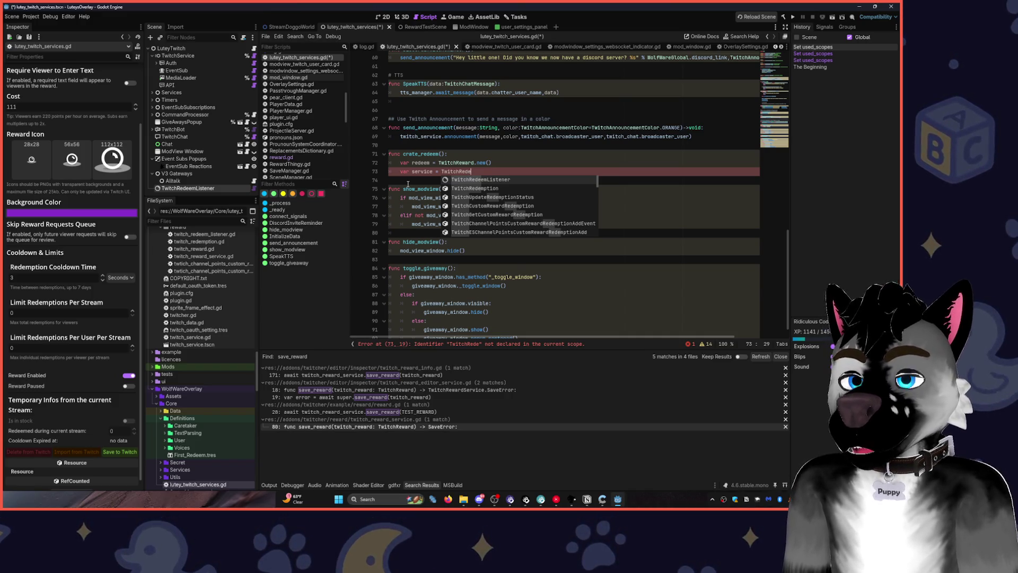
pyautogui.press('BackSpace')
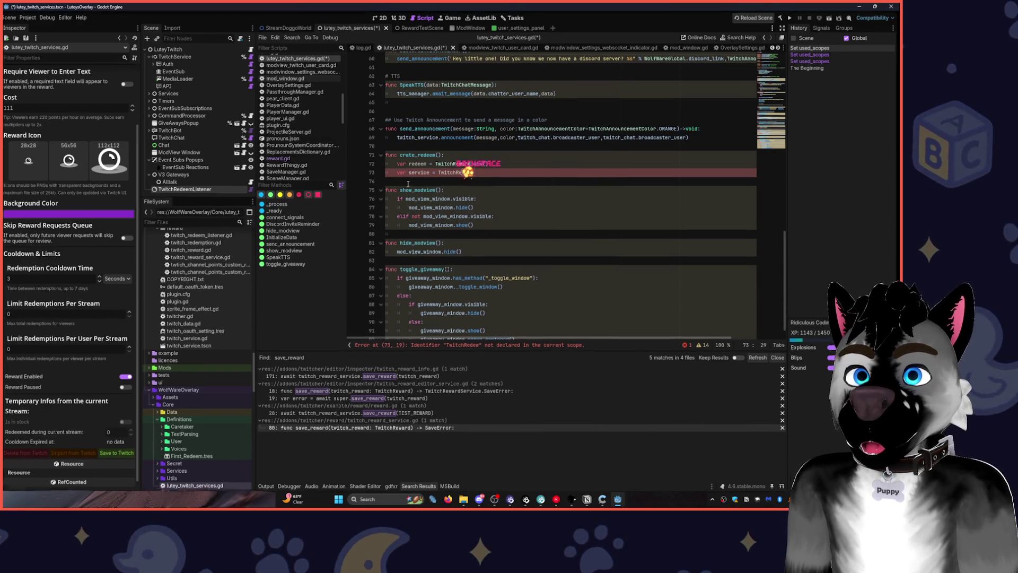
pyautogui.press('BackSpace')
pyautogui.write('w')
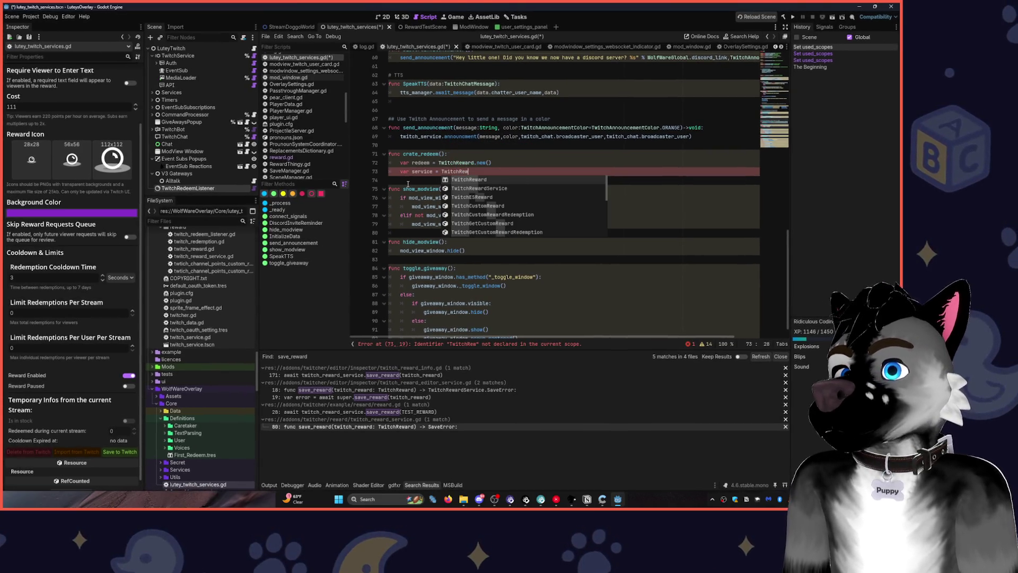
pyautogui.press('BackSpace')
pyautogui.write('de')
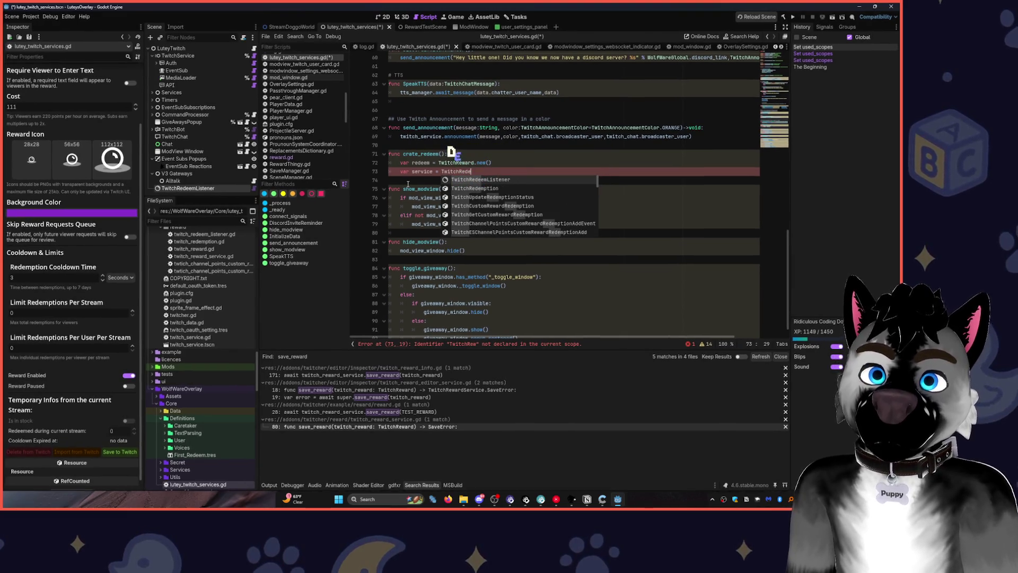
pyautogui.press('BackSpace')
pyautogui.press('BackSpace')
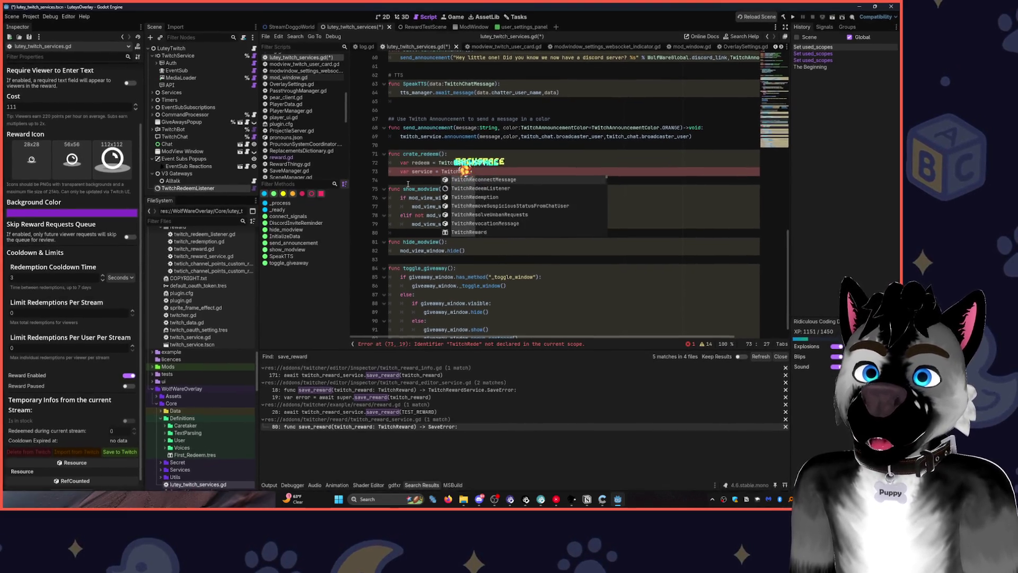
pyautogui.write('w')
pyautogui.press('Tab')
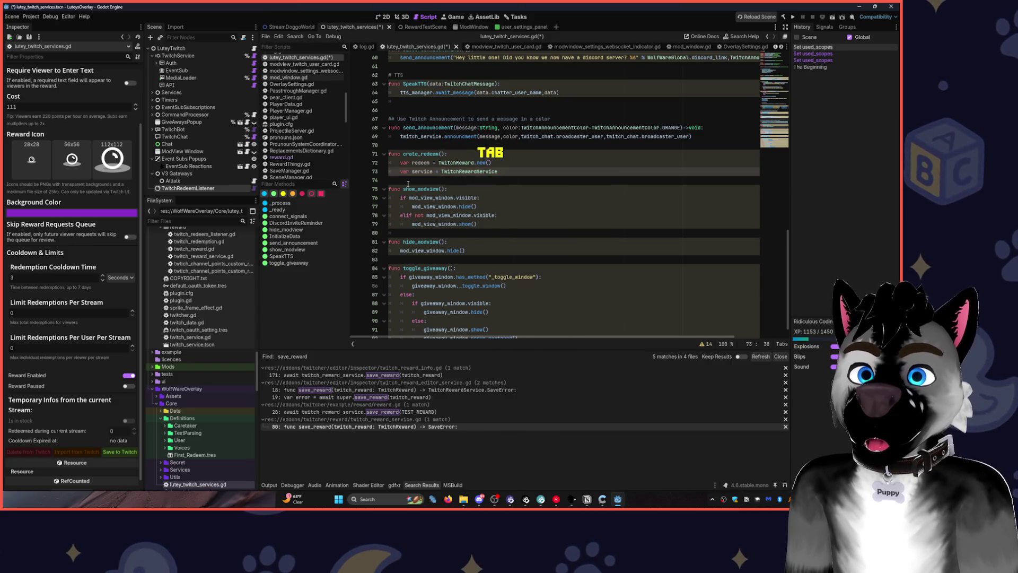
pyautogui.write('.n')
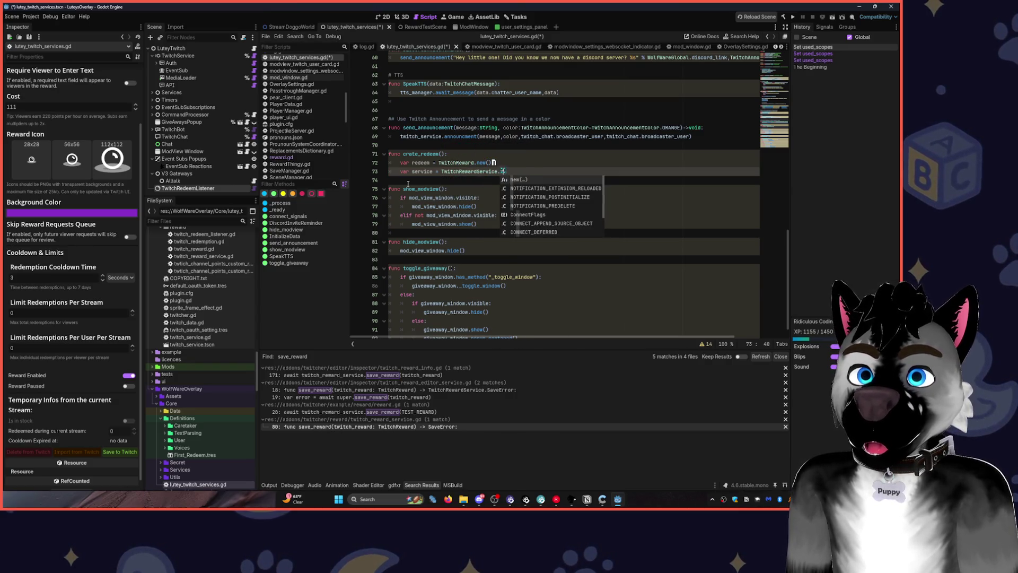
pyautogui.press('Tab')
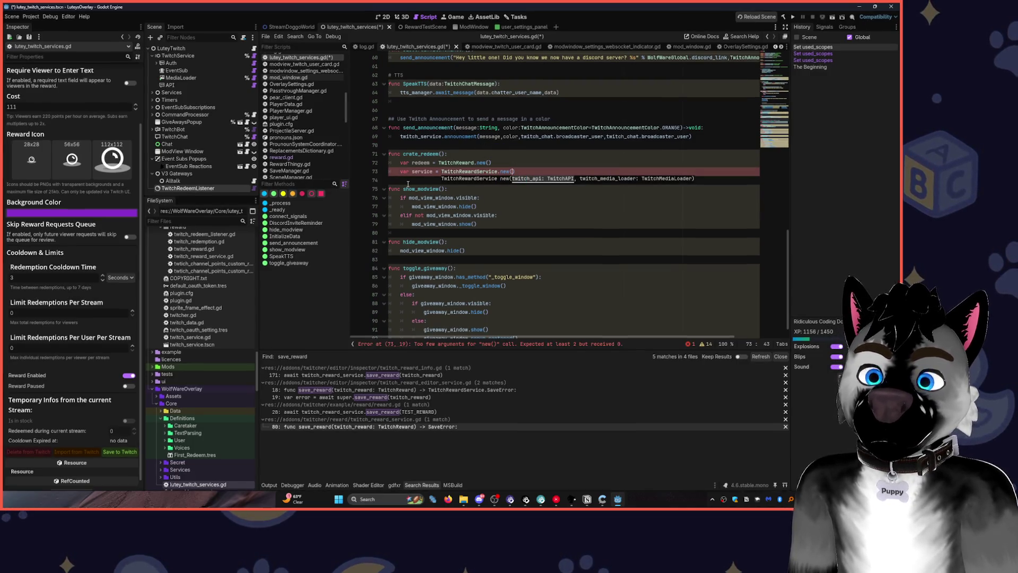
# Try WolfWareGlobal values as the service constructor argument, then inspect WolfWareGlobal.gd.
pyautogui.write('t')
pyautogui.press('BackSpace')
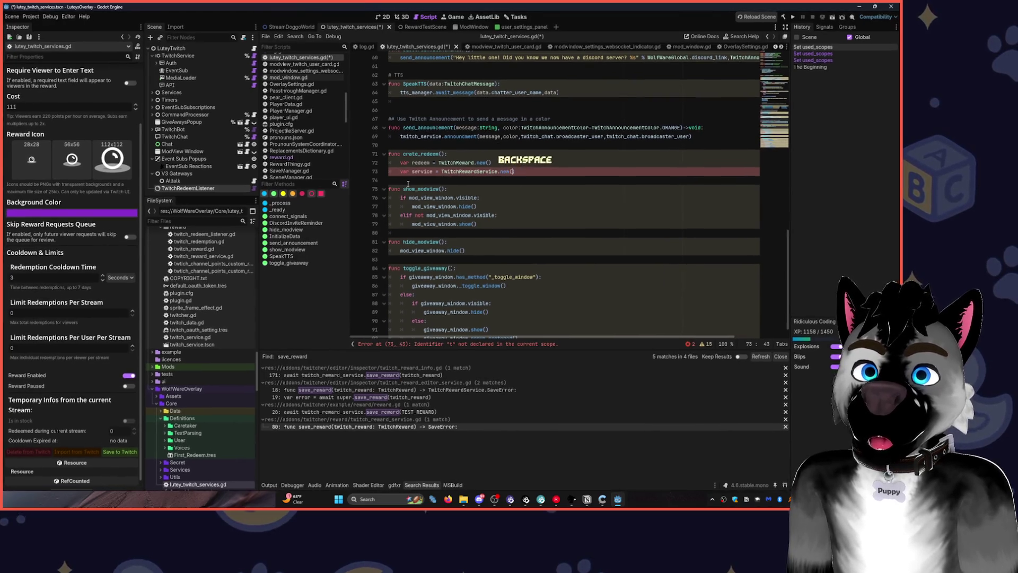
pyautogui.write('W')
pyautogui.hotkey('shift', 'BackSpace')
pyautogui.write('Gl')
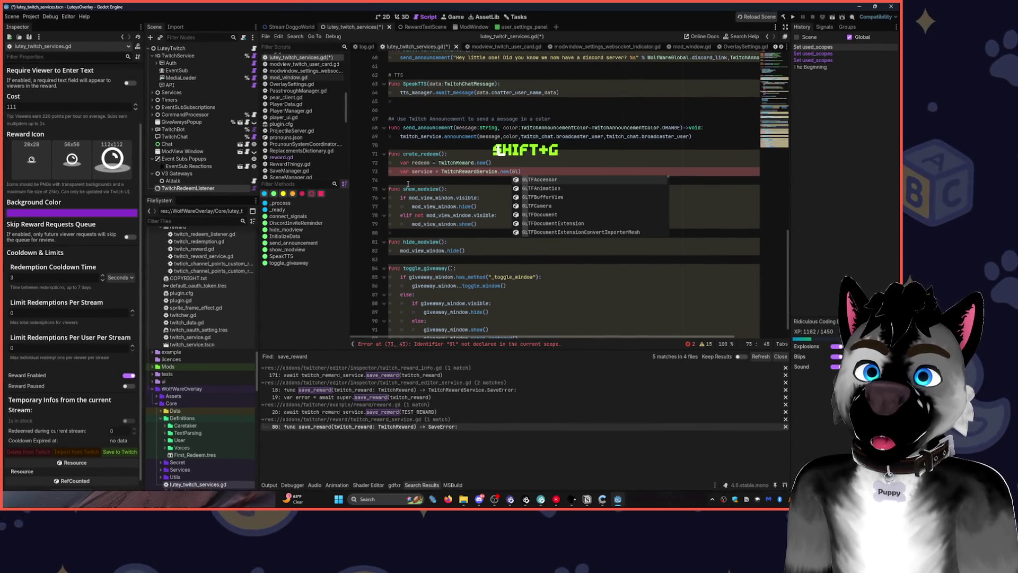
pyautogui.write('obal')
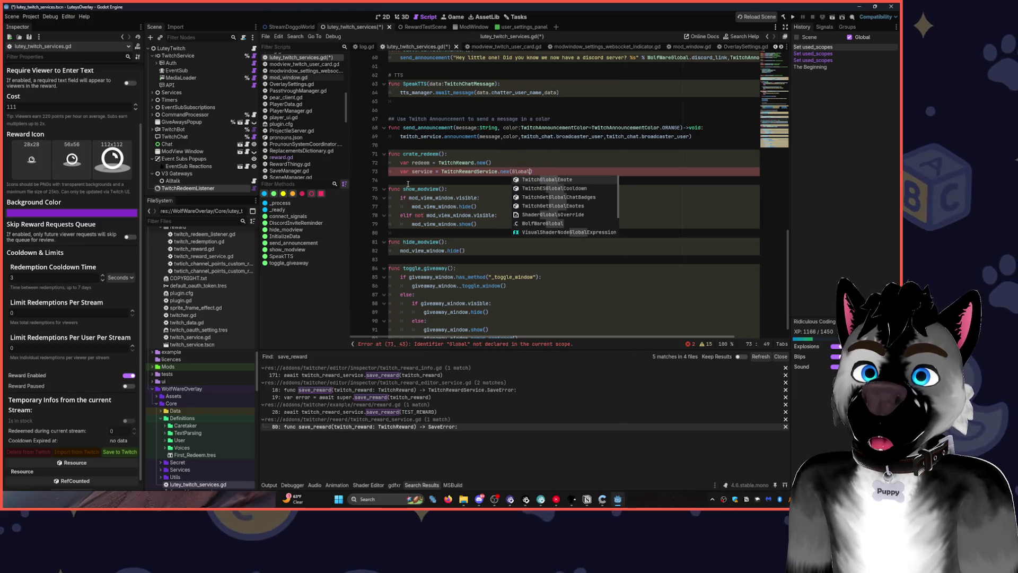
pyautogui.press('Down')
pyautogui.press('Down')
pyautogui.press('Down')
pyautogui.press('Tab')
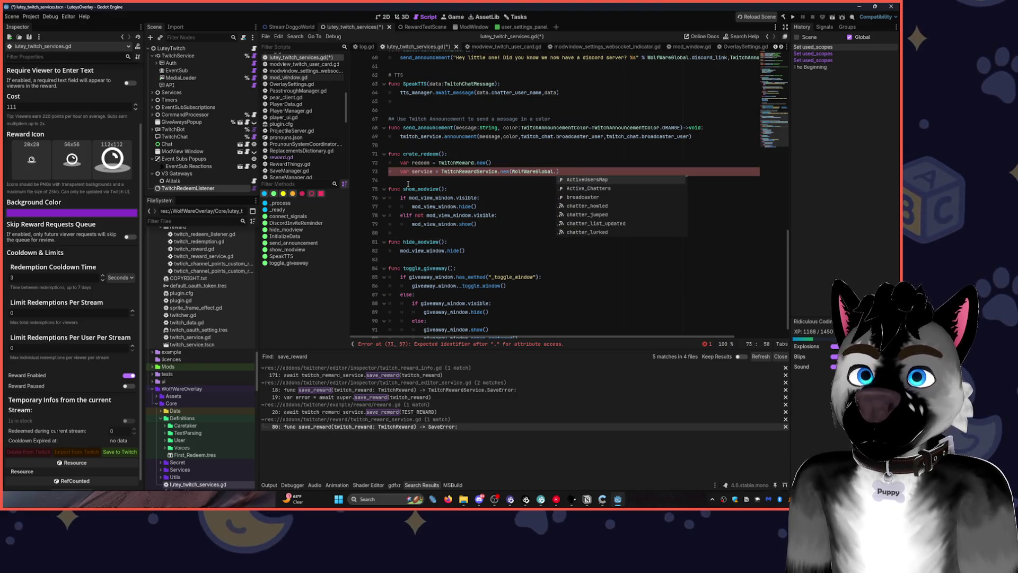
pyautogui.hotkey('ctrl', 'BackSpace')
pyautogui.hotkey('ctrl', 'BackSpace')
pyautogui.press('BackSpace')
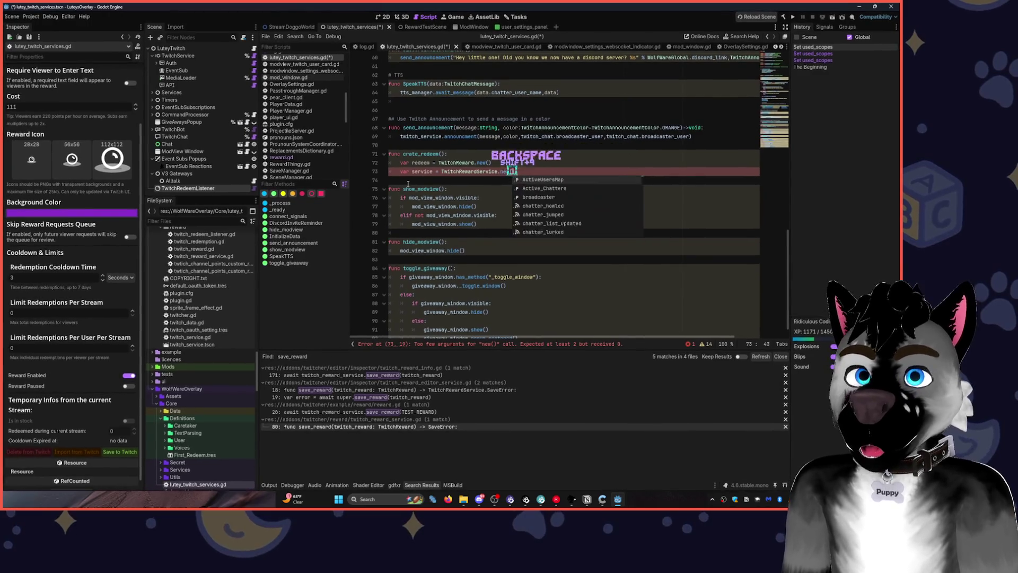
pyautogui.write('(WOlf')
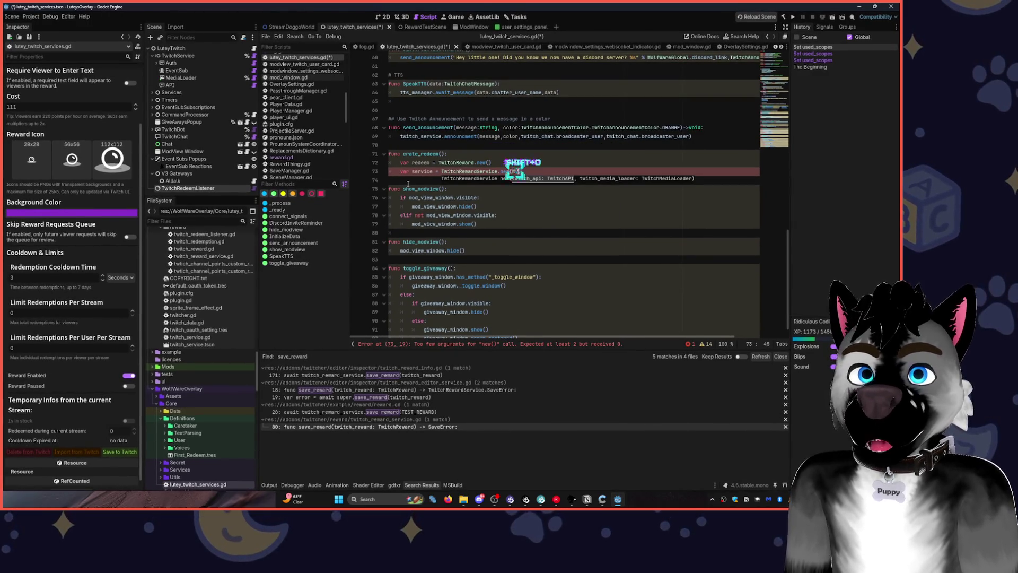
pyautogui.press('Return')
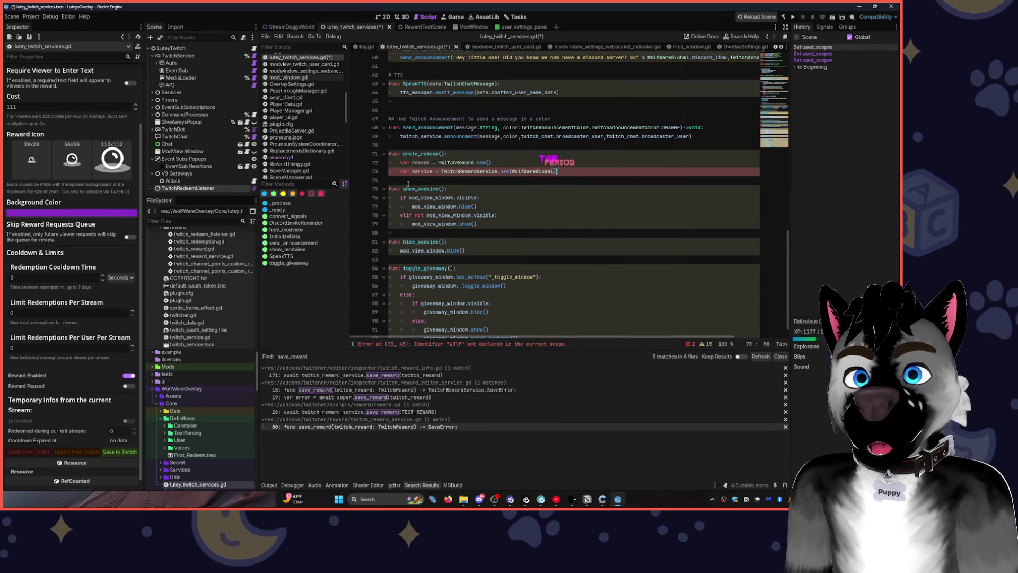
pyautogui.write('.api')
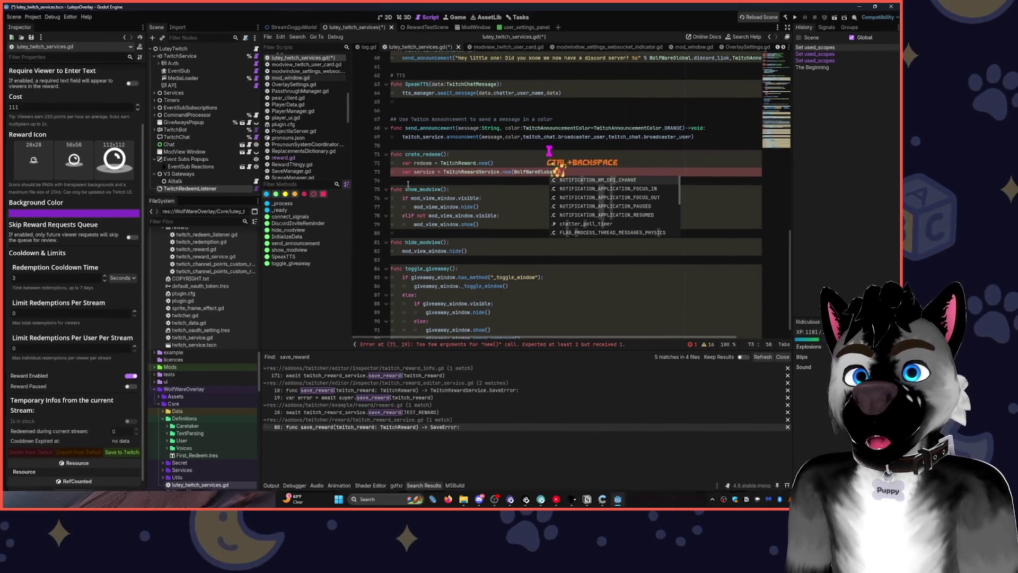
pyautogui.hotkey('ctrl', 'BackSpace')
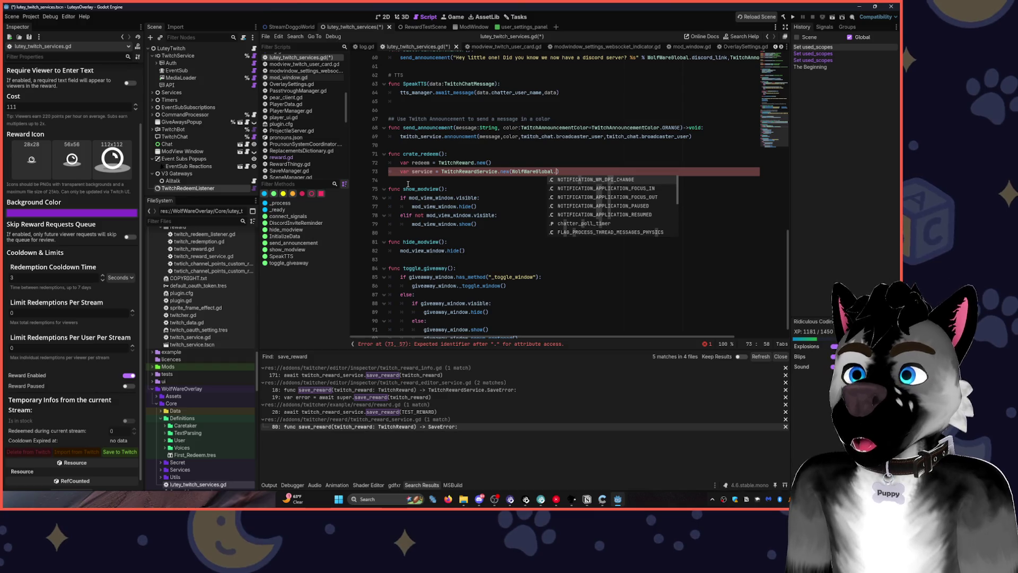
pyautogui.write('Twit')
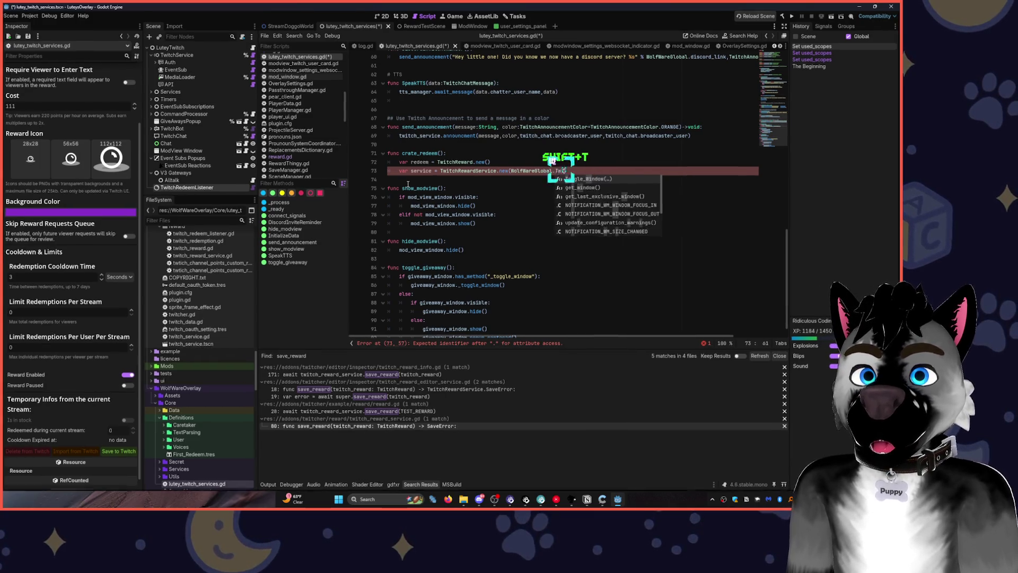
pyautogui.keyDown('ctrl'); pyautogui.click(521, 172); pyautogui.keyUp('ctrl')
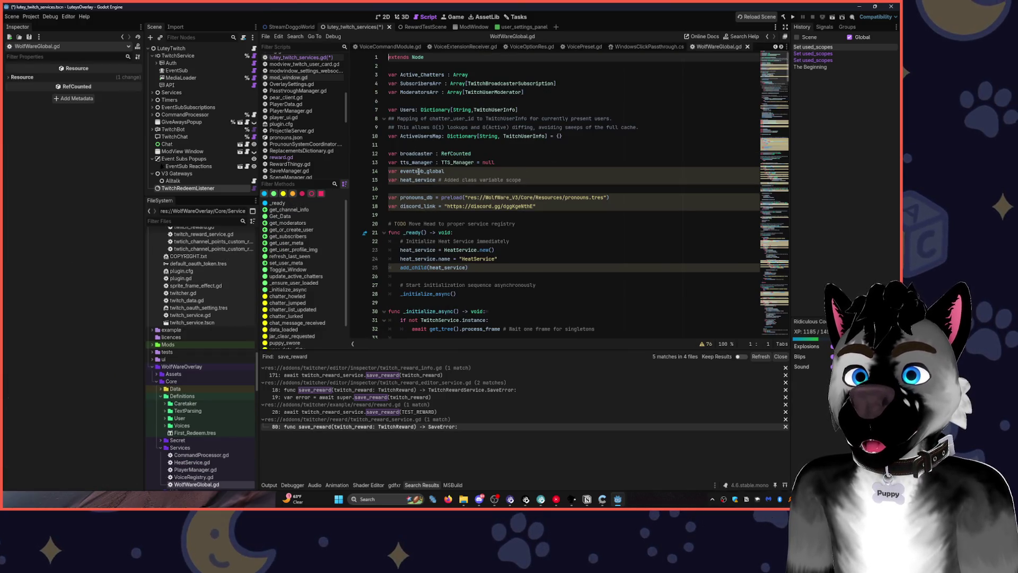
# Back in lutey_twitch_services.gd, replace the constructor argument with TwitchService.instance.
pyautogui.scroll(-2, 413, 192)
pyautogui.scroll(2, 413, 192)
pyautogui.hotkey('ctrl', 'w')
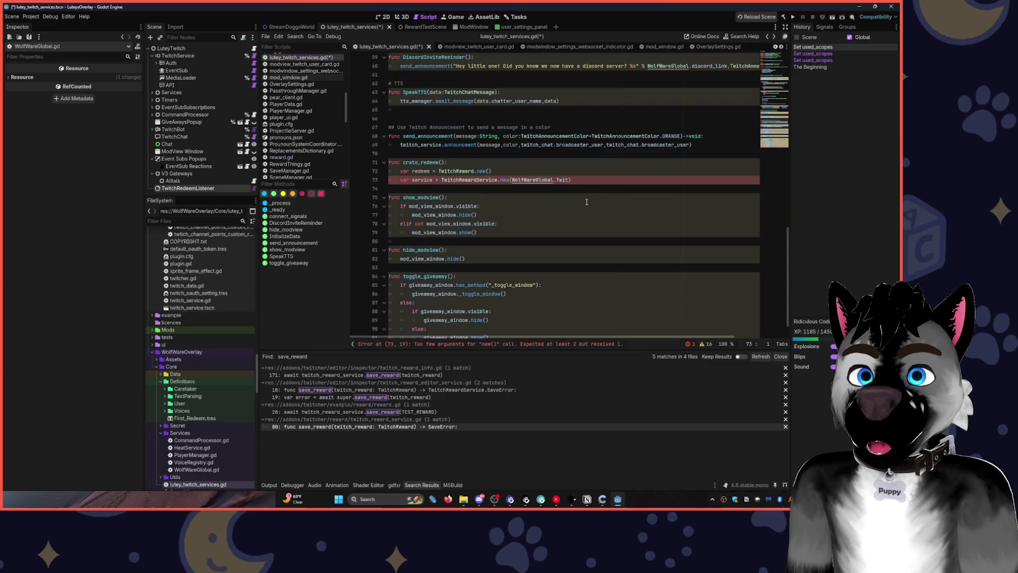
pyautogui.click(526, 180)
pyautogui.hotkey('ctrl', 'Delete')
pyautogui.hotkey('ctrl', 'Delete')
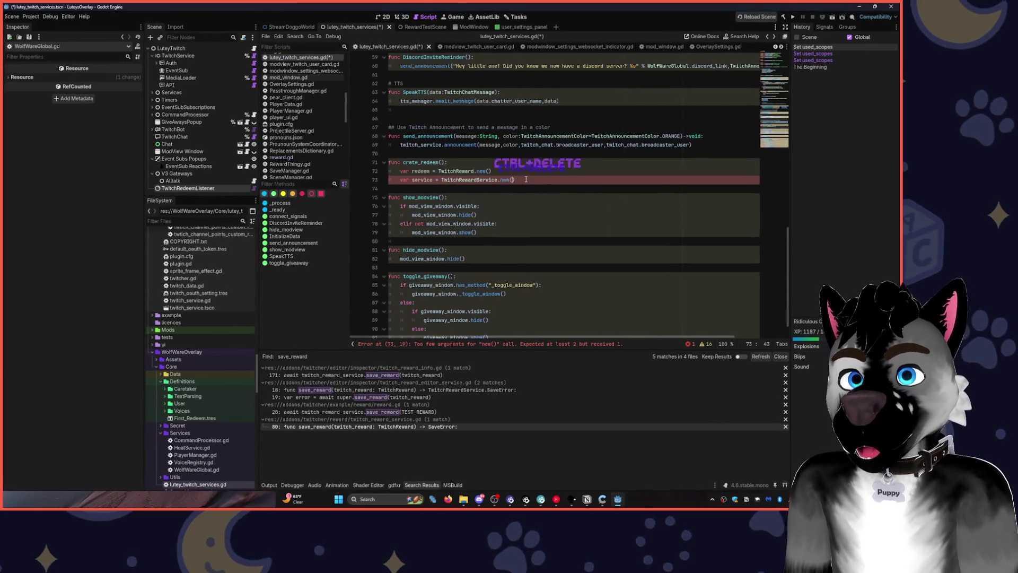
pyautogui.write('TwitchServ')
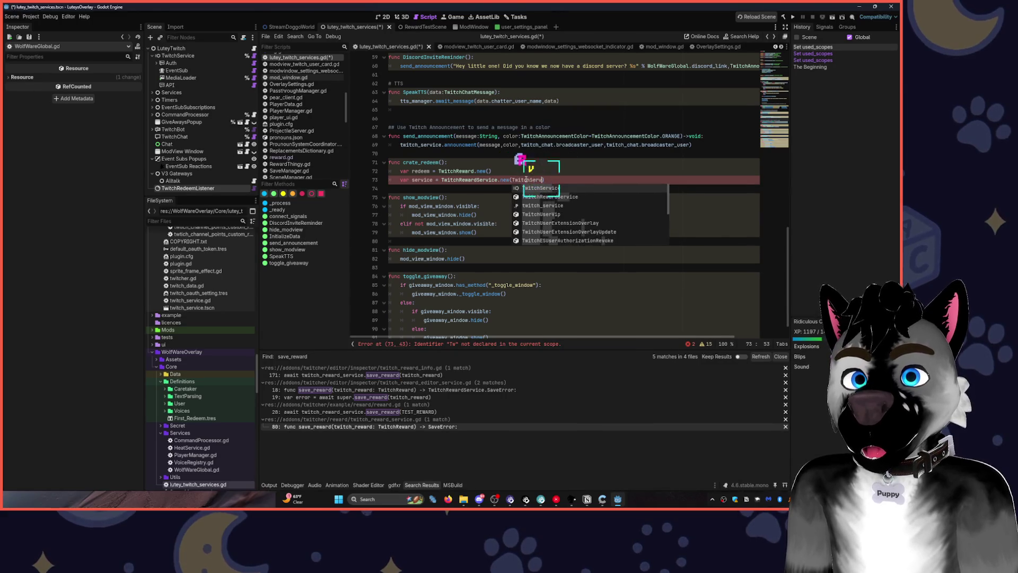
pyautogui.press('Return')
pyautogui.write('.')
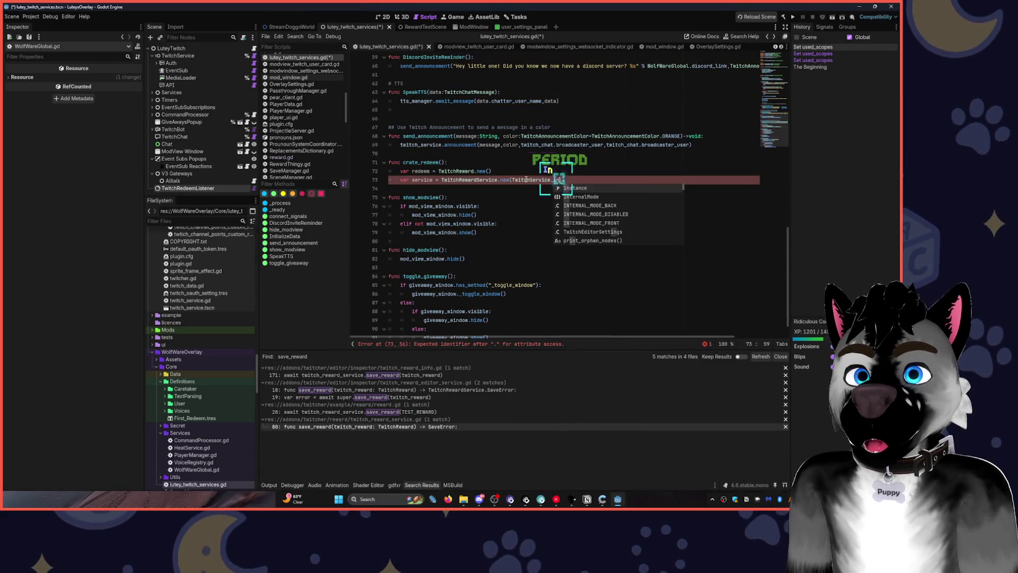
pyautogui.write('instance,')
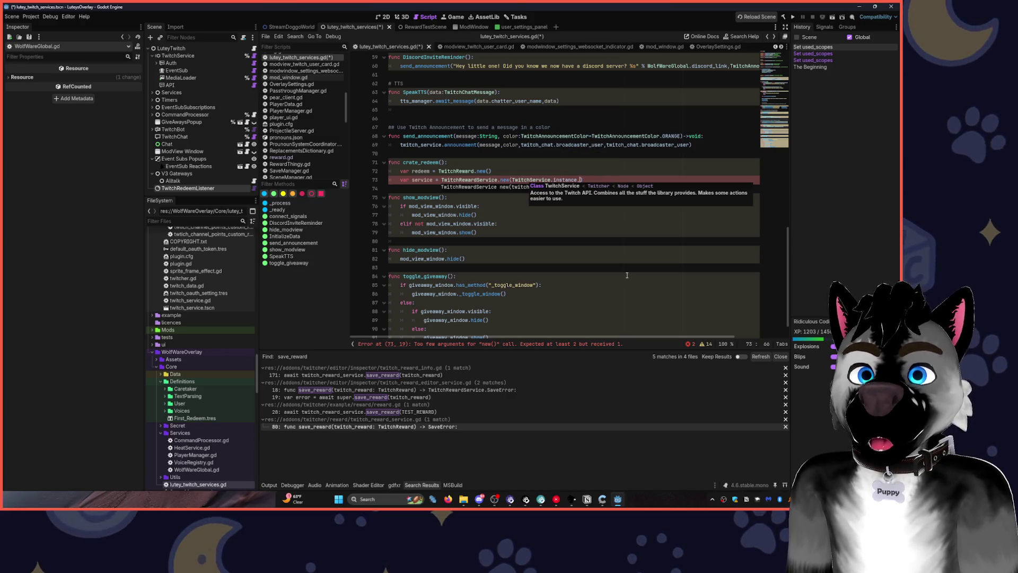
# Change the constructor arguments to TwitchAPI.instance and TwitchMediaLoader.instance.
pyautogui.hotkey('ctrl', 'BackSpace')
pyautogui.hotkey('ctrl', 'BackSpace')
pyautogui.hotkey('ctrl', 'BackSpace')
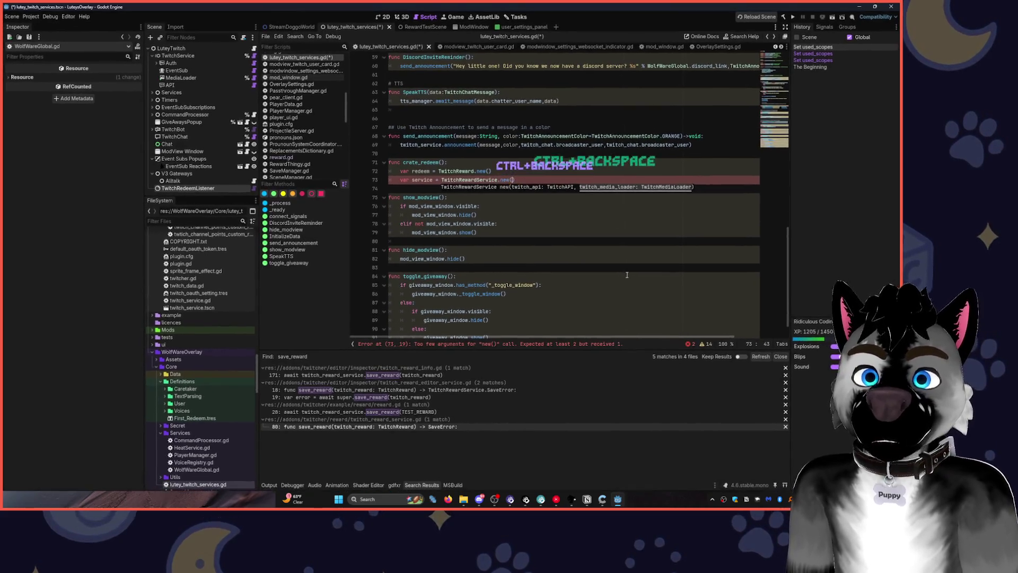
pyautogui.write('Twi')
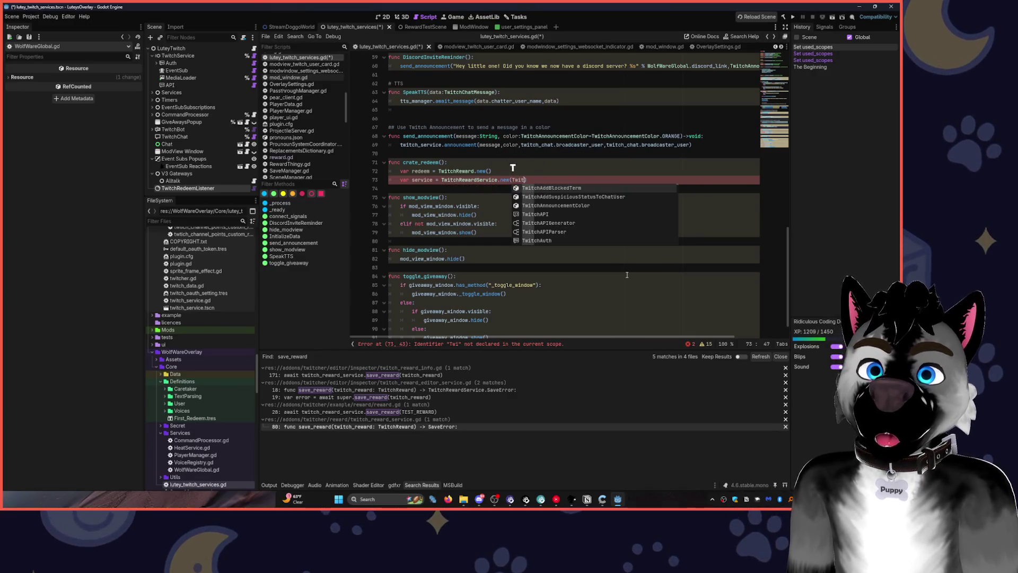
pyautogui.write('t')
pyautogui.press('Tab')
pyautogui.write('.')
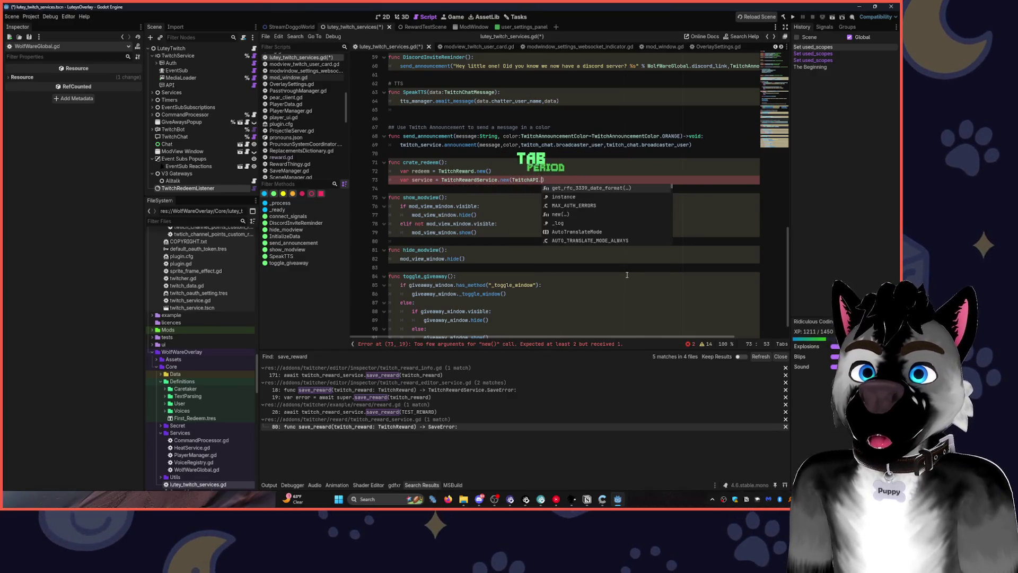
pyautogui.write('in')
pyautogui.press('Tab')
pyautogui.write(',')
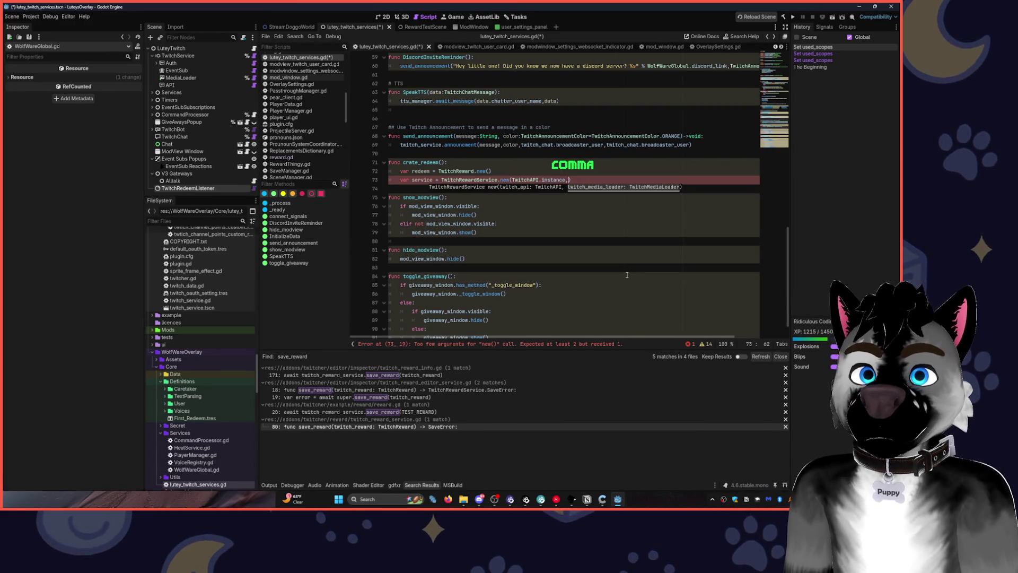
pyautogui.write('TwitchMe')
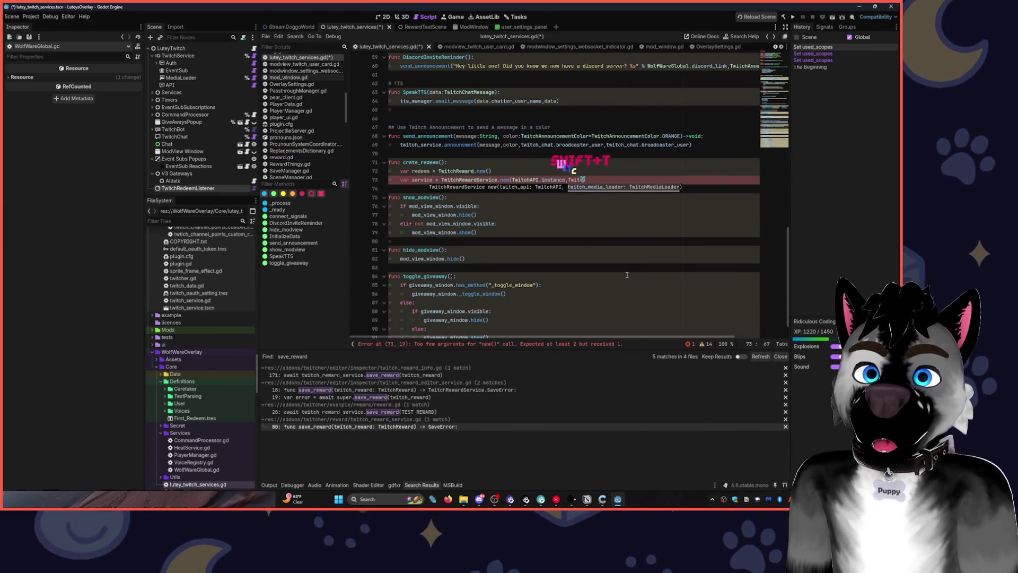
pyautogui.write('diaLoader')
pyautogui.press('Tab')
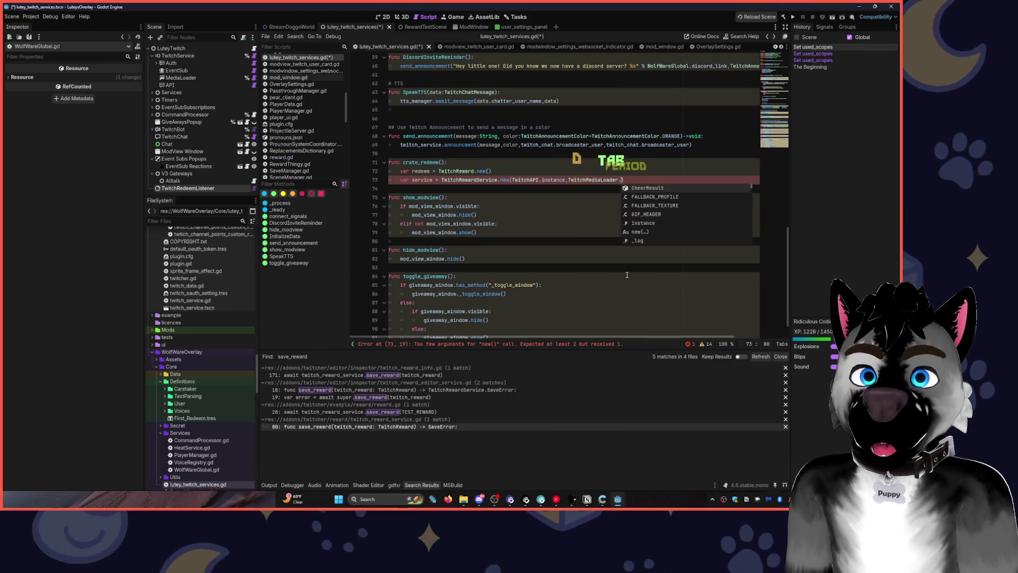
pyautogui.write('.l')
pyautogui.press('BackSpace')
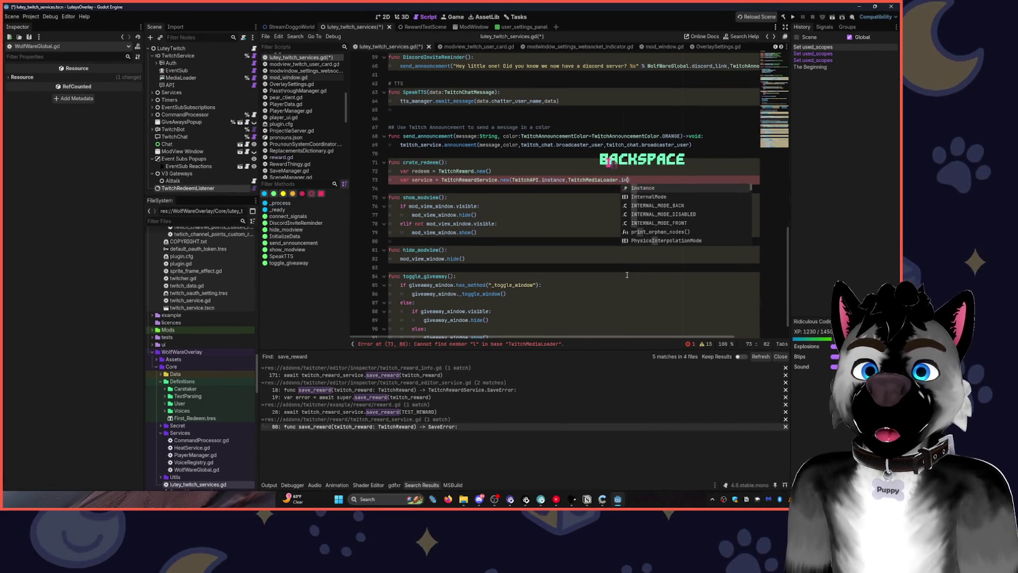
pyautogui.write('i')
pyautogui.press('Tab')
pyautogui.write(')')
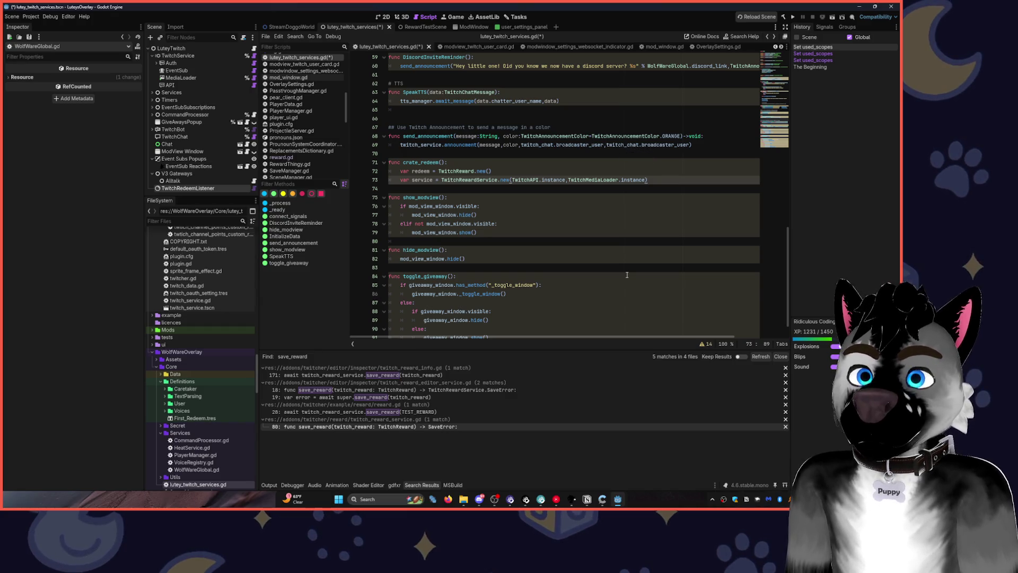
# Add service.save_reward(redeem) below, then open a blank line under the redeem declaration.
pyautogui.press('Return')
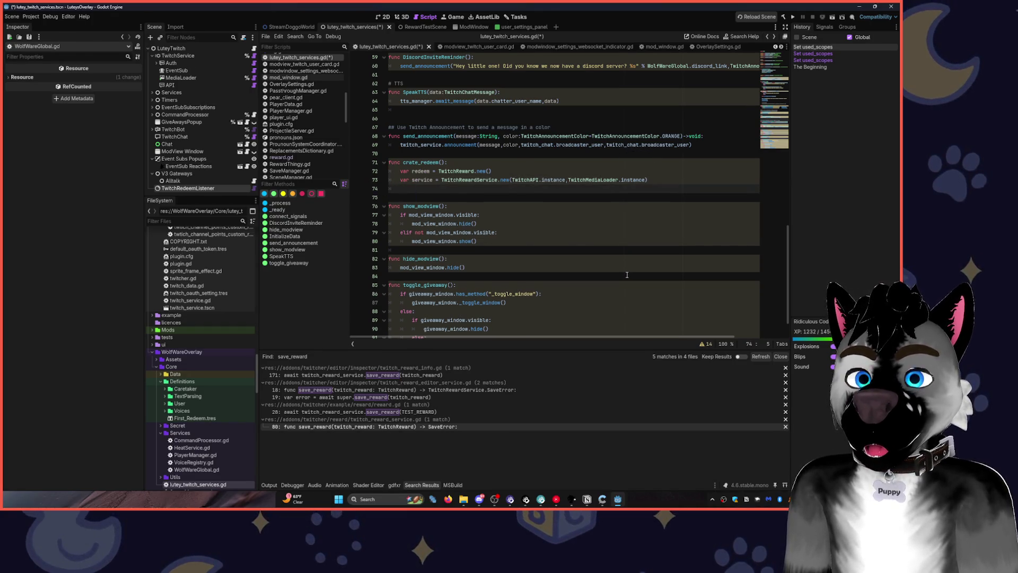
pyautogui.write('servce.s')
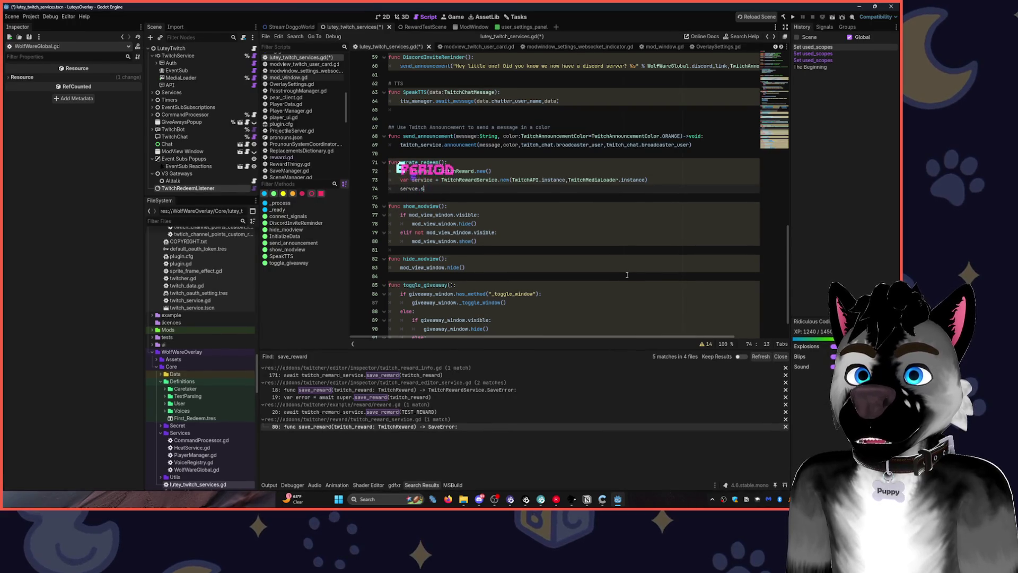
pyautogui.hotkey('ctrl', 'BackSpace')
pyautogui.hotkey('ctrl', 'BackSpace')
pyautogui.hotkey('ctrl', 'BackSpace')
pyautogui.write('ser')
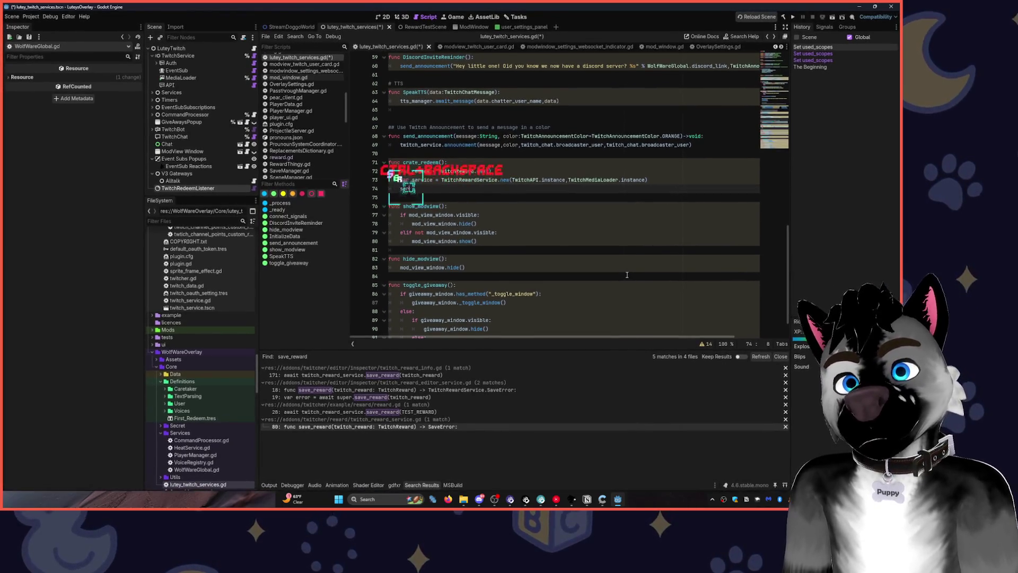
pyautogui.write('vice.sa')
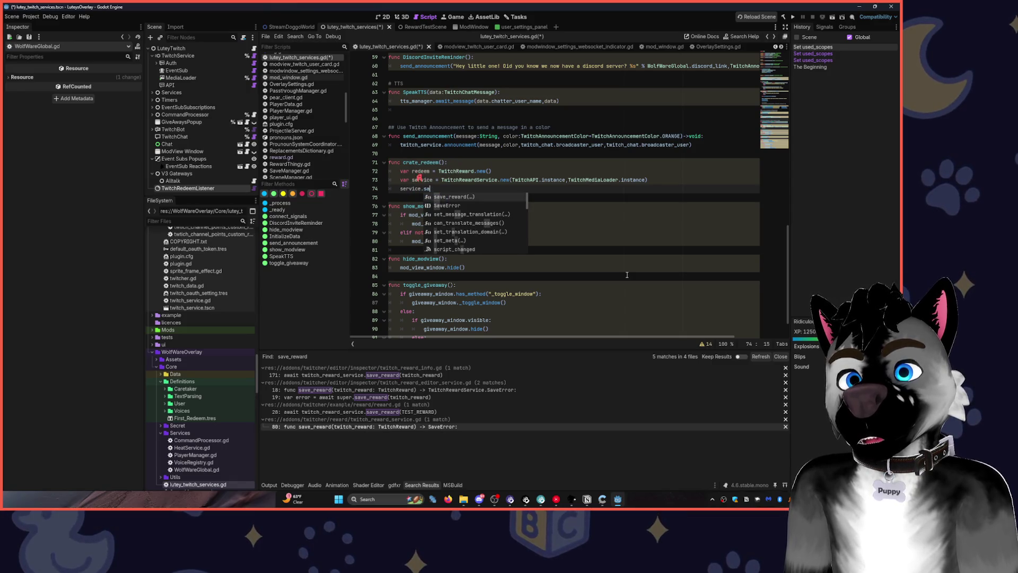
pyautogui.press('Tab')
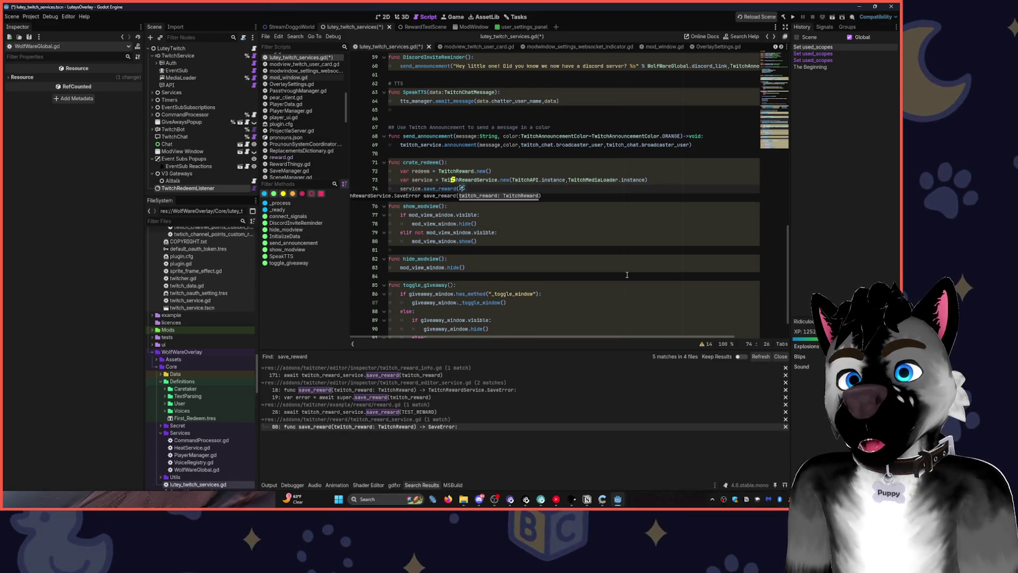
pyautogui.write('red')
pyautogui.press('Tab')
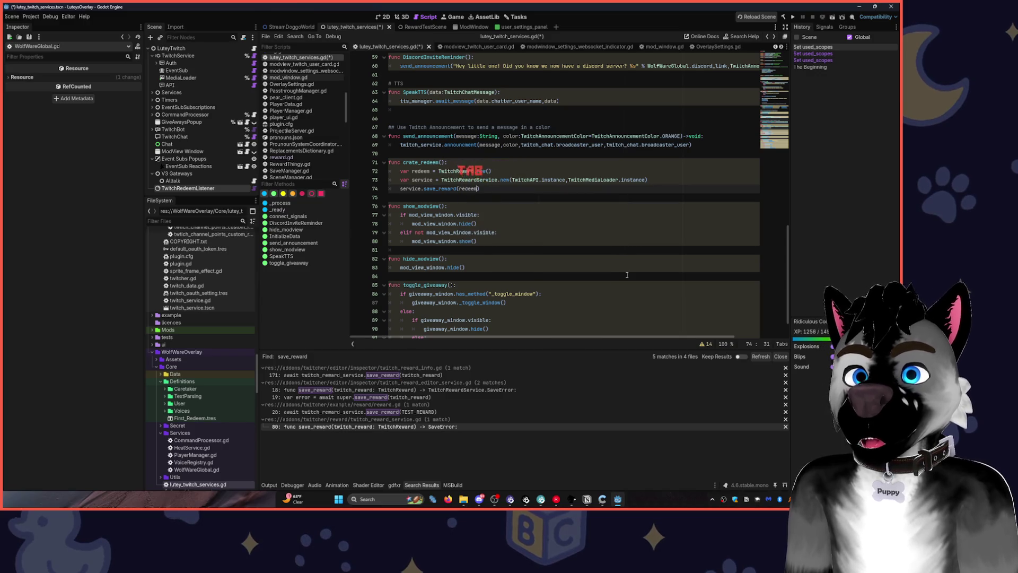
pyautogui.press('Up')
pyautogui.press('Up')
pyautogui.press('Return')
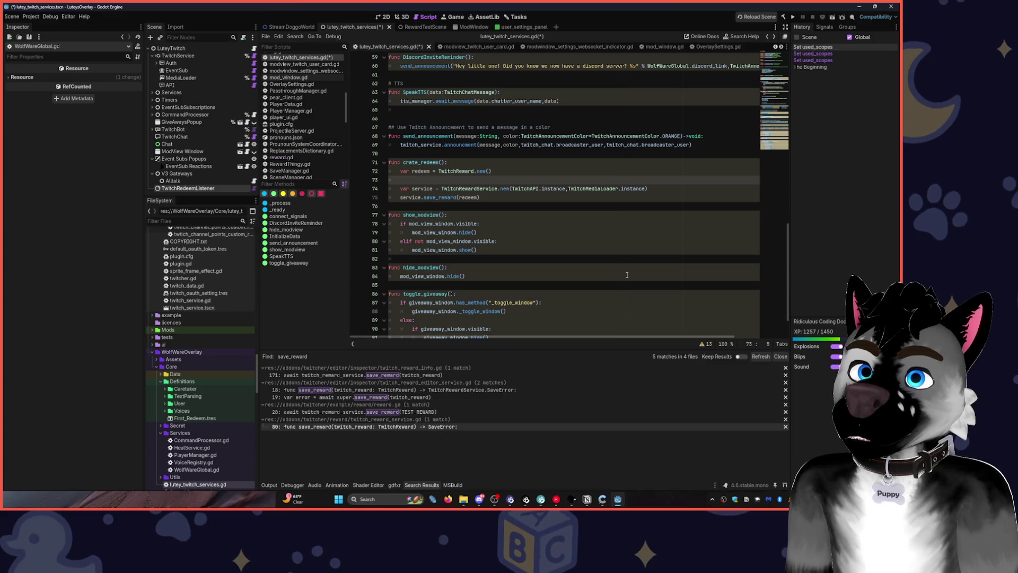
# Start a redeem. member line in crate_redeem, then abandon it and delete the unfinished line.
pyautogui.write('re')
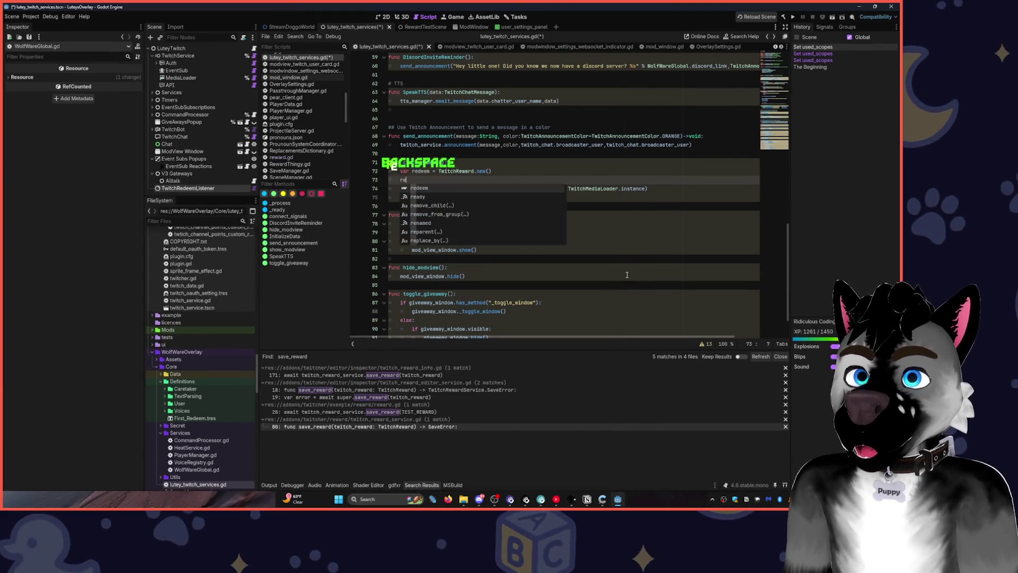
pyautogui.press('Return')
pyautogui.write('.')
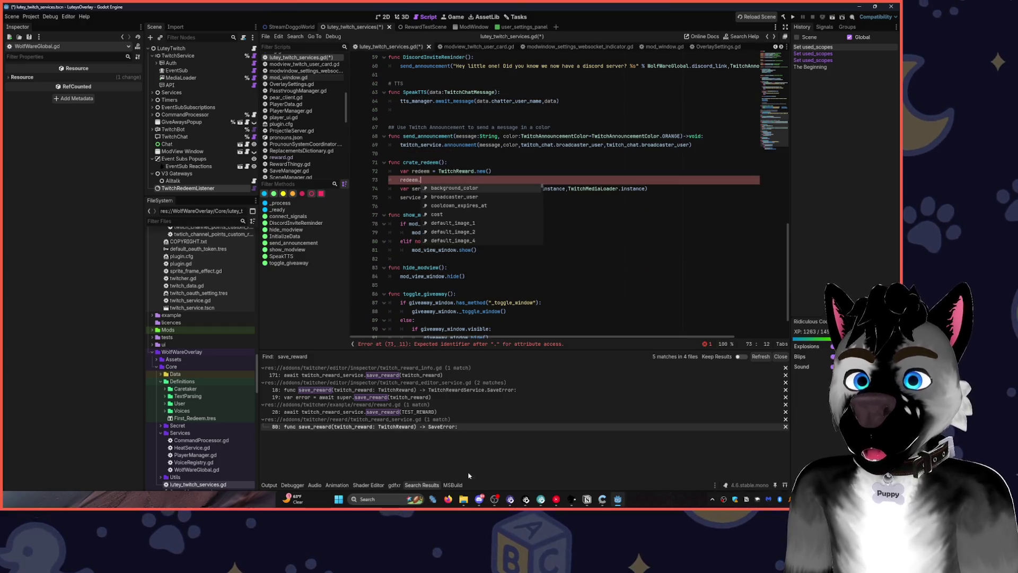
pyautogui.click(477, 501)
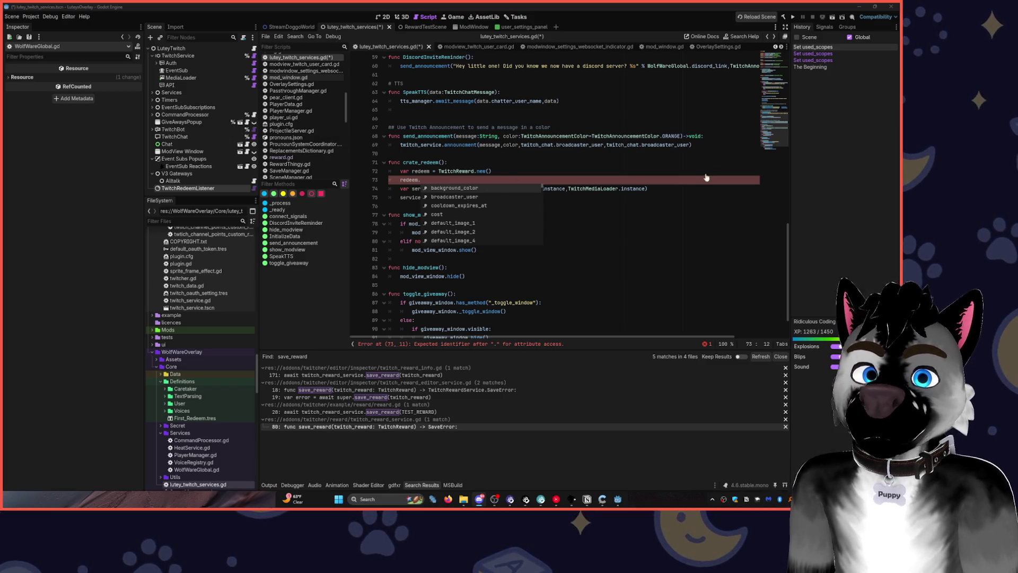
pyautogui.press('Escape')
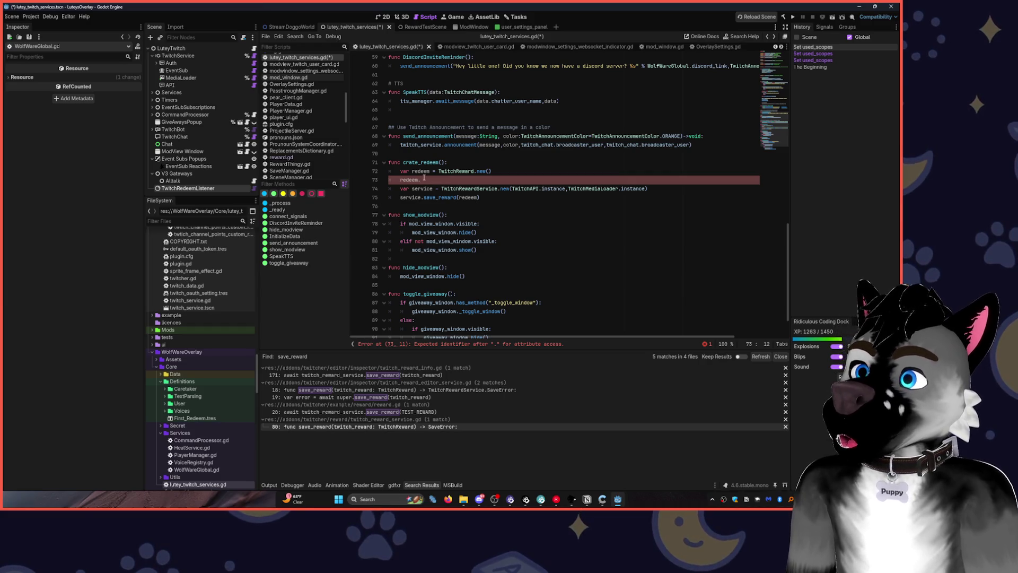
pyautogui.press('BackSpace')
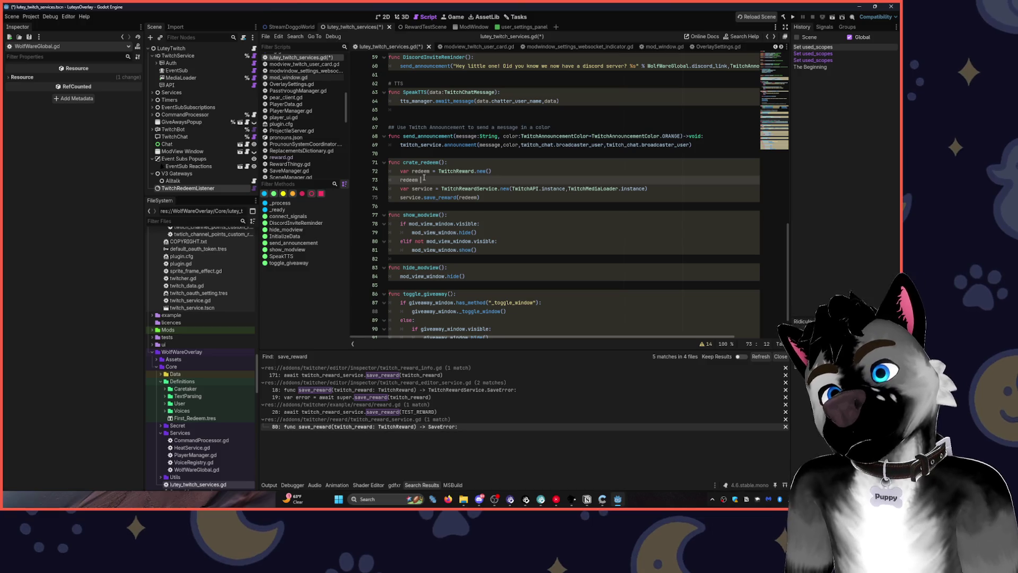
pyautogui.write('.')
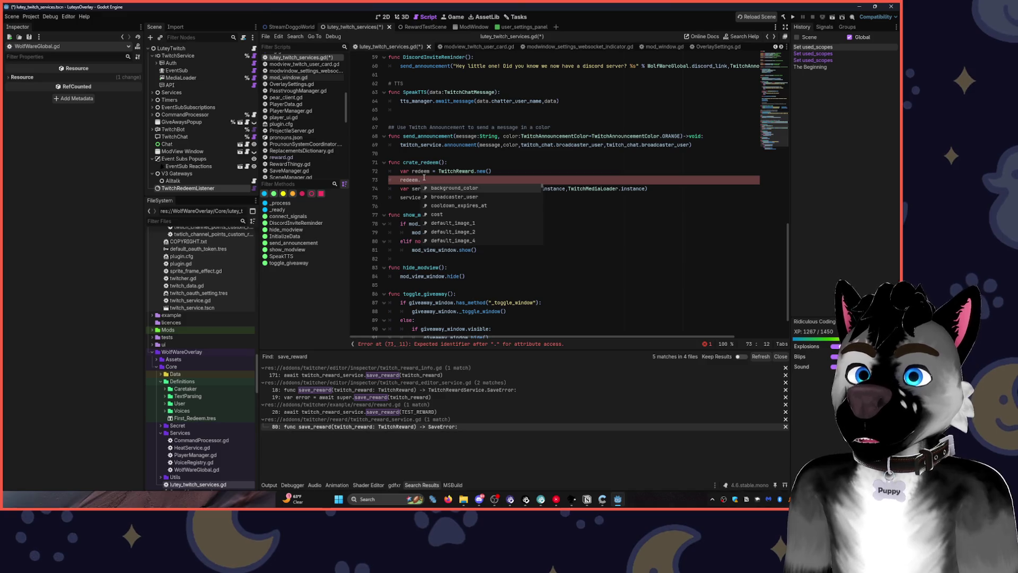
pyautogui.press('BackSpace')
pyautogui.press('BackSpace')
pyautogui.hotkey('ctrl', 'BackSpace')
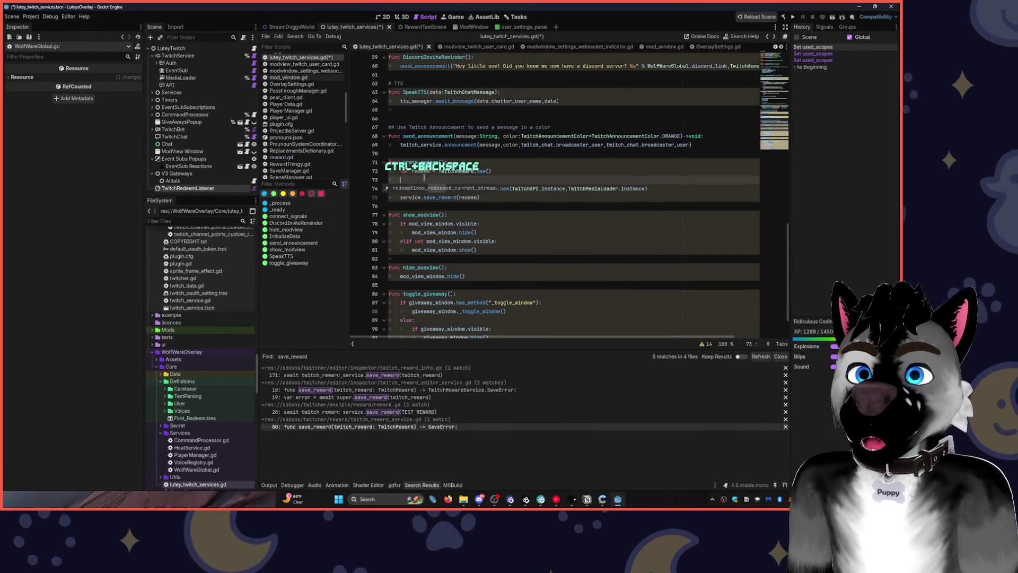
# Change line 72 to 'var redeem : TwitchReward = load()' in place of TwitchReward.new().
pyautogui.press('Up')
pyautogui.press('End')
pyautogui.hotkey('ctrl', 'BackSpace')
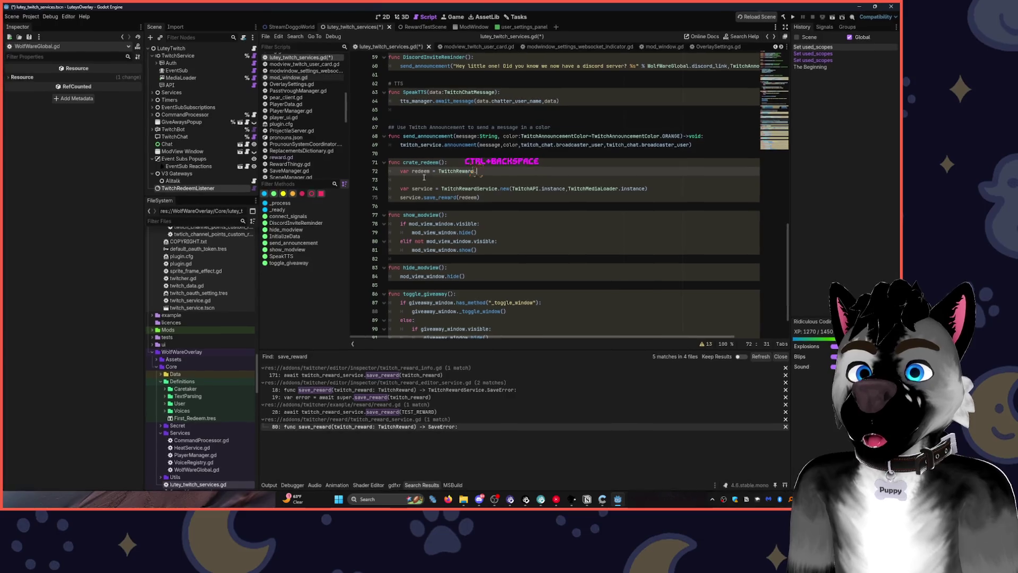
pyautogui.hotkey('ctrl', 'BackSpace')
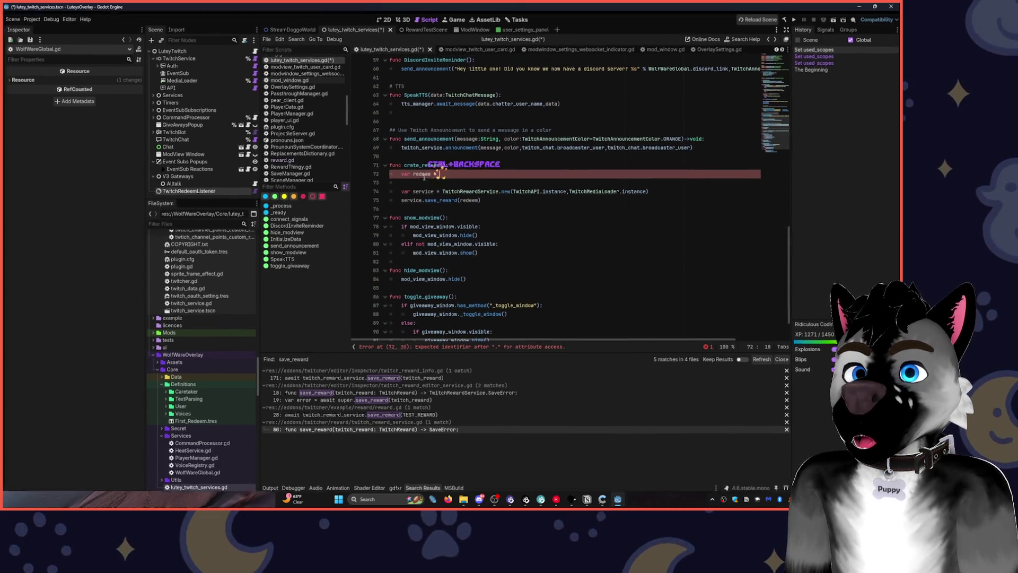
pyautogui.hotkey('ctrl', 'z')
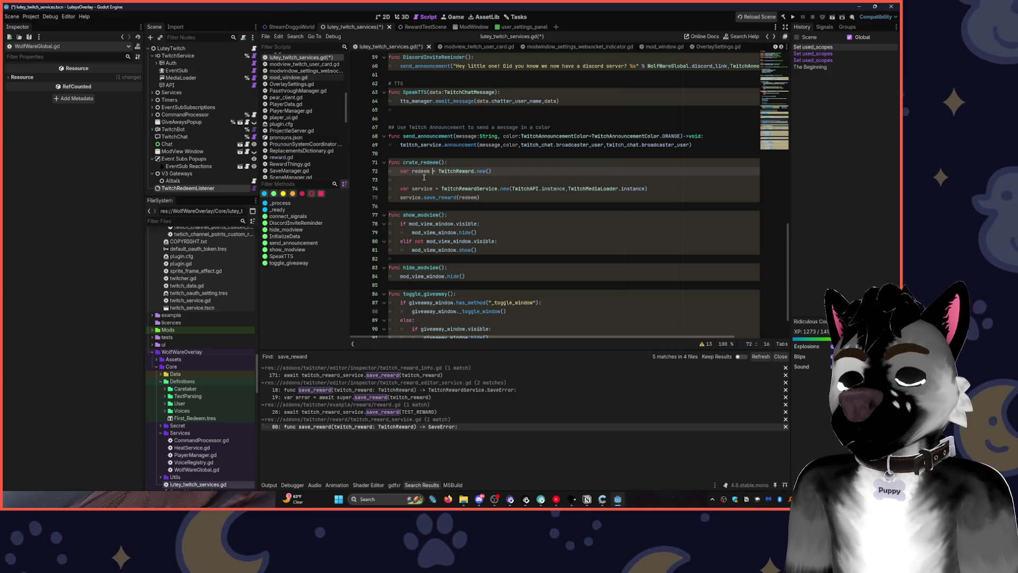
pyautogui.write(':')
pyautogui.press('Delete')
pyautogui.press('End')
pyautogui.press('BackSpace')
pyautogui.press('BackSpace')
pyautogui.press('BackSpace')
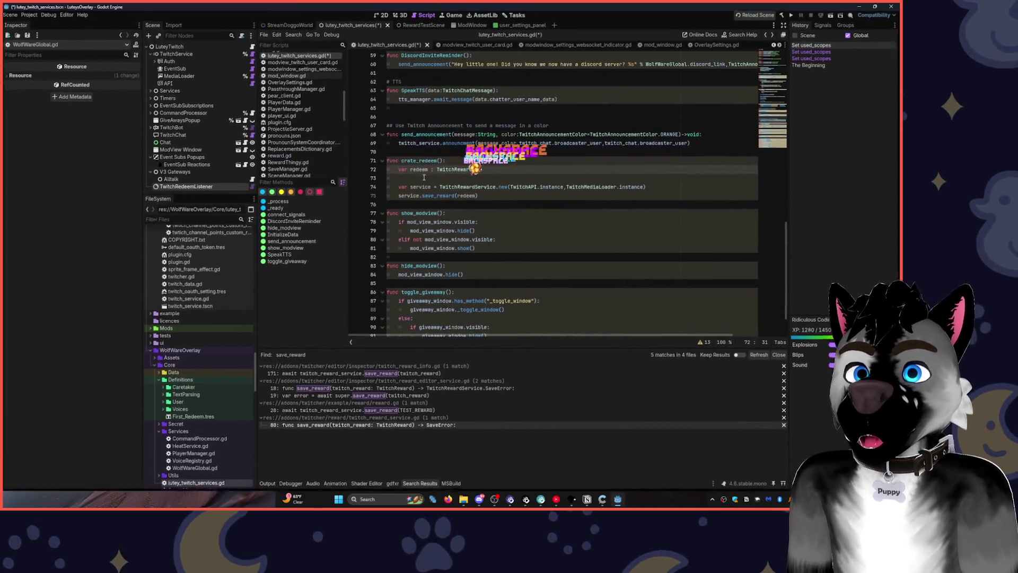
pyautogui.write(' = lo')
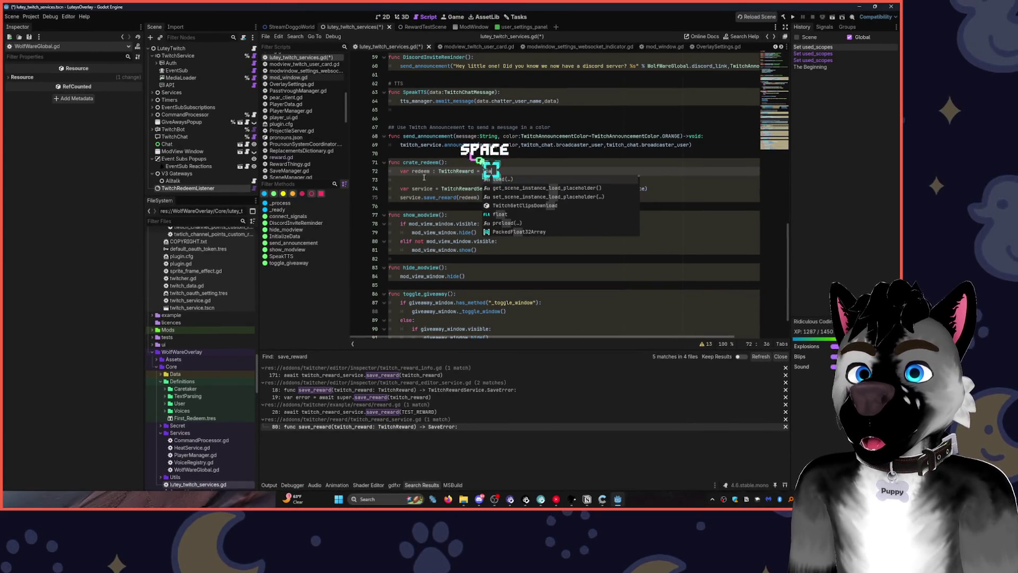
pyautogui.press('Tab')
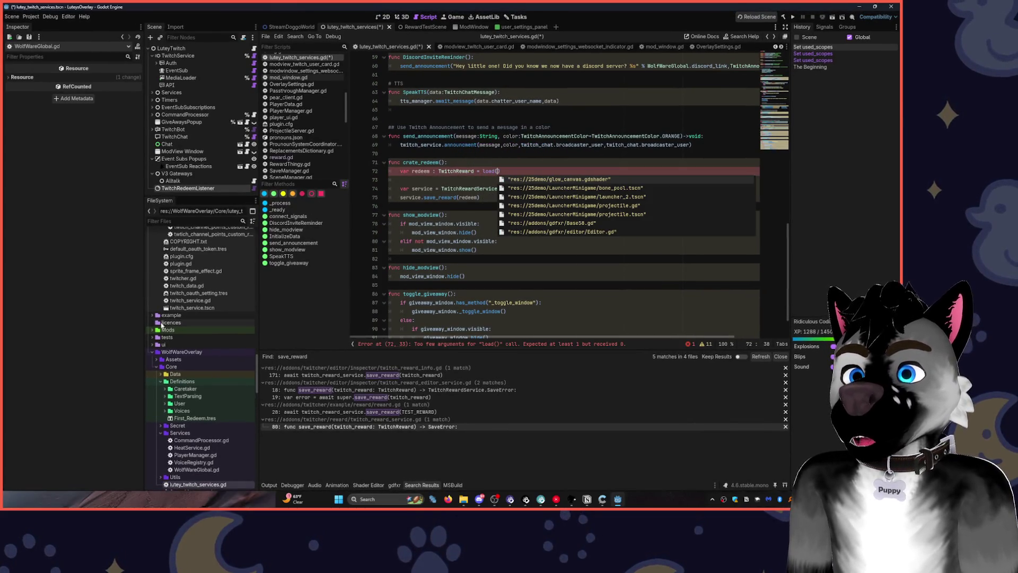
# Find First_Redeem.tres in the FileSystem and drop it into the load() call.
pyautogui.click(186, 220)
pyautogui.write('rw')
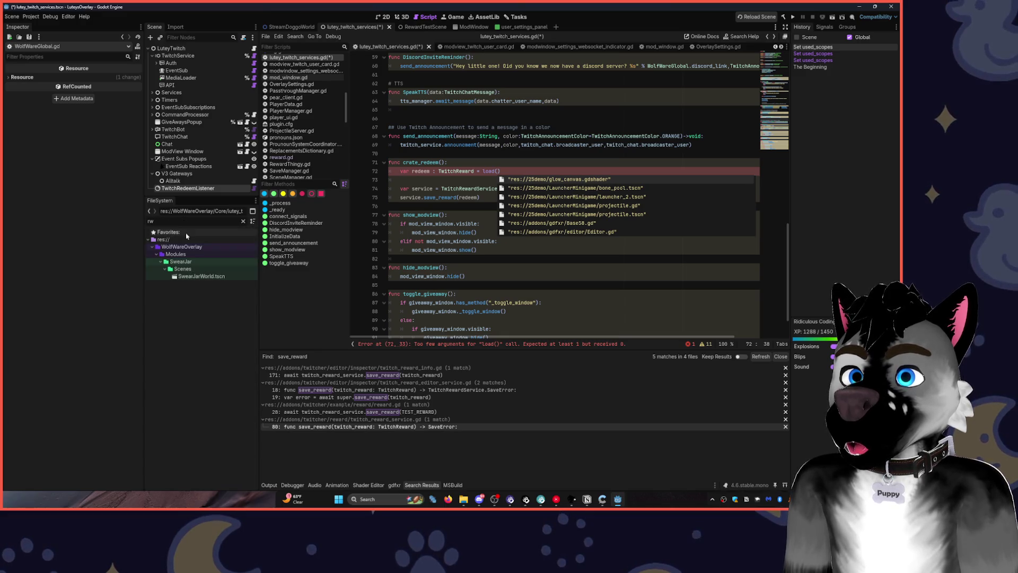
pyautogui.press('BackSpace')
pyautogui.write('ewar')
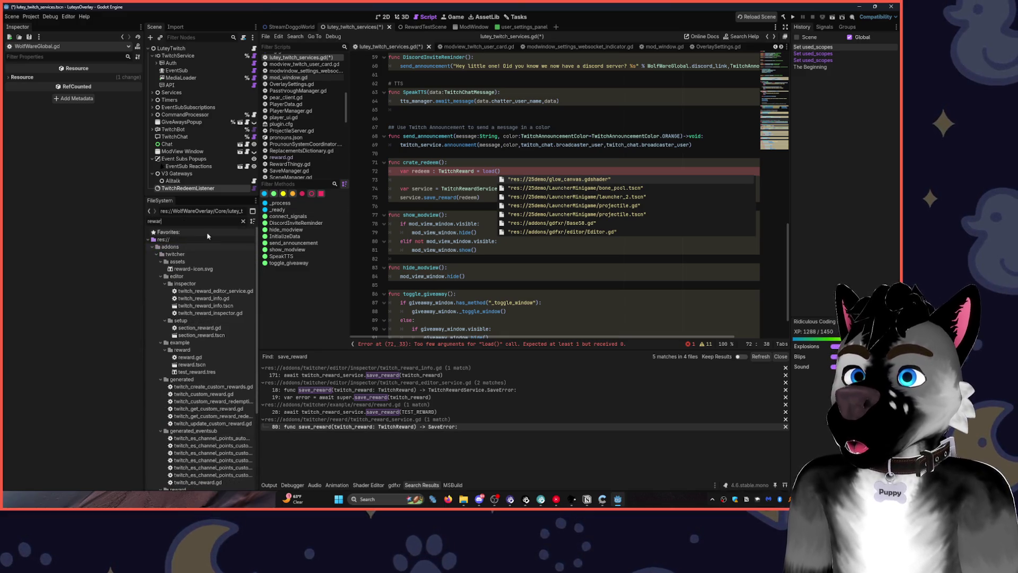
pyautogui.write('d')
pyautogui.click(153, 247)
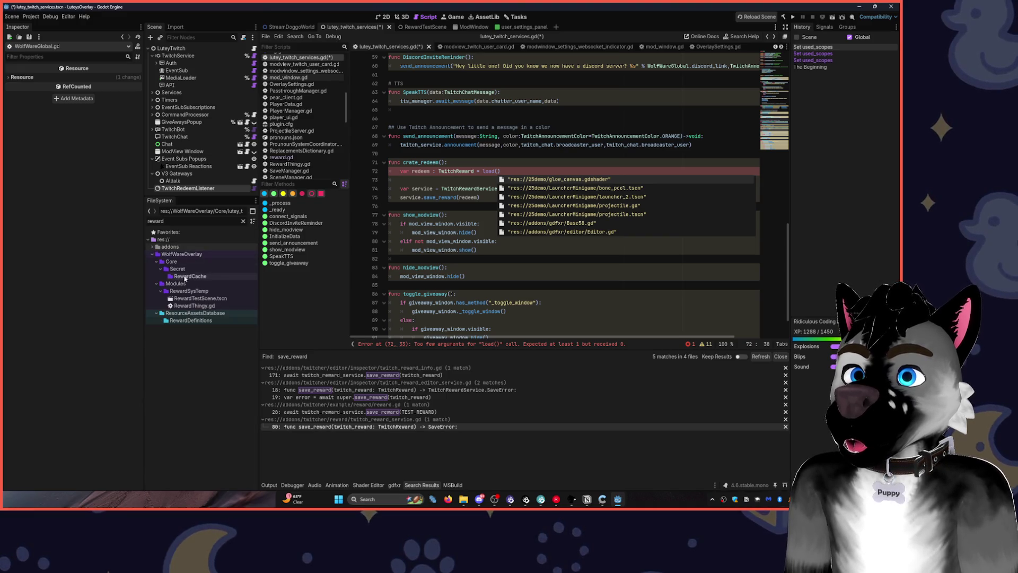
pyautogui.click(199, 312)
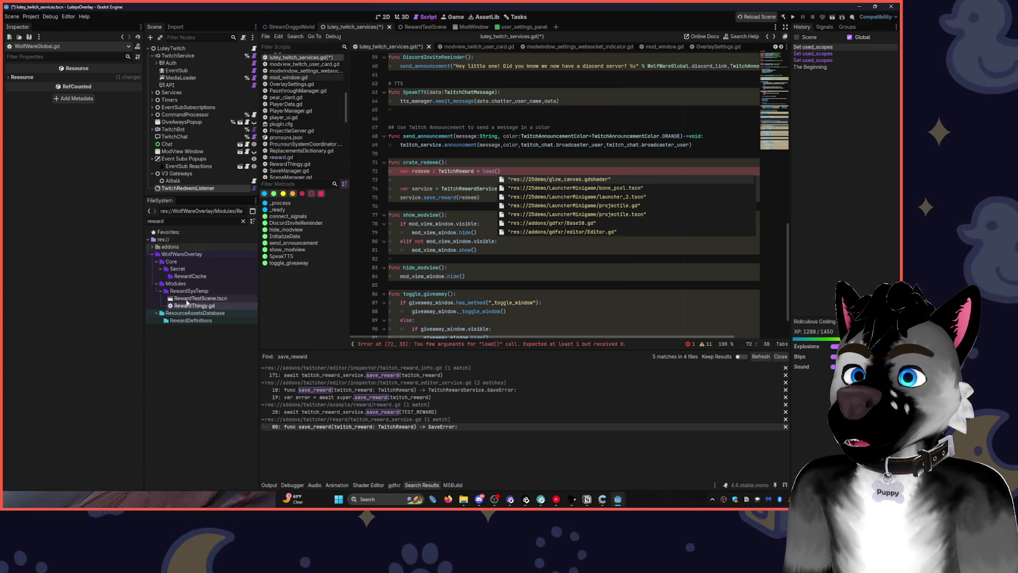
pyautogui.click(243, 221)
pyautogui.scroll(5, 199, 382)
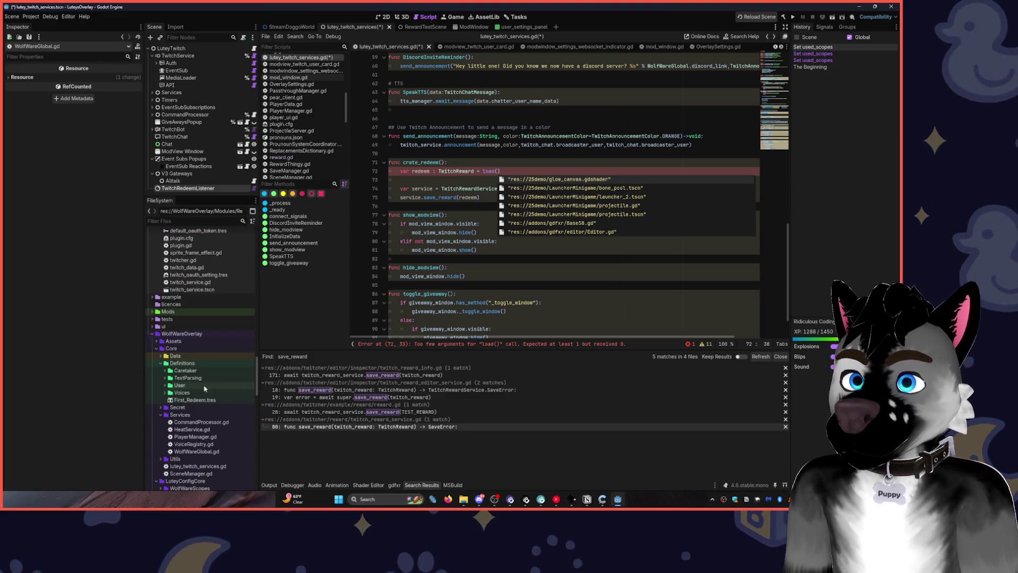
pyautogui.click(188, 400)
pyautogui.moveTo(188, 400)
pyautogui.mouseDown()
pyautogui.moveTo(451, 239)
pyautogui.moveTo(477, 164)
pyautogui.moveTo(499, 176)
pyautogui.mouseUp()
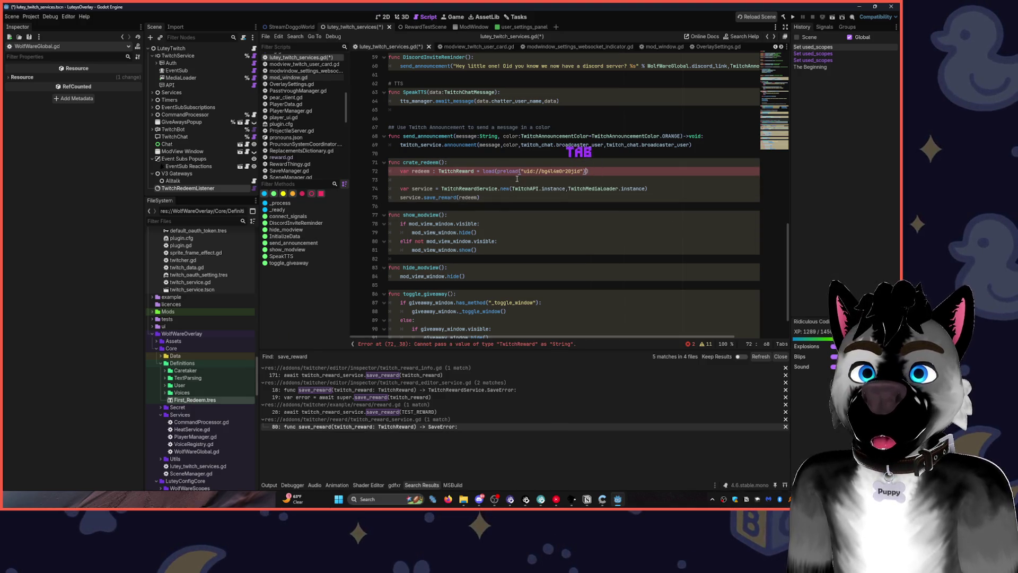
# Strip the preload wrapper and extra parenthesis, delete the blank line, and save the script.
pyautogui.doubleClick(508, 172)
pyautogui.press('Delete')
pyautogui.press('Delete')
pyautogui.click(576, 175)
pyautogui.press('BackSpace')
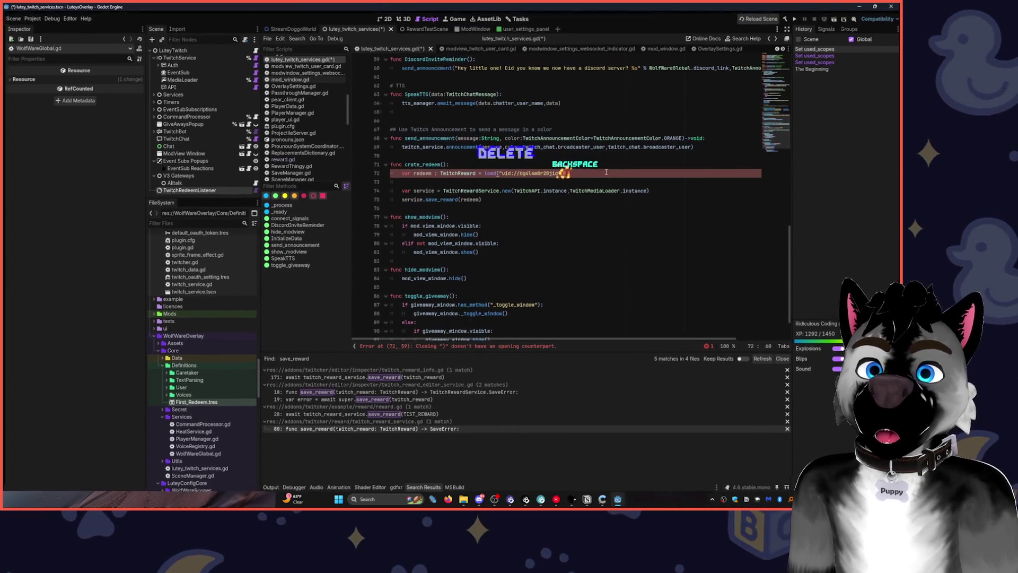
pyautogui.press('Delete')
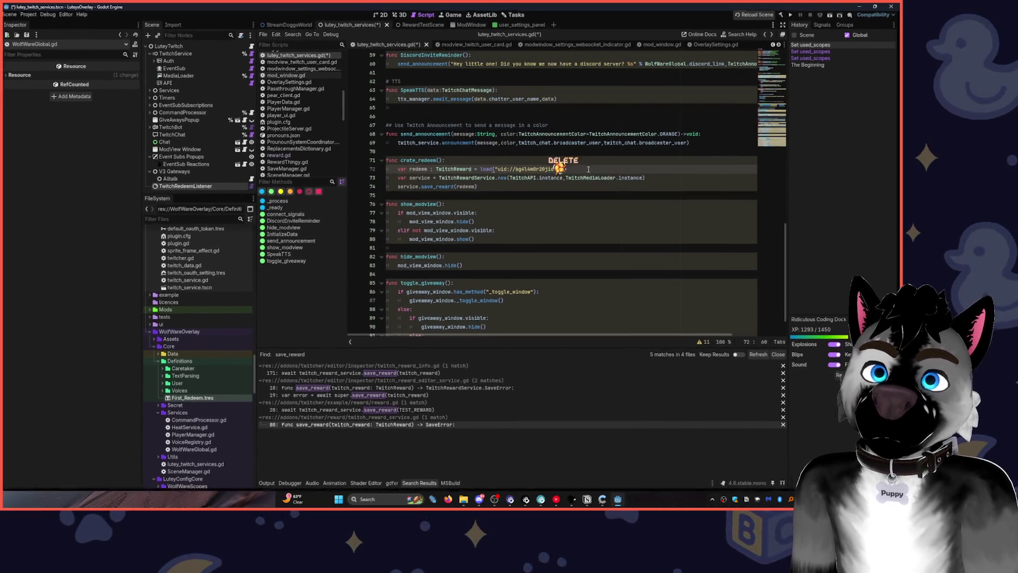
pyautogui.hotkey('ctrl', 's')
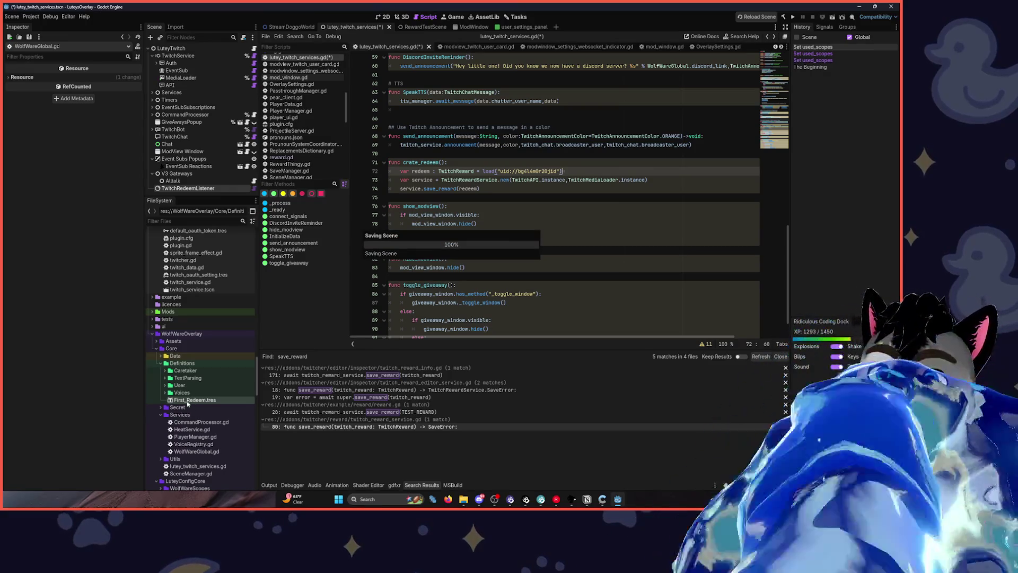
pyautogui.click(192, 400)
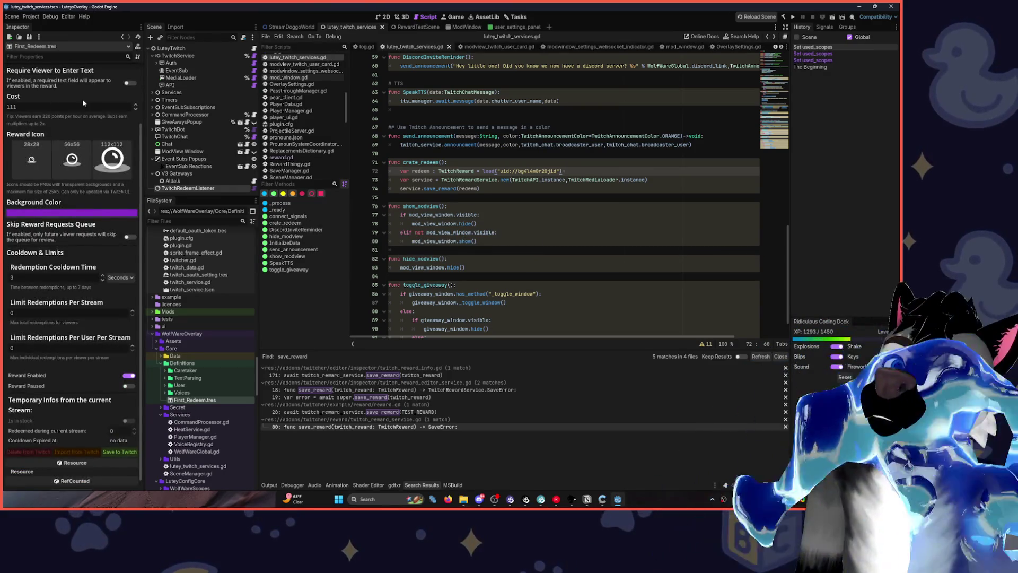
# Insert a crate_redeem() call as the first line of show_modview() and save the script.
pyautogui.scroll(3, 82, 99)
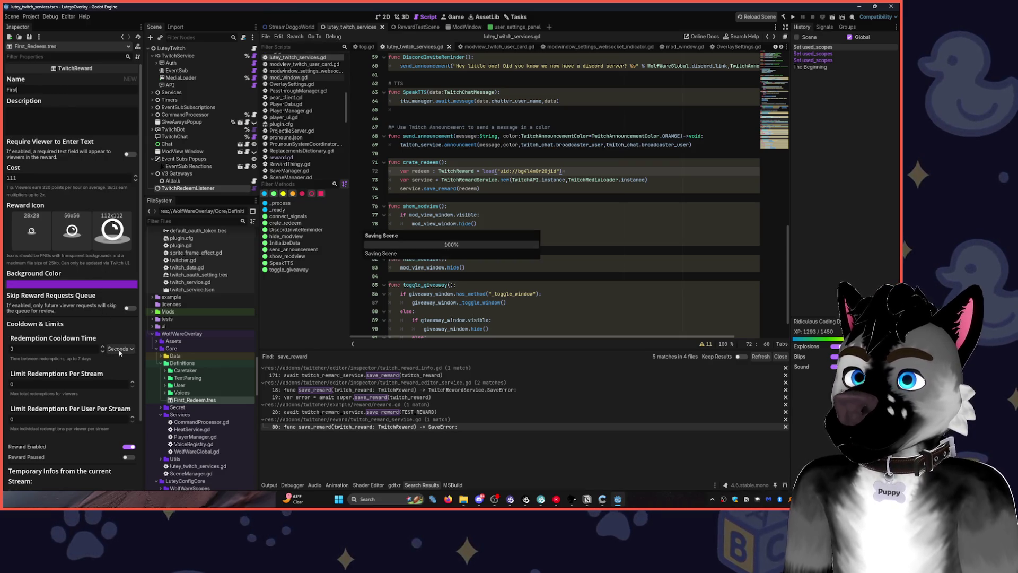
pyautogui.doubleClick(424, 162)
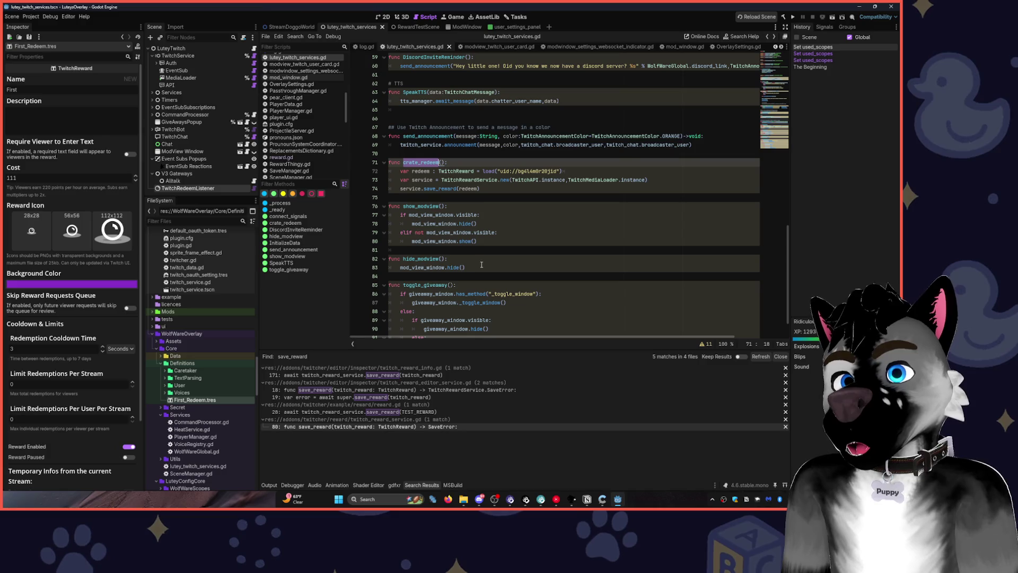
pyautogui.click(468, 207)
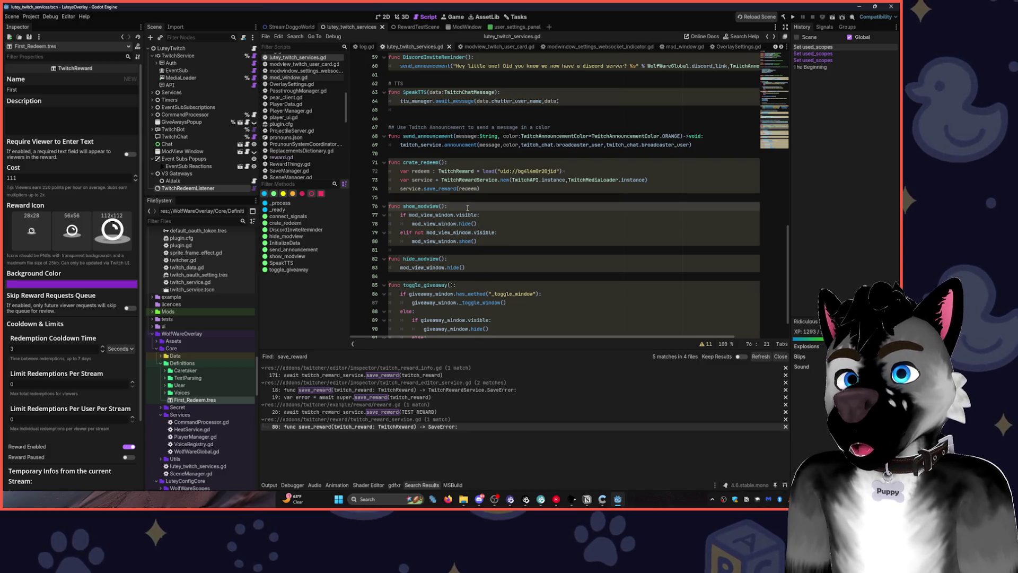
pyautogui.press('Return')
pyautogui.write('cr')
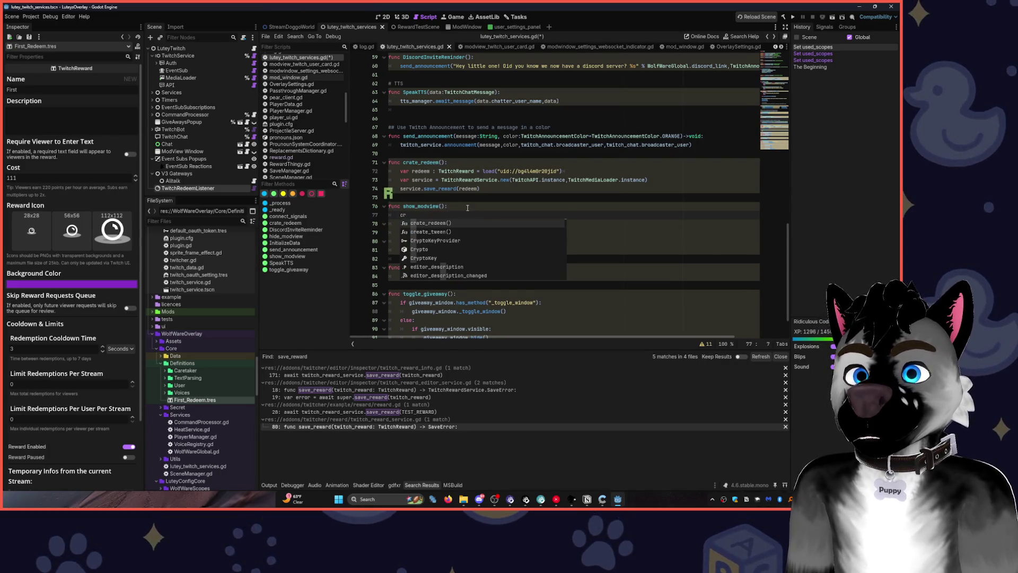
pyautogui.press('Tab')
pyautogui.press('Up')
pyautogui.press('Up')
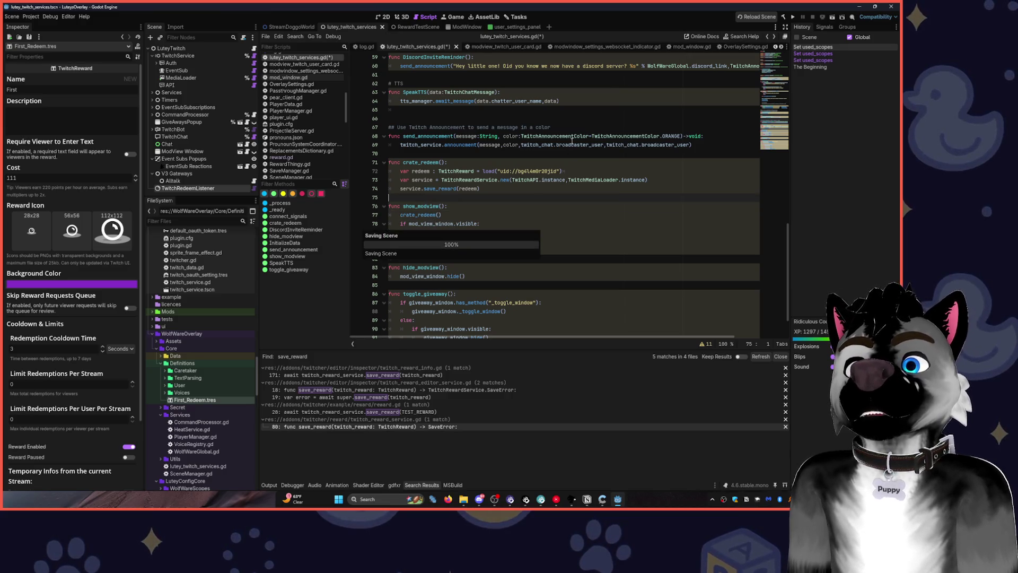
pyautogui.hotkey('ctrl', 's')
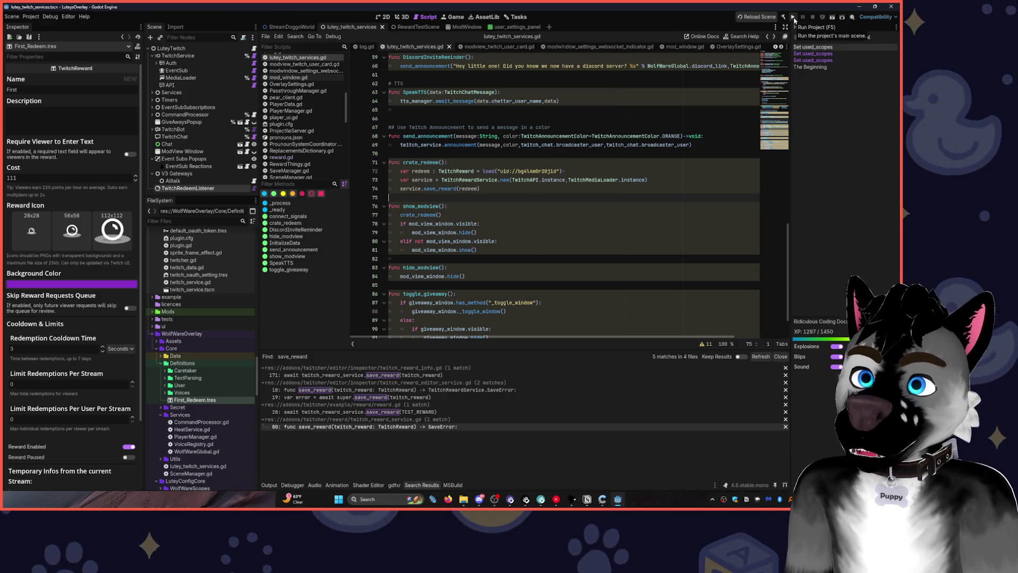
# Run the project to test the reward, then dismiss the game overlay and return to crate_redeem.
pyautogui.click(793, 18)
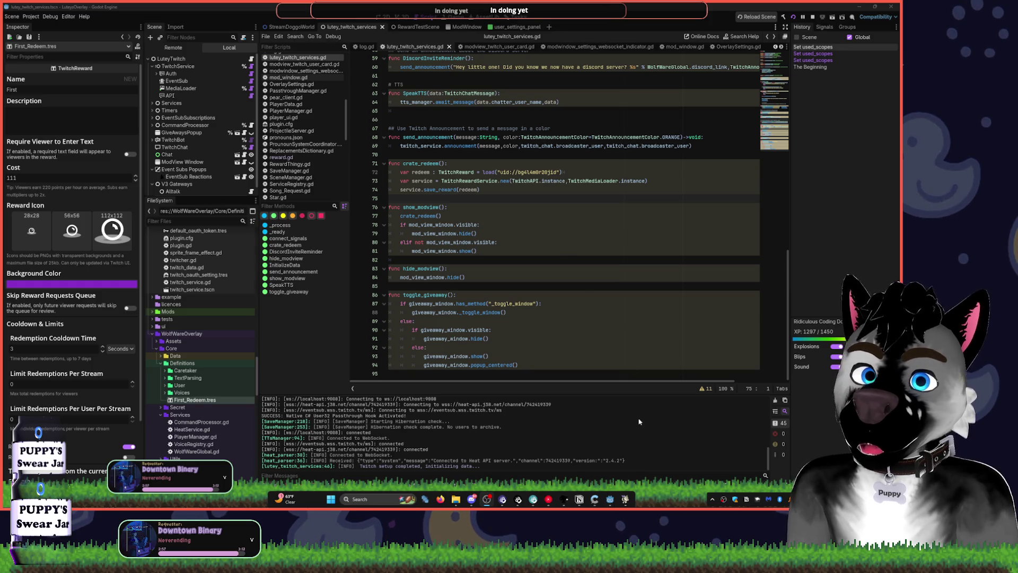
pyautogui.click(594, 302)
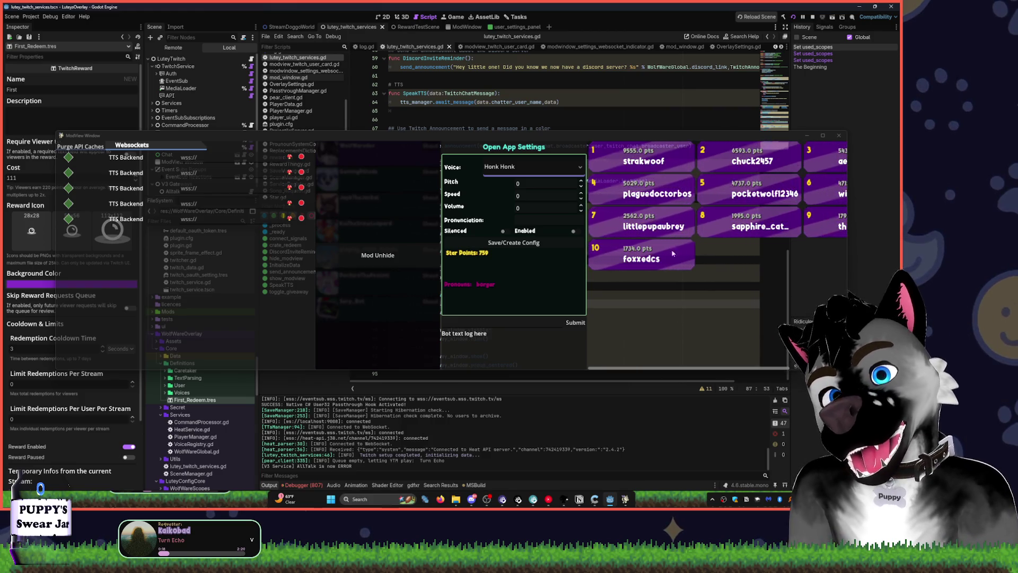
pyautogui.click(665, 111)
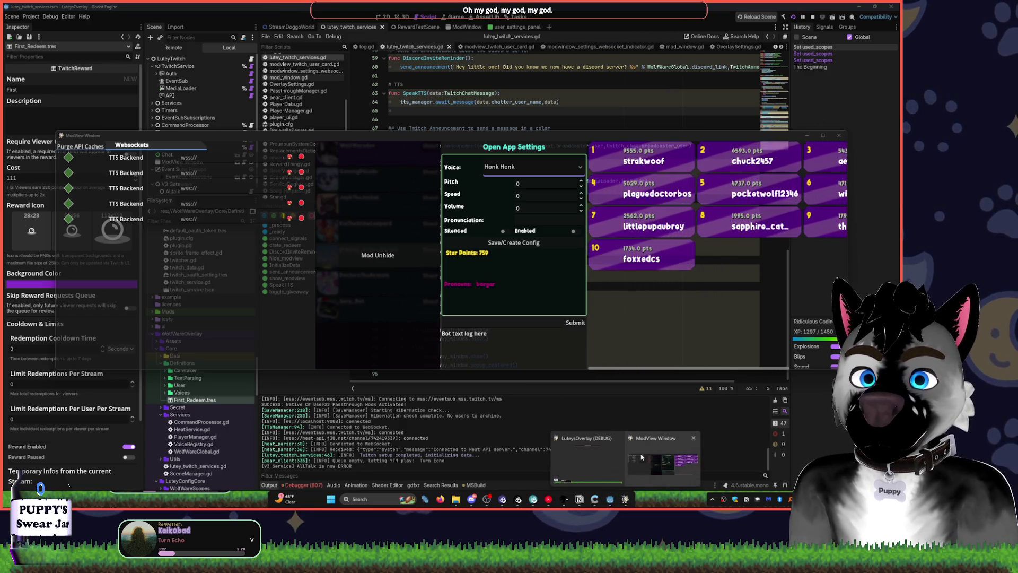
pyautogui.click(589, 464)
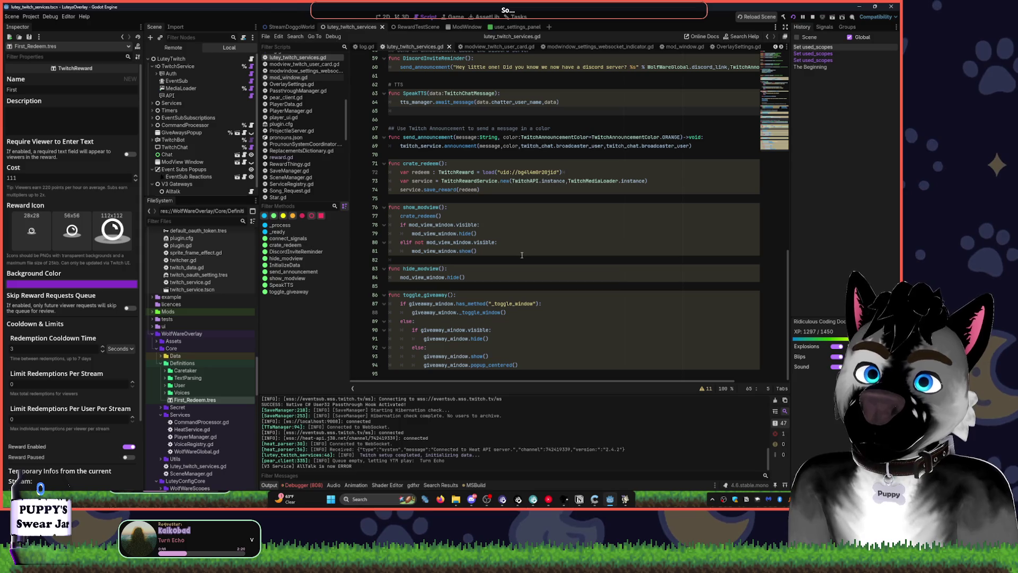
pyautogui.click(402, 158)
# Select the crate_redeem function and wrap it in a code region named 'First Redeem'.
pyautogui.press('Return')
pyautogui.press('Return')
pyautogui.press('Return')
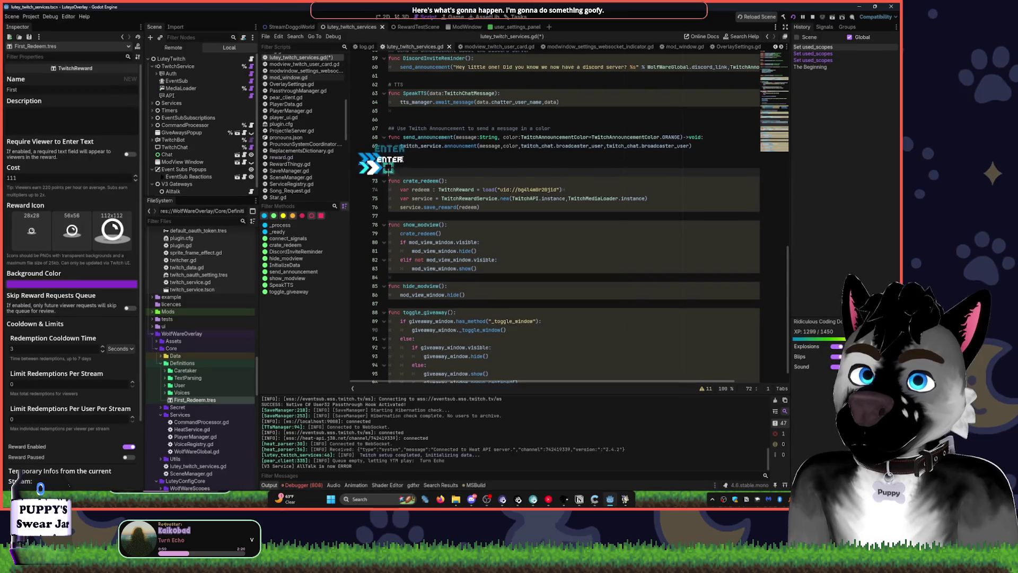
pyautogui.press('Up')
pyautogui.write('#')
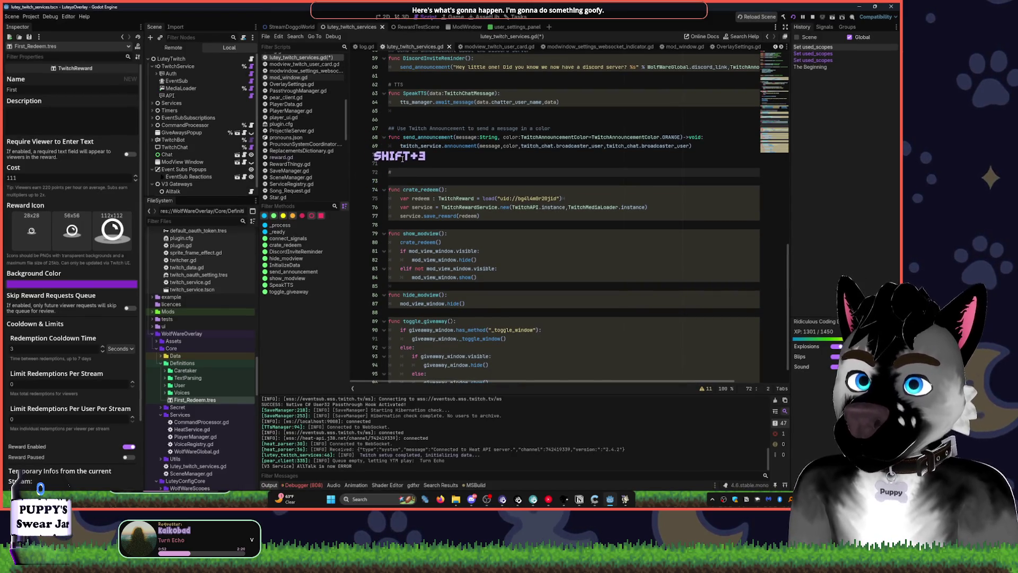
pyautogui.press('BackSpace')
pyautogui.press('Down')
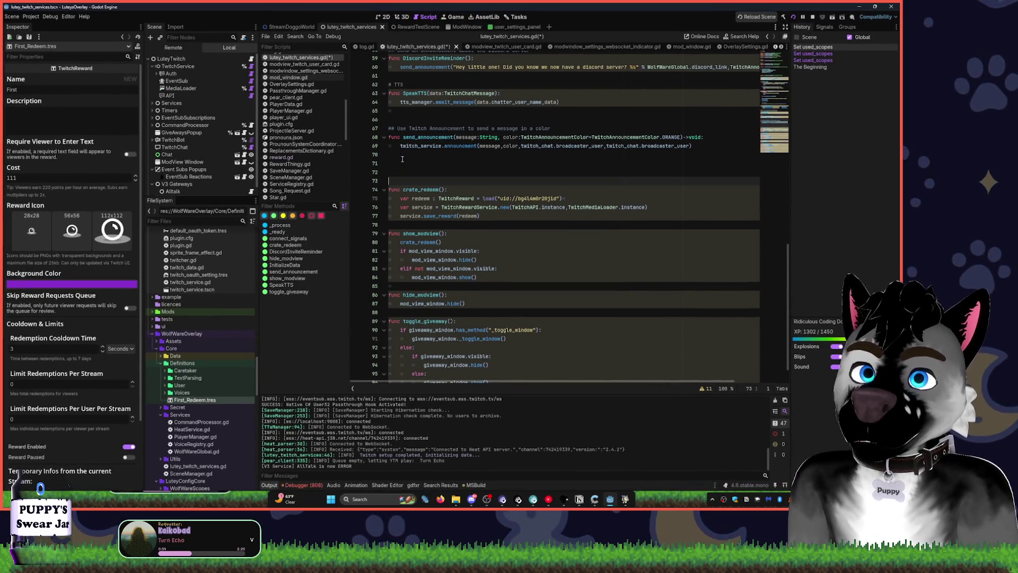
pyautogui.hotkey('shift', 'Down')
pyautogui.hotkey('shift', 'Down')
pyautogui.hotkey('shift', 'Down')
pyautogui.hotkey('alt', 'r')
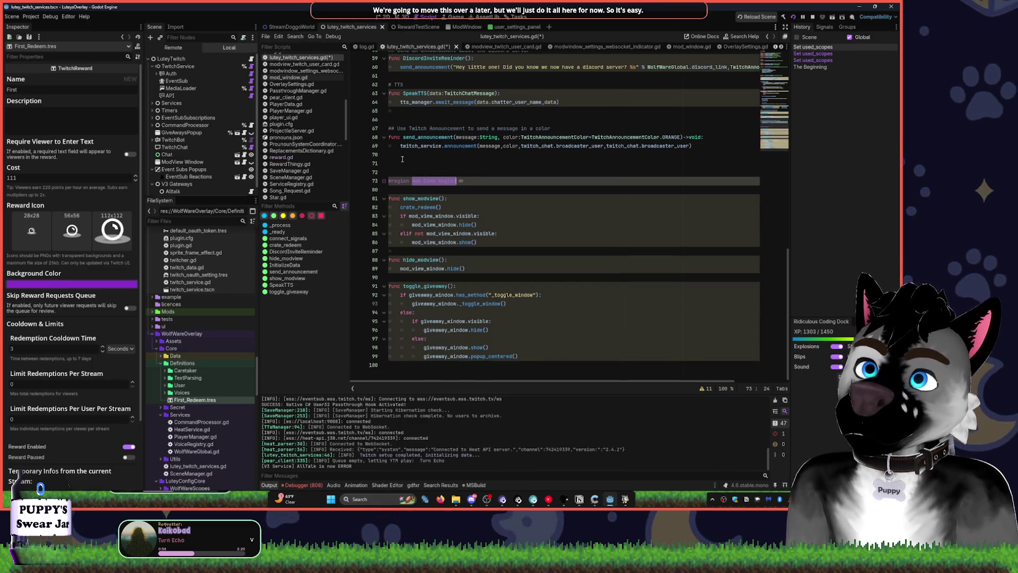
pyautogui.write('First R')
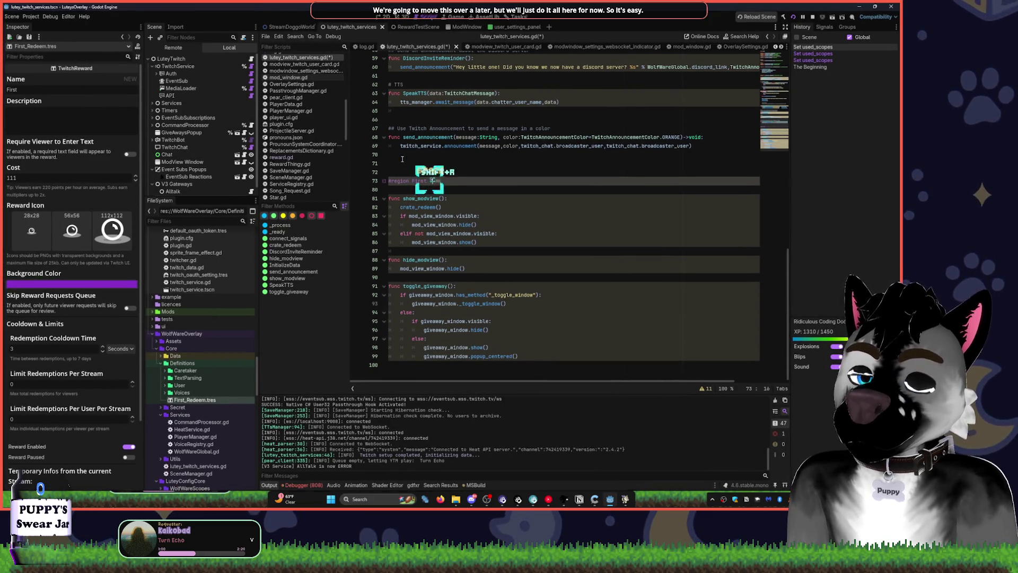
pyautogui.write('edeem')
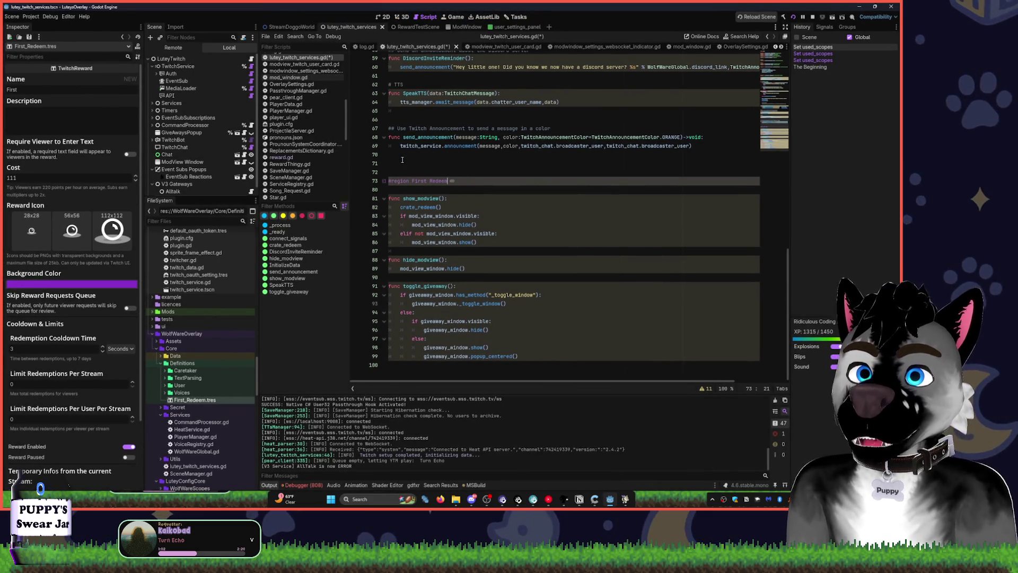
pyautogui.click(383, 181)
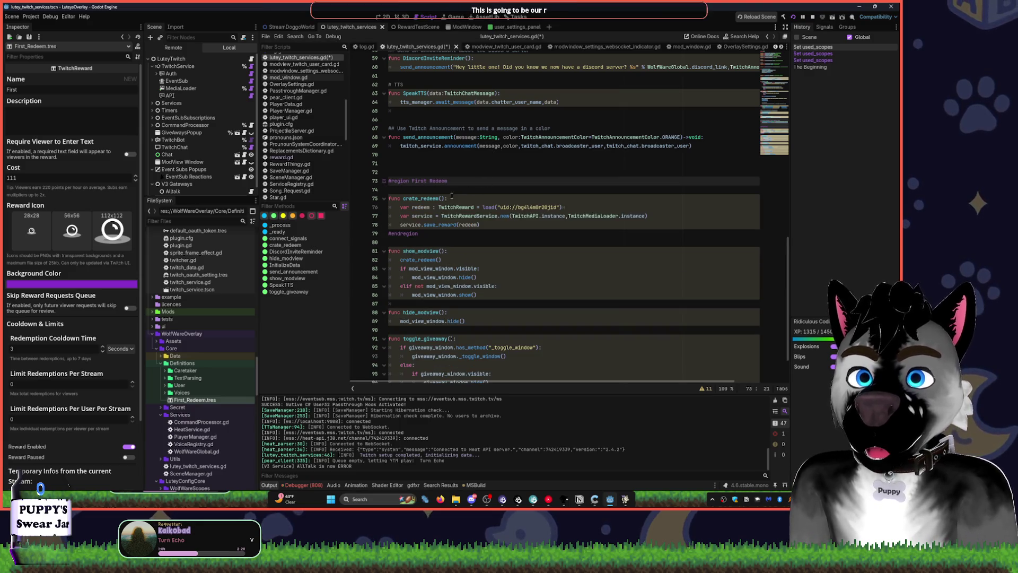
pyautogui.click(438, 198)
# Add the ## doc comment 'Save a redeem after loading its data' above crate_redeem.
pyautogui.click(406, 192)
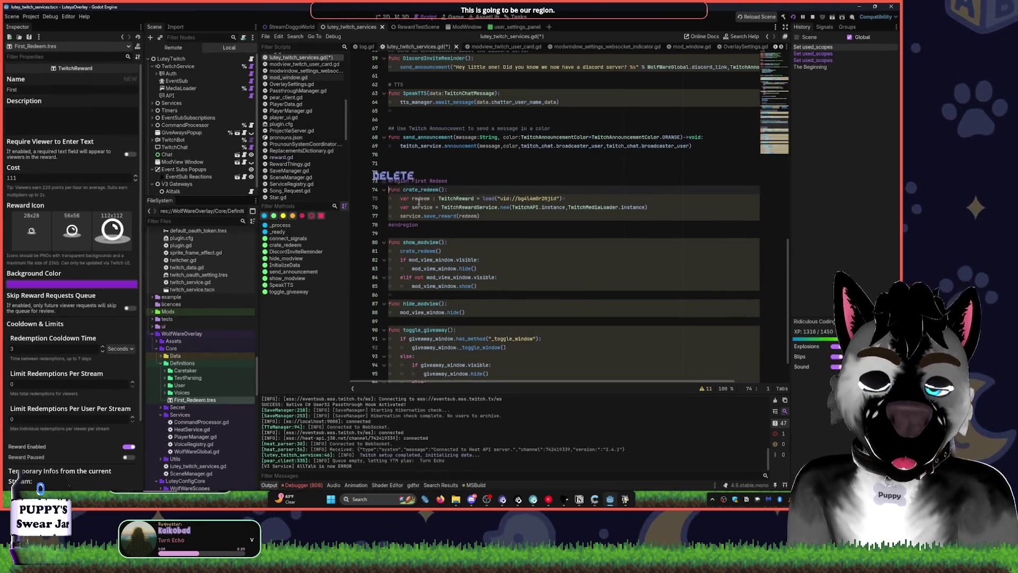
pyautogui.press('Delete')
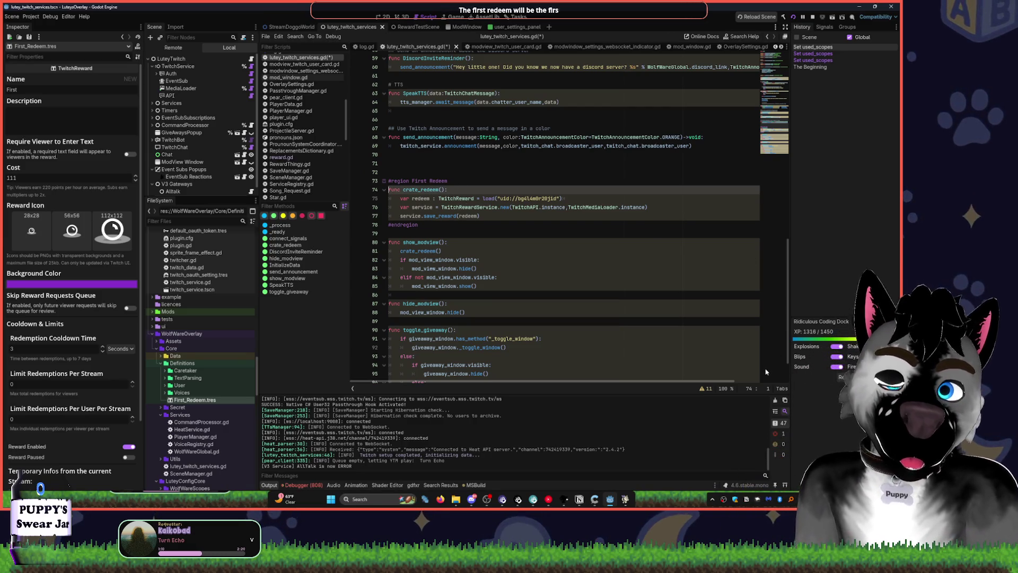
pyautogui.press('XF86AudioLowerVolume')
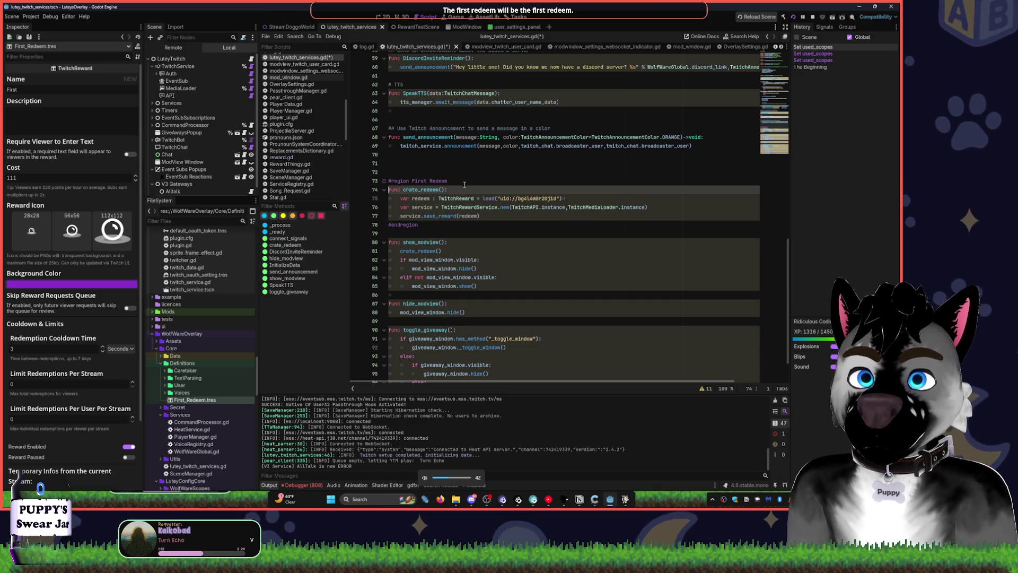
pyautogui.press('Return')
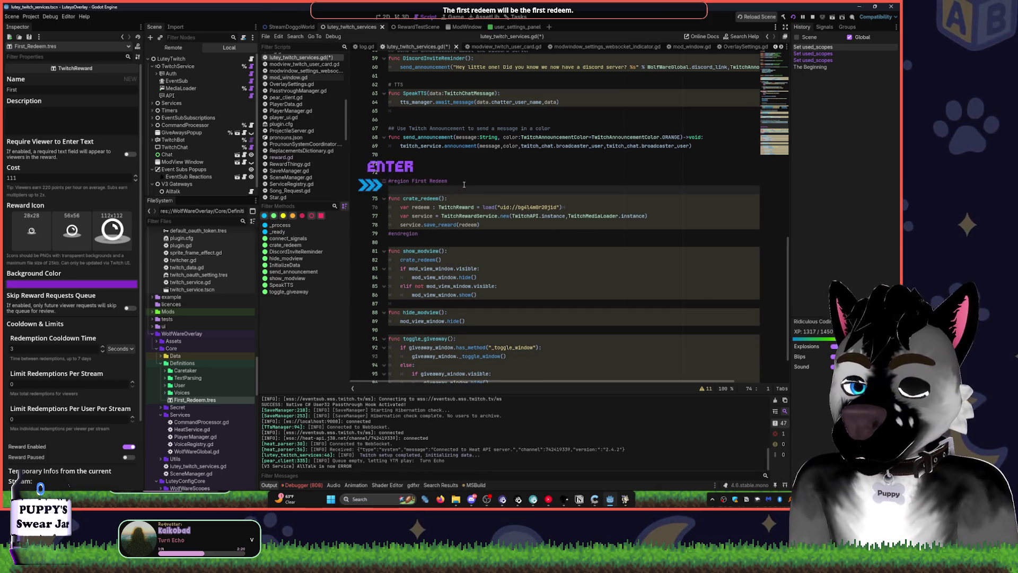
pyautogui.write('## Save: S')
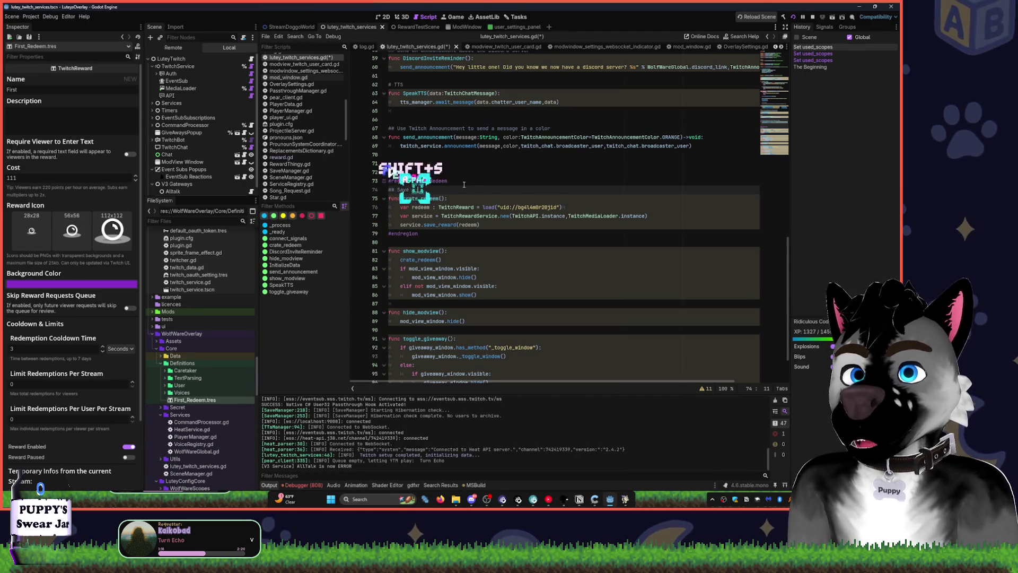
pyautogui.write('redeem')
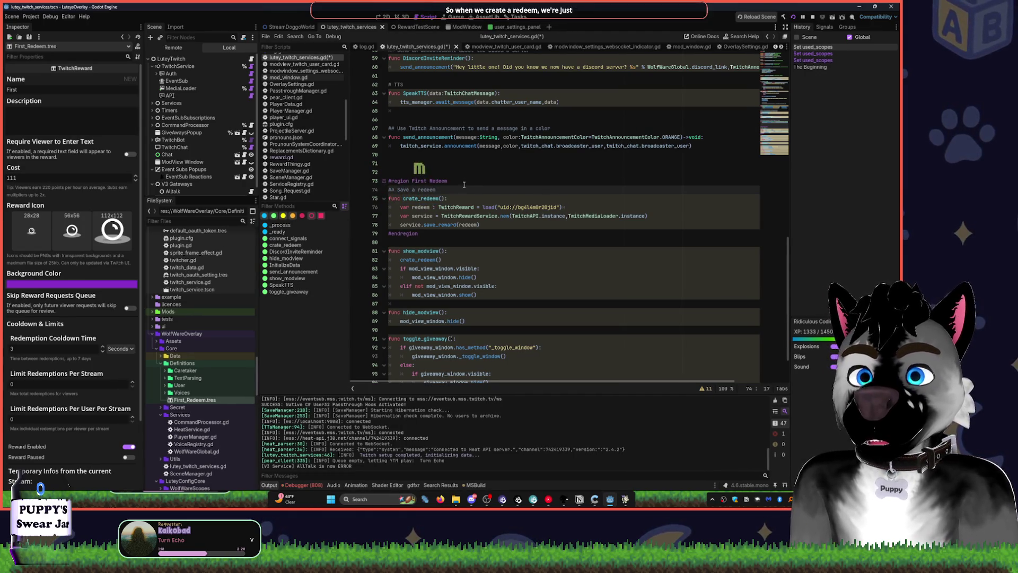
pyautogui.write(' after loading it, ')
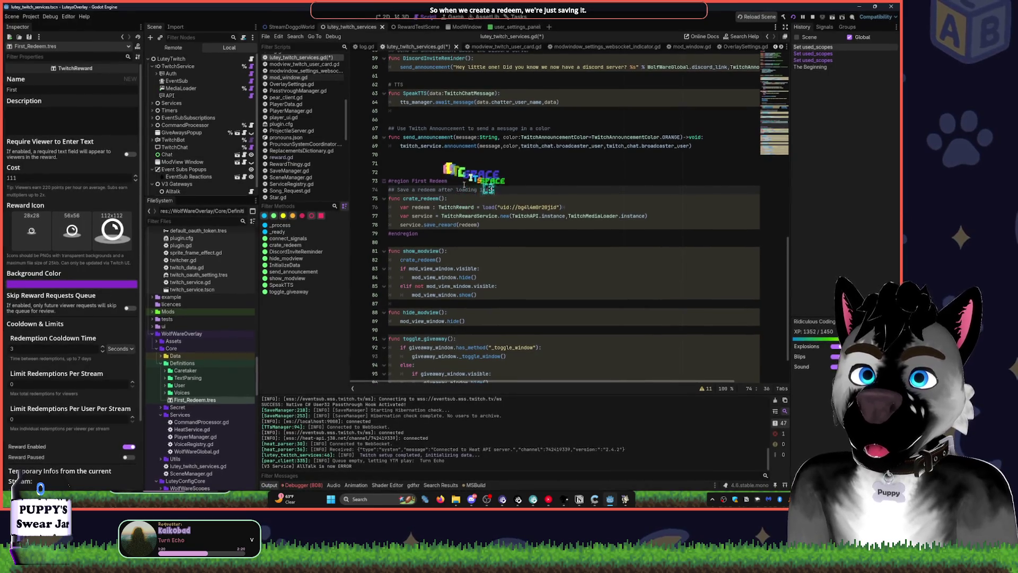
pyautogui.write('data')
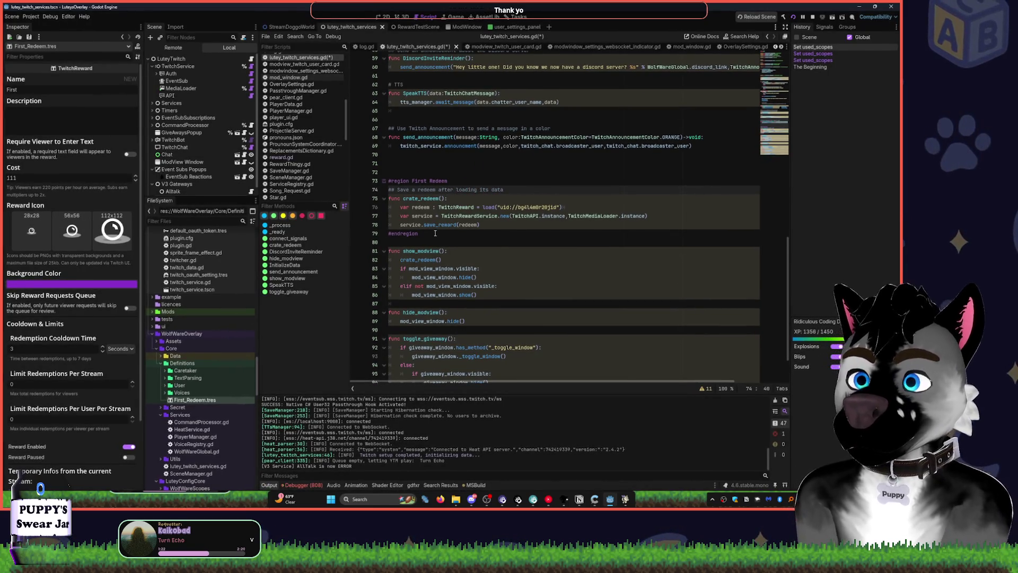
pyautogui.click(436, 233)
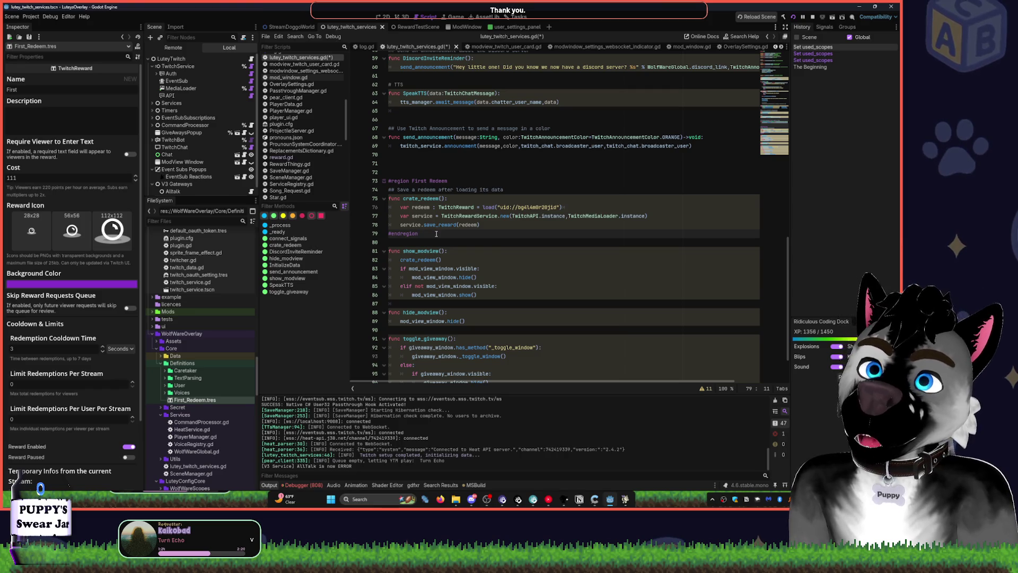
pyautogui.press('Return')
pyautogui.press('Return')
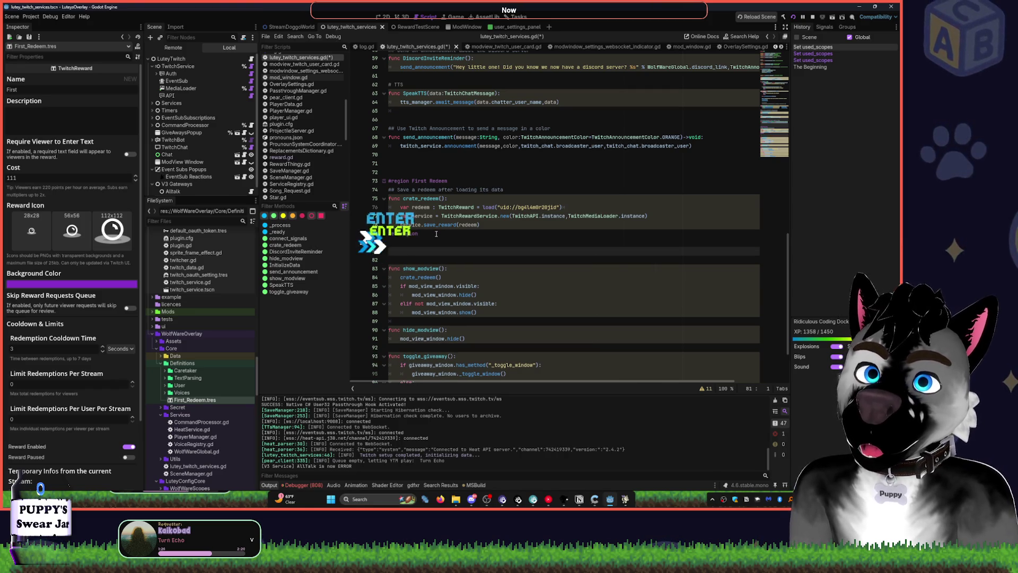
pyautogui.click(152, 67)
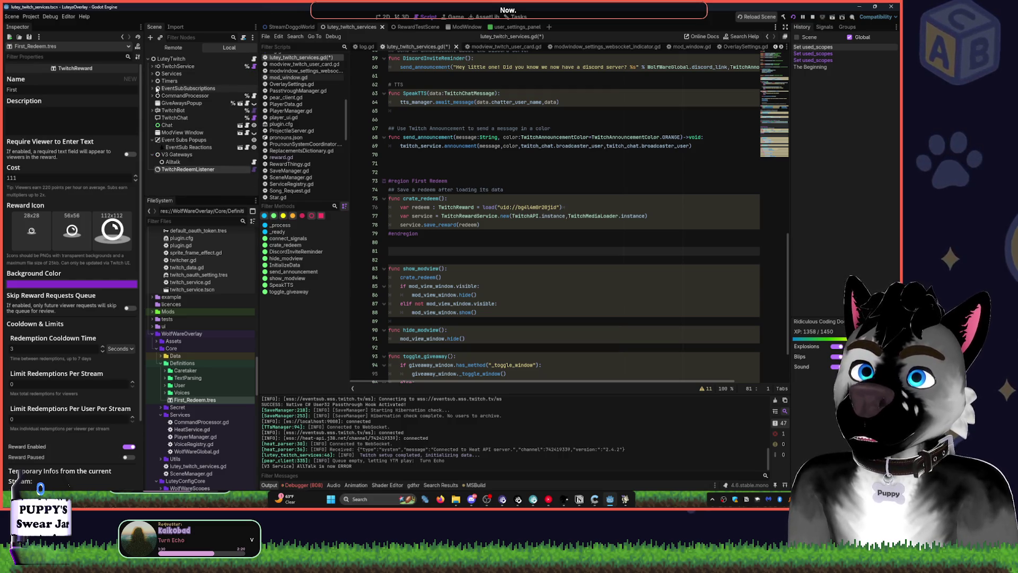
# Add a TwitchRedeemListener node under LuteyTwitch, deleting the duplicate TwitchRedeemListener2.
pyautogui.click(168, 60)
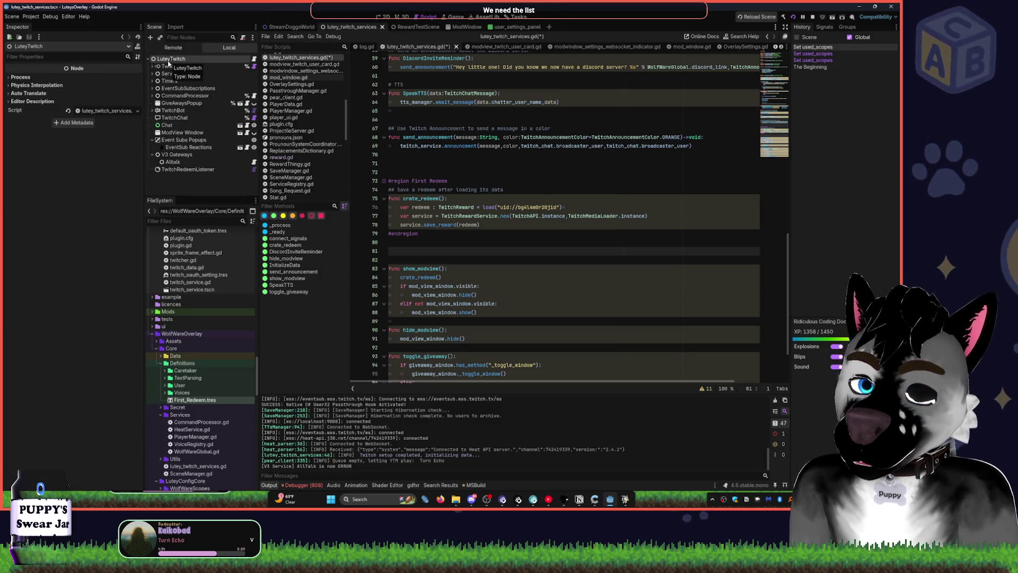
pyautogui.hotkey('ctrl', 'a')
pyautogui.write('re')
pyautogui.press('BackSpace')
pyautogui.press('BackSpace')
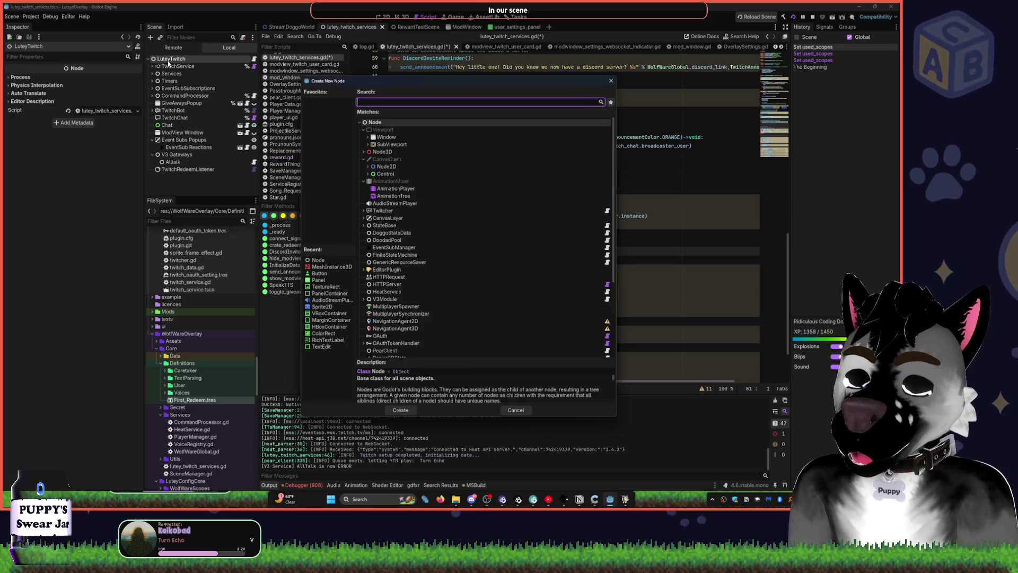
pyautogui.write('listen')
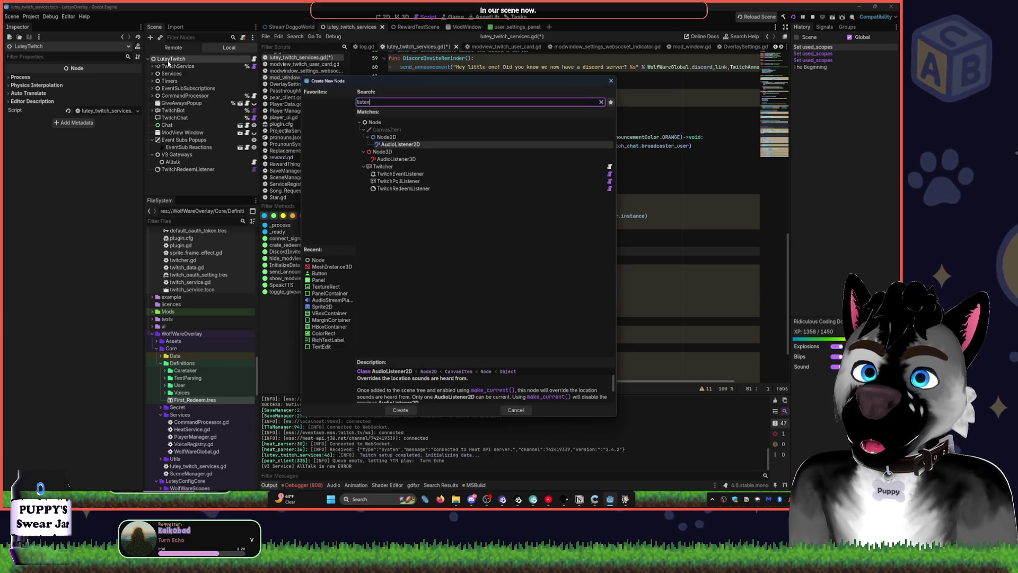
pyautogui.press('Down')
pyautogui.press('Down')
pyautogui.press('Down')
pyautogui.press('Return')
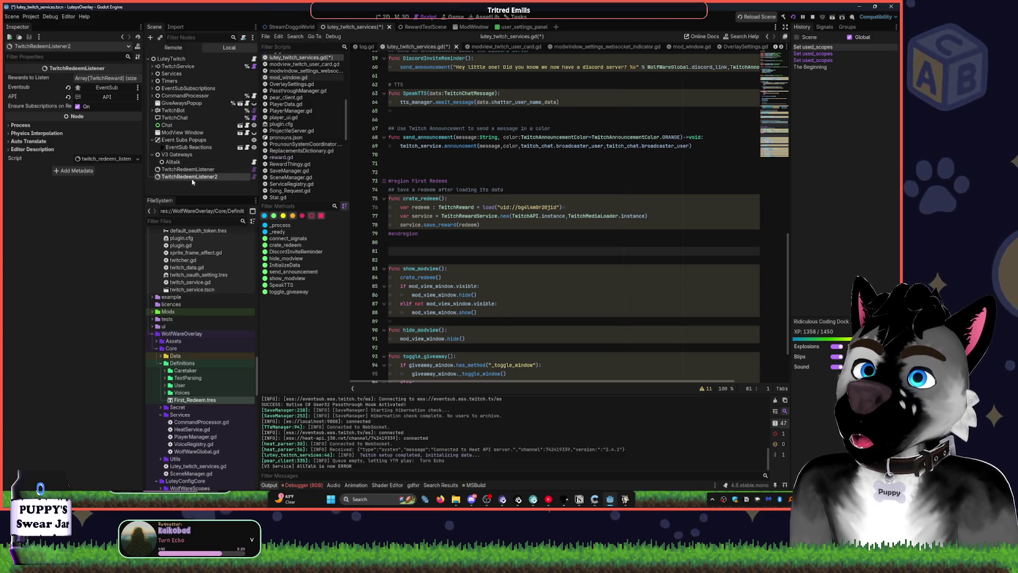
pyautogui.press('Delete')
pyautogui.press('Return')
# Move TwitchRedeemListener onto TwitchService and make it accessible by unique name.
pyautogui.moveTo(186, 170)
pyautogui.mouseDown()
pyautogui.moveTo(186, 69)
pyautogui.moveTo(178, 167)
pyautogui.moveTo(175, 68)
pyautogui.mouseUp()
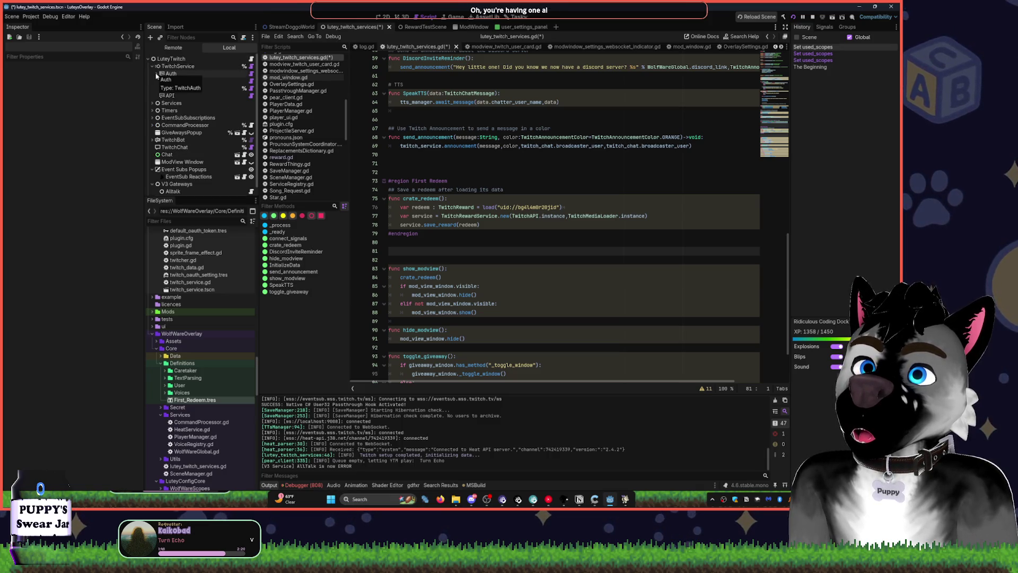
pyautogui.click(152, 103)
pyautogui.scroll(-2, 181, 159)
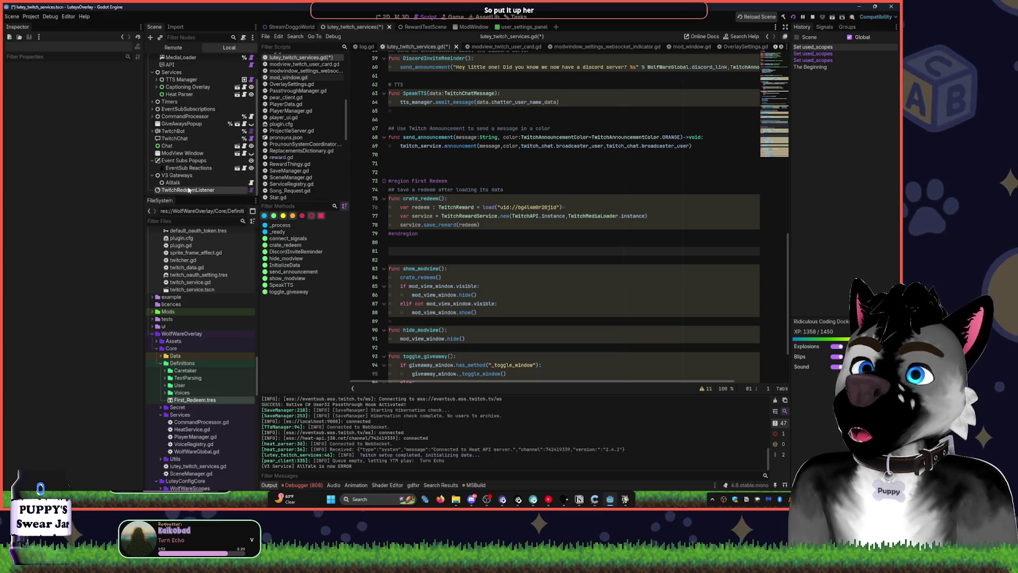
pyautogui.scroll(1, 175, 159)
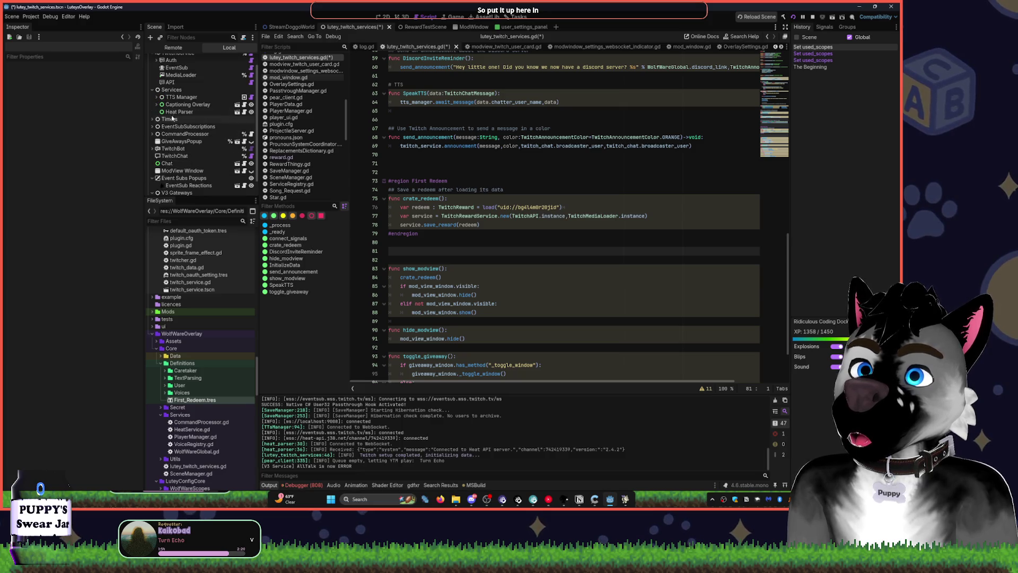
pyautogui.click(152, 91)
pyautogui.moveTo(186, 189); pyautogui.dragTo(190, 189)
pyautogui.rightClick(190, 188)
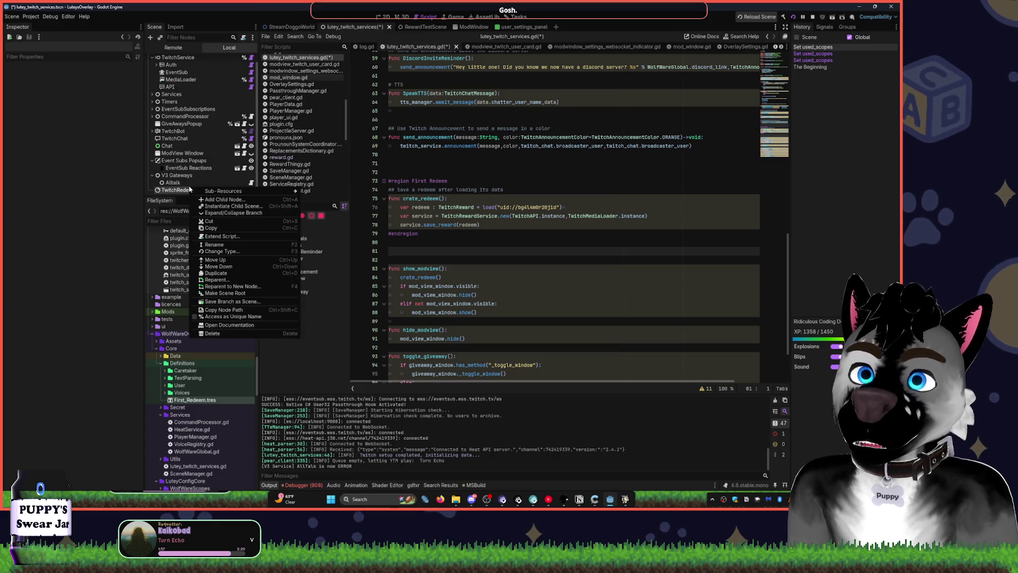
pyautogui.click(243, 317)
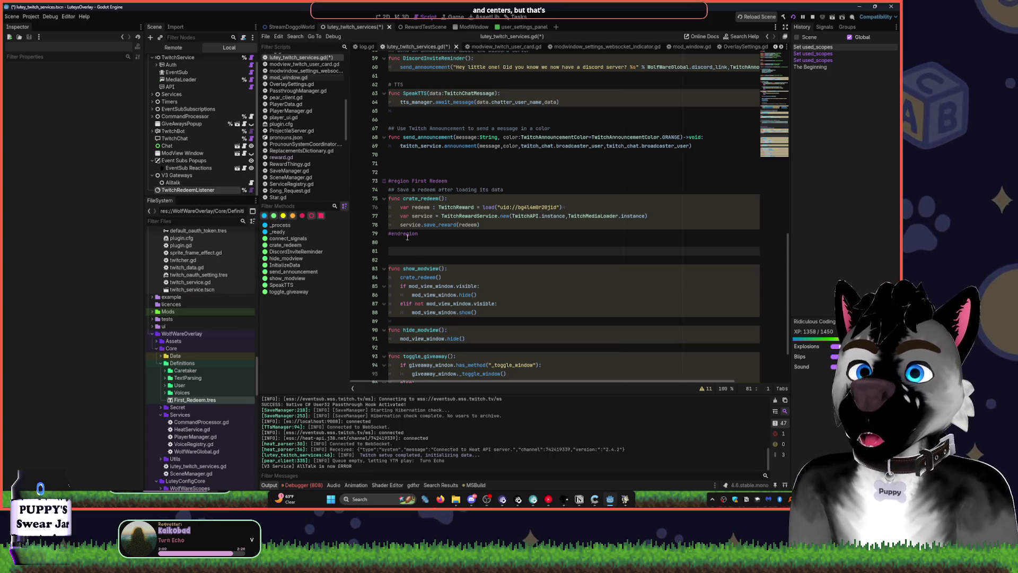
pyautogui.moveTo(191, 190)
pyautogui.mouseDown()
pyautogui.moveTo(456, 189)
pyautogui.moveTo(470, 188)
pyautogui.moveTo(469, 173)
pyautogui.mouseUp()
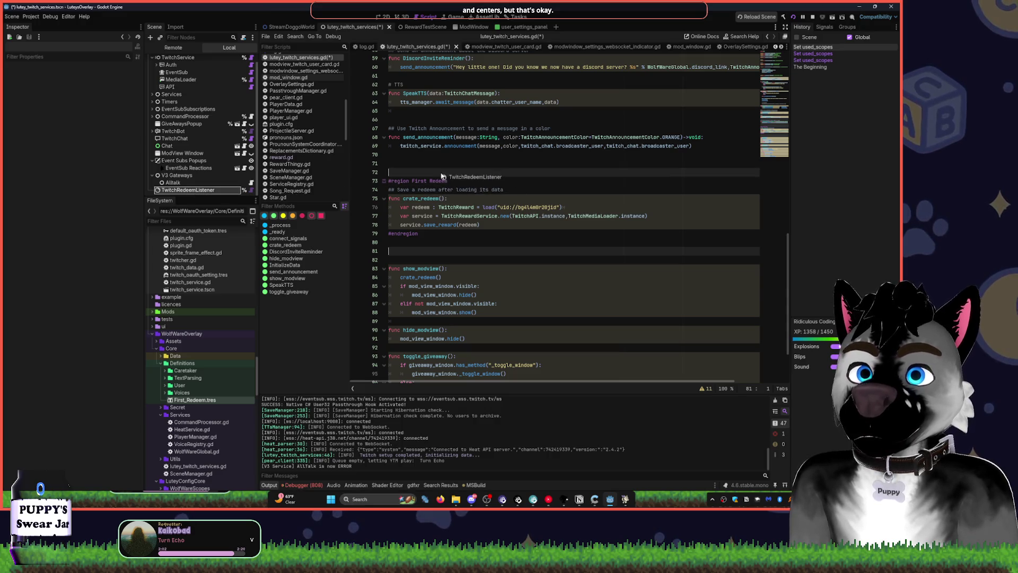
pyautogui.press('Return')
pyautogui.press('Up')
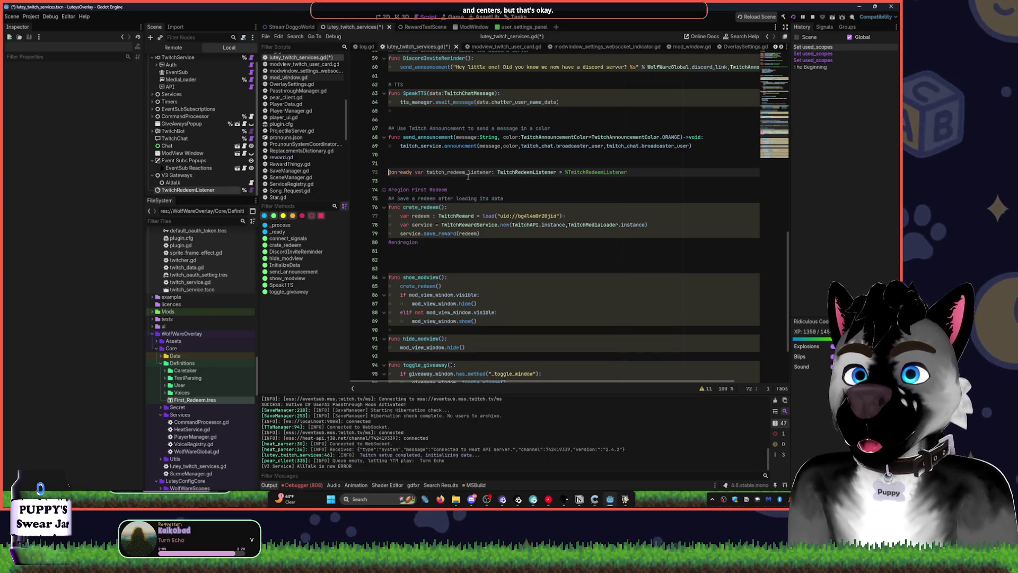
pyautogui.hotkey('alt', 'Down')
pyautogui.hotkey('alt', 'Down')
# Begin a twitch_redeem_listener. line in crate_redeem and jump to the TwitchRedeemListener script definition.
pyautogui.scroll(-3, 556, 170)
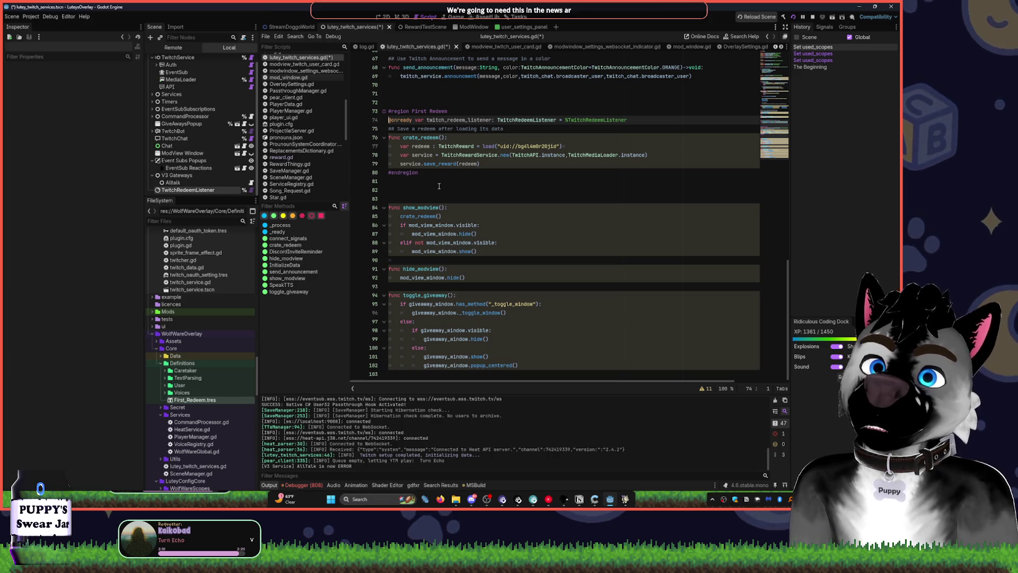
pyautogui.click(456, 138)
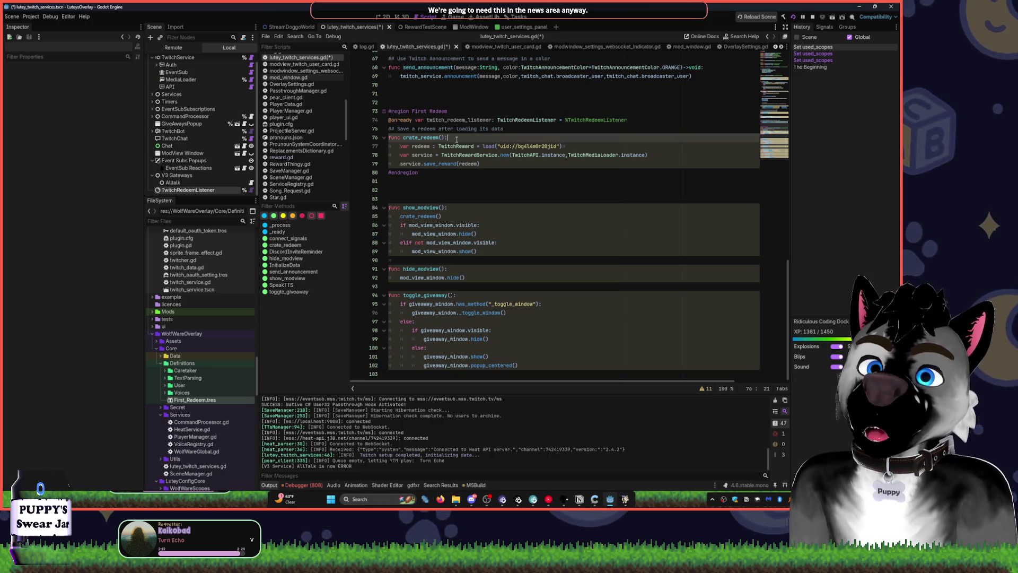
pyautogui.press('Return')
pyautogui.press('Return')
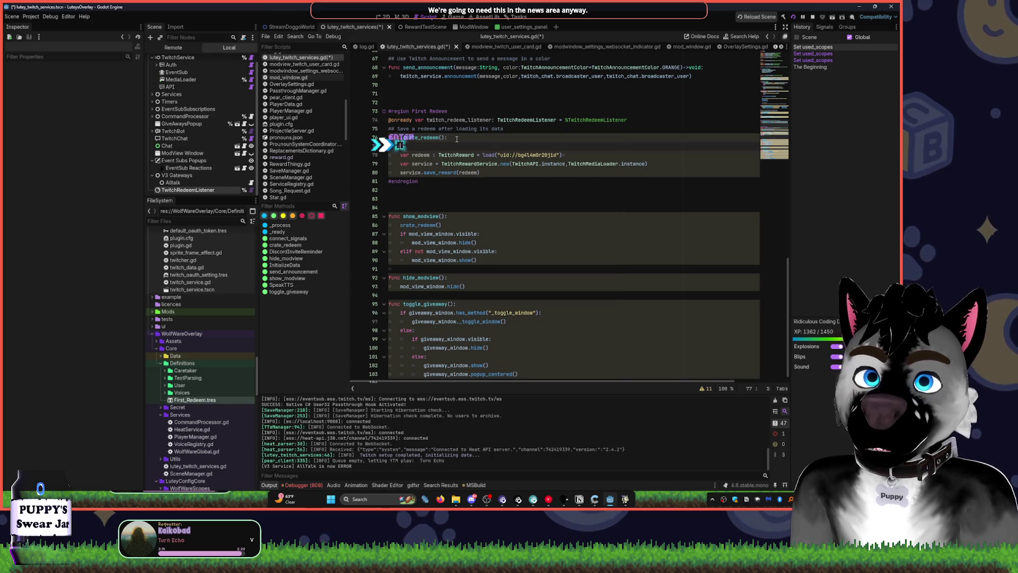
pyautogui.press('Return')
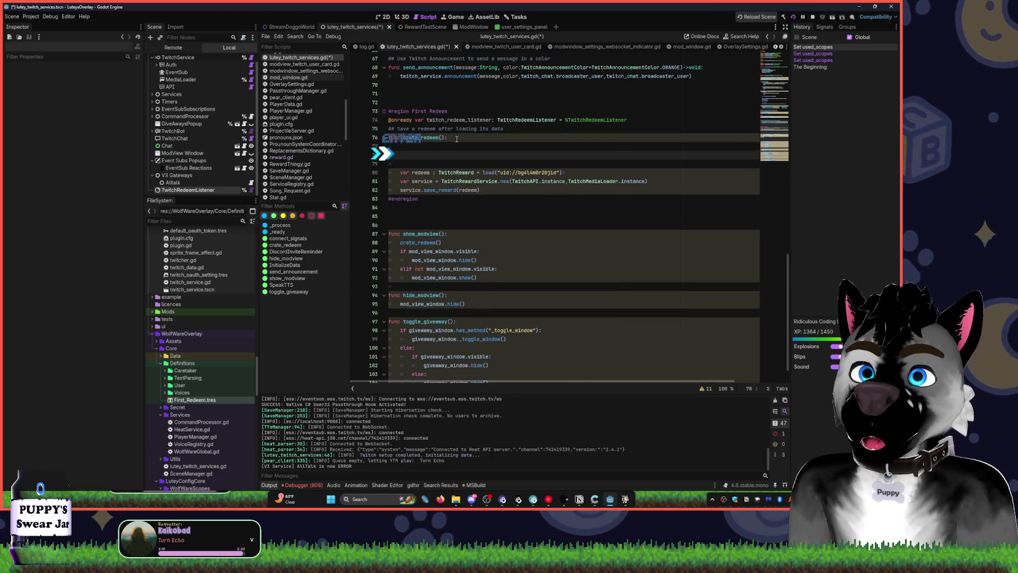
pyautogui.write('tw')
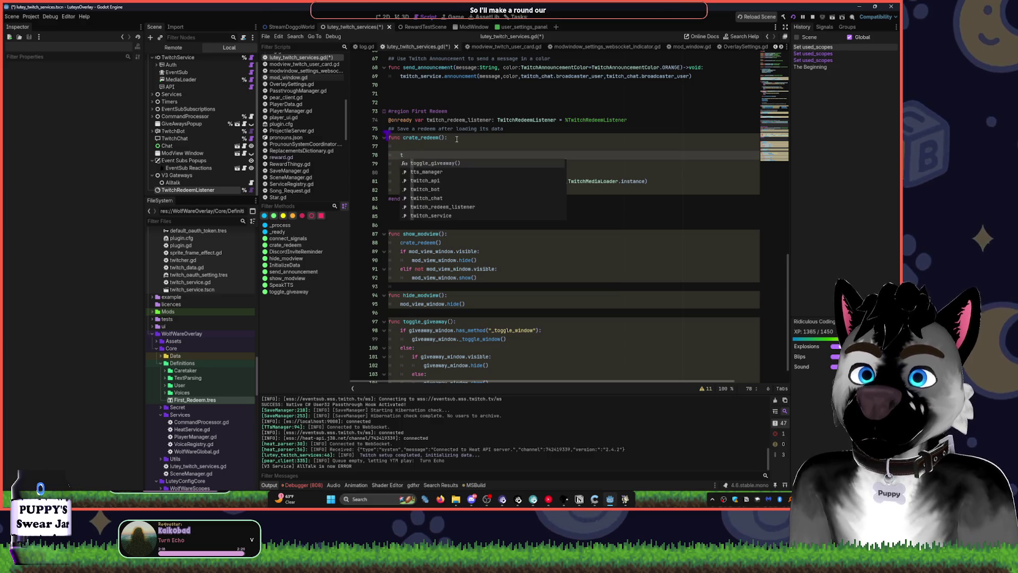
pyautogui.press('Down')
pyautogui.press('Down')
pyautogui.press('Down')
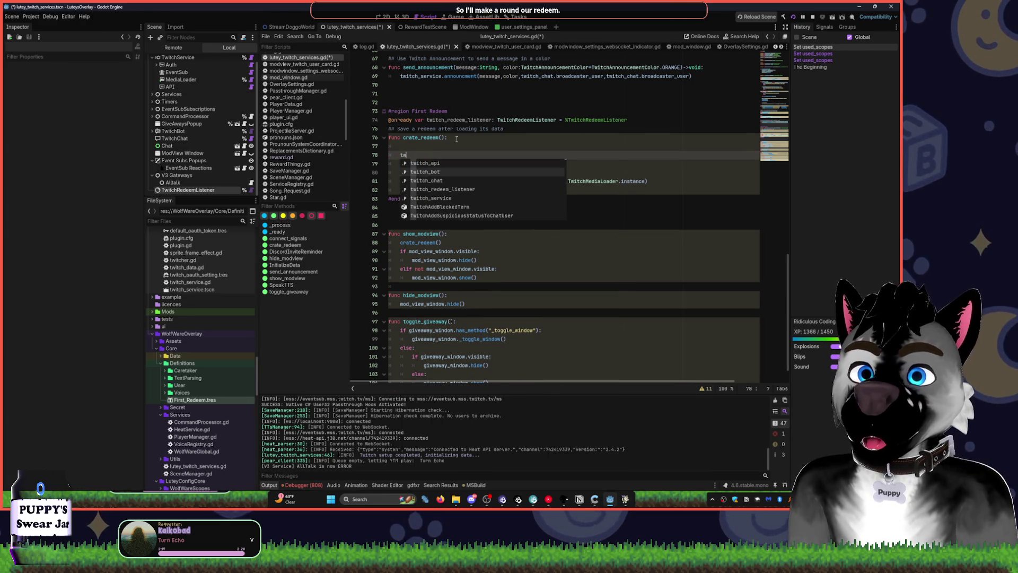
pyautogui.press('Tab')
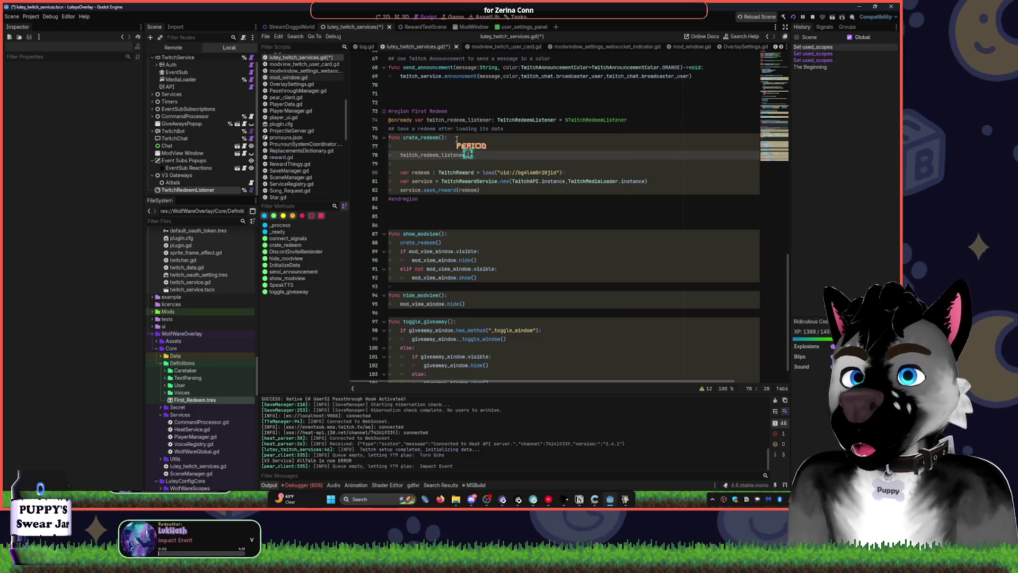
pyautogui.write('.c')
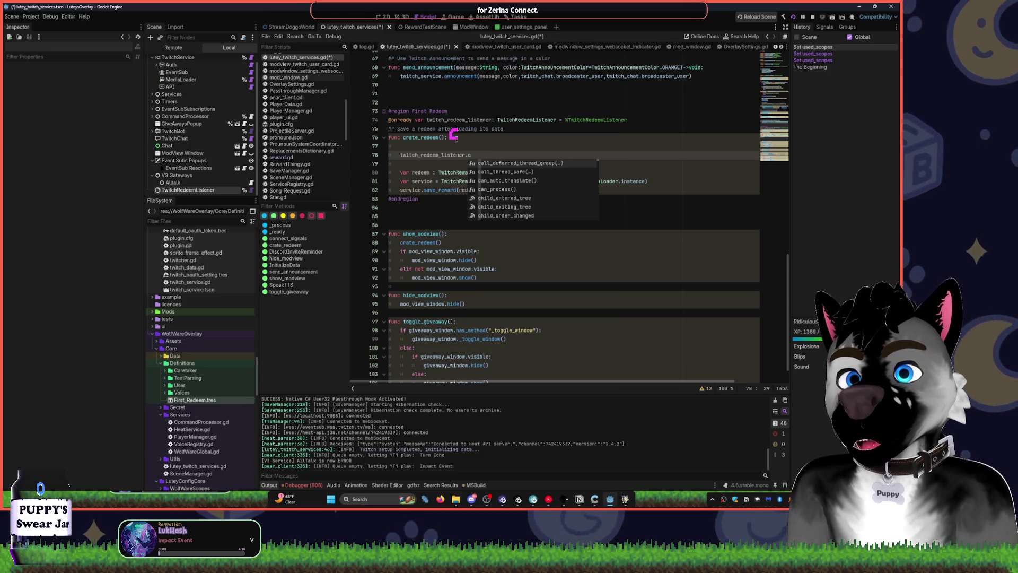
pyautogui.press('BackSpace')
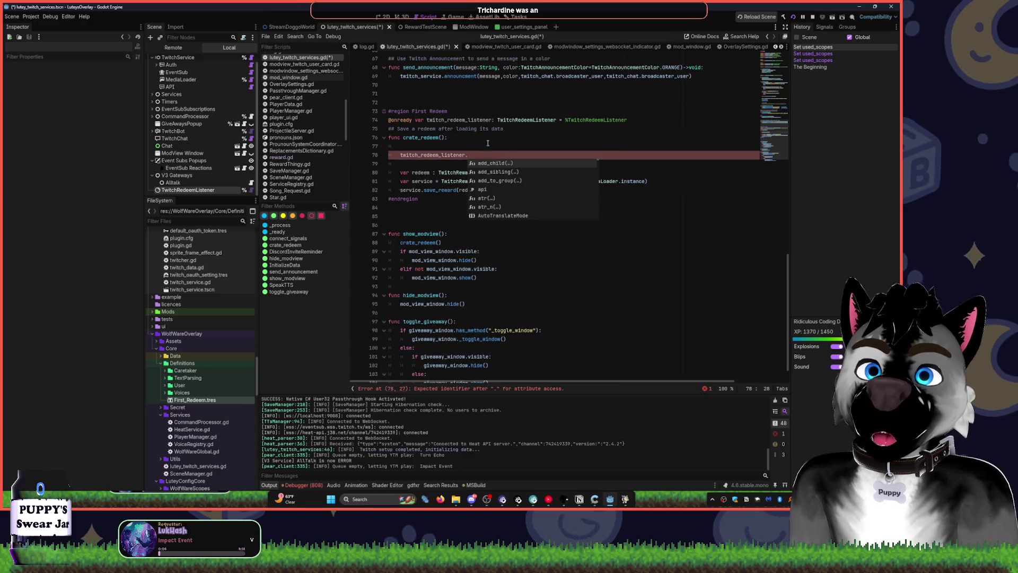
pyautogui.keyDown('ctrl'); pyautogui.click(511, 123); pyautogui.keyUp('ctrl')
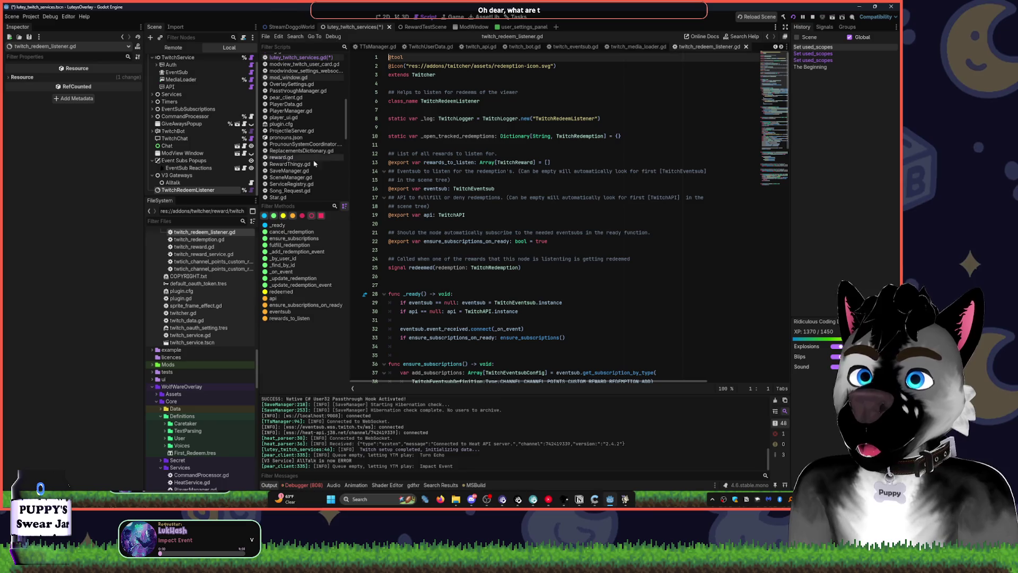
# Inspect TwitchRedeemListener's redeemed(redemption) signal in the Signals dock, then return to lutey_twitch_services.gd.
pyautogui.click(826, 28)
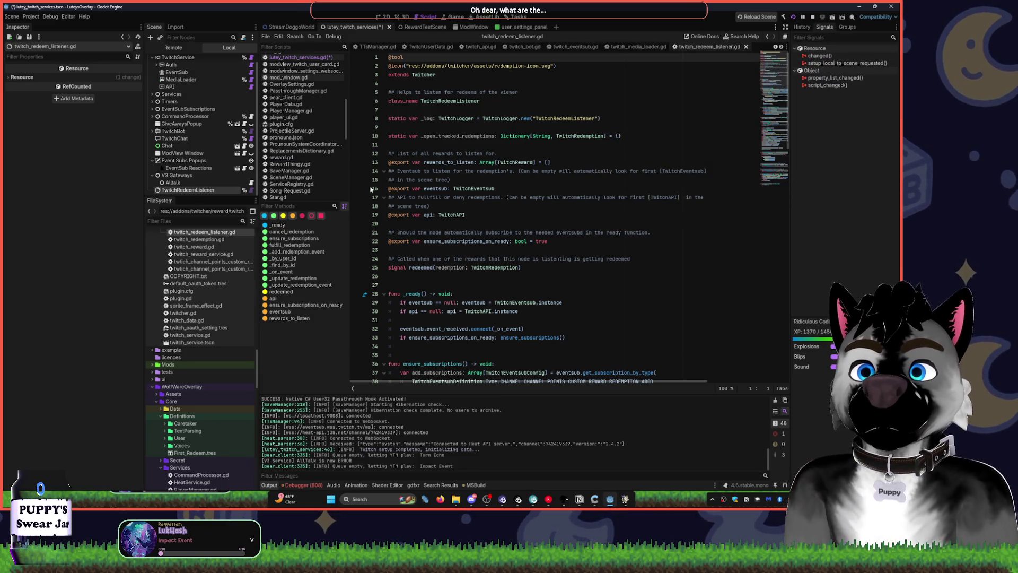
pyautogui.click(201, 183)
pyautogui.click(202, 192)
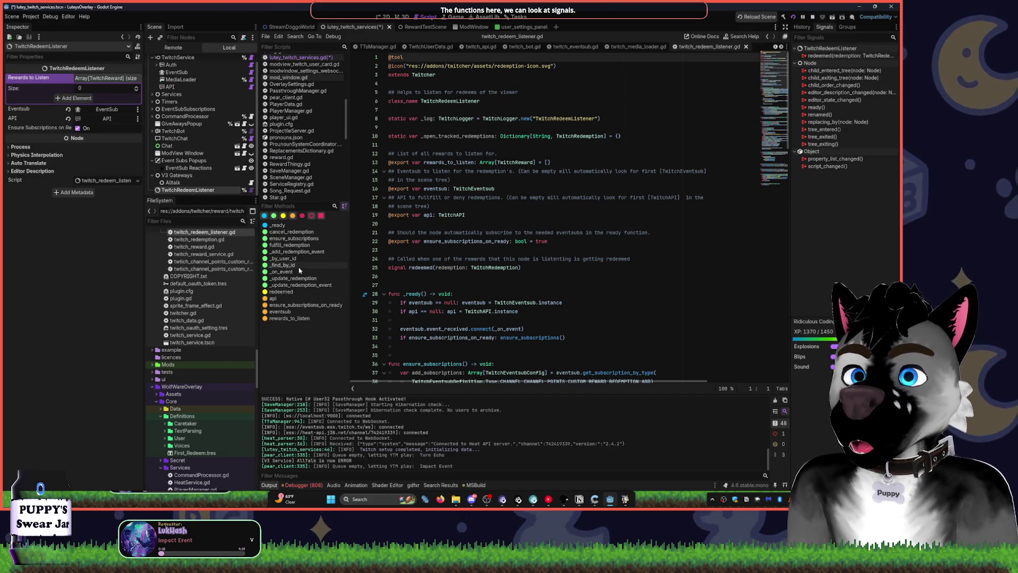
pyautogui.click(445, 153)
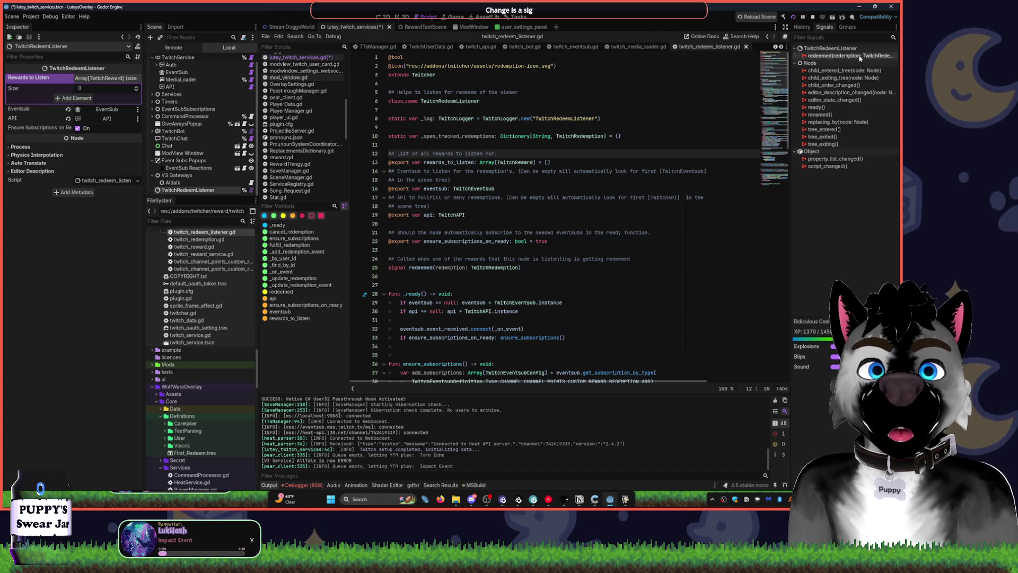
pyautogui.moveTo(860, 59)
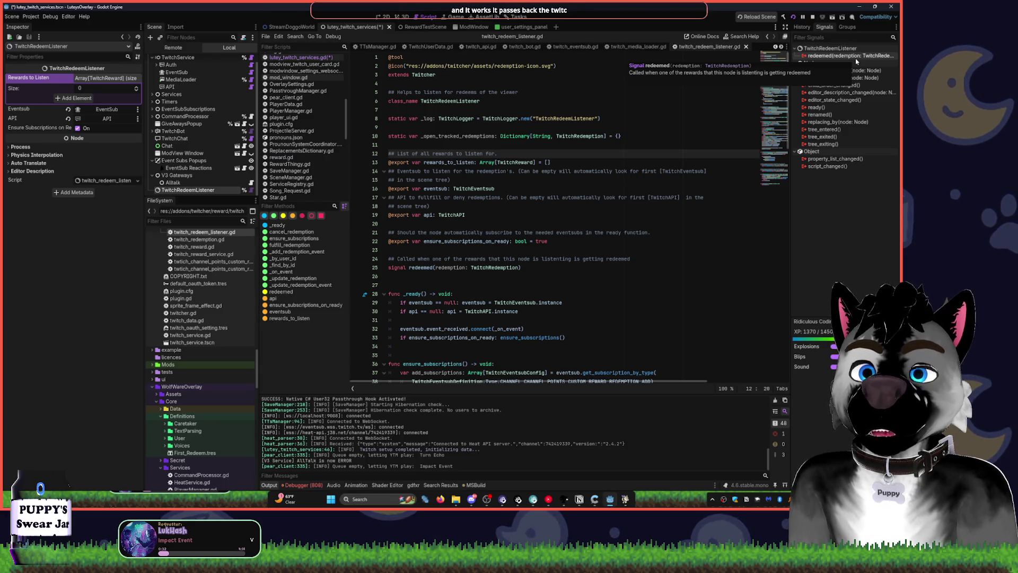
pyautogui.click(554, 207)
pyautogui.press('pageup')
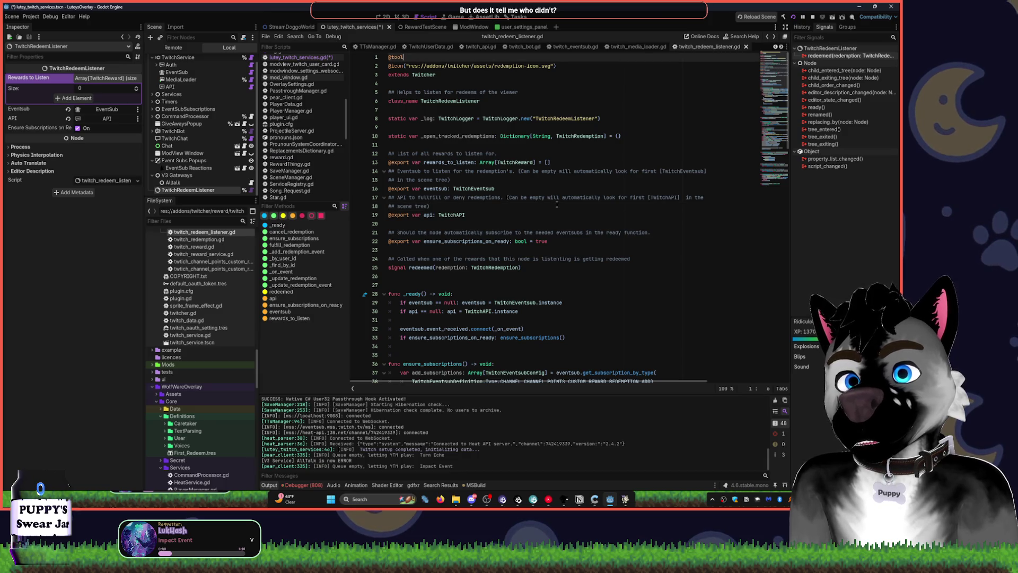
pyautogui.hotkey('alt', 'Left')
pyautogui.click(488, 167)
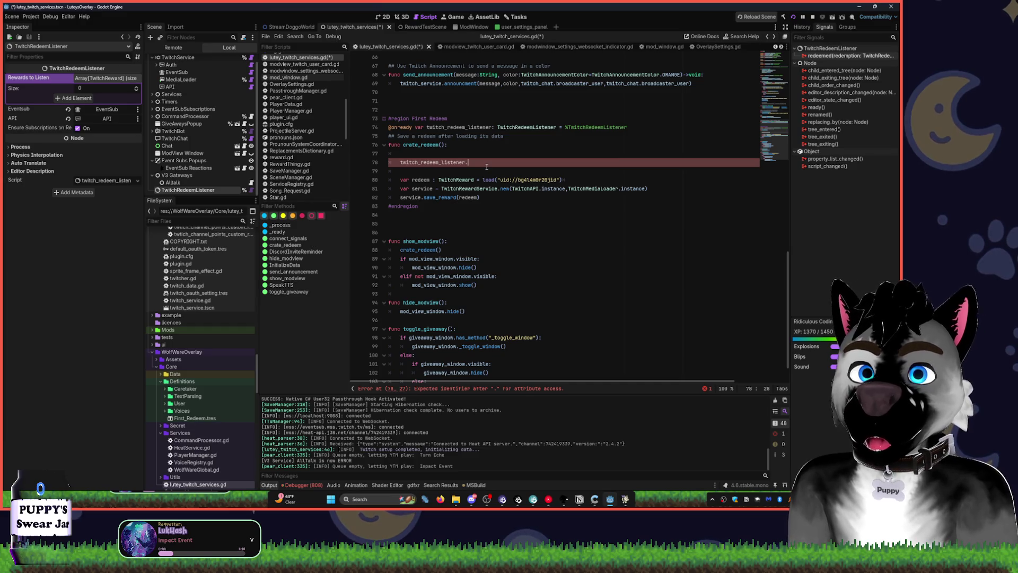
# Write twitch_redeem_listener.redeemed.connect(func(data): Log.pr(data)), then cut the lambda out, leaving connect() empty.
pyautogui.write('redeemed')
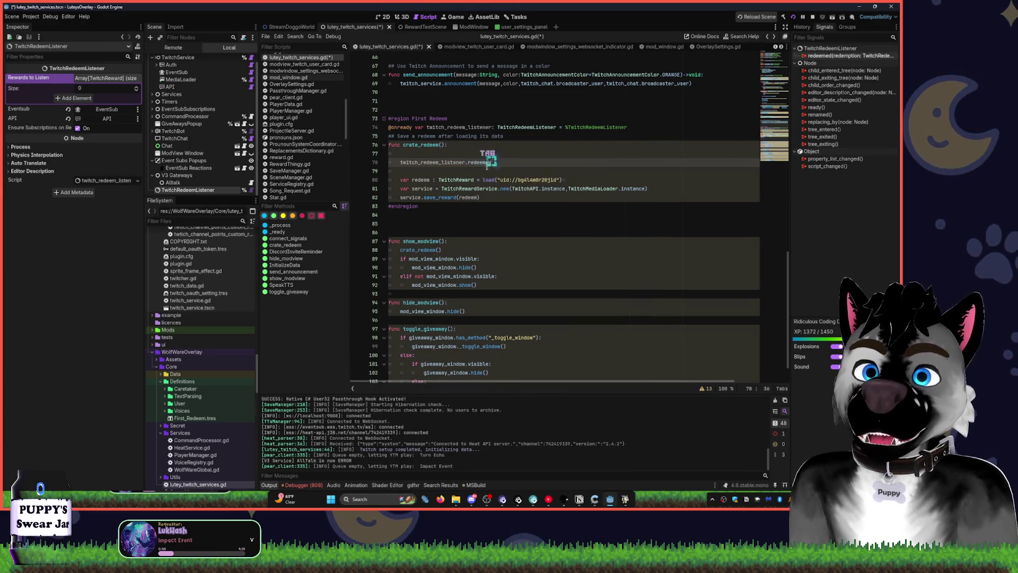
pyautogui.press('Tab')
pyautogui.write('.connect(')
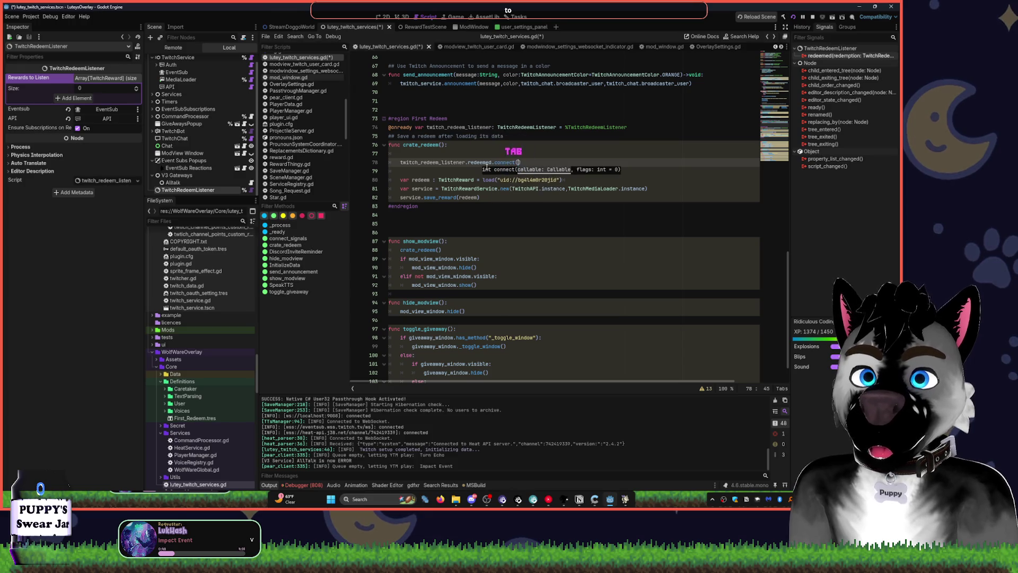
pyautogui.press('Tab')
pyautogui.write('func')
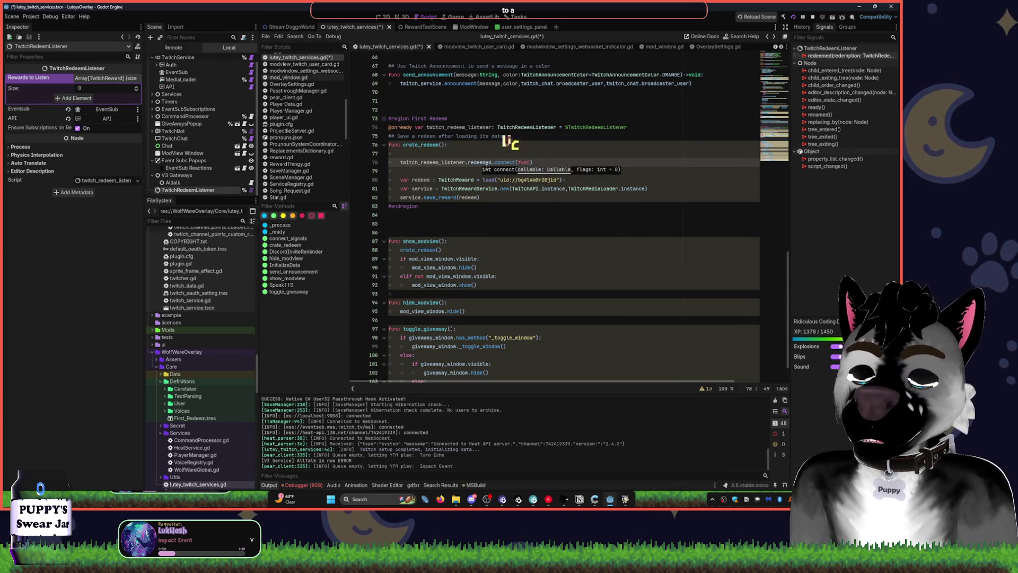
pyautogui.write('(')
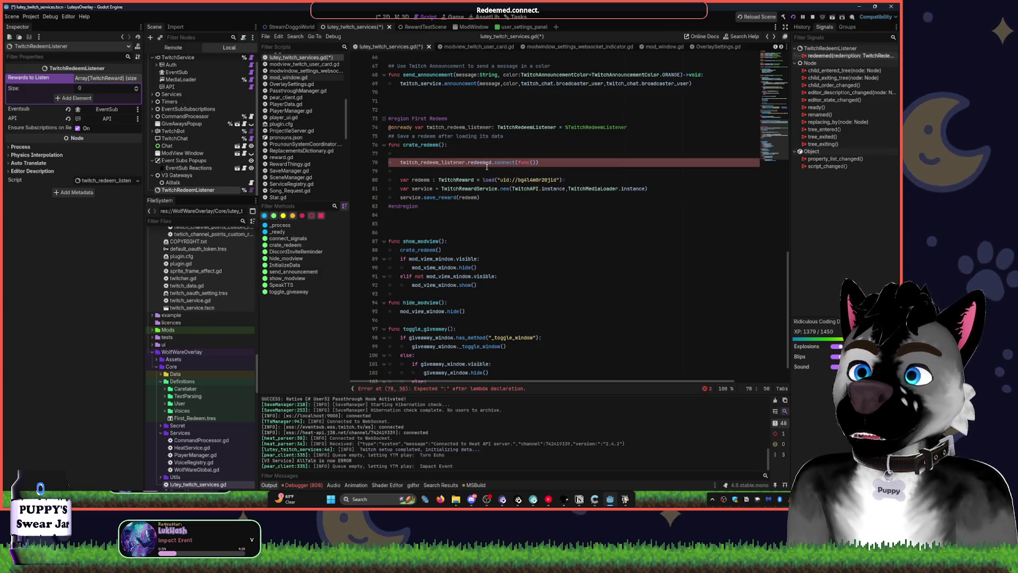
pyautogui.write('data:')
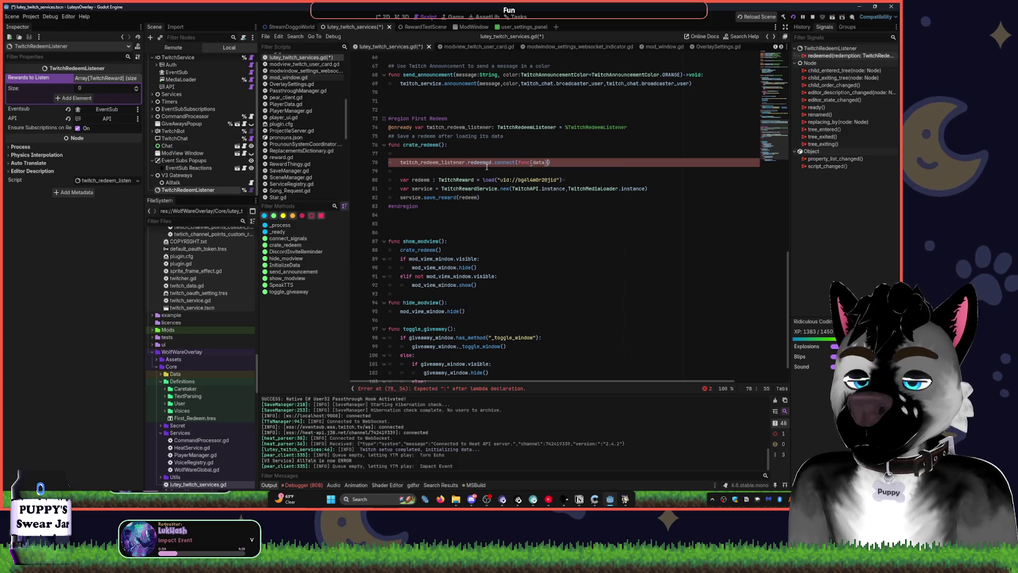
pyautogui.write(' Log.')
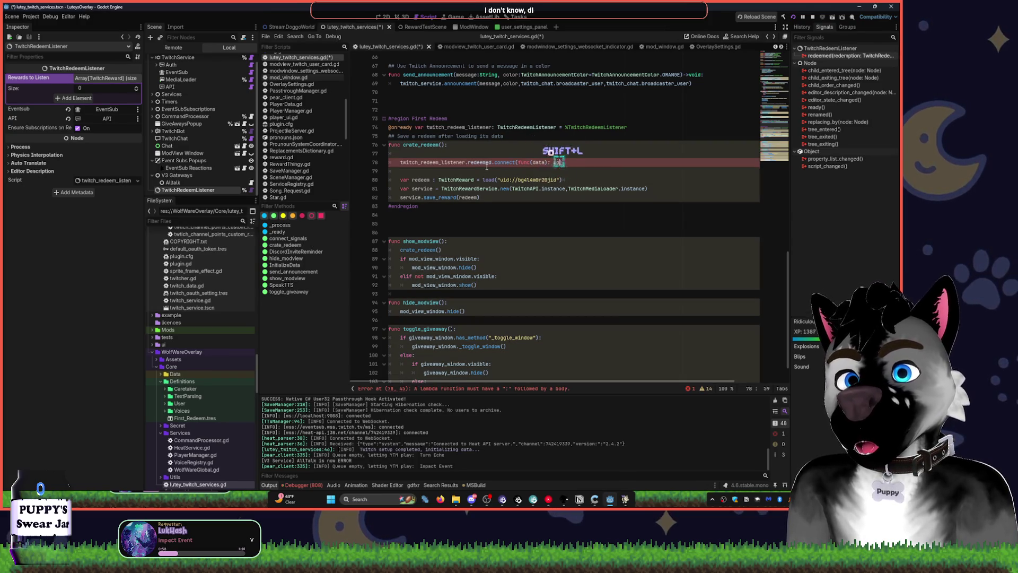
pyautogui.write('Pr')
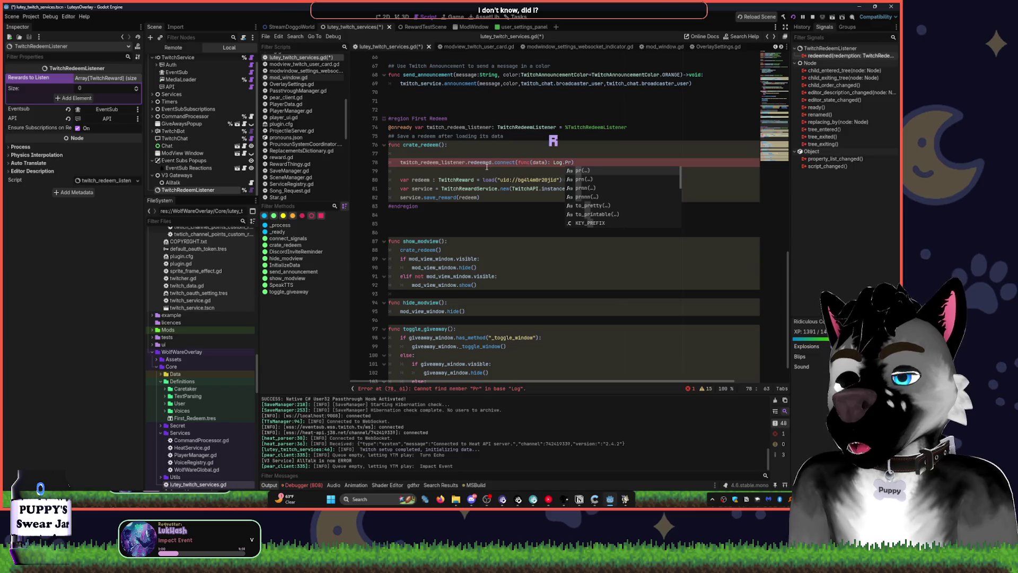
pyautogui.press('BackSpace')
pyautogui.press('BackSpace')
pyautogui.press('Tab')
pyautogui.hotkey('ctrl', 'BackSpace')
pyautogui.hotkey('ctrl', 'BackSpace')
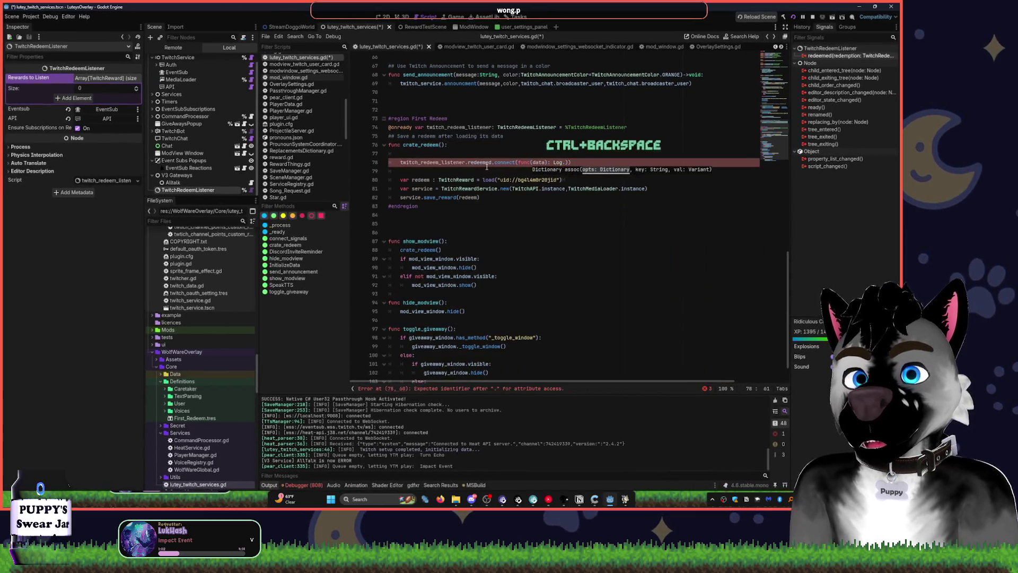
pyautogui.write('pr(')
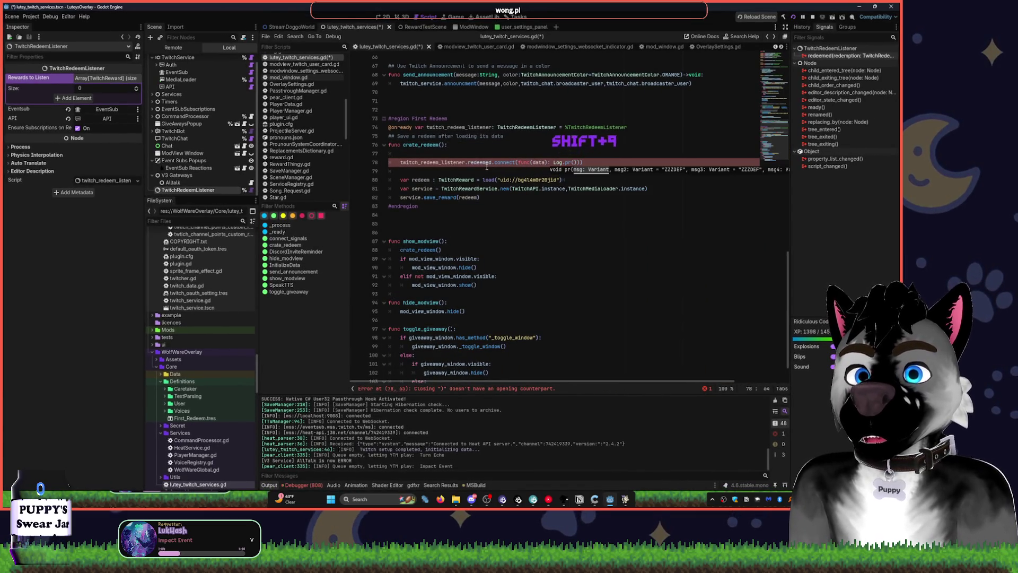
pyautogui.write('data')
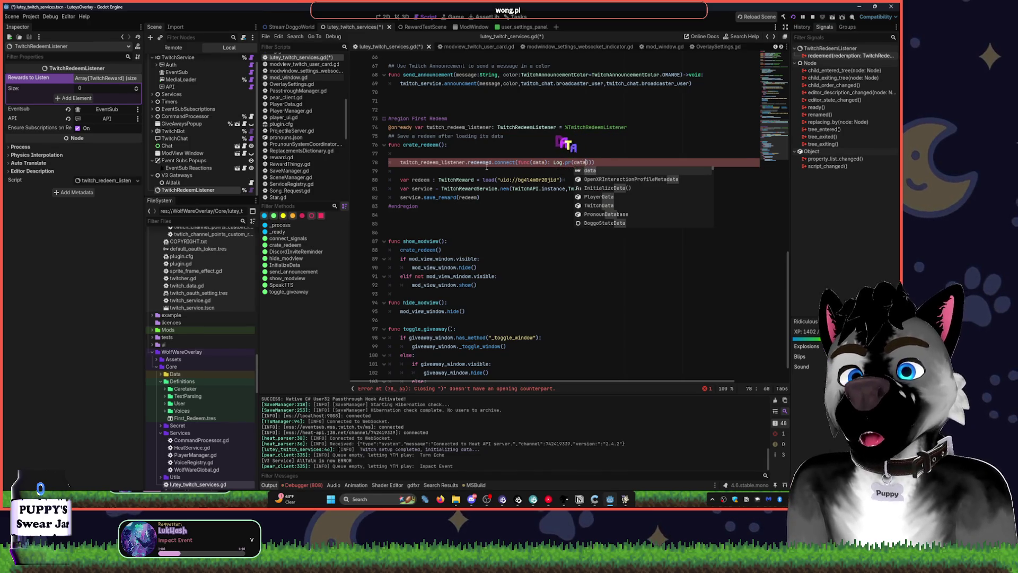
pyautogui.press('Up')
pyautogui.press('Up')
pyautogui.press('Up')
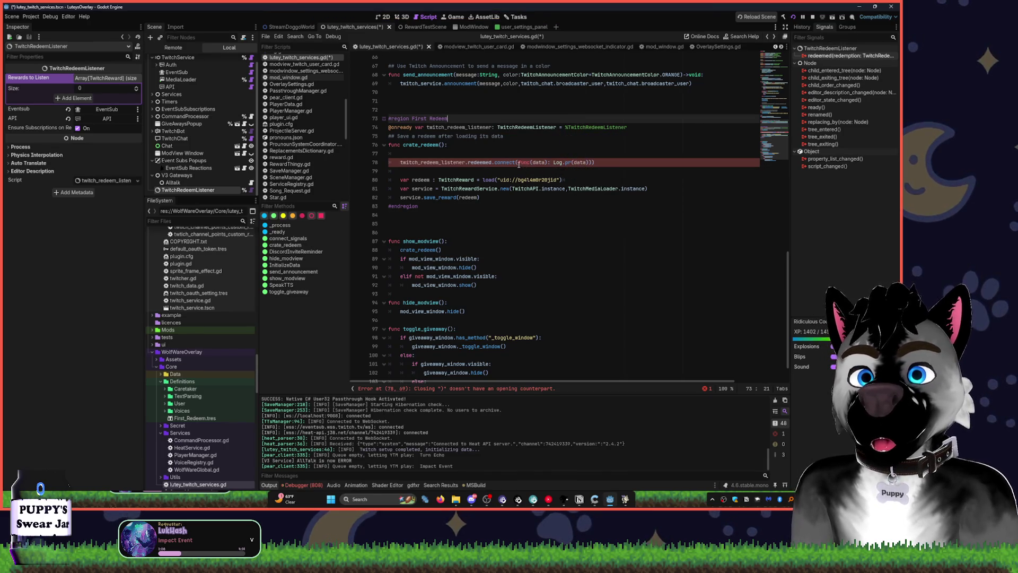
pyautogui.moveTo(518, 164); pyautogui.dragTo(588, 164)
pyautogui.hotkey('ctrl', 'x')
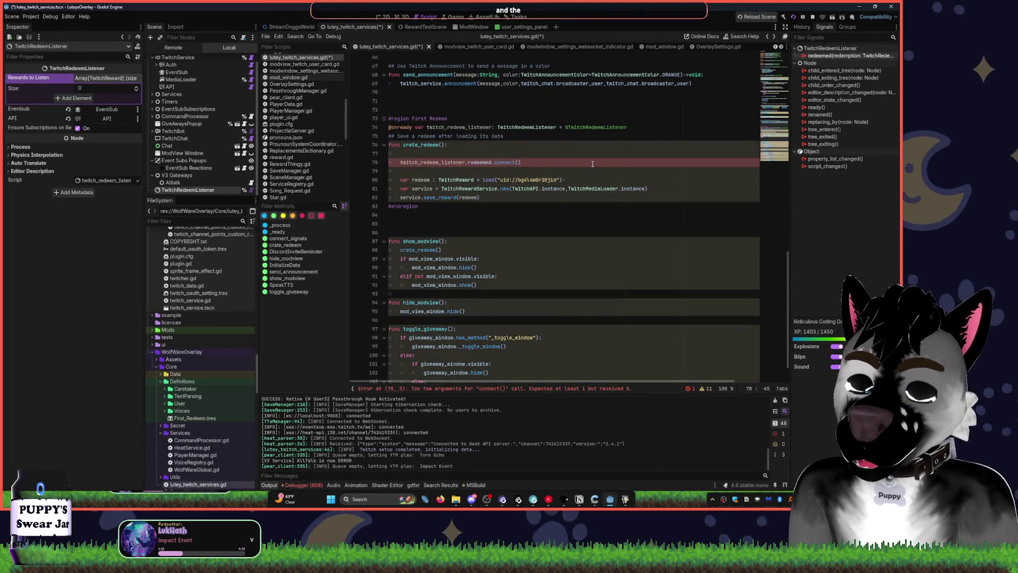
# Pass _redeemed into the connect() call and erase stray characters on line 79.
pyautogui.write('_redeemed')
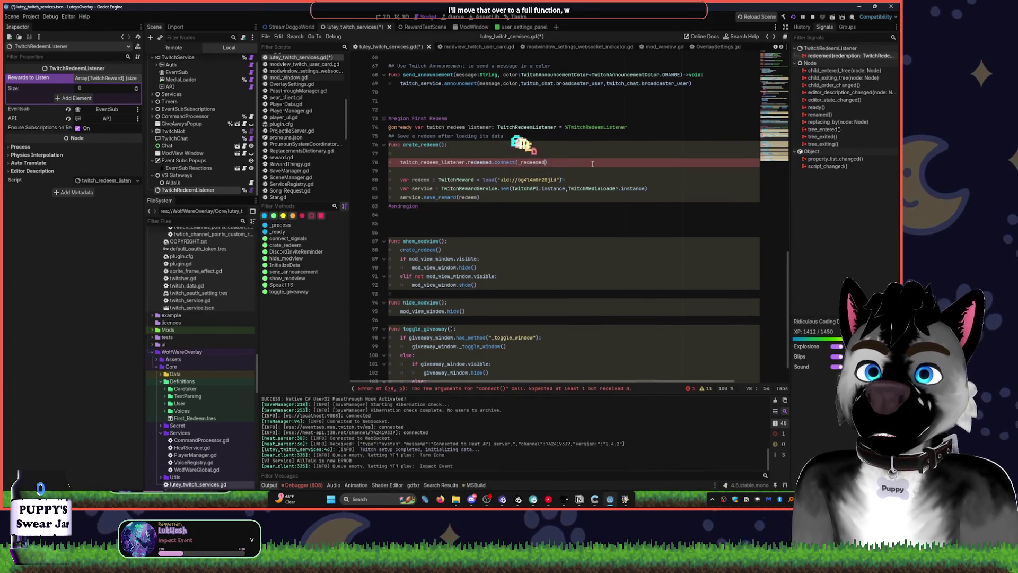
pyautogui.click(487, 173)
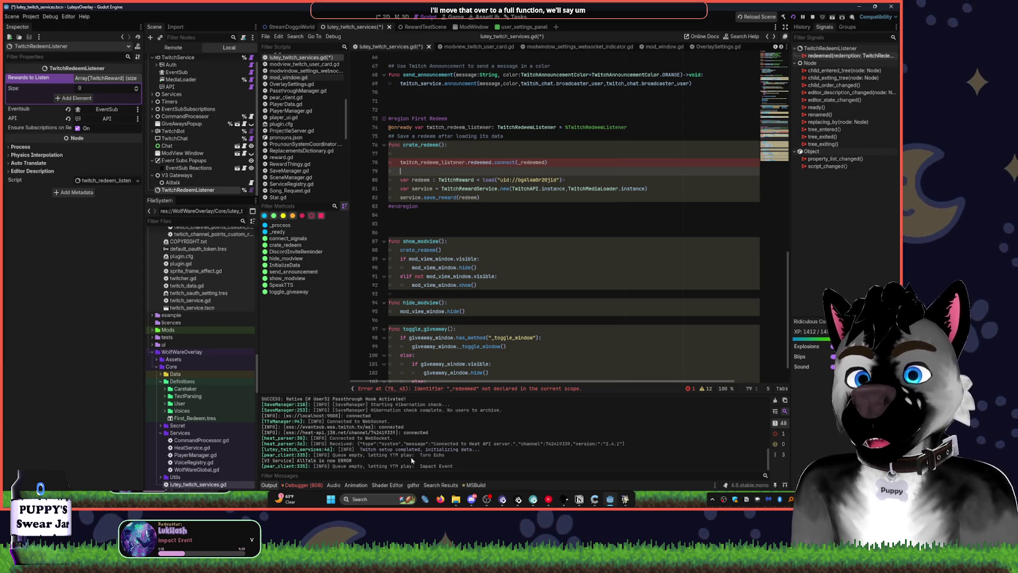
pyautogui.click(541, 469)
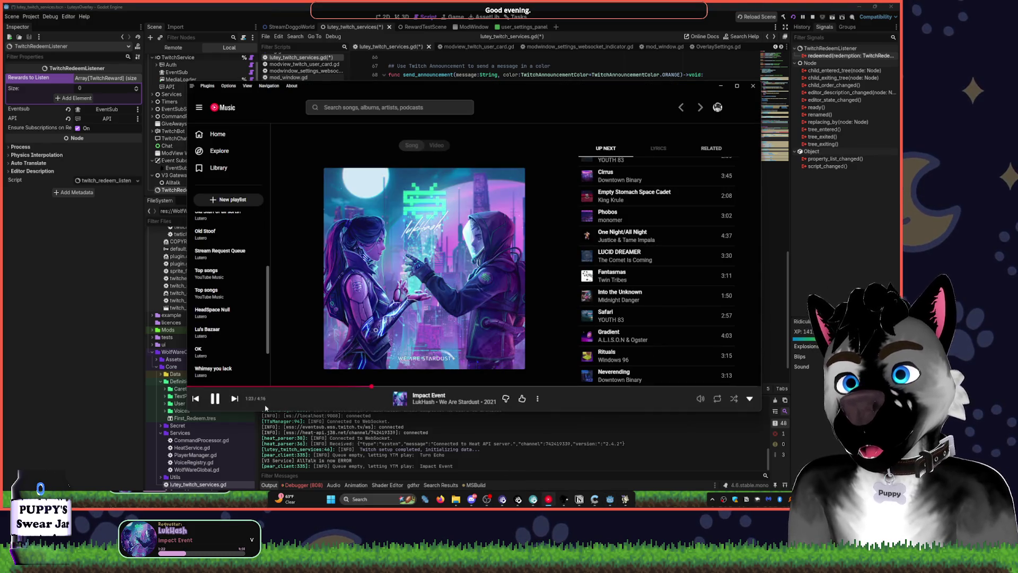
pyautogui.click(639, 6)
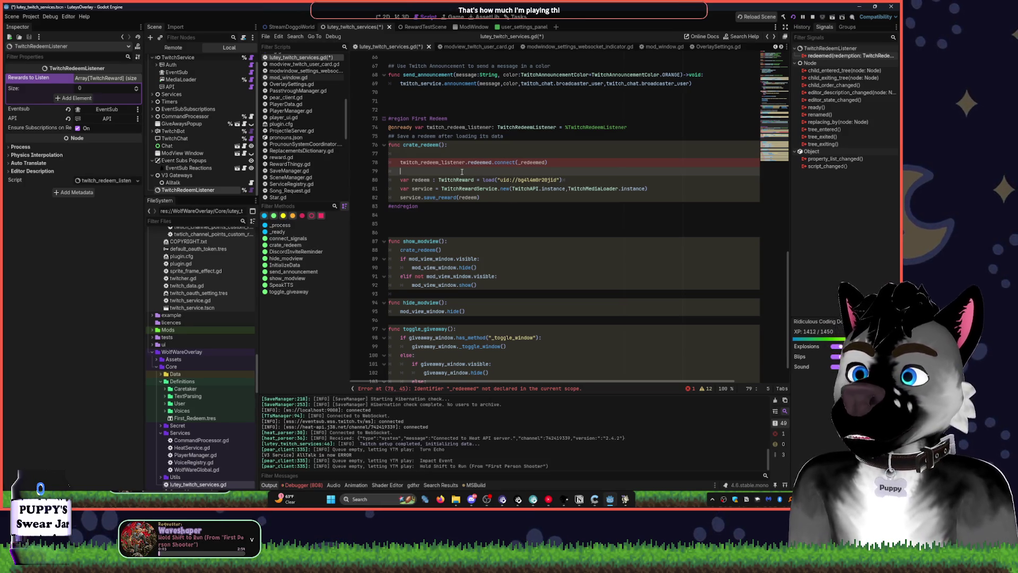
pyautogui.write('qeqwed')
pyautogui.press('BackSpace')
pyautogui.press('BackSpace')
pyautogui.press('BackSpace')
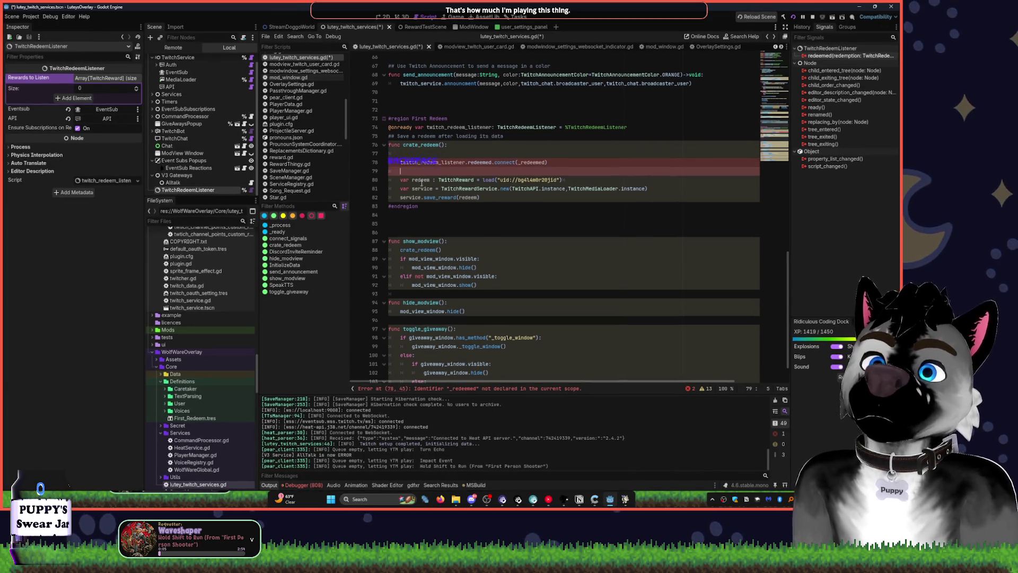
pyautogui.click(504, 196)
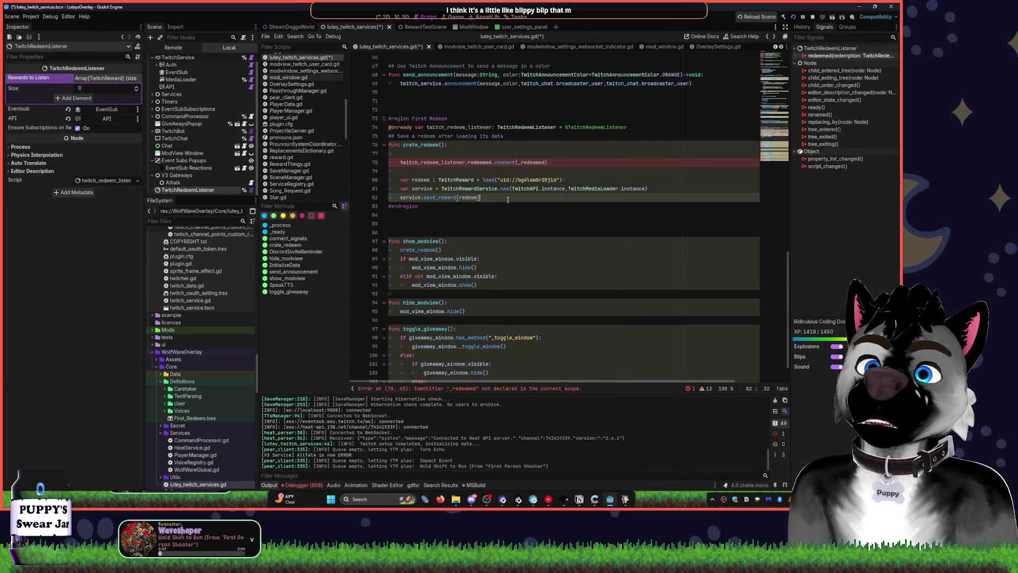
# Add a func _redeemed(reward): handler whose body is print(reward) before #endregion.
pyautogui.press('Return')
pyautogui.press('Return')
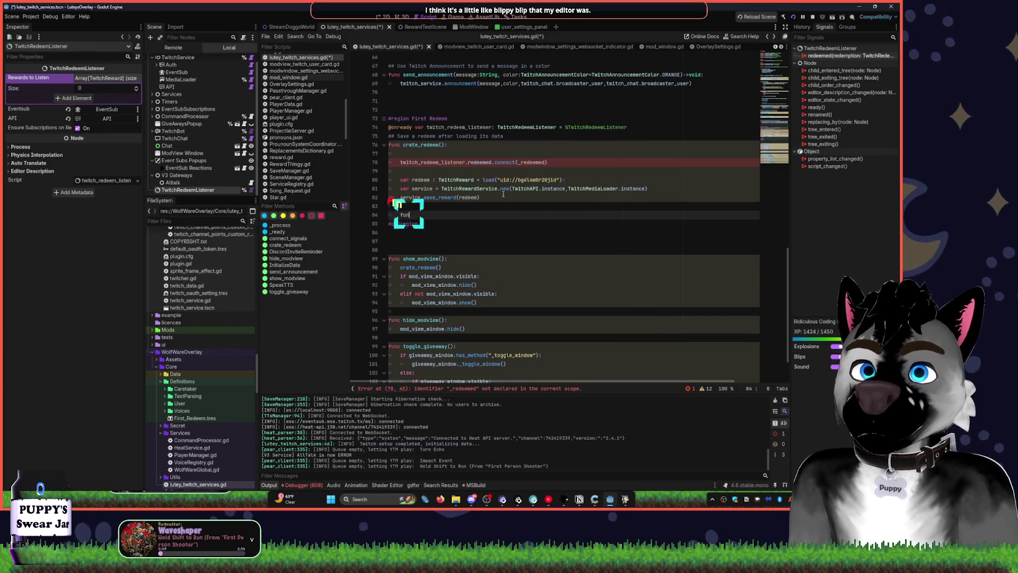
pyautogui.write('func')
pyautogui.hotkey('shift', 'Tab')
pyautogui.hotkey('shift', 'Tab')
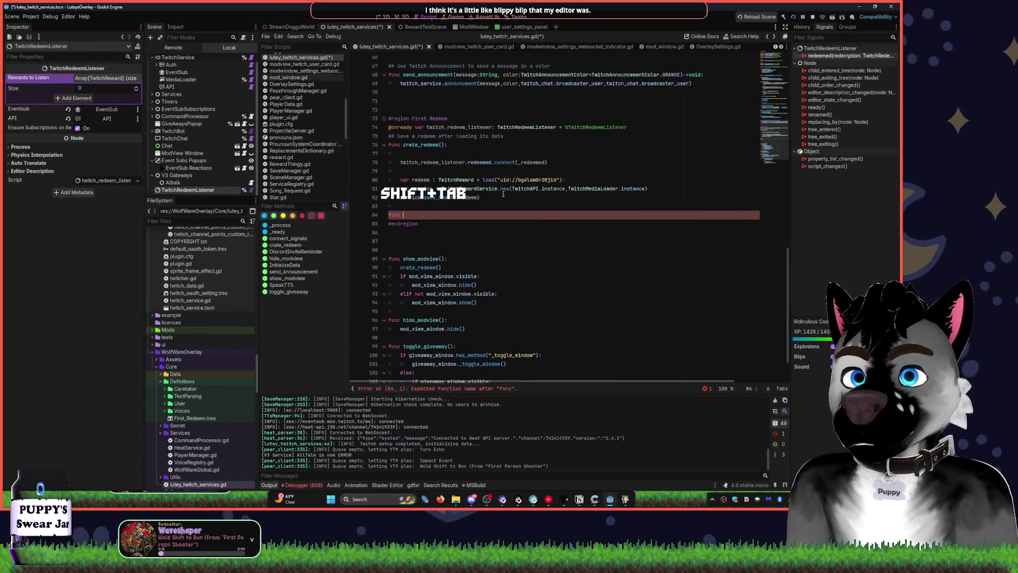
pyautogui.write('_r')
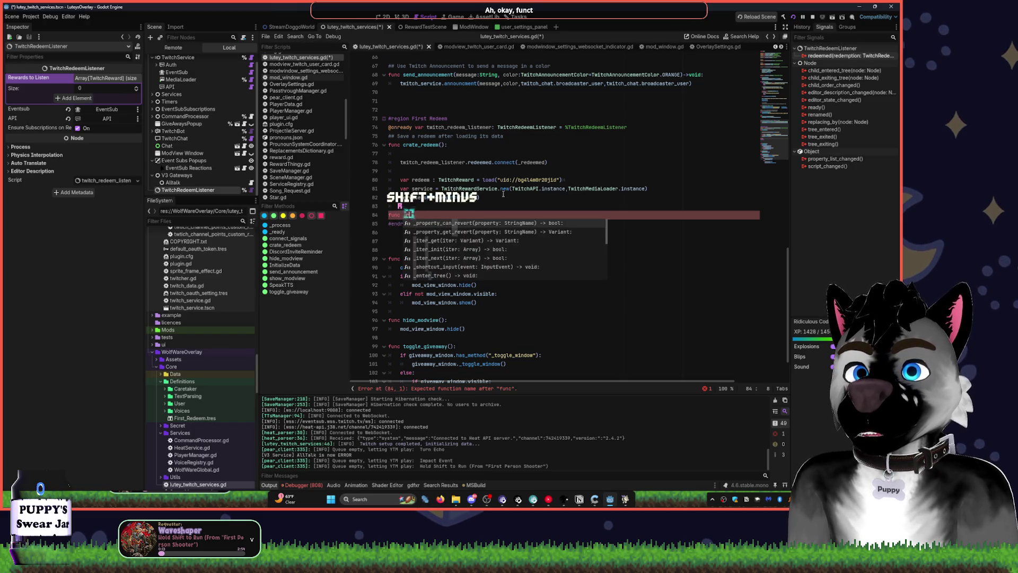
pyautogui.write('edeemed()')
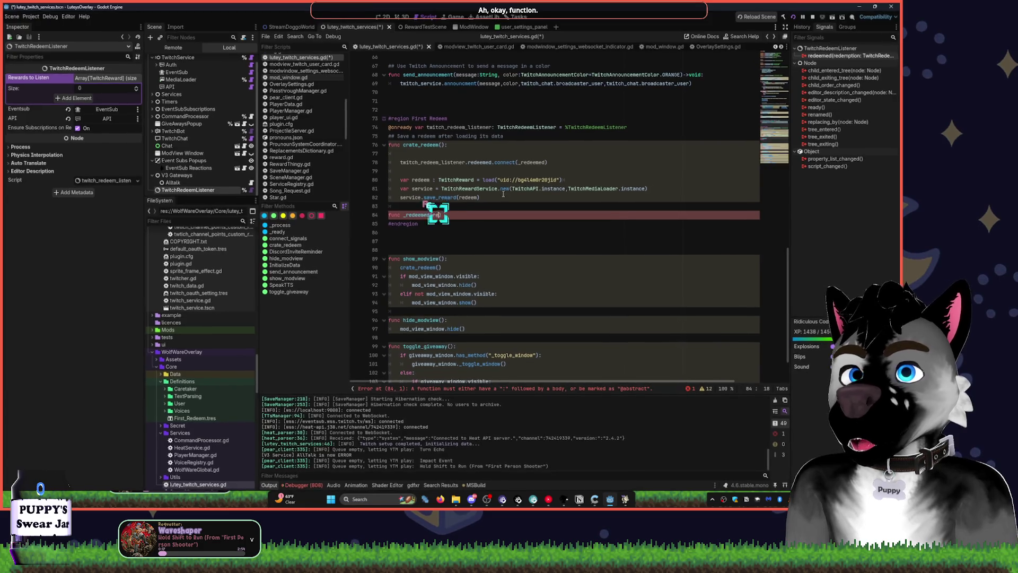
pyautogui.write('rewar')
pyautogui.write(':Twit')
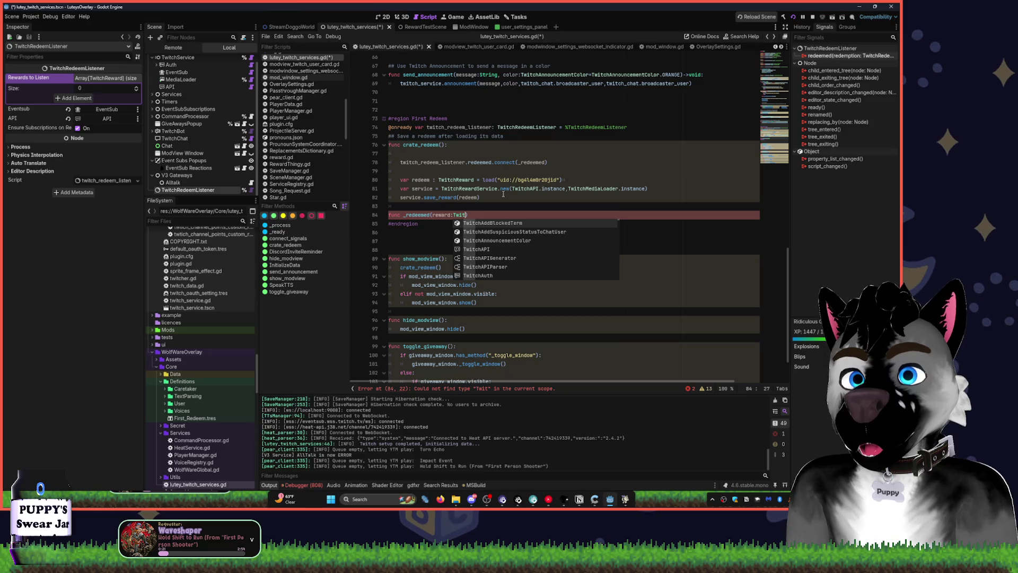
pyautogui.press('BackSpace')
pyautogui.press('BackSpace')
pyautogui.press('BackSpace')
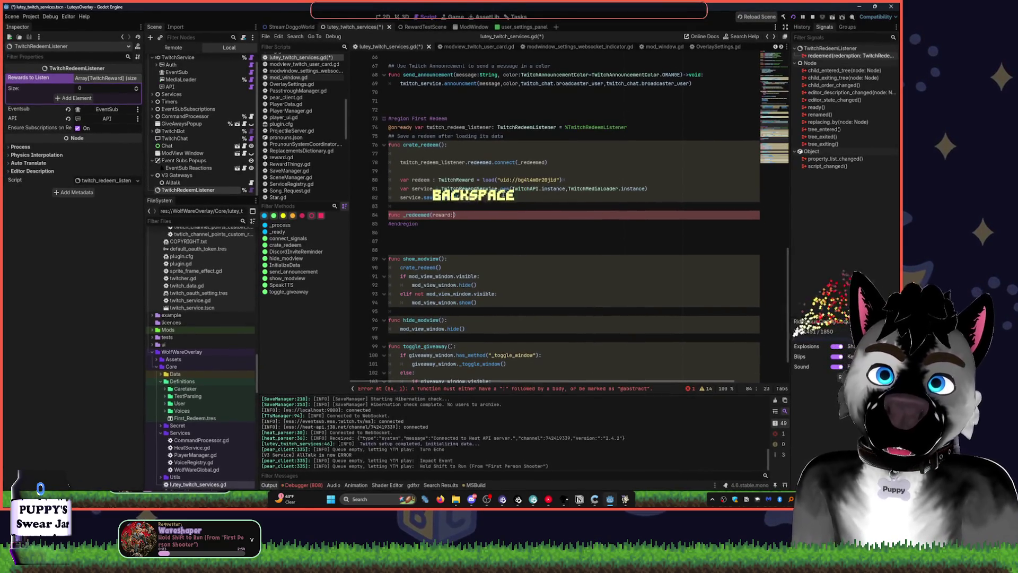
pyautogui.press('BackSpace')
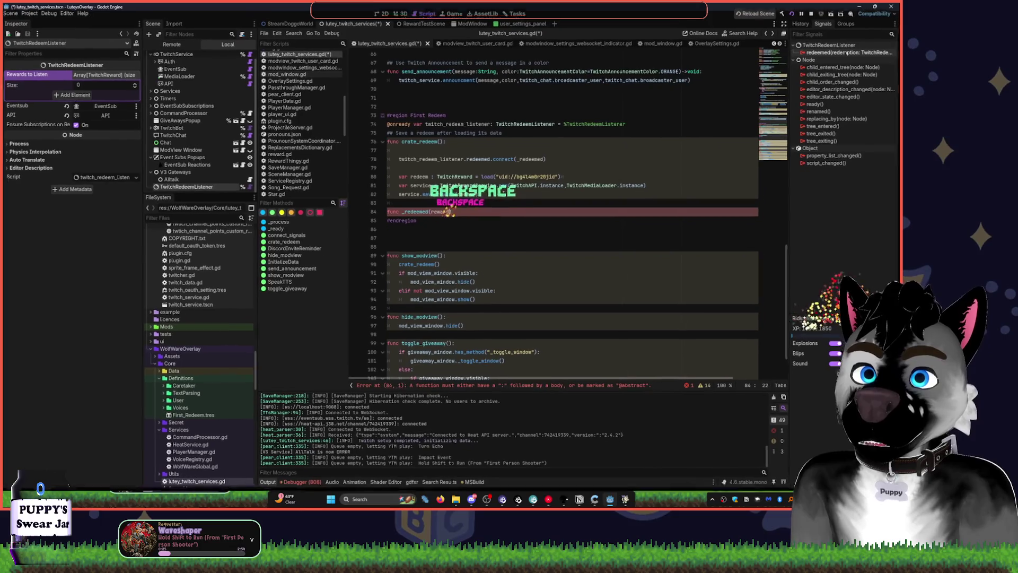
pyautogui.press('Right')
pyautogui.write(':')
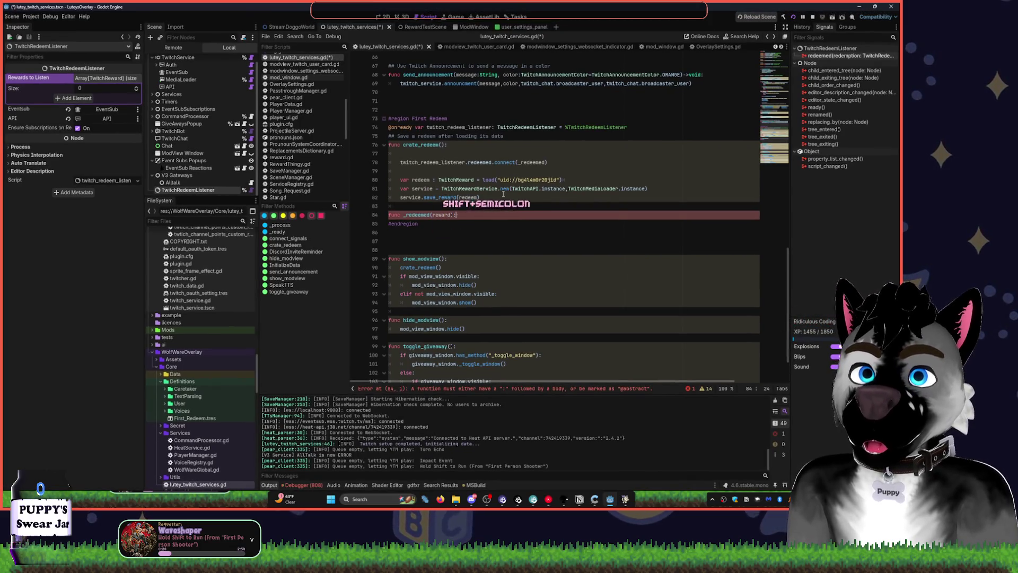
pyautogui.press('Return')
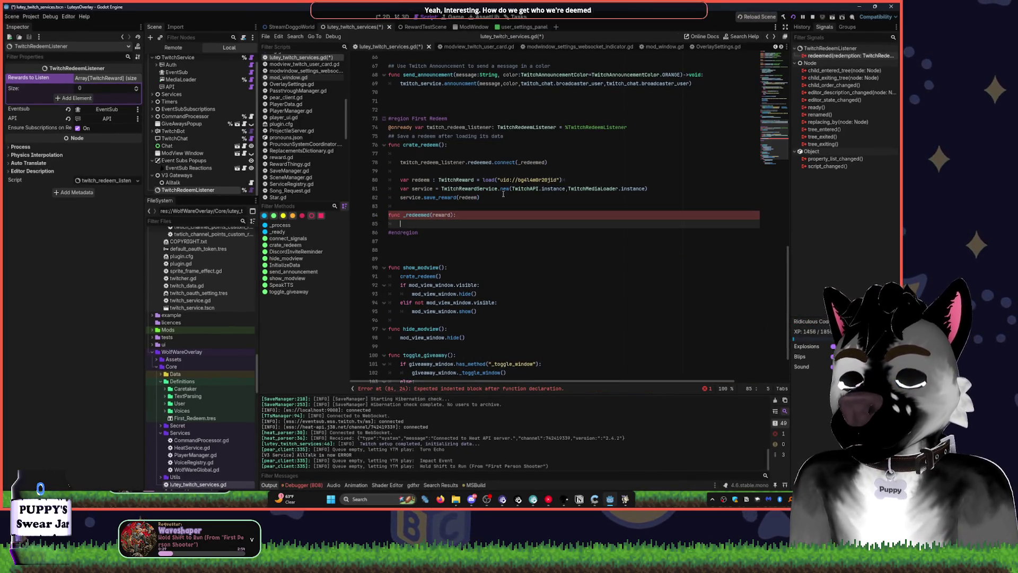
pyautogui.write('print(')
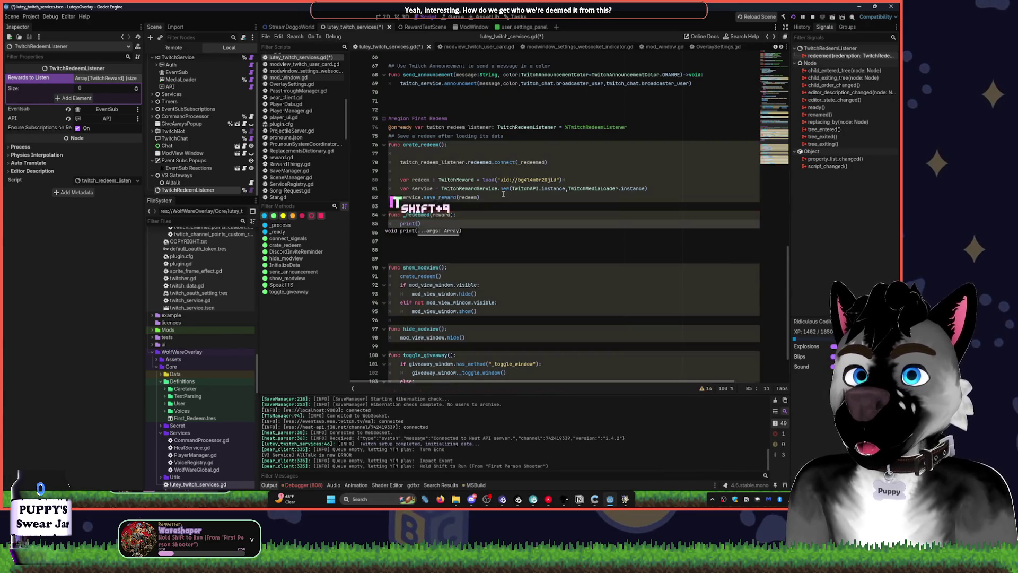
pyautogui.write('rew')
pyautogui.press('Tab')
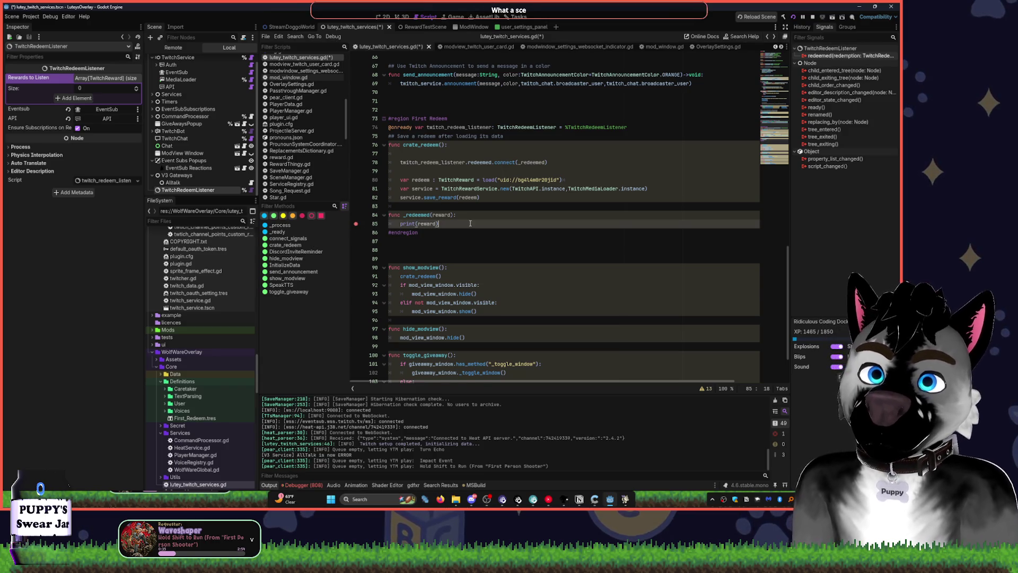
pyautogui.press('Return')
pyautogui.click(509, 244)
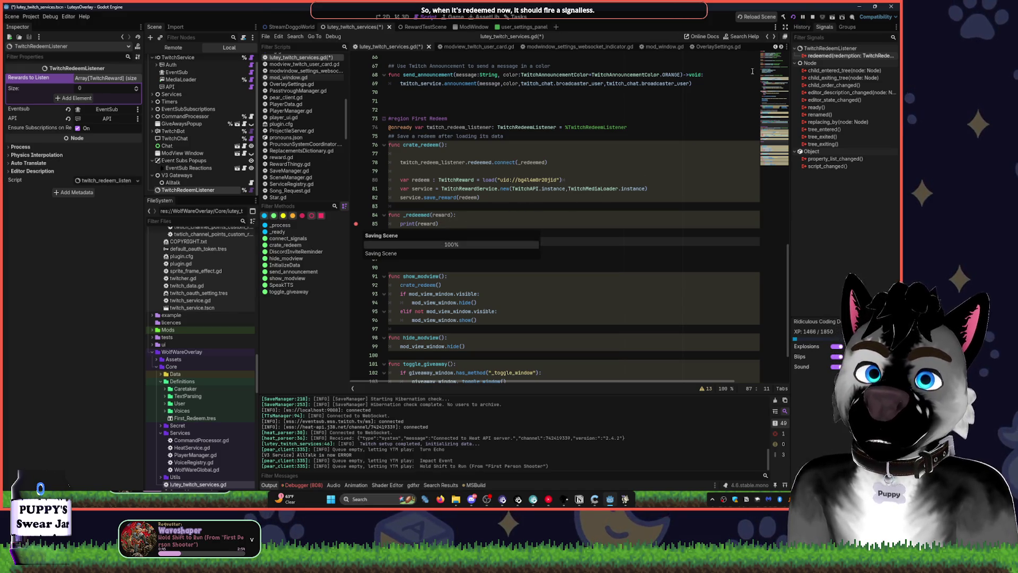
# Save the script, run the project, and click back into the script editor below the region.
pyautogui.hotkey('ctrl', 's')
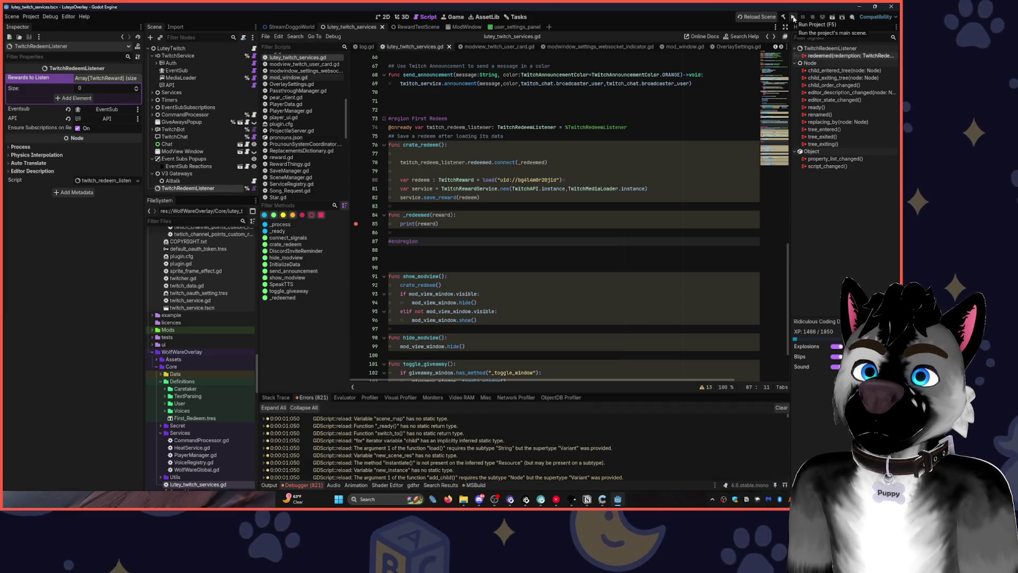
pyautogui.click(794, 18)
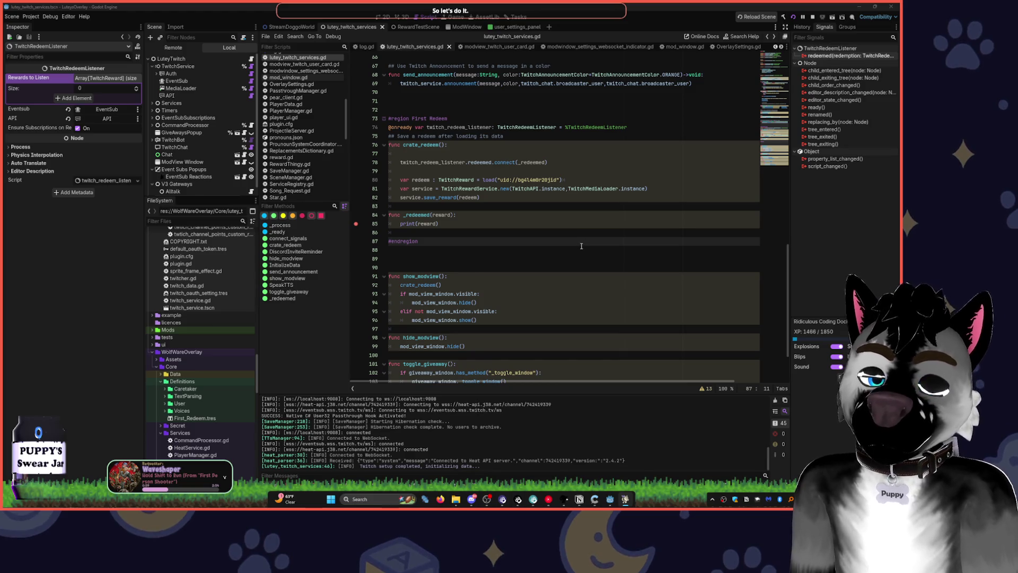
pyautogui.click(581, 273)
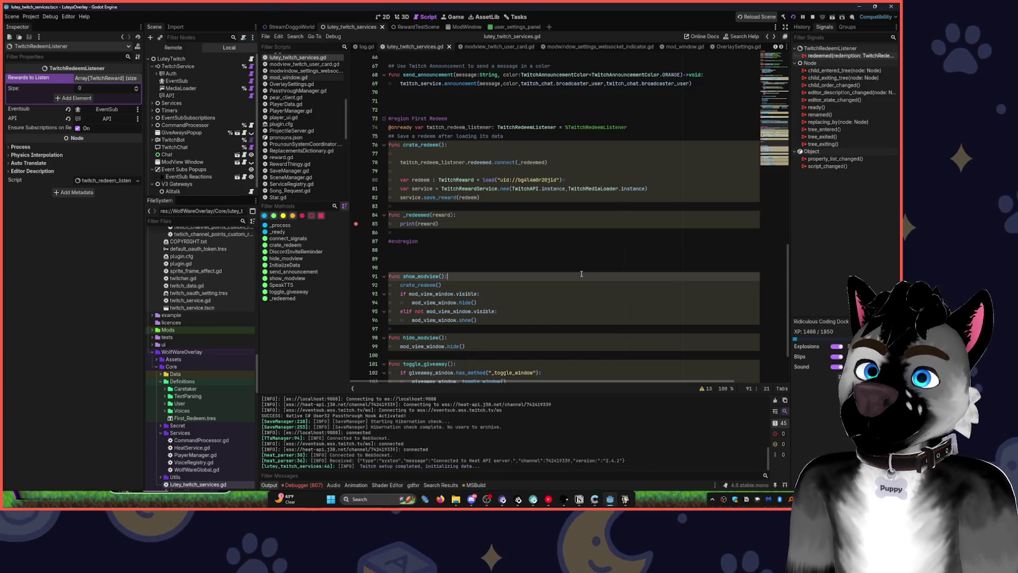
pyautogui.click(586, 269)
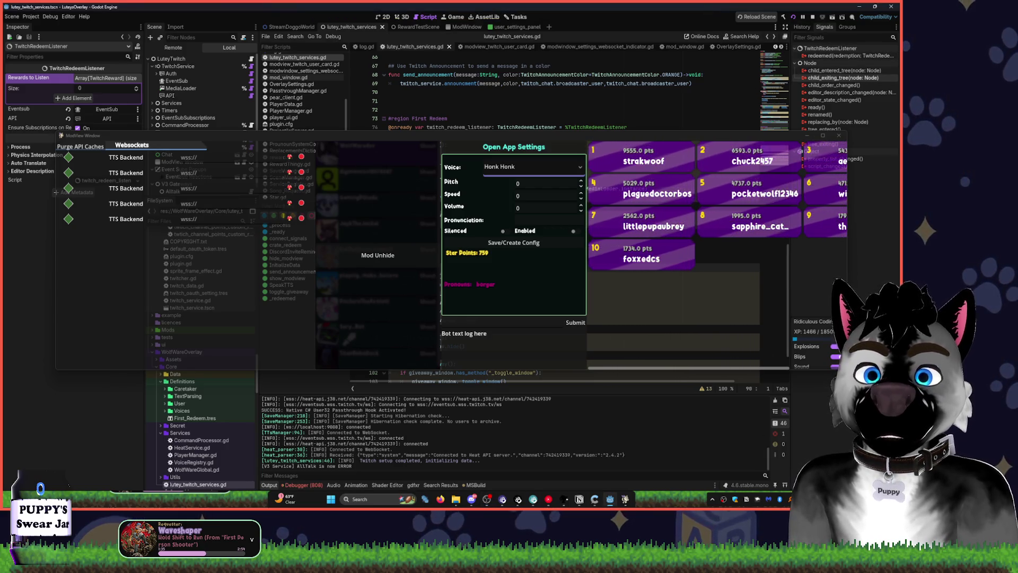
# Bring up the TTS Voice Wizard window from the taskbar, then return to the Godot script editor.
pyautogui.moveTo(625, 499)
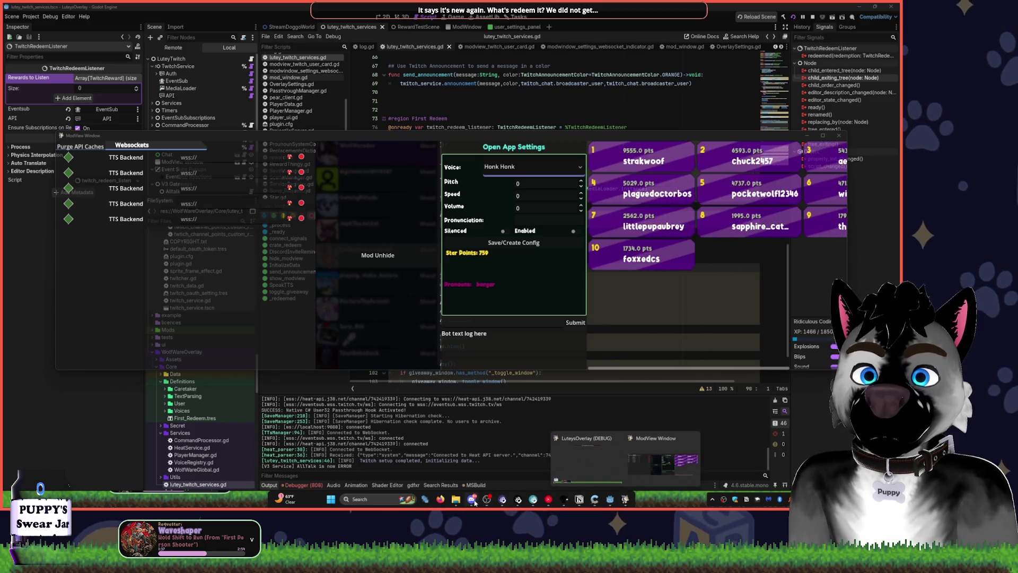
pyautogui.click(563, 501)
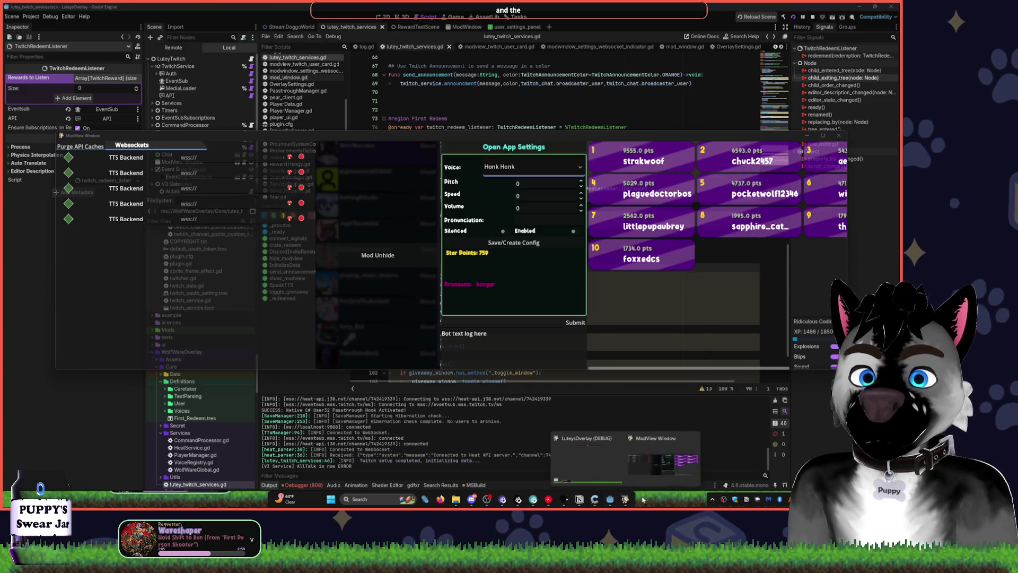
pyautogui.click(596, 363)
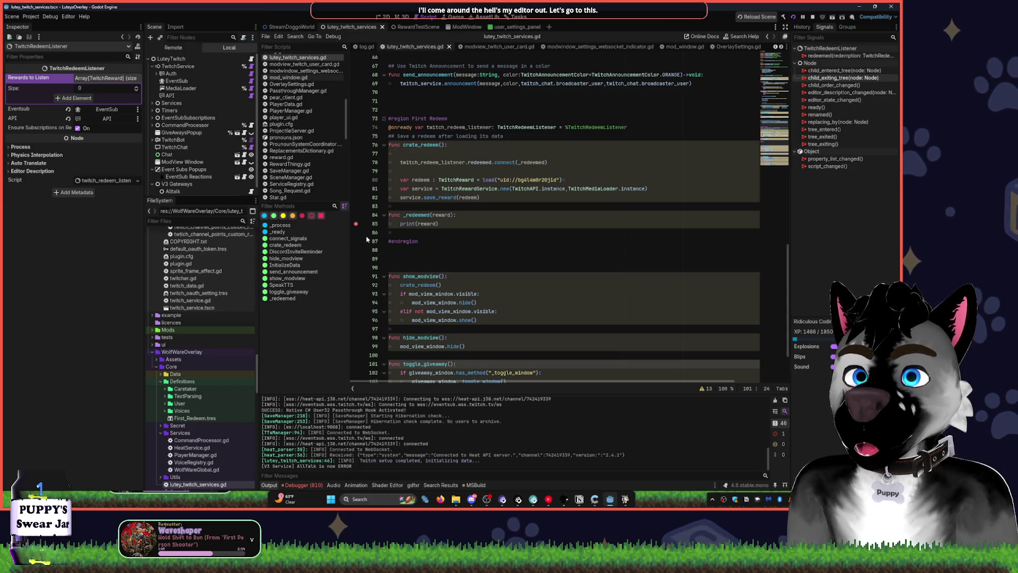
# Copy the _redeemed name from the connect call and paste it after #endregion.
pyautogui.click(419, 215)
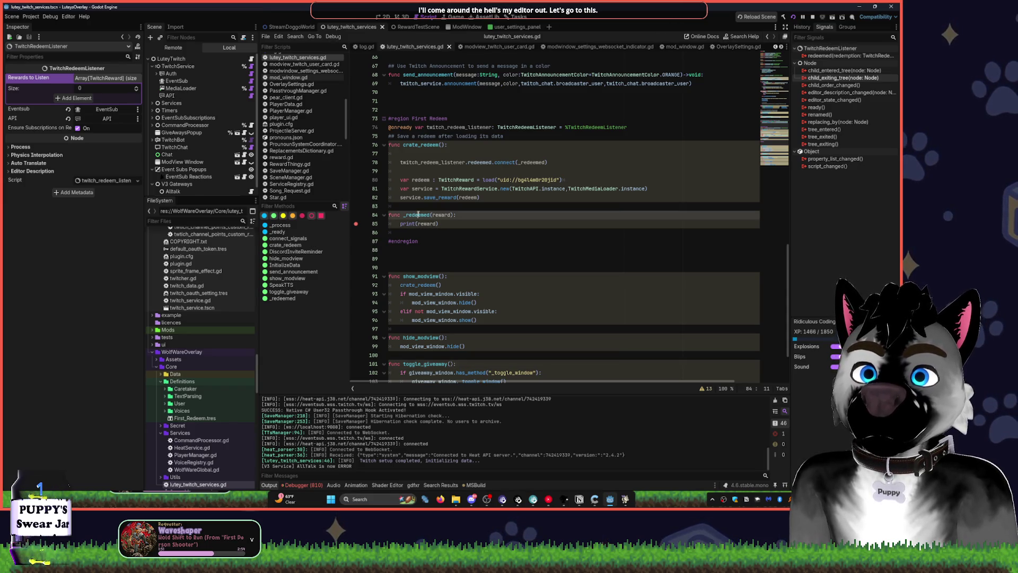
pyautogui.click(528, 163)
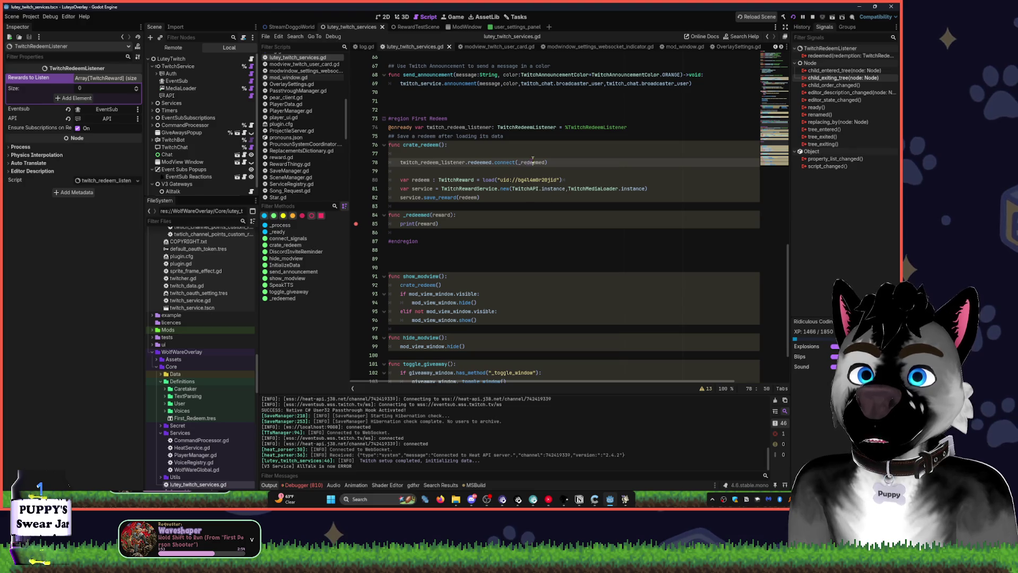
pyautogui.hotkey('ctrl', 'c')
pyautogui.click(530, 241)
pyautogui.hotkey('ctrl', 'v')
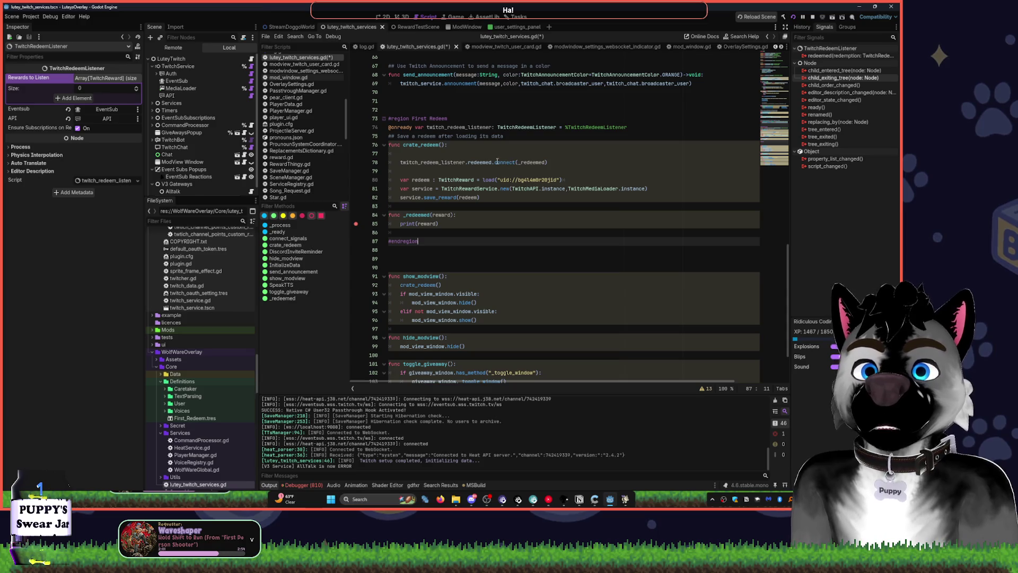
# Delete the blank line in create_redeem and cut the redeemed.connect(_redeemed) line.
pyautogui.click(449, 146)
pyautogui.press('Delete')
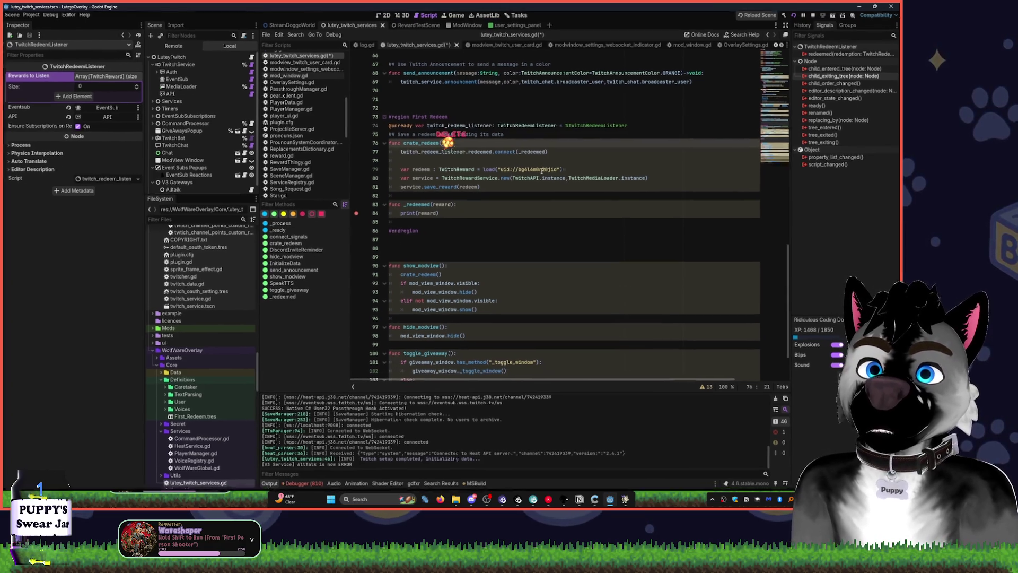
pyautogui.moveTo(549, 153); pyautogui.dragTo(401, 153)
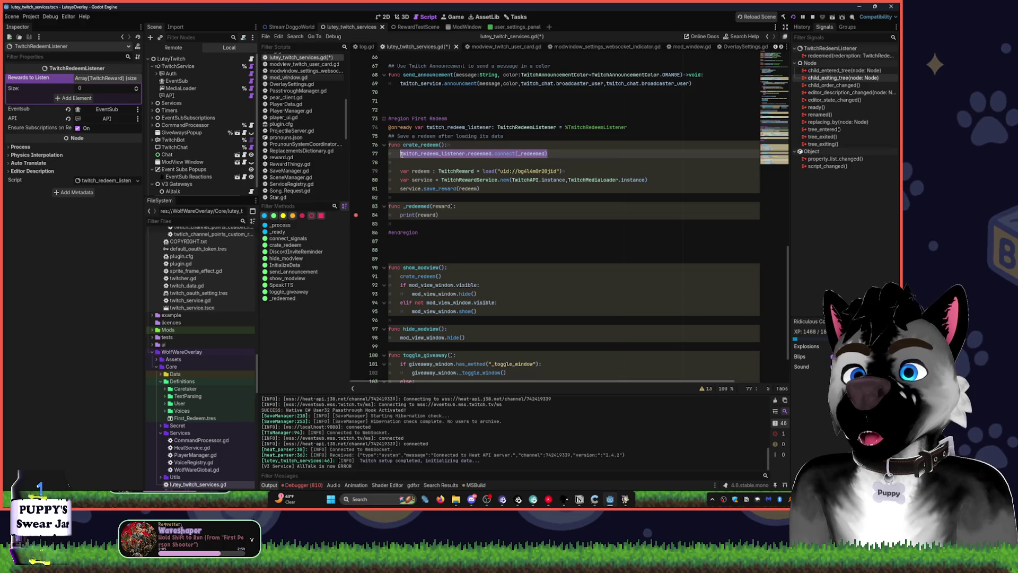
pyautogui.hotkey('ctrl', 'x')
# Place the redeemed connection at the end of connect_signals and launch the project with F5.
pyautogui.scroll(10, 520, 206)
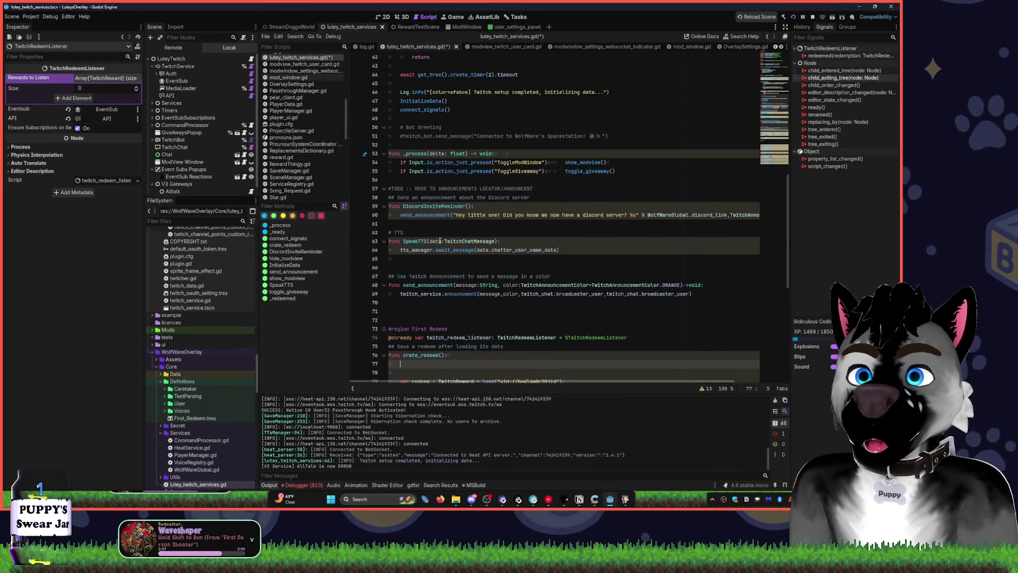
pyautogui.click(288, 238)
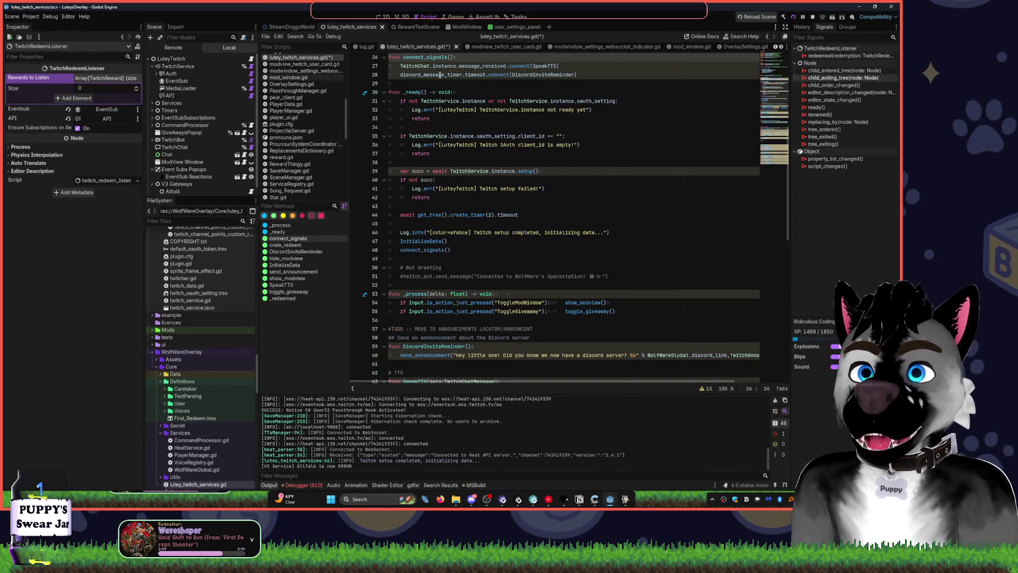
pyautogui.press('Down')
pyautogui.press('Down')
pyautogui.press('End')
pyautogui.press('F5')
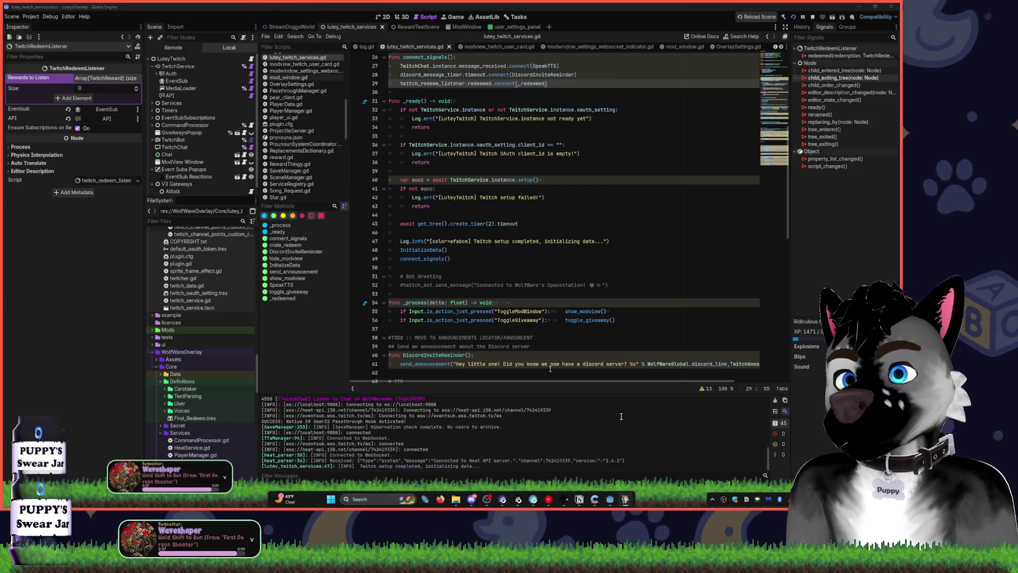
pyautogui.press('F9')
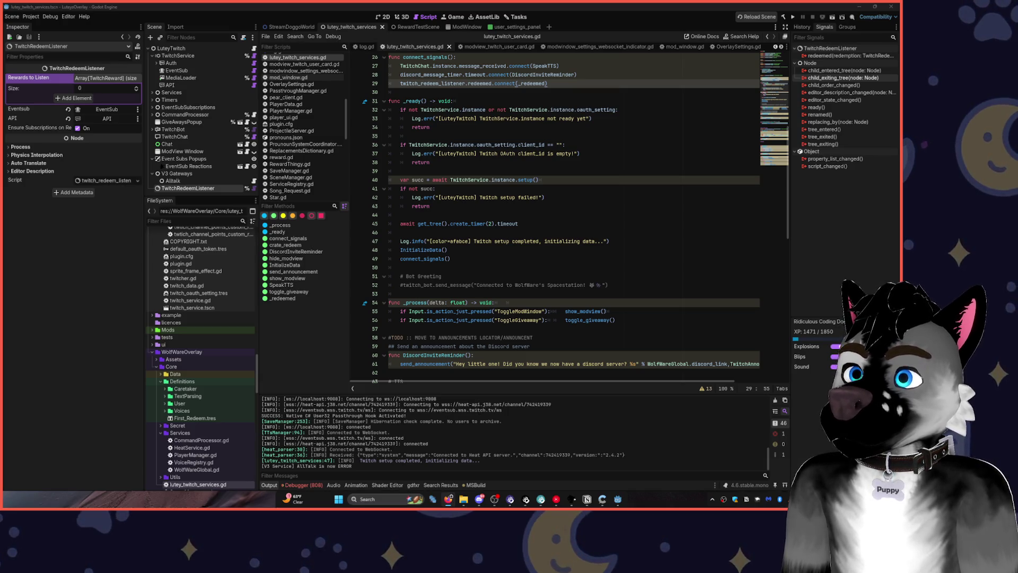
pyautogui.click(424, 293)
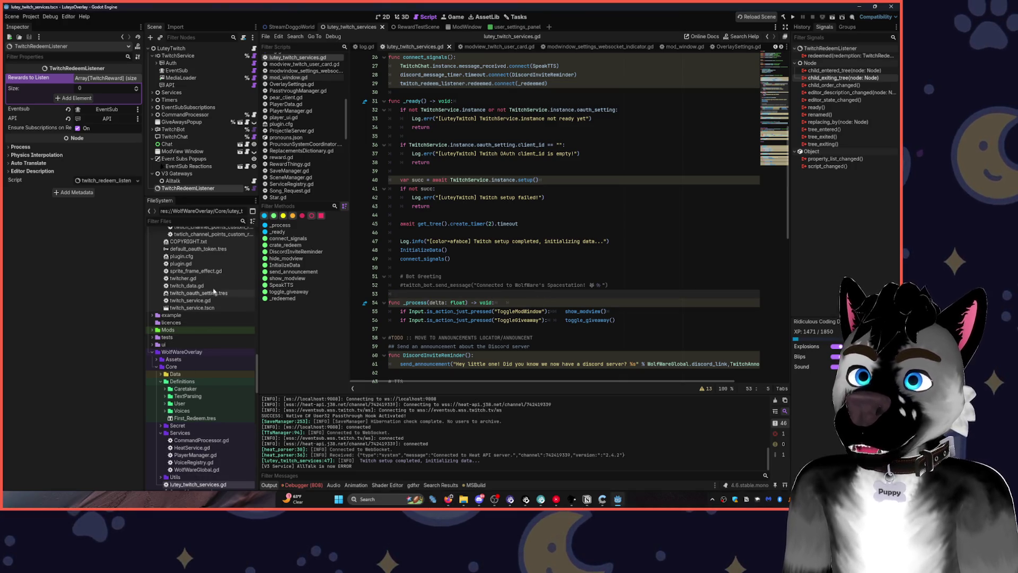
# Expand the Definitions folder, open First_Redeem.tres in the Inspector, and select its name First.
pyautogui.scroll(-15, 208, 334)
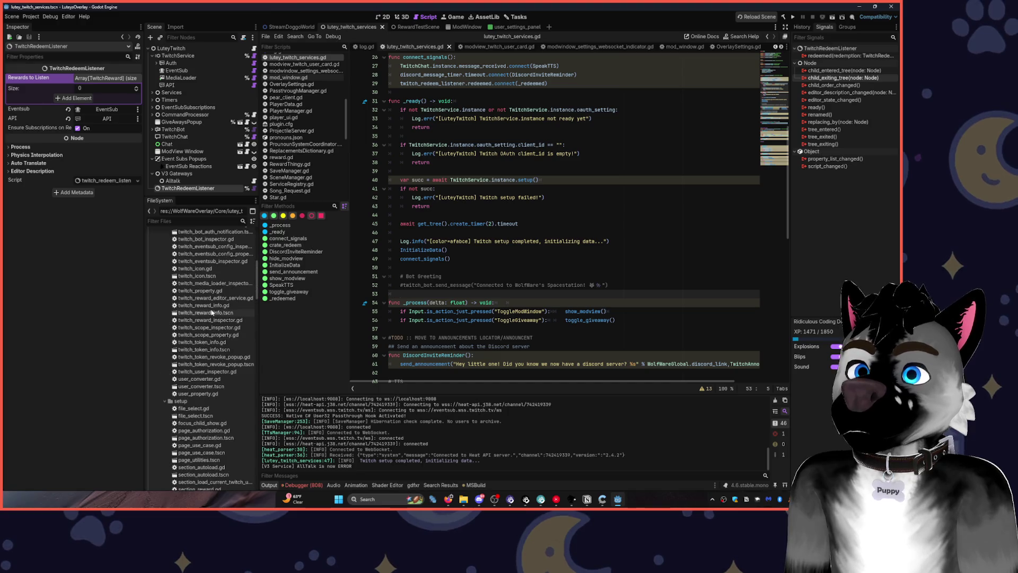
pyautogui.scroll(10, 212, 289)
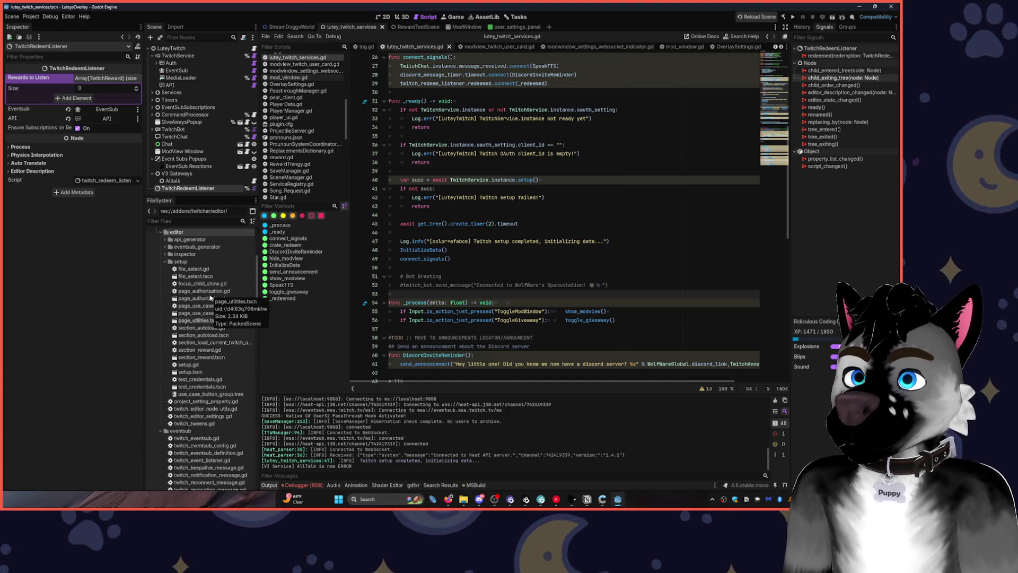
pyautogui.scroll(-10, 200, 283)
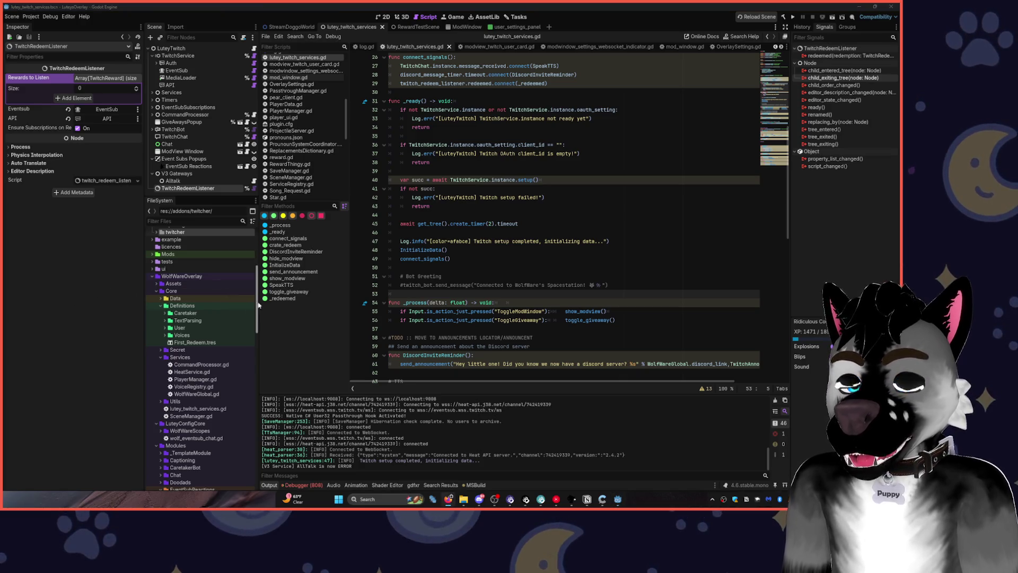
pyautogui.click(160, 306)
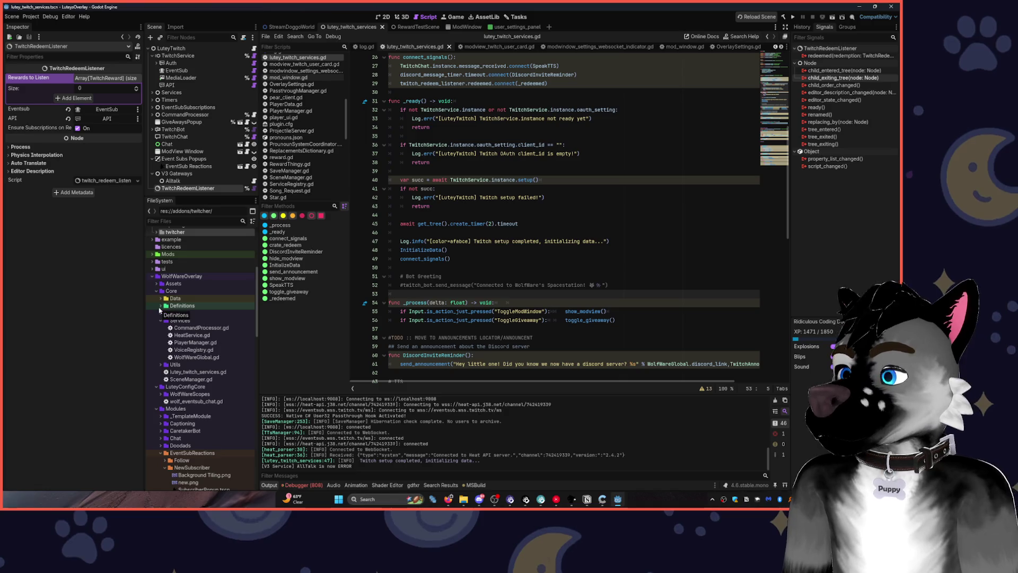
pyautogui.scroll(-3, 175, 392)
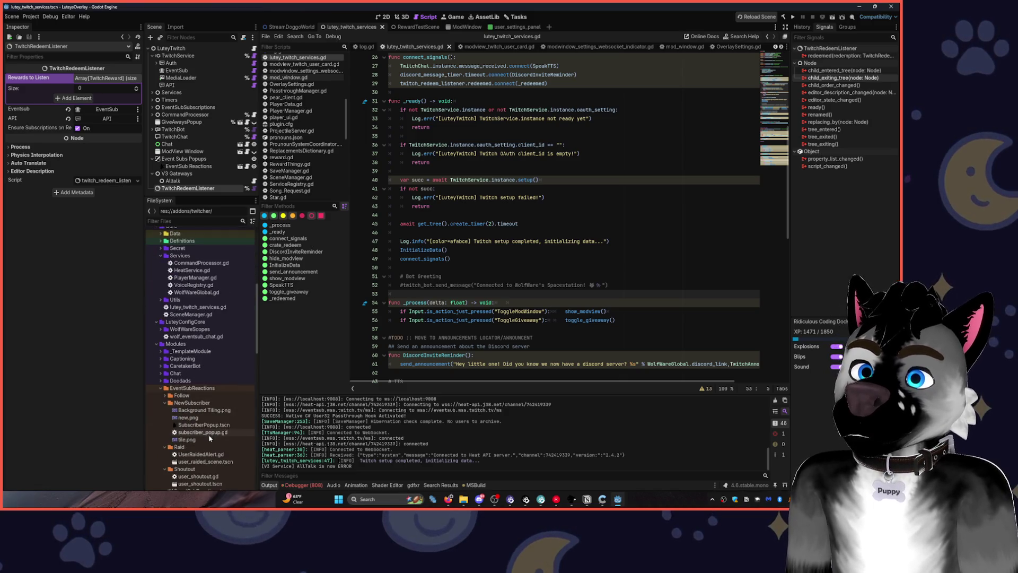
pyautogui.click(160, 241)
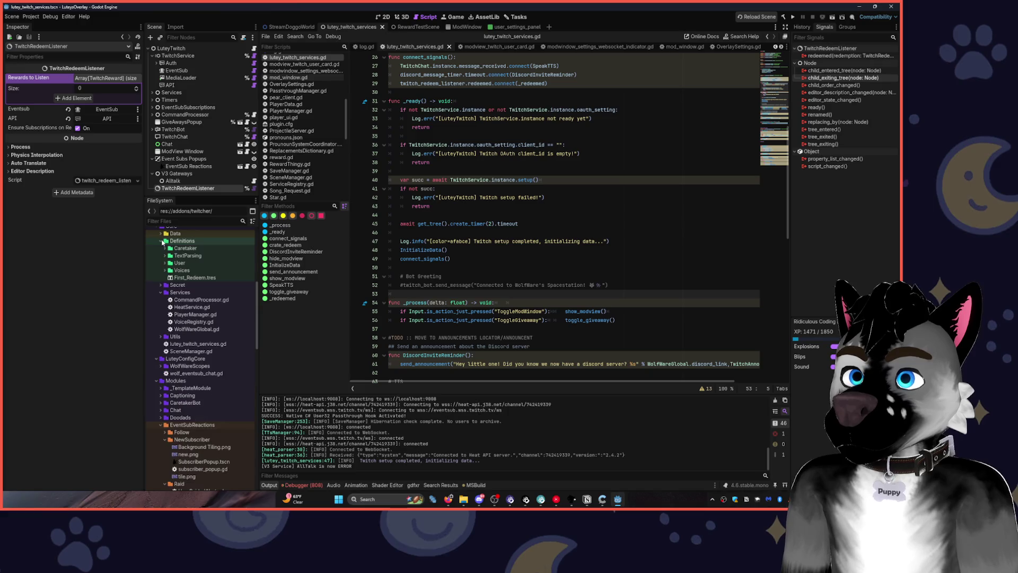
pyautogui.click(192, 278)
pyautogui.doubleClick(11, 90)
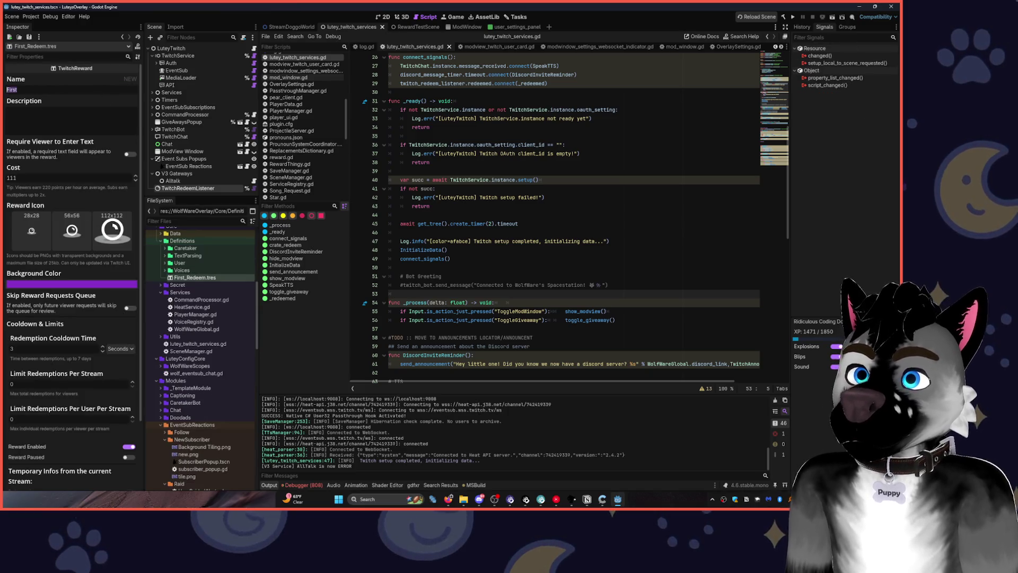
# Rename the reward to Last and change its cost from 111 to 1.
pyautogui.write('Last')
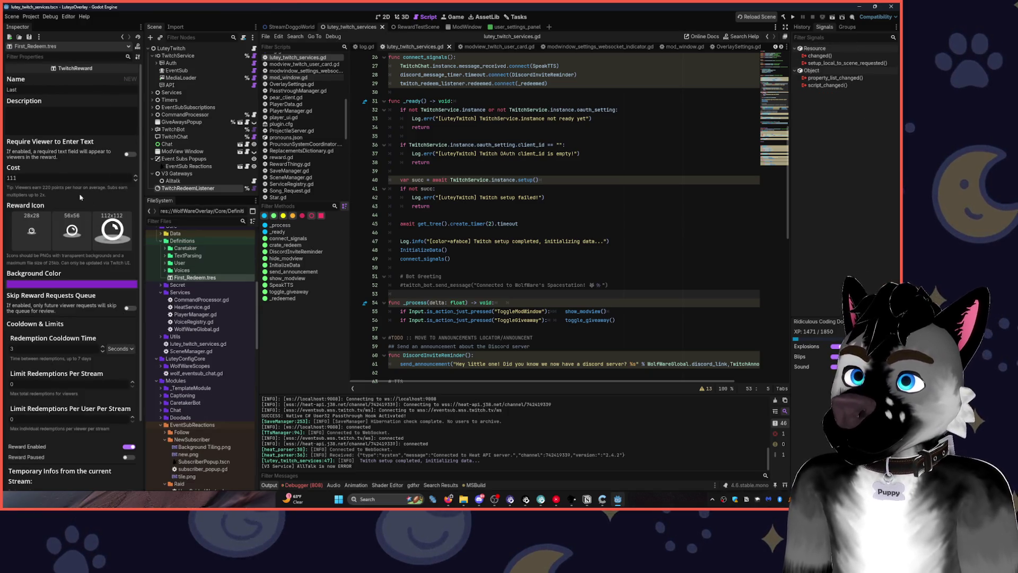
pyautogui.click(64, 178)
pyautogui.press('BackSpace')
pyautogui.write('1')
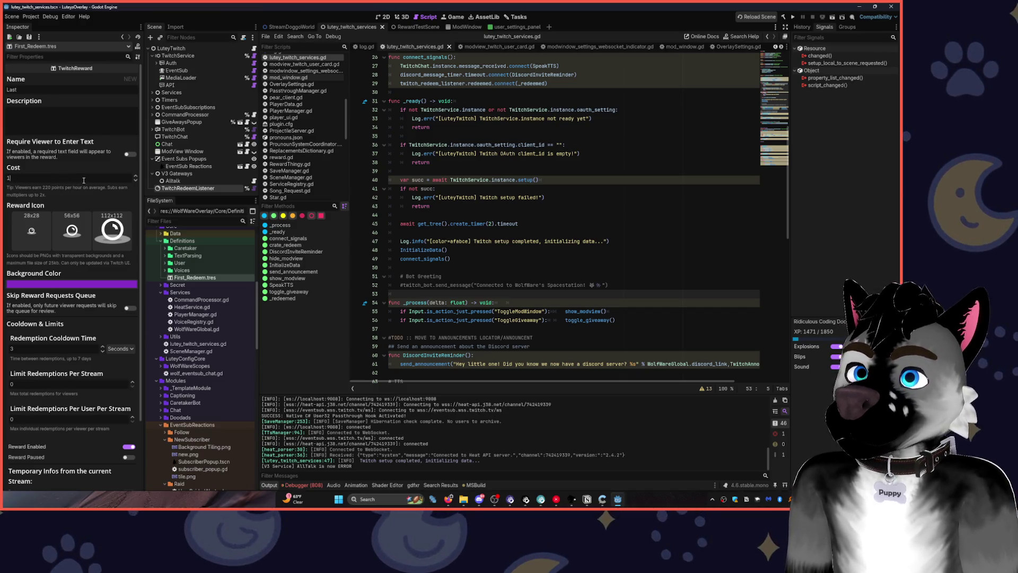
# Save the edited reward to Twitch and run the project again.
pyautogui.scroll(-2, 98, 326)
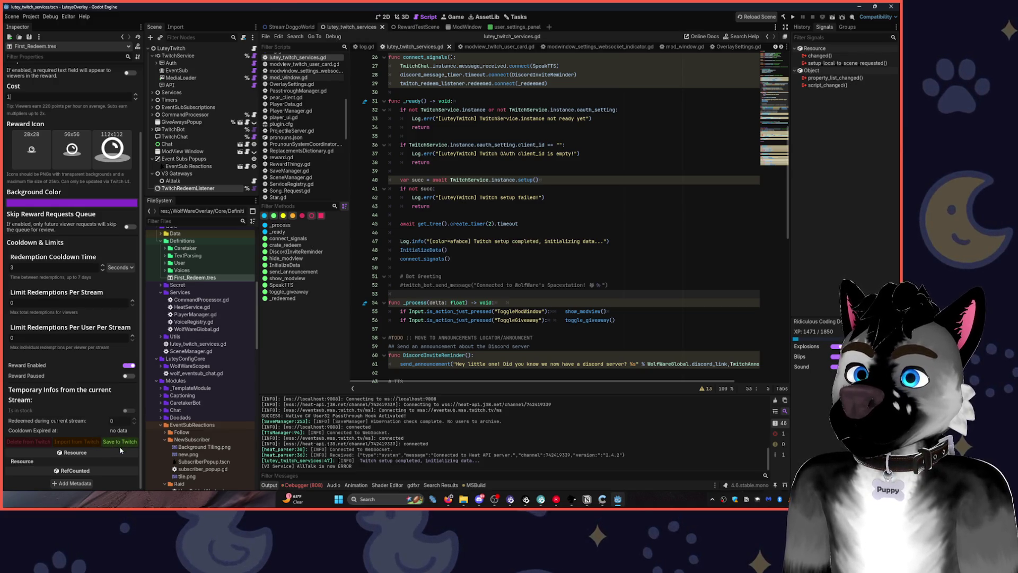
pyautogui.click(133, 441)
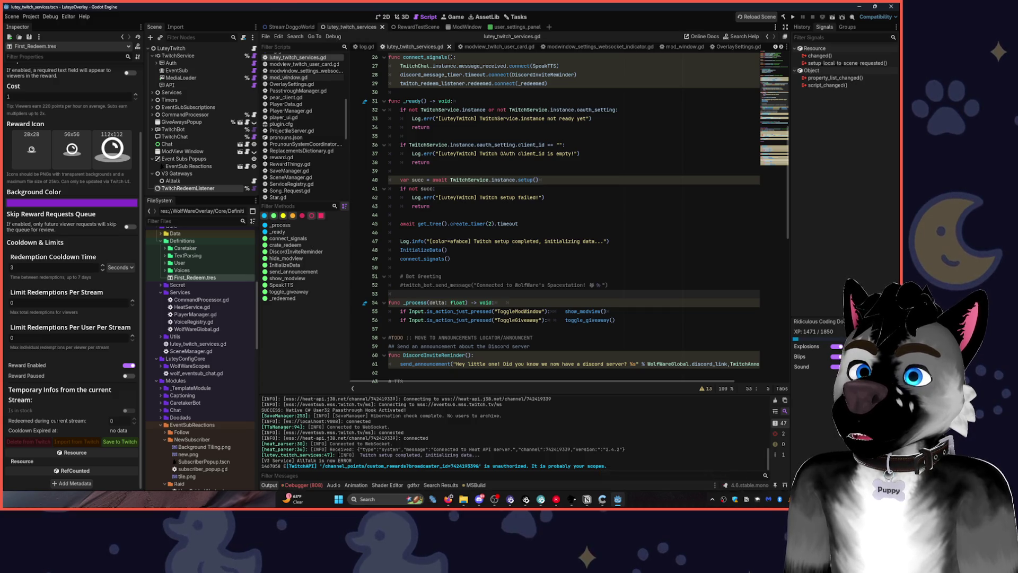
pyautogui.click(794, 16)
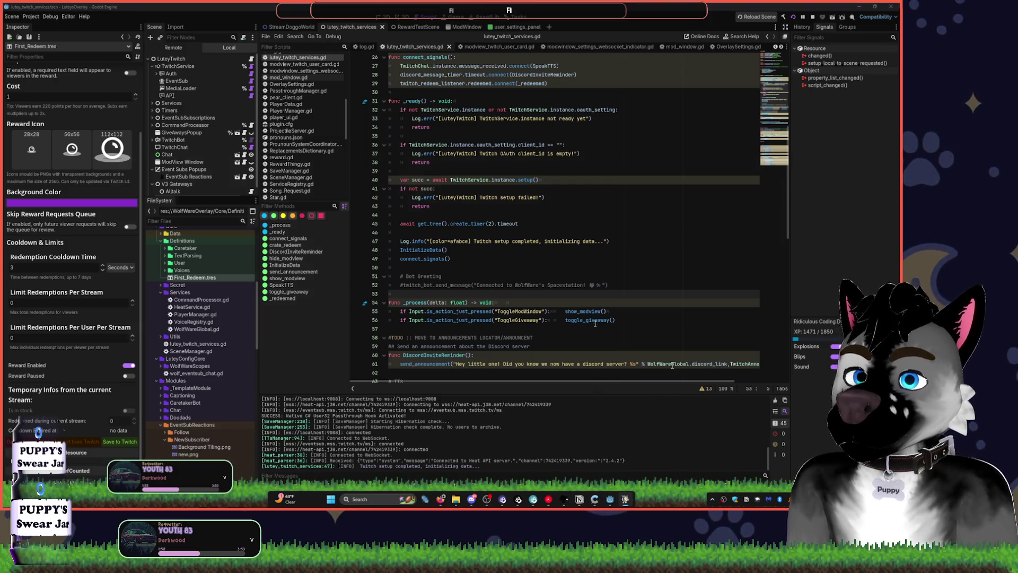
pyautogui.press('F1')
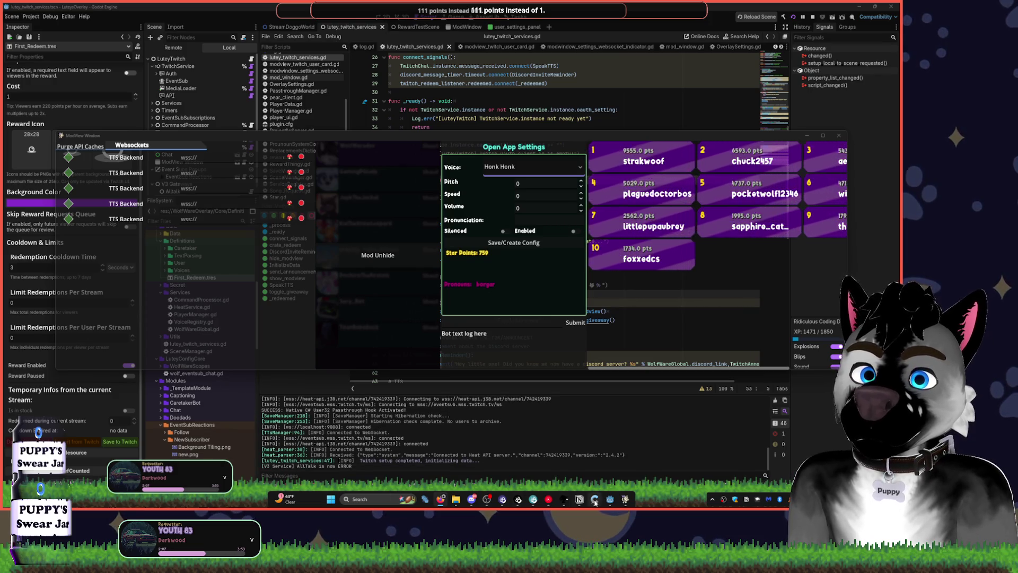
pyautogui.moveTo(493, 502)
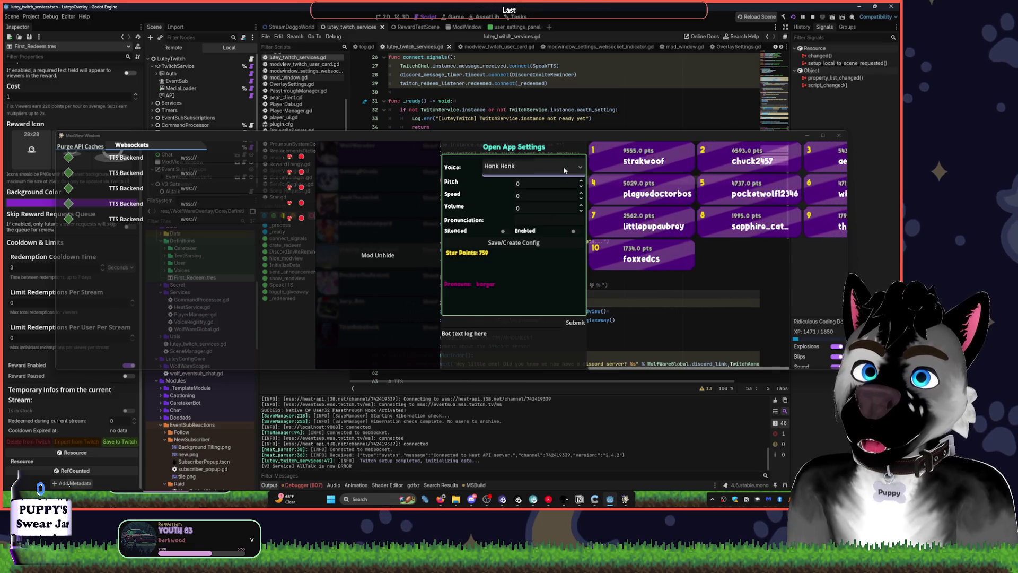
pyautogui.click(464, 101)
pyautogui.click(807, 136)
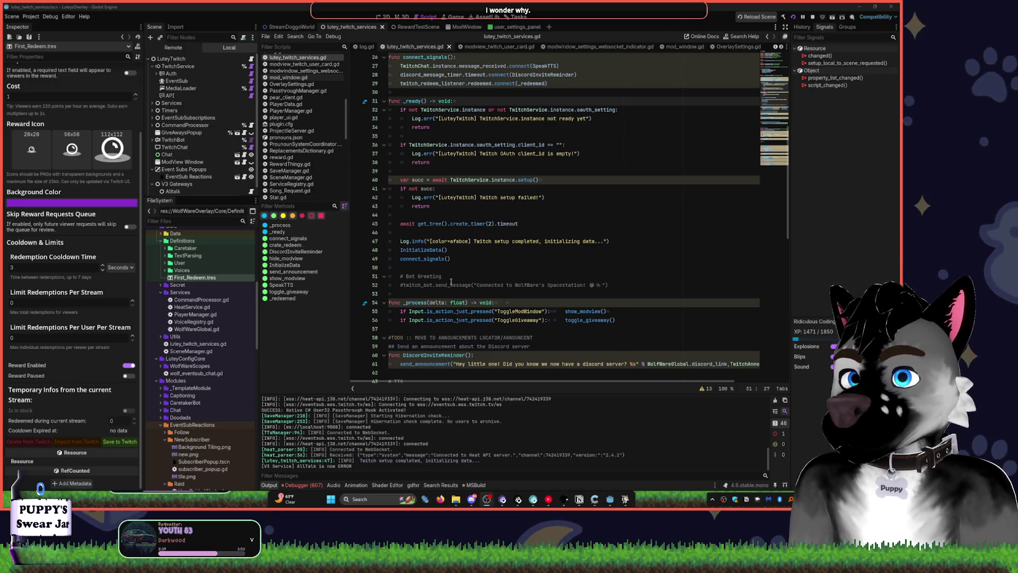
# Search the help documentation (F1) for 'reward'.
pyautogui.click(503, 337)
pyautogui.click(499, 267)
pyautogui.press('F1')
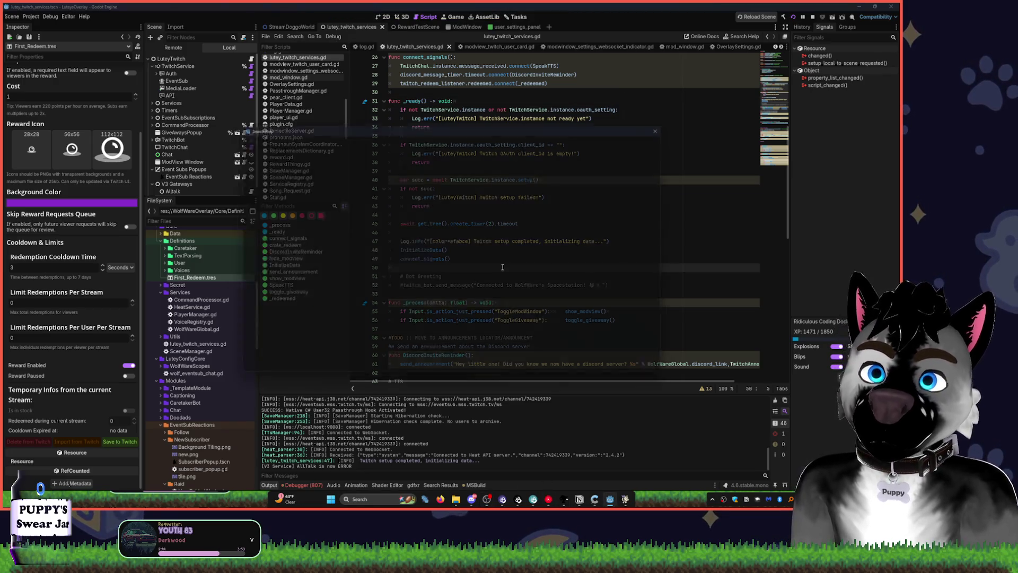
pyautogui.press('Escape')
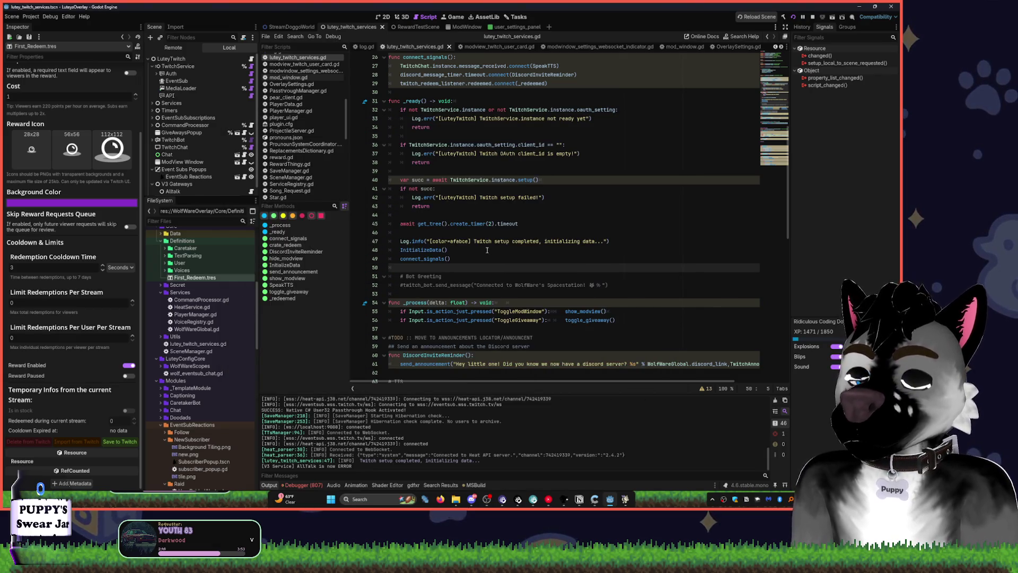
pyautogui.press('F1')
pyautogui.write('reward')
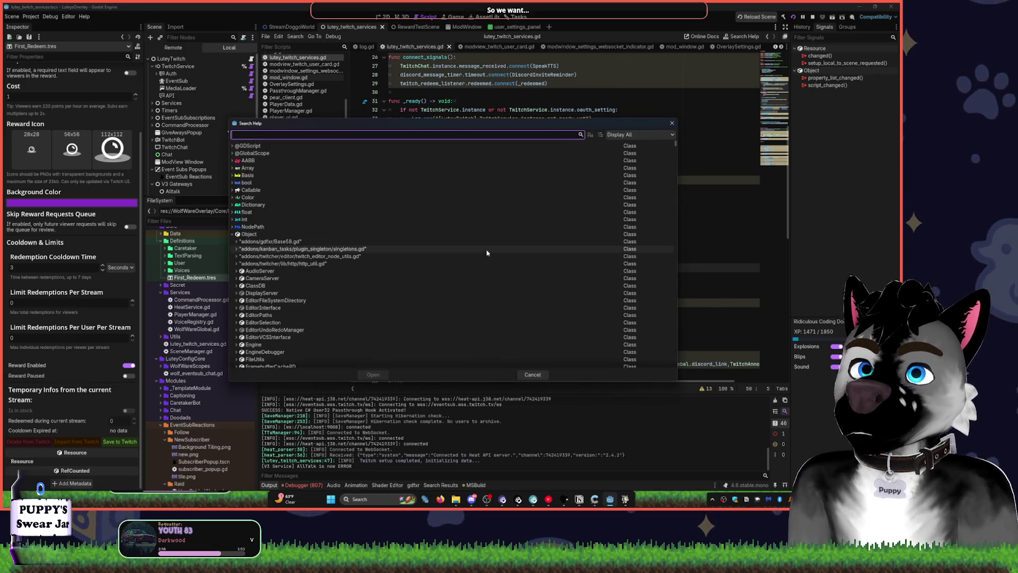
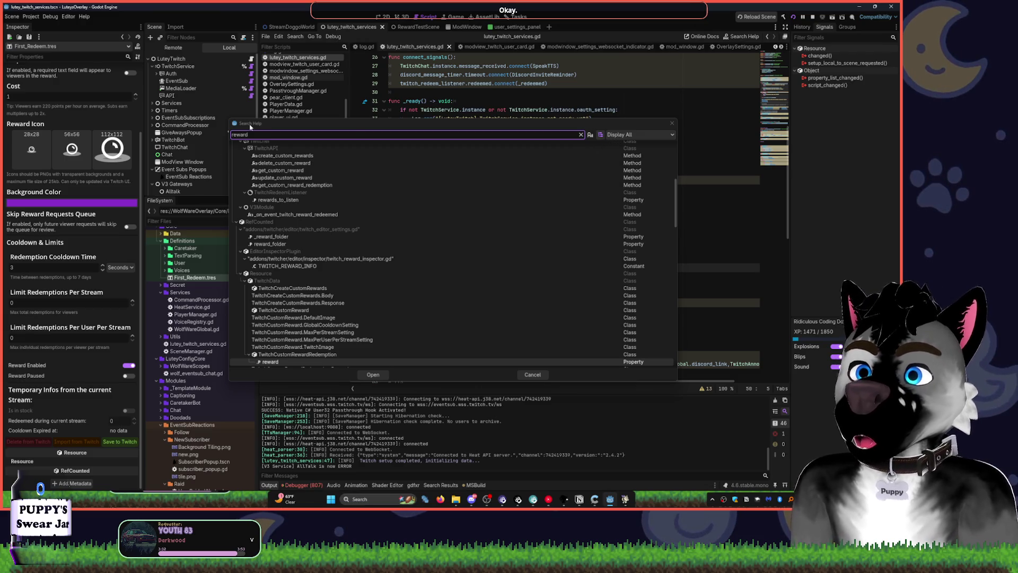
# Dismiss the help search and jump from connect_signals to the _redeemed handler definition.
pyautogui.click(671, 123)
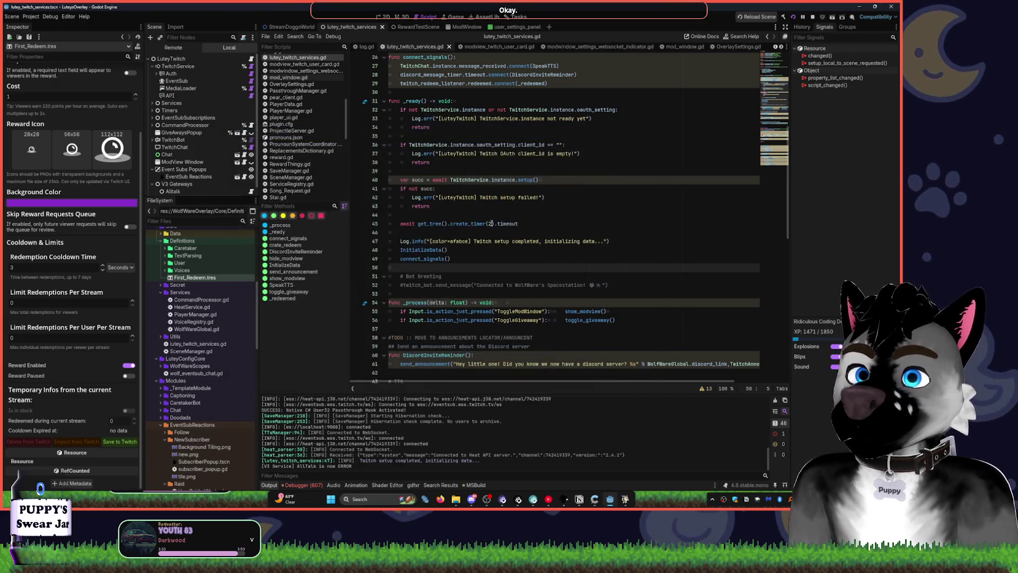
pyautogui.scroll(-2, 471, 242)
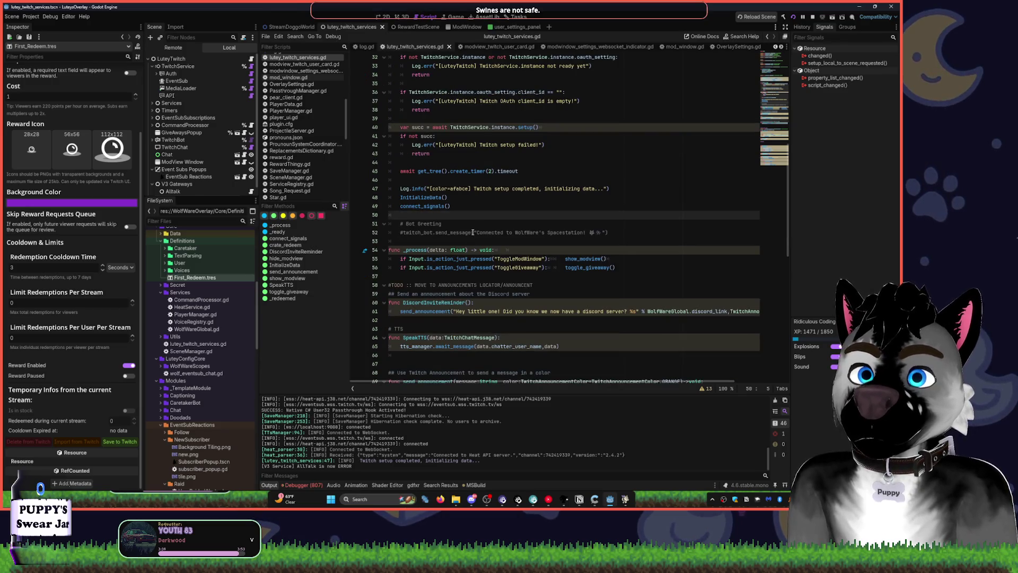
pyautogui.scroll(6, 477, 232)
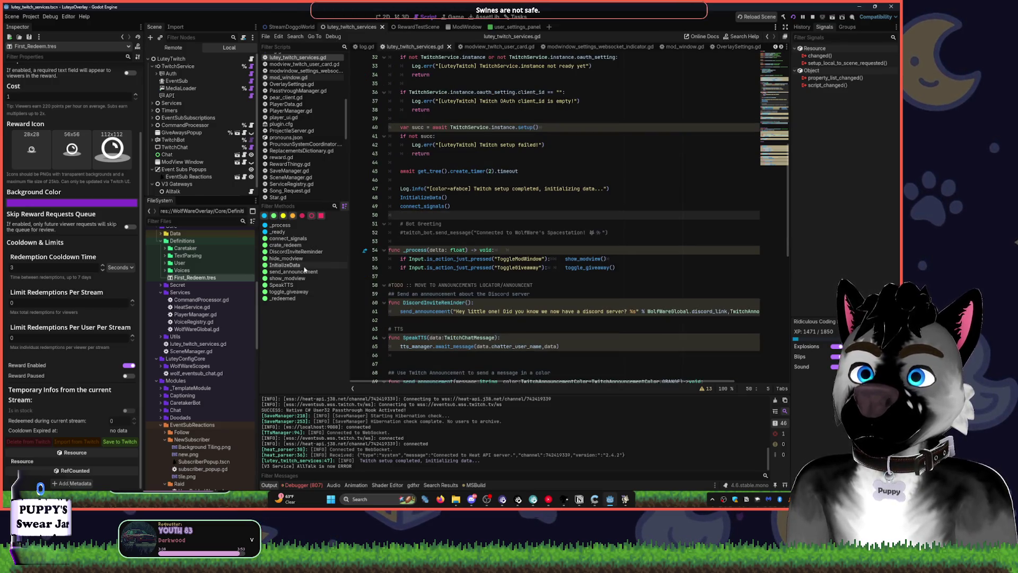
pyautogui.click(522, 215)
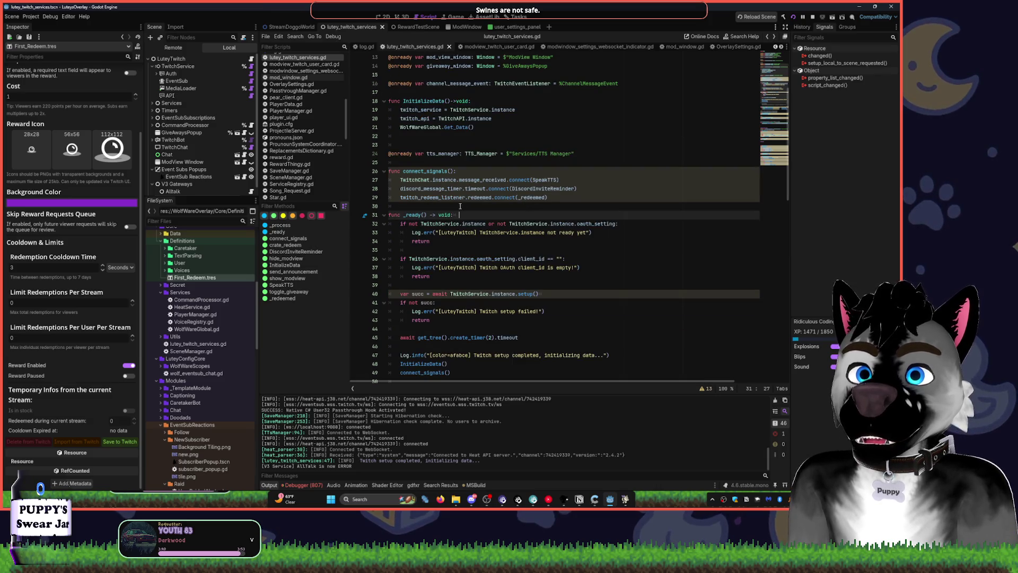
pyautogui.click(447, 198)
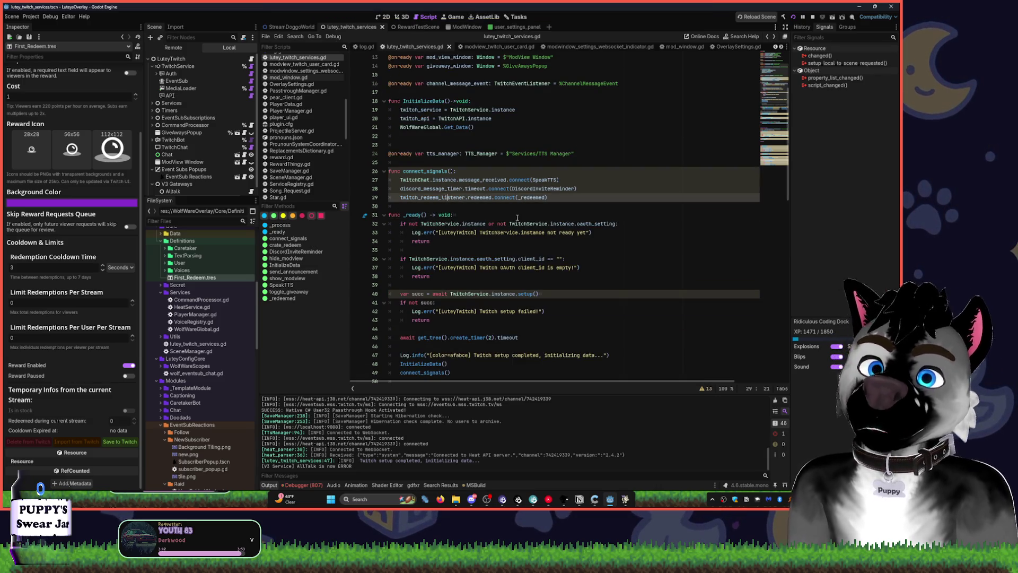
pyautogui.keyDown('ctrl'); pyautogui.click(528, 199); pyautogui.keyUp('ctrl')
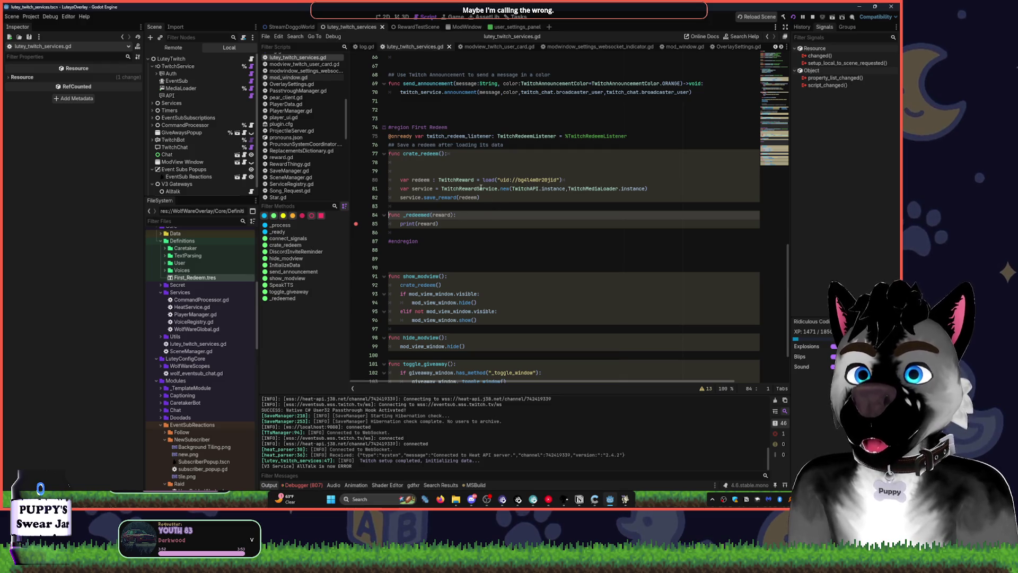
# Inspect the TwitchRedeemListener node's redeemed(redemption) signal in a widened Signals dock without connecting it.
pyautogui.click(483, 271)
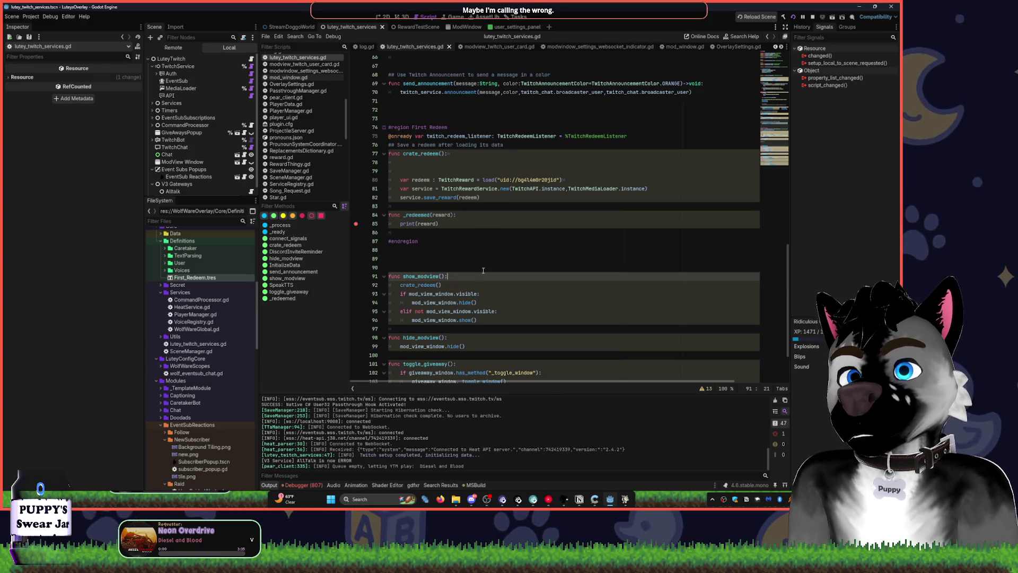
pyautogui.scroll(7, 473, 255)
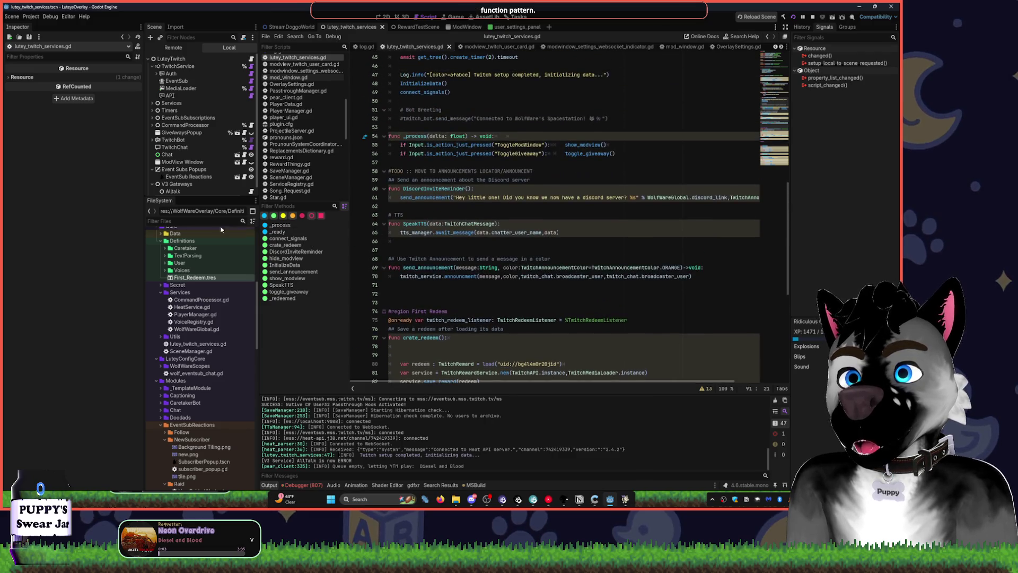
pyautogui.click(212, 192)
pyautogui.scroll(-1, 214, 192)
pyautogui.click(214, 190)
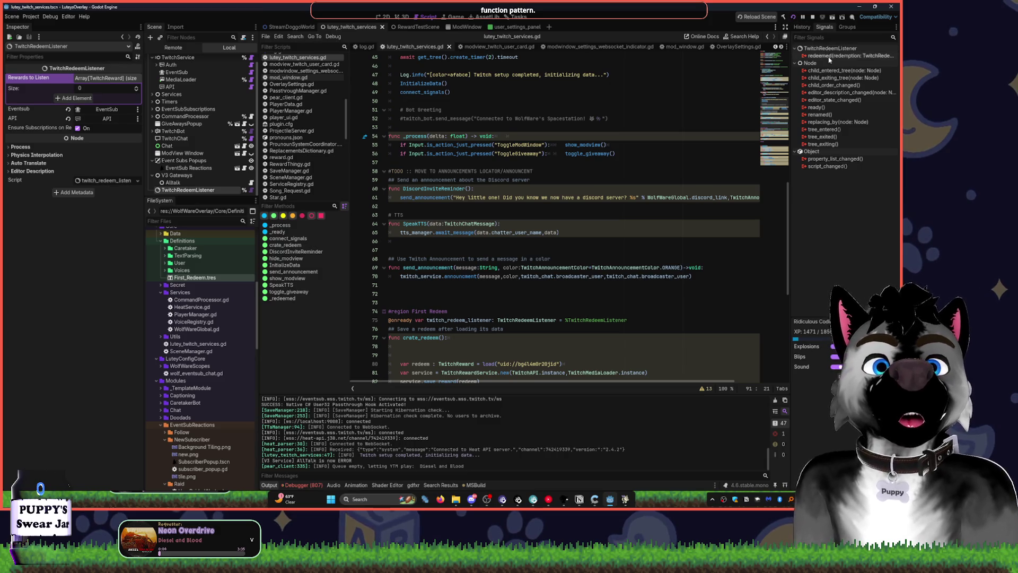
pyautogui.moveTo(789, 64); pyautogui.dragTo(605, 78)
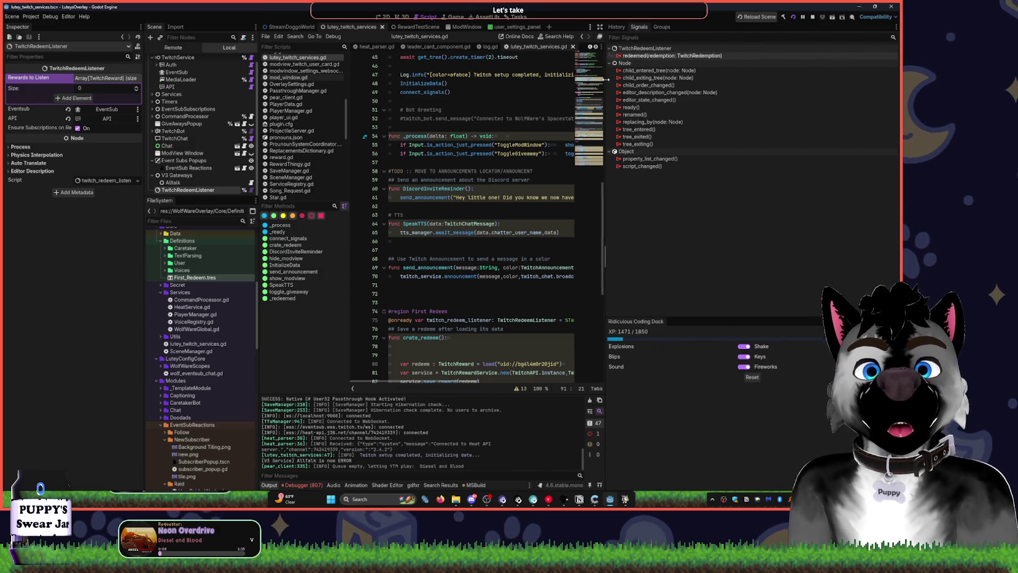
pyautogui.doubleClick(701, 56)
pyautogui.press('Escape')
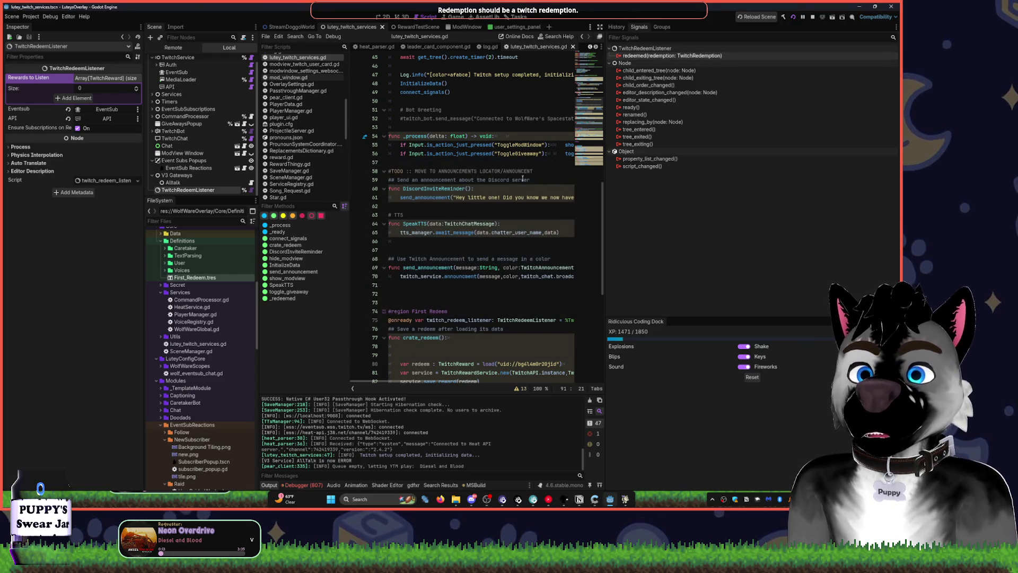
# Narrow the Signals dock back and bring up Search Help from the script.
pyautogui.moveTo(609, 121); pyautogui.dragTo(714, 121)
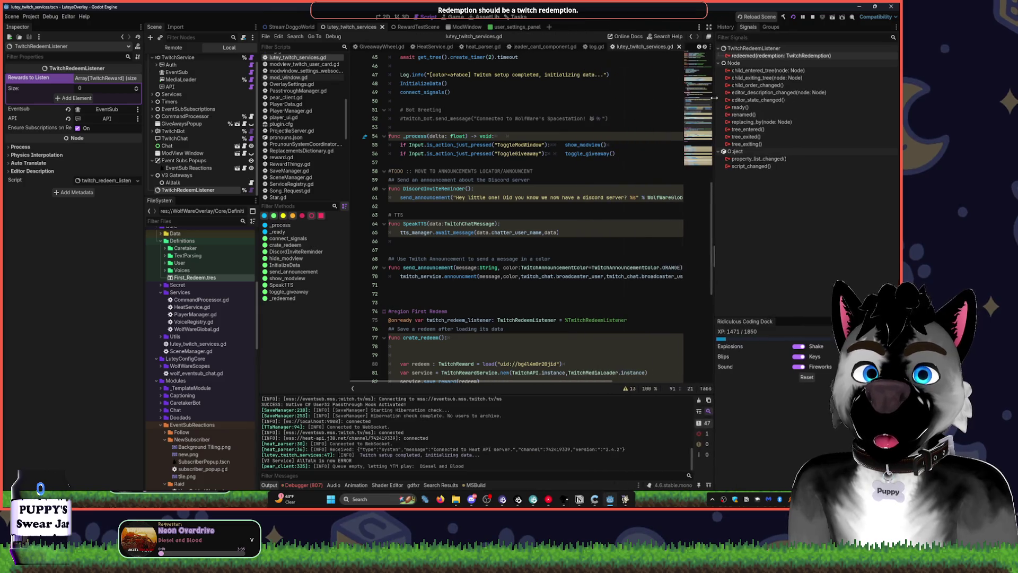
pyautogui.press('F1')
pyautogui.press('Escape')
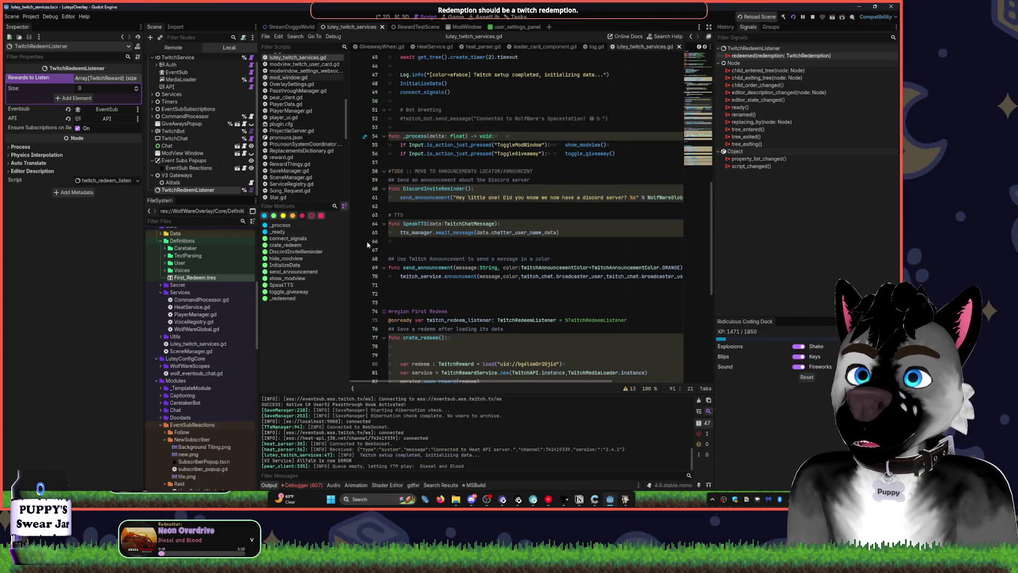
pyautogui.click(498, 223)
pyautogui.press('F1')
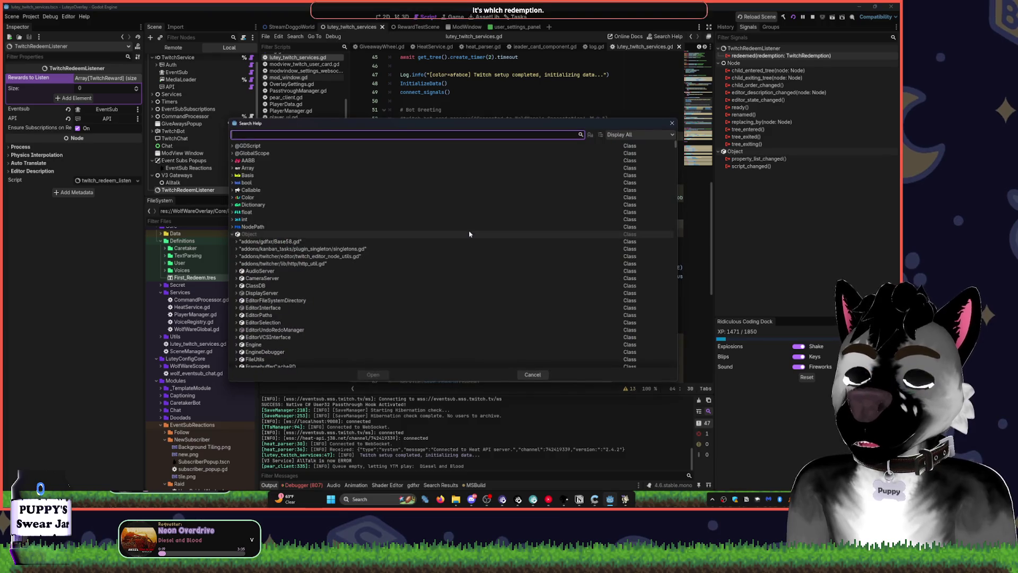
# Read the TwitchRedemption class reference (reward, user, user_input), then return to lutey_twitch_services.gd.
pyautogui.write('TwitchRede')
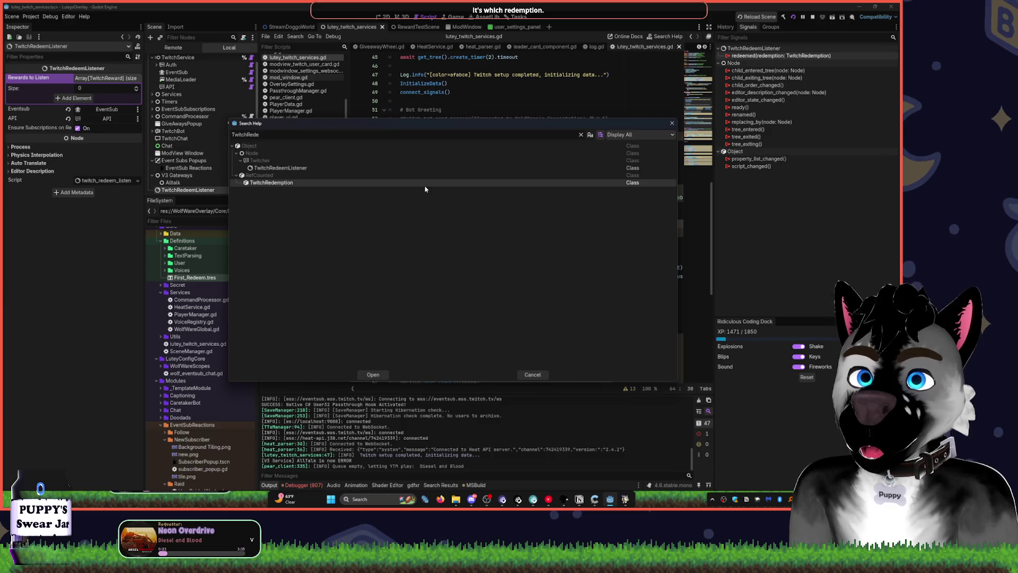
pyautogui.press('Return')
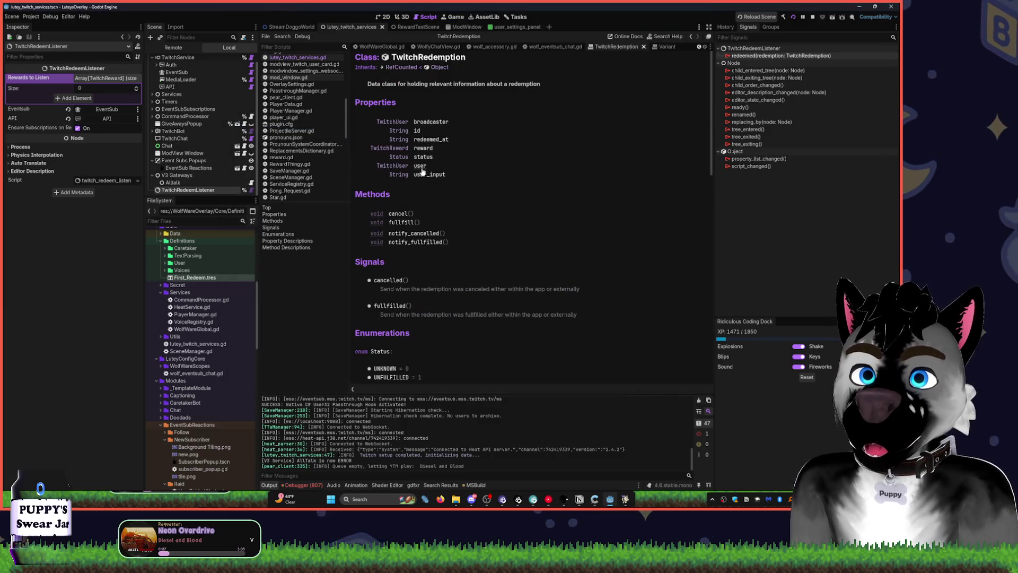
pyautogui.hotkey('ctrl', 'w')
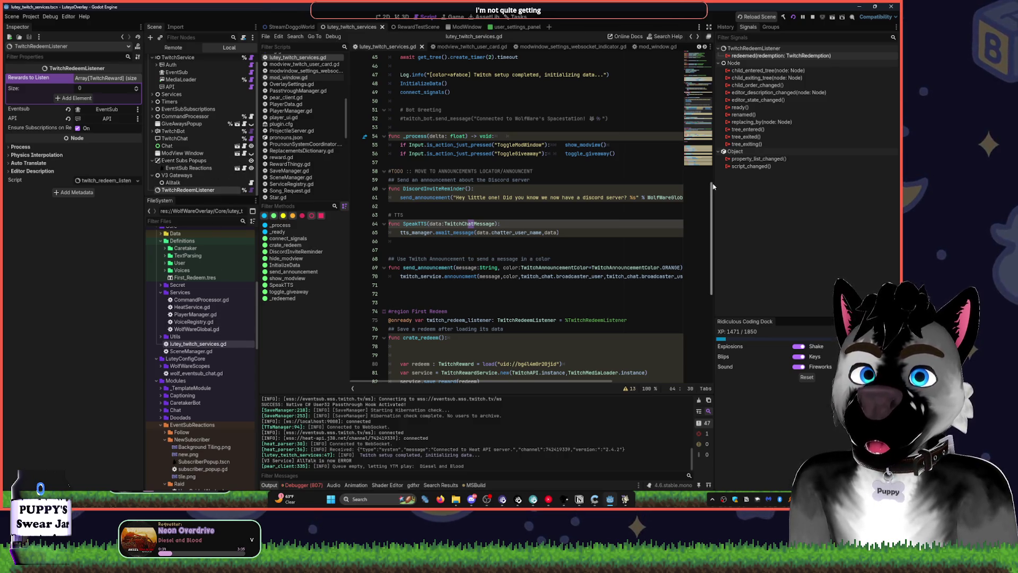
pyautogui.moveTo(715, 181); pyautogui.dragTo(790, 180)
pyautogui.scroll(-7, 553, 239)
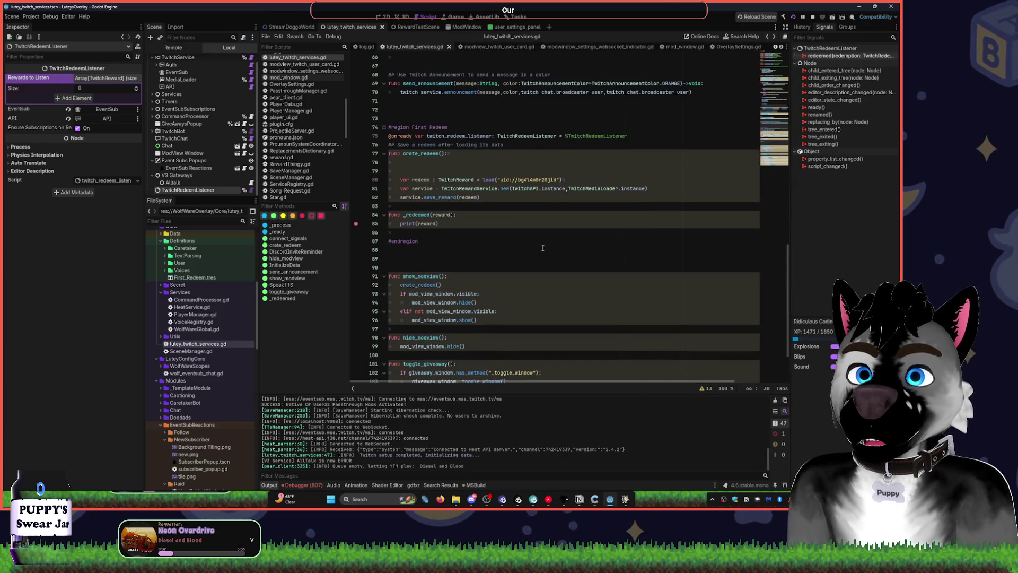
# Insert 'await' before TwitchRewardService.new on line 81, save, and open twitch_reward_service.gd.
pyautogui.click(554, 240)
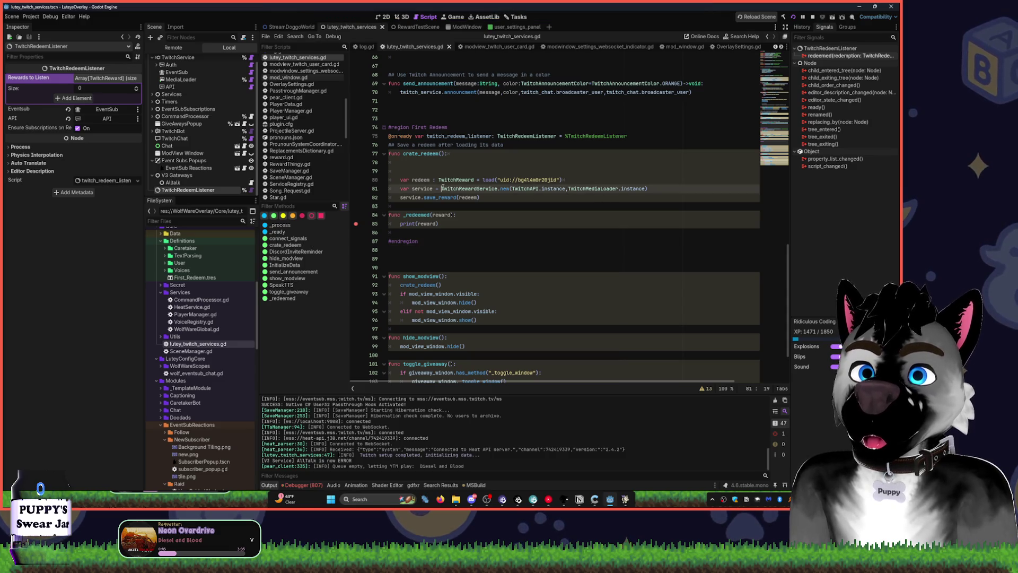
pyautogui.click(440, 189)
pyautogui.write('await')
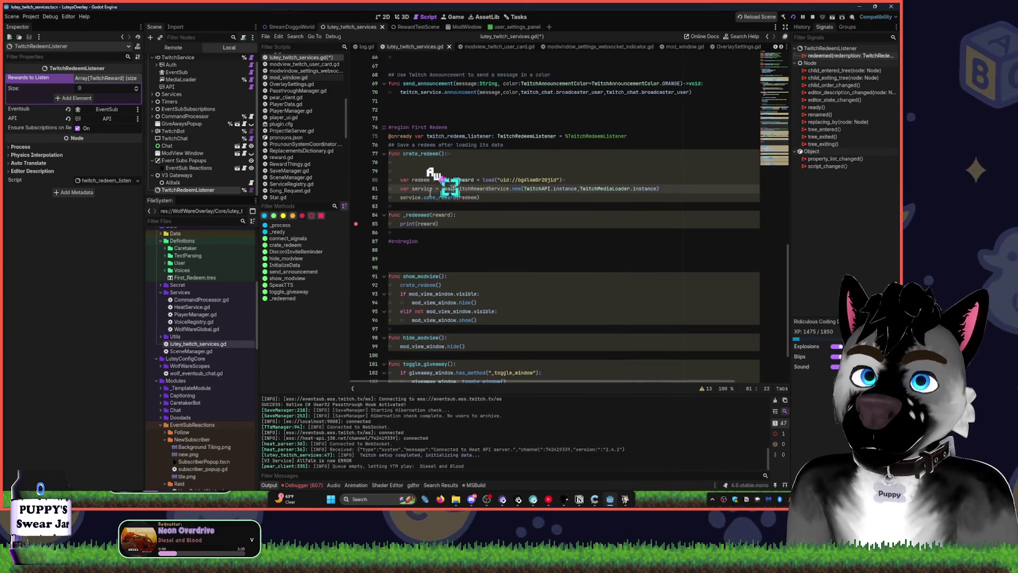
pyautogui.hotkey('ctrl', 's')
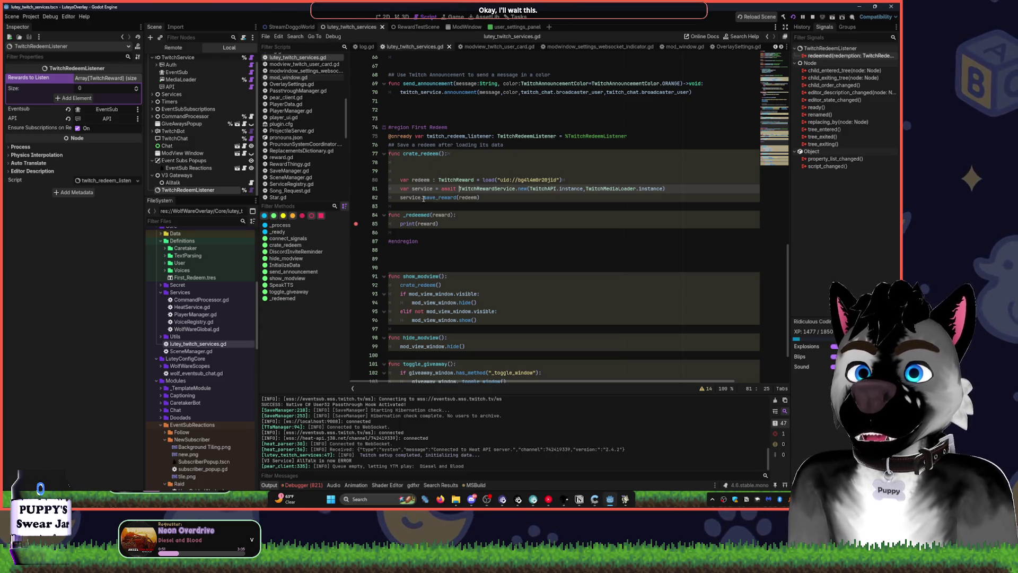
pyautogui.keyDown('ctrl'); pyautogui.click(493, 189); pyautogui.keyUp('ctrl')
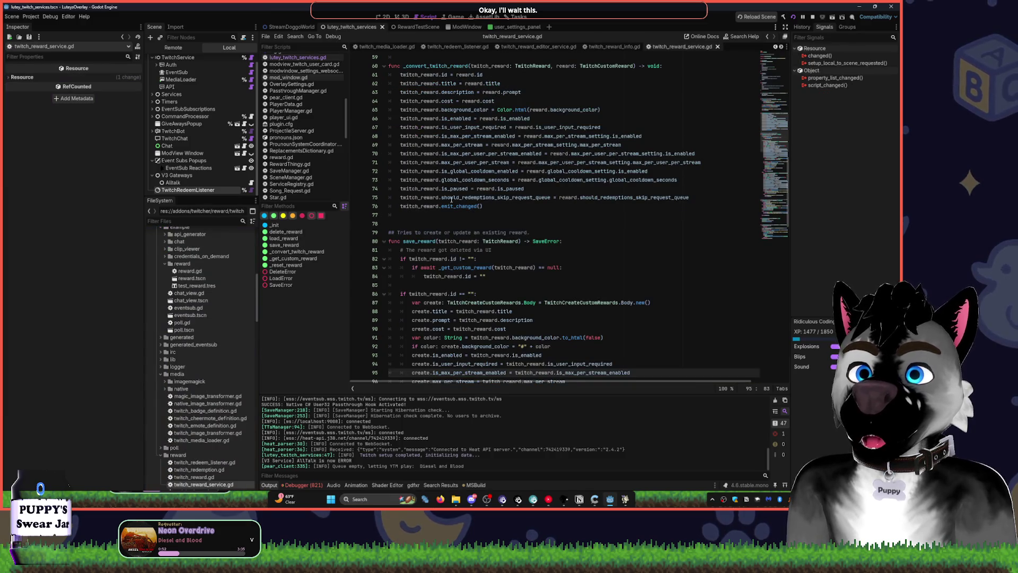
# Jump to delete_reward in twitch_reward_service.gd, then bring the YouTube Music player forward.
pyautogui.click(300, 233)
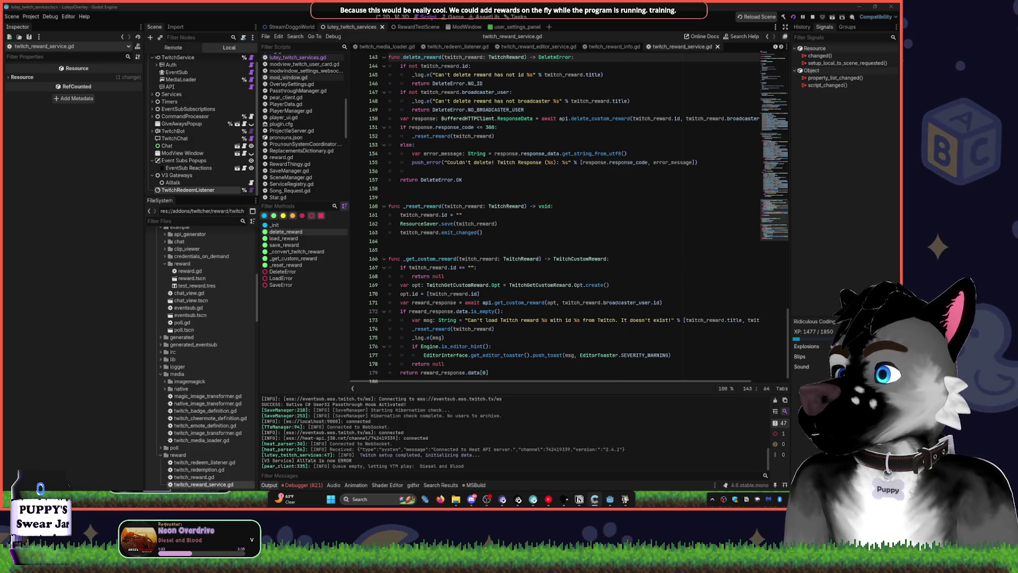
pyautogui.click(548, 499)
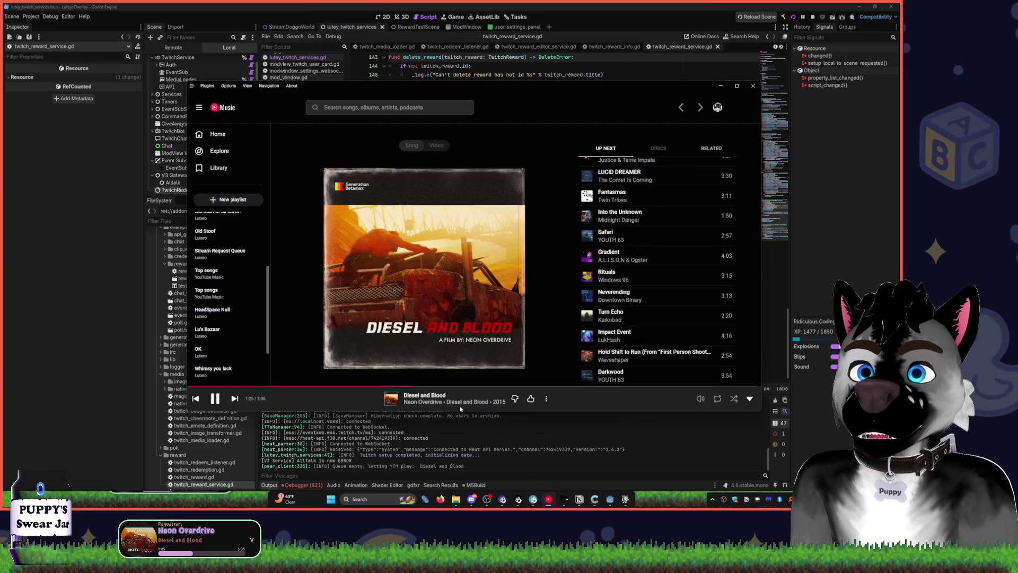
# Skip YouTube Music to the next song, Killing Time, and return to Godot.
pyautogui.click(234, 400)
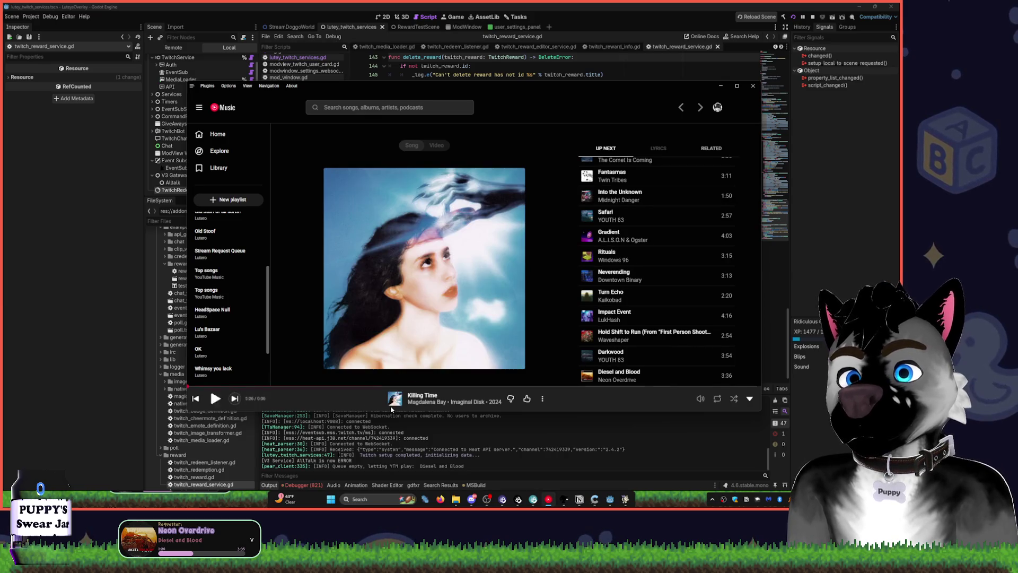
pyautogui.click(616, 6)
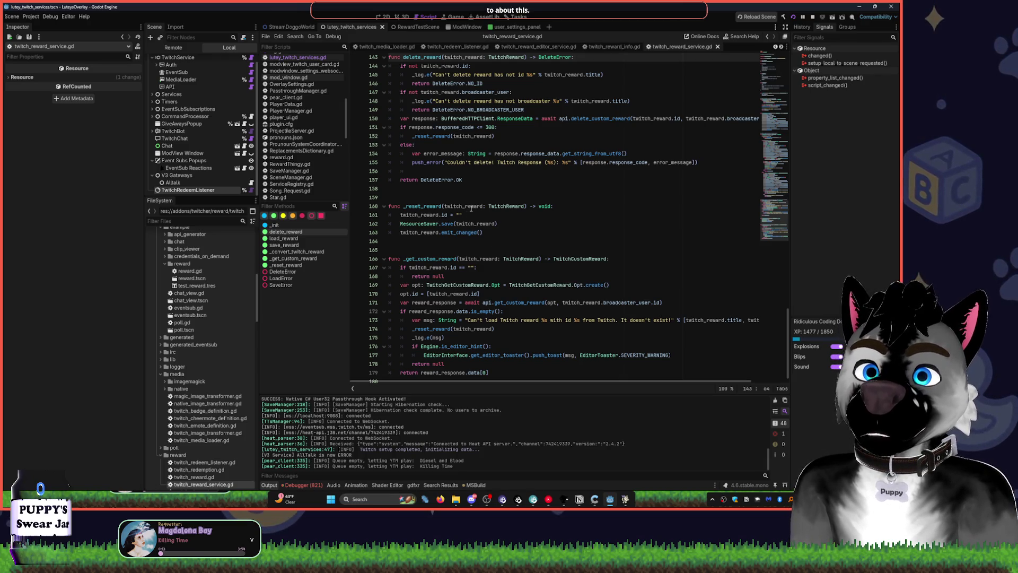
# Review the _init and load_reward functions of twitch_reward_service.gd.
pyautogui.scroll(4, 493, 192)
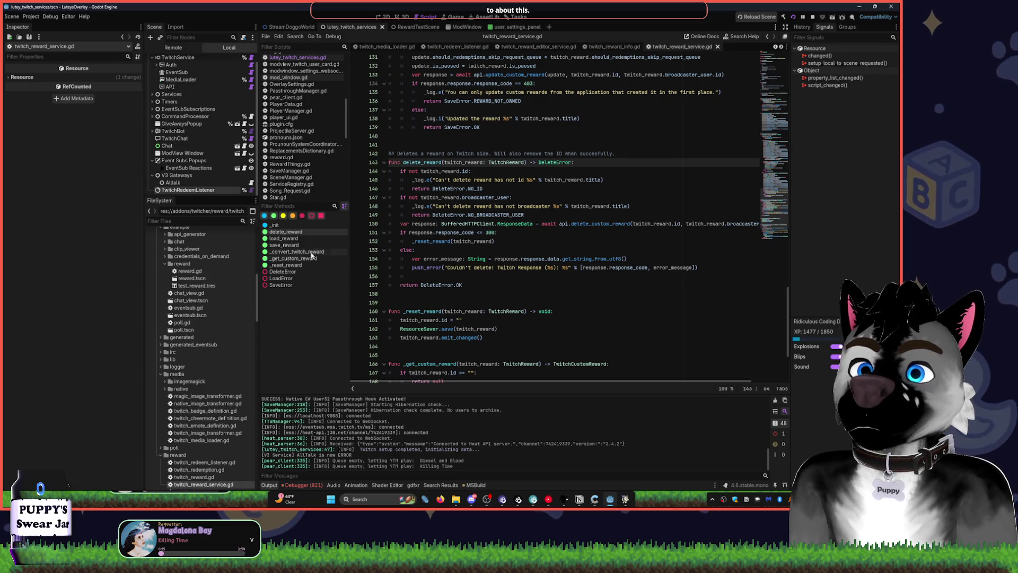
pyautogui.click(308, 226)
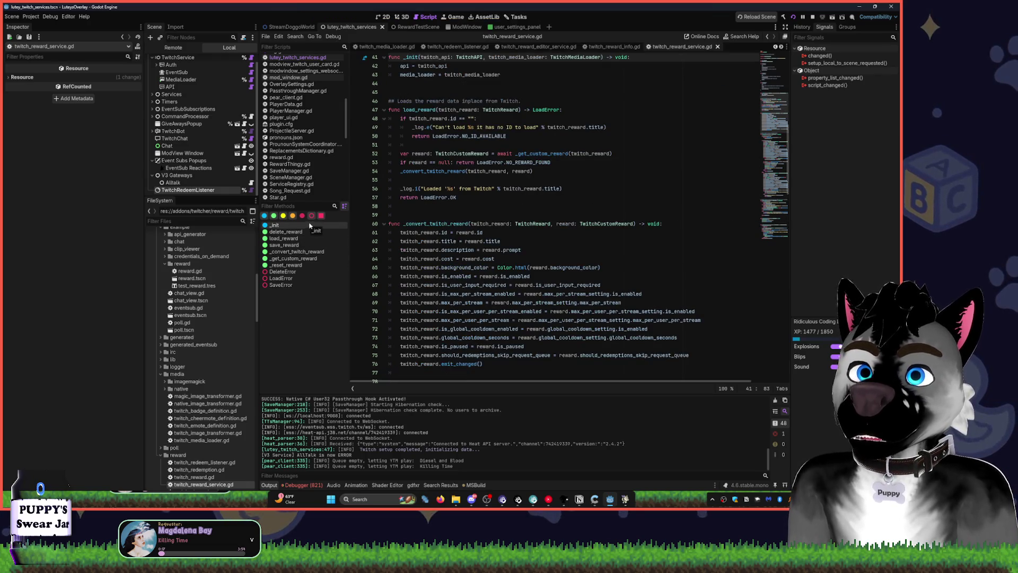
pyautogui.scroll(4, 469, 145)
pyautogui.scroll(2, 436, 190)
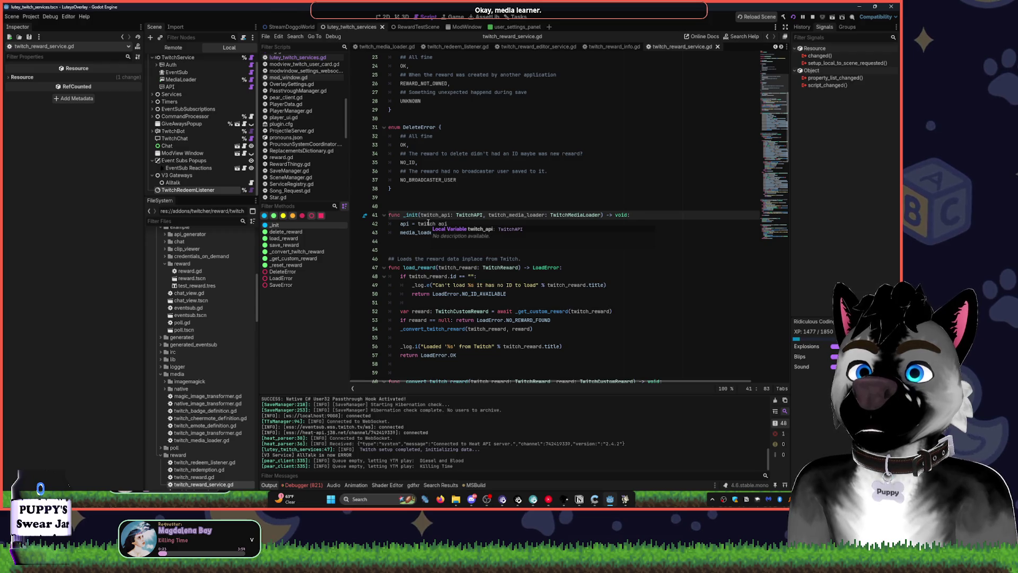
pyautogui.click(315, 238)
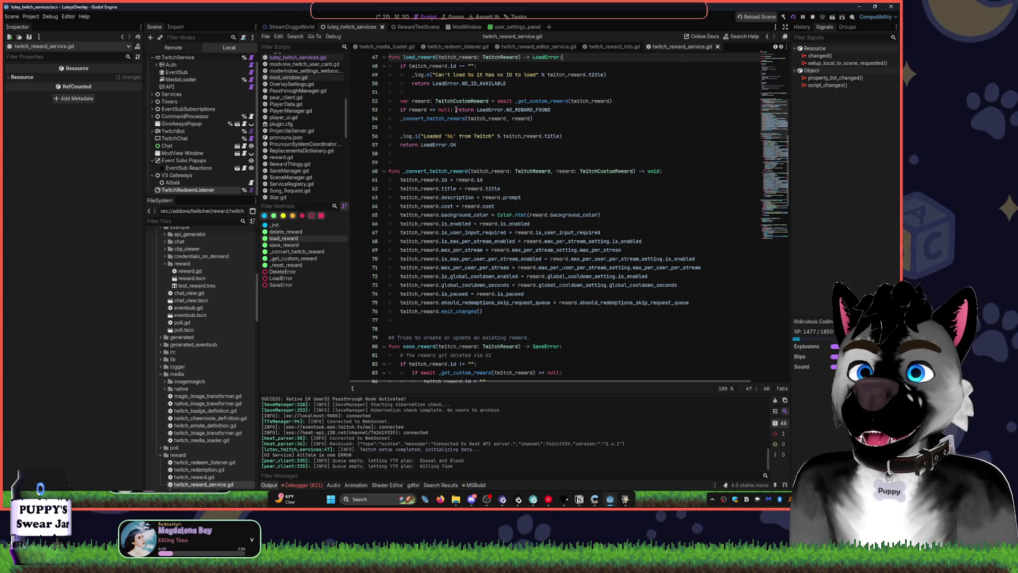
# Follow _convert_twitch_reward down to save_reward's else branch on line 137.
pyautogui.keyDown('ctrl'); pyautogui.click(431, 124); pyautogui.keyUp('ctrl')
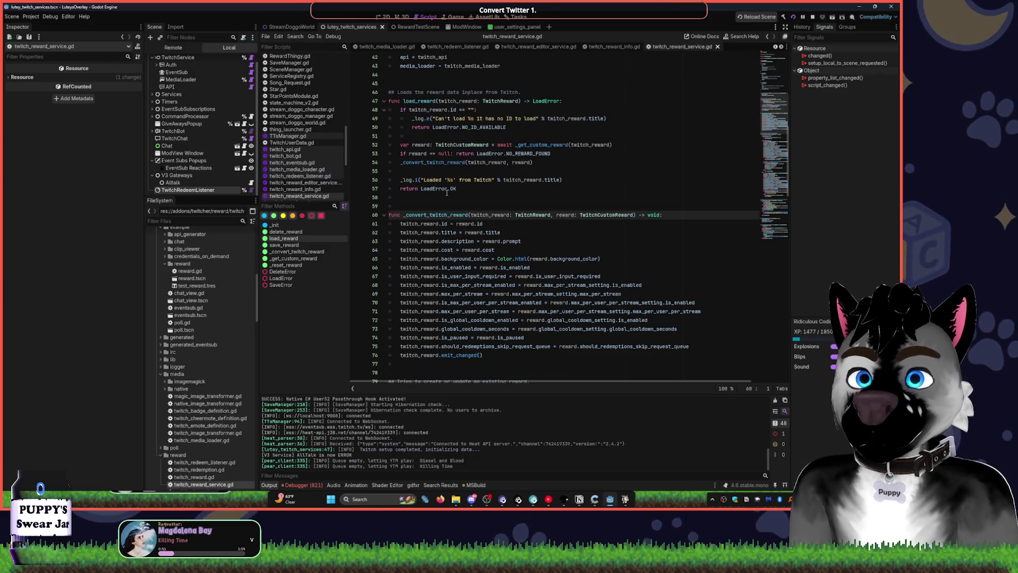
pyautogui.scroll(-2, 497, 347)
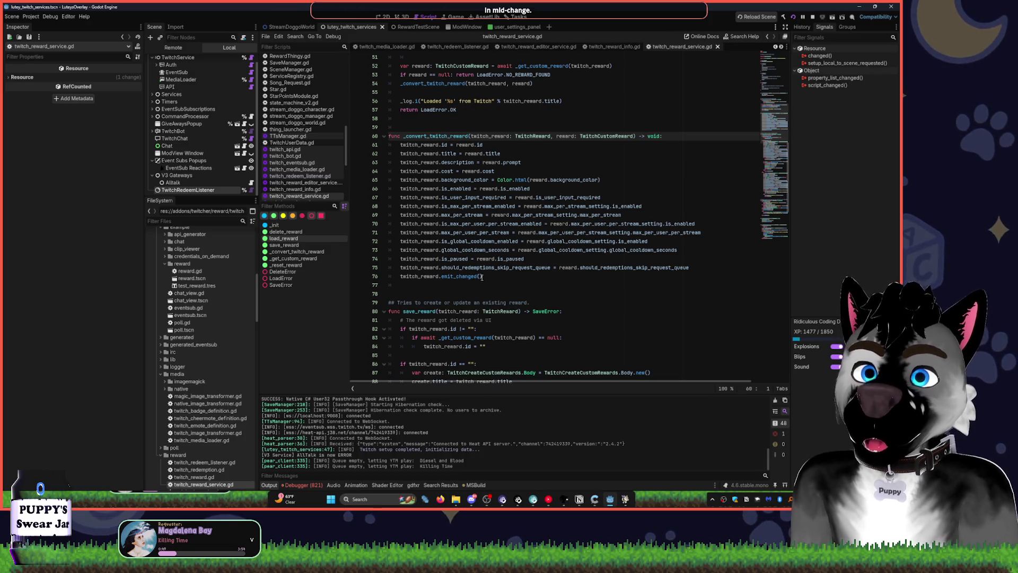
pyautogui.scroll(-4, 477, 276)
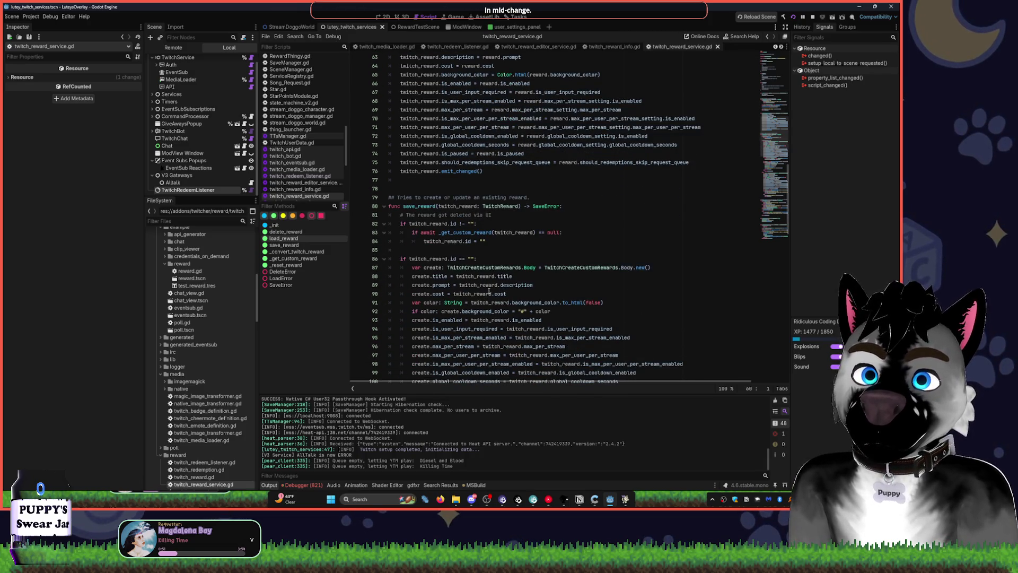
pyautogui.scroll(-3, 489, 291)
pyautogui.scroll(-11, 492, 285)
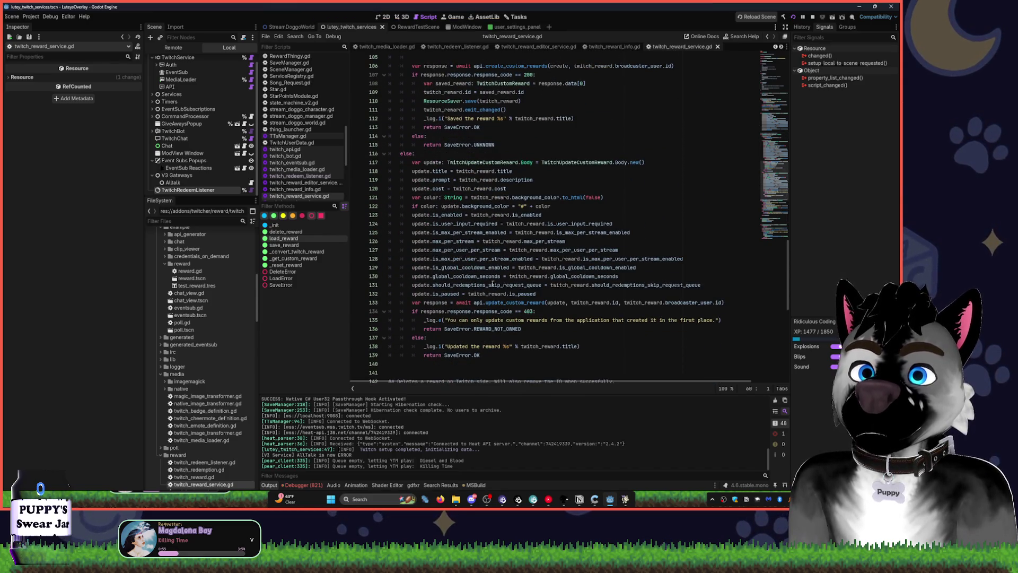
pyautogui.scroll(-2, 493, 284)
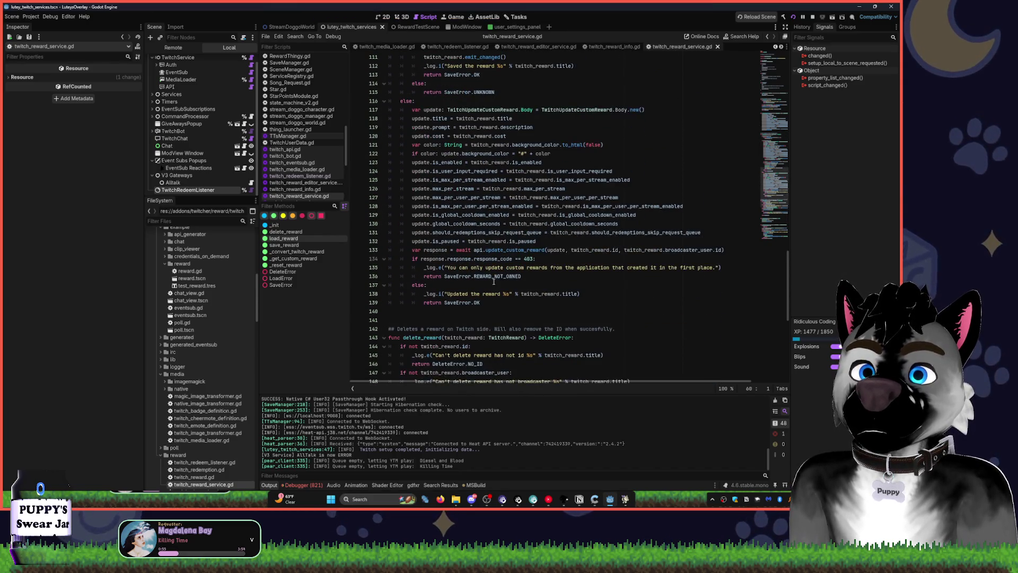
pyautogui.click(592, 286)
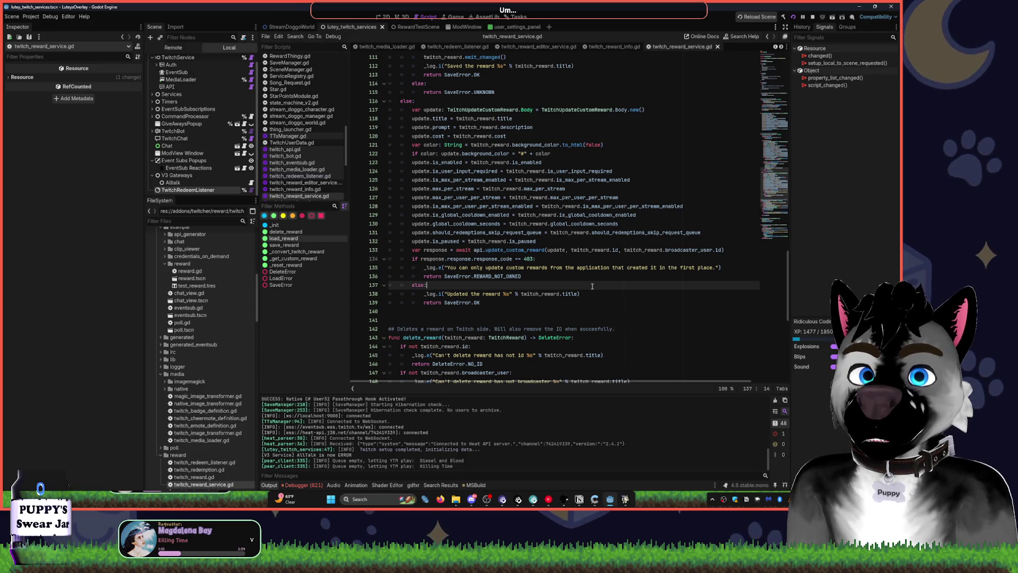
pyautogui.hotkey('ctrl', 'f')
# Search the script for 'redem', then for 'emi', stepping through all three emit matches.
pyautogui.write('redee')
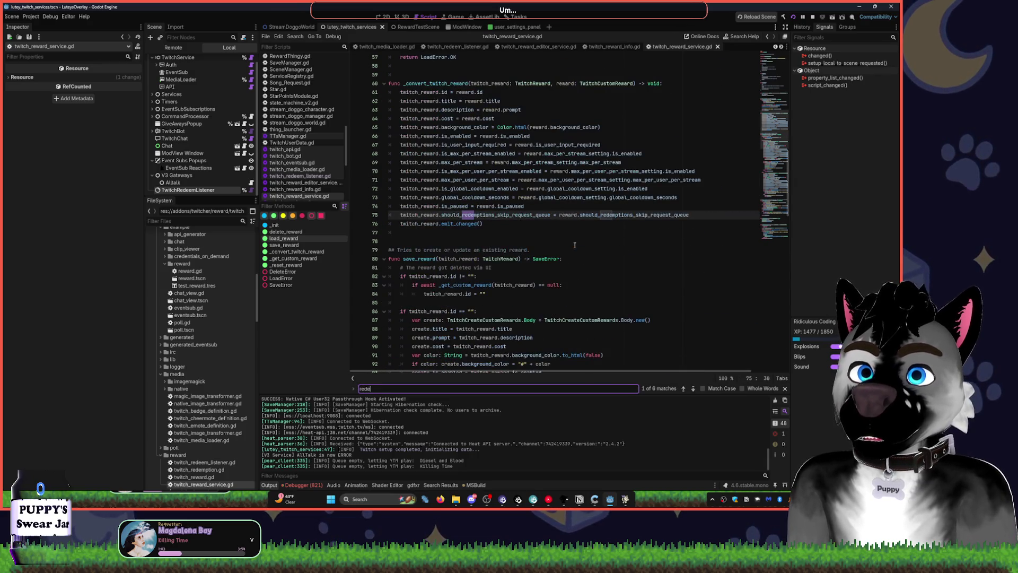
pyautogui.press('BackSpace')
pyautogui.write('mp')
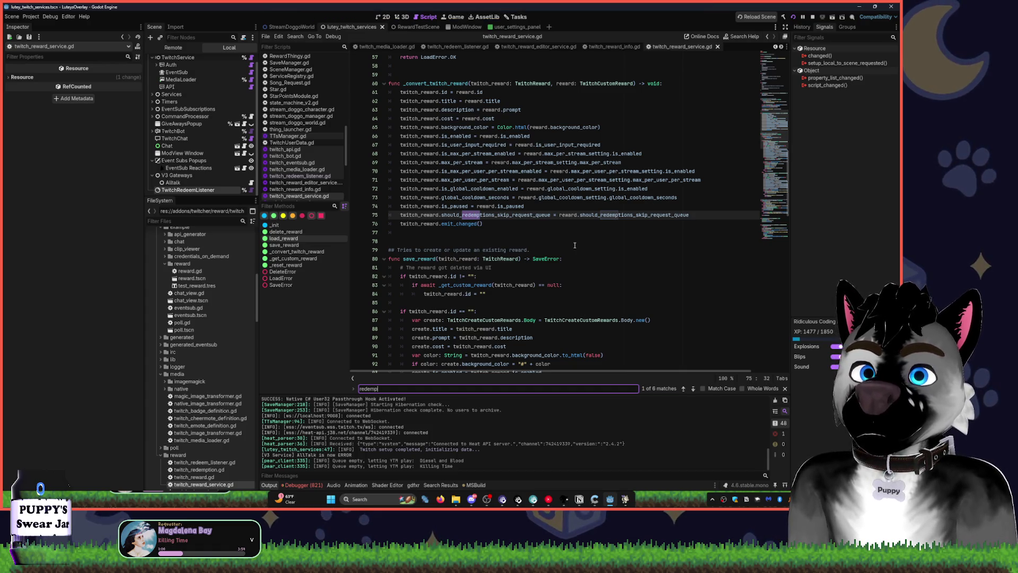
pyautogui.hotkey('ctrl', 'a')
pyautogui.write('emi')
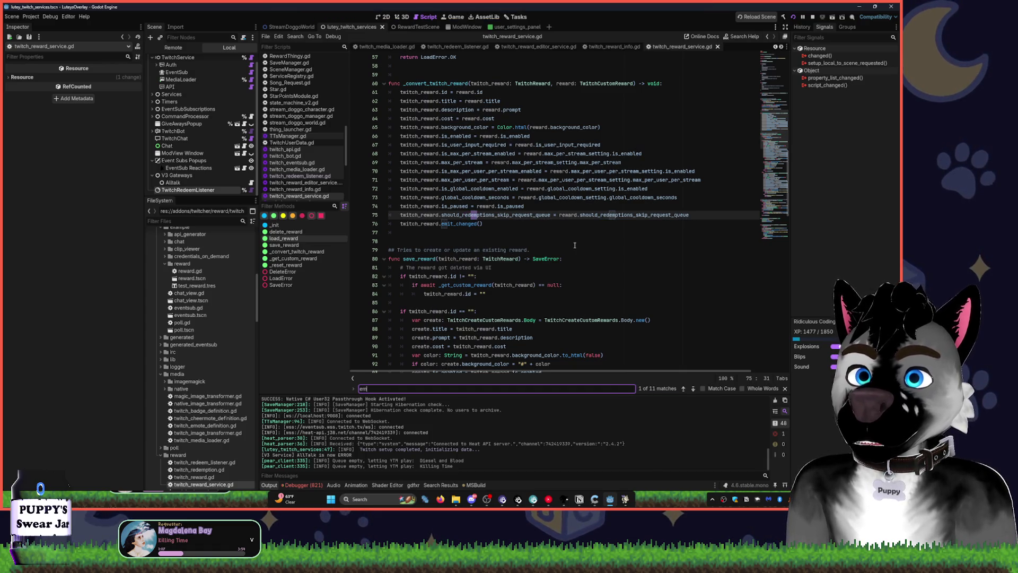
pyautogui.press('Return')
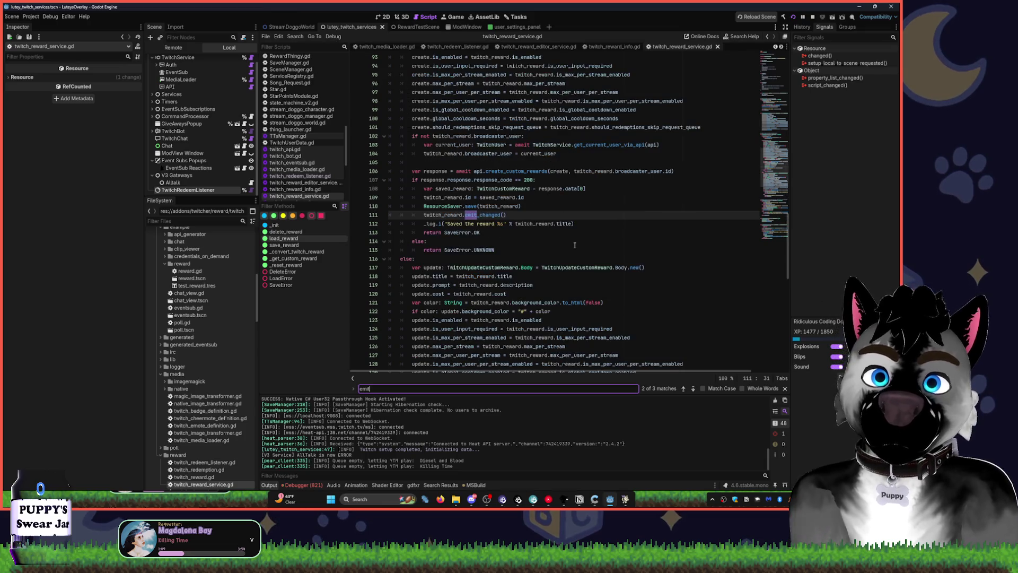
pyautogui.press('Return')
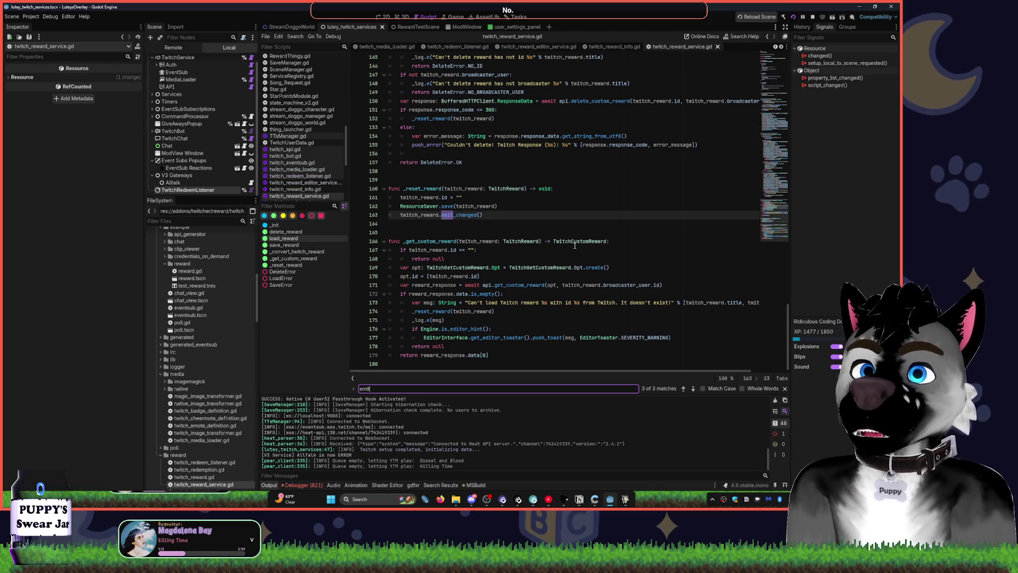
pyautogui.click(575, 241)
pyautogui.scroll(15, 568, 212)
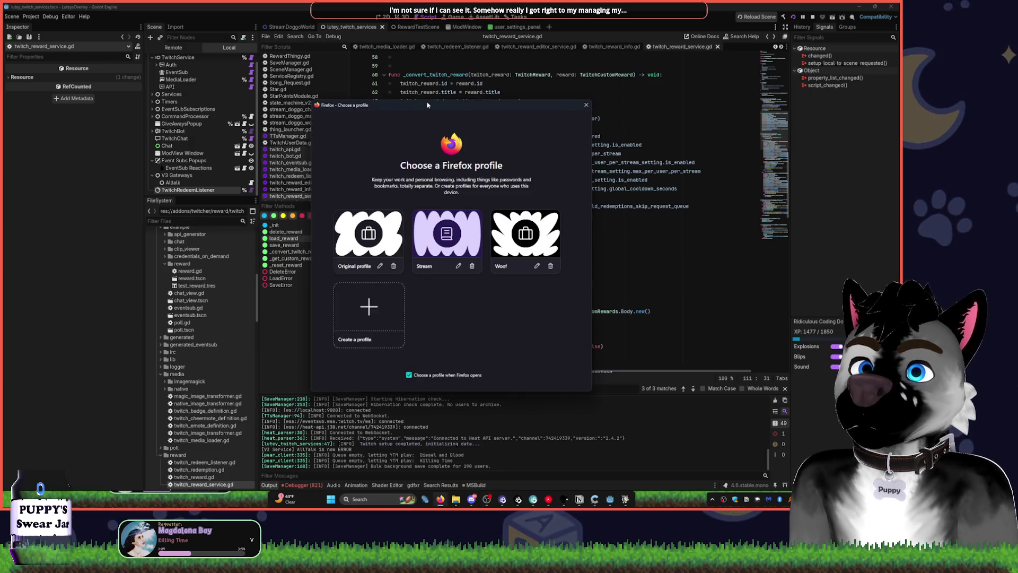
pyautogui.press('Escape')
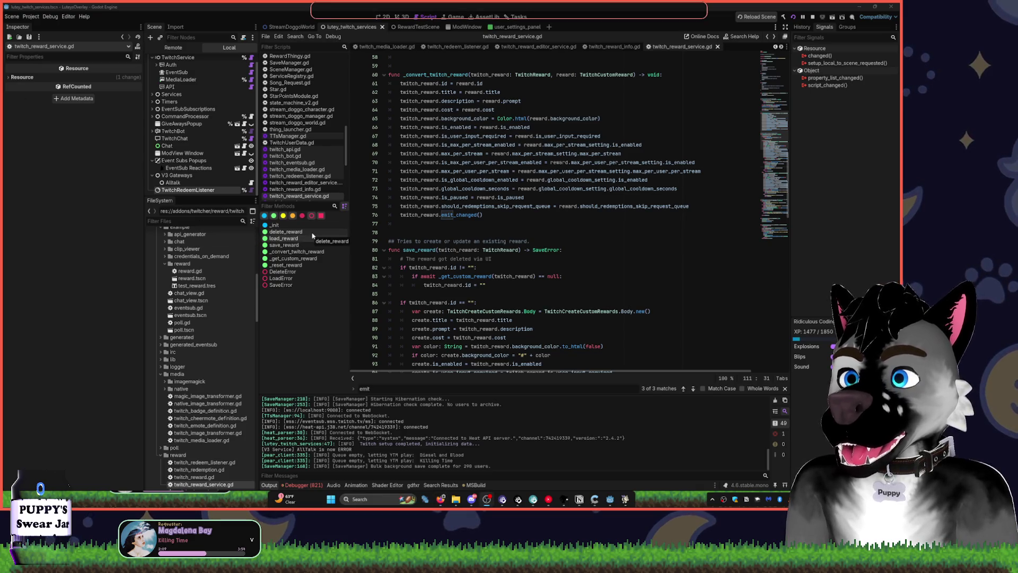
pyautogui.click(572, 232)
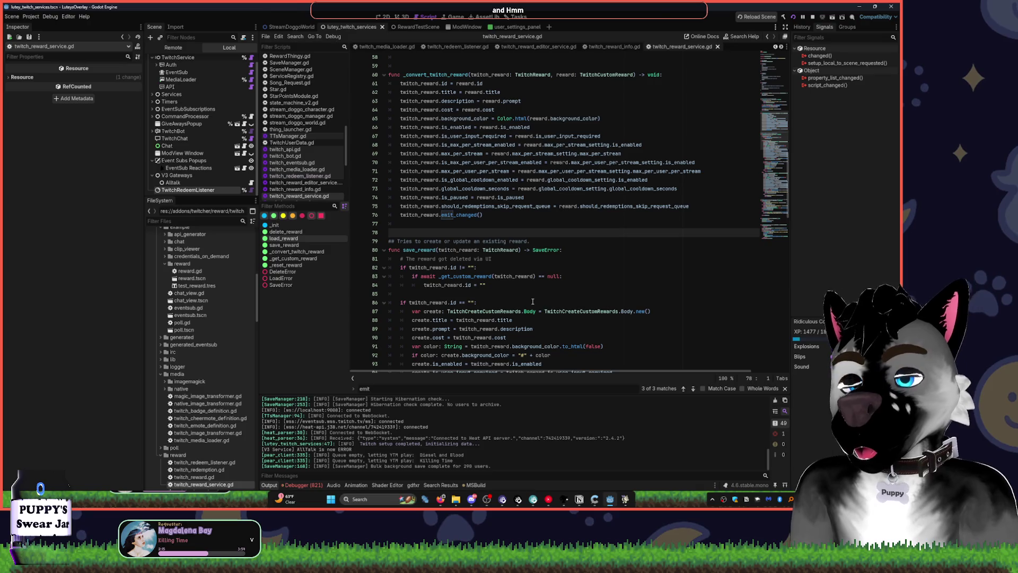
pyautogui.scroll(4, 533, 298)
pyautogui.scroll(6, 532, 298)
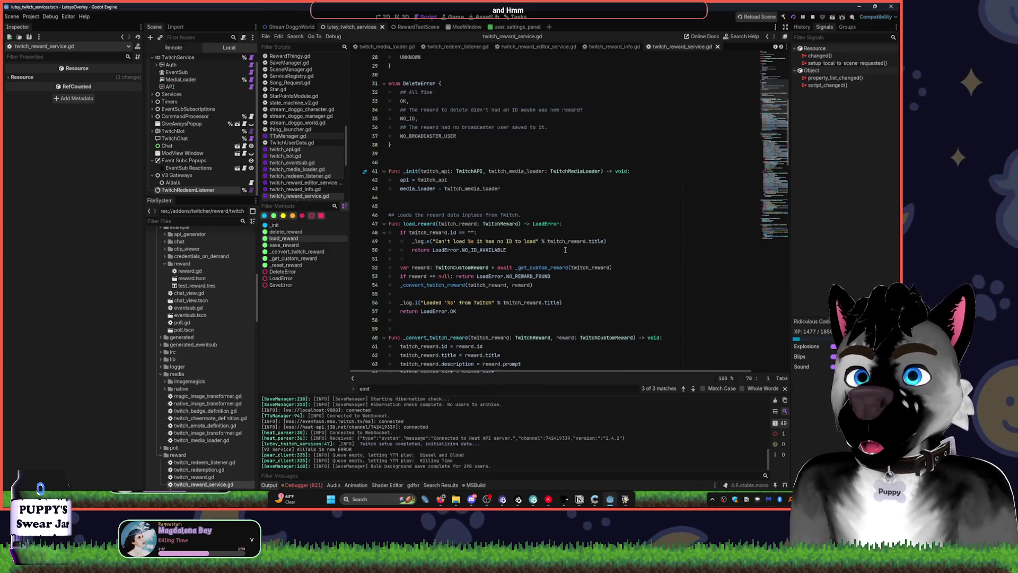
pyautogui.scroll(-4, 566, 249)
pyautogui.scroll(9, 568, 248)
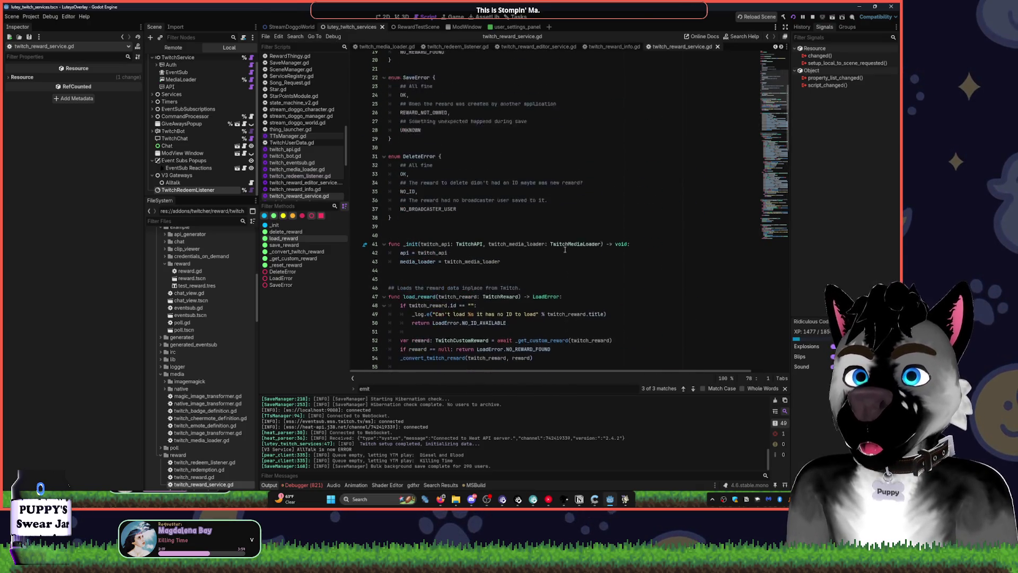
# Revisit the emit match on line 111, then go back to the _init function.
pyautogui.scroll(4, 480, 203)
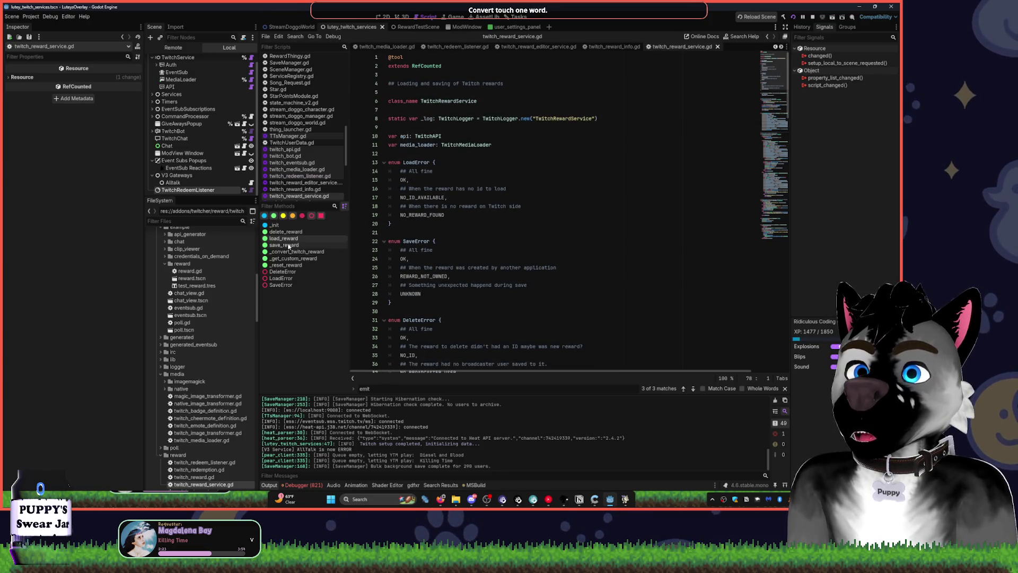
pyautogui.press('F3')
pyautogui.scroll(17, 471, 232)
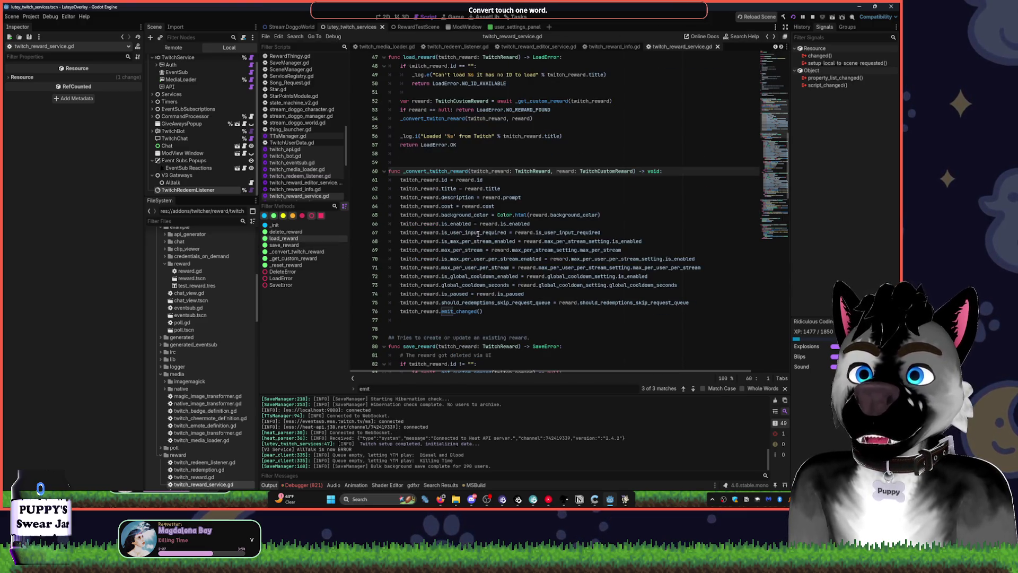
pyautogui.hotkey('alt', 'Left')
pyautogui.hotkey('alt', 'Left')
pyautogui.hotkey('alt', 'Left')
pyautogui.hotkey('alt', 'Left')
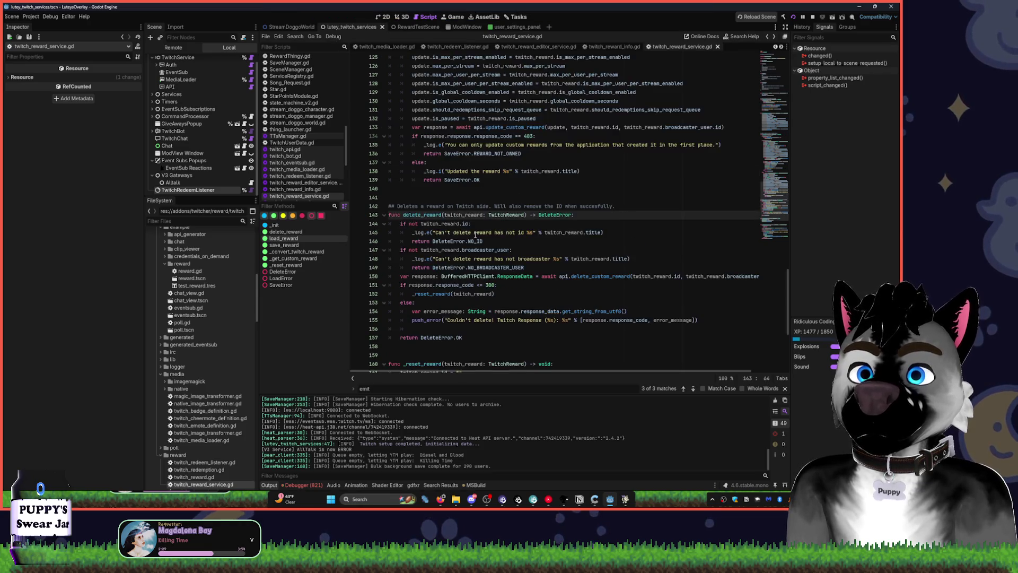
# Open the TwitchRedeemListener class documentation from its node in the Scene tree.
pyautogui.scroll(18, 474, 234)
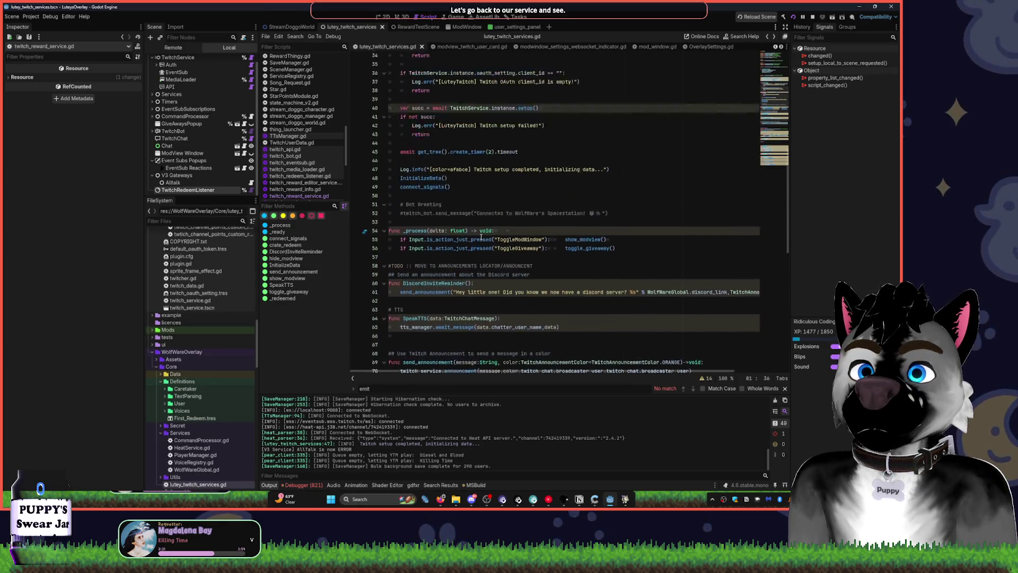
pyautogui.click(444, 303)
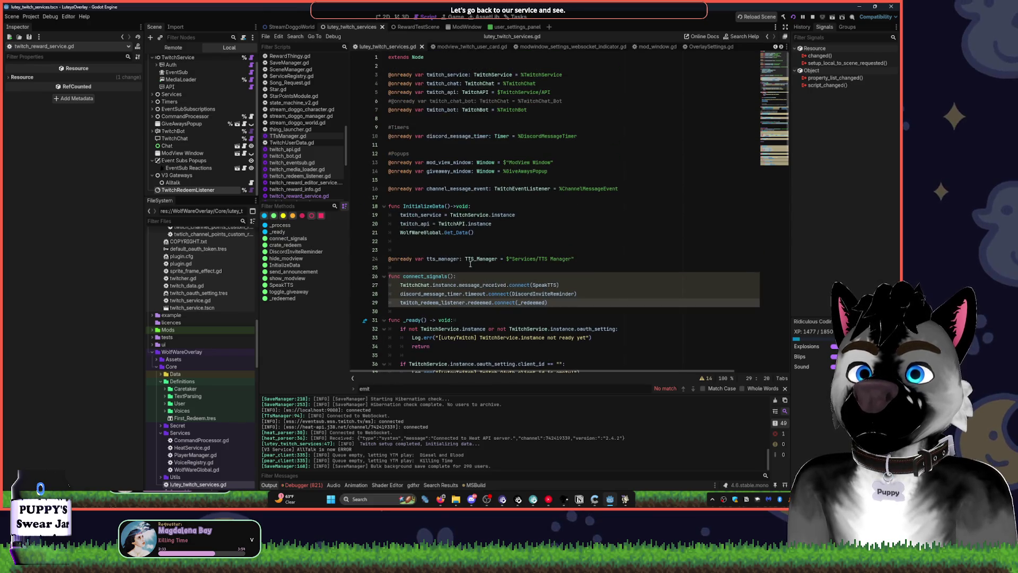
pyautogui.click(228, 191)
pyautogui.rightClick(229, 192)
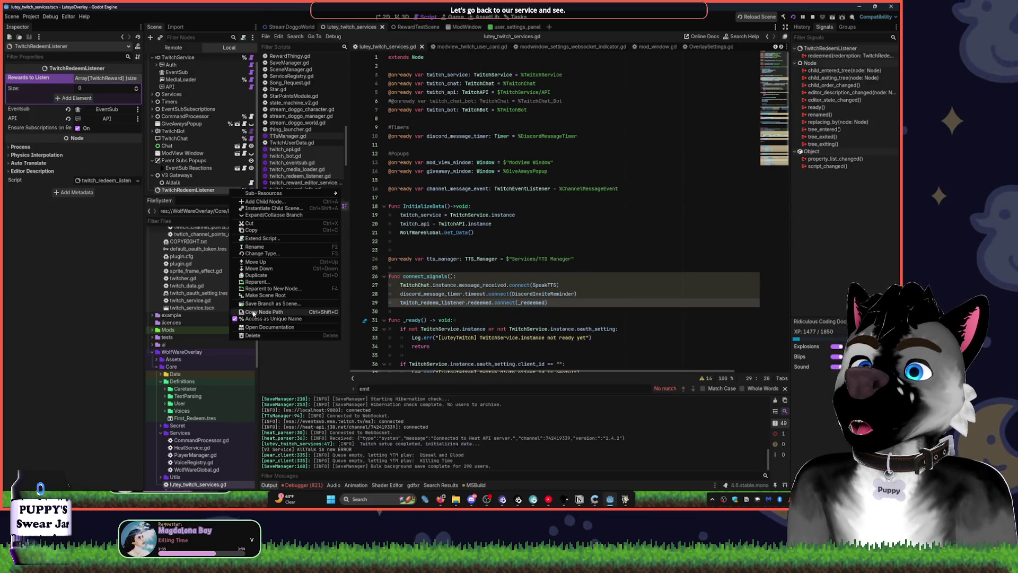
pyautogui.click(269, 327)
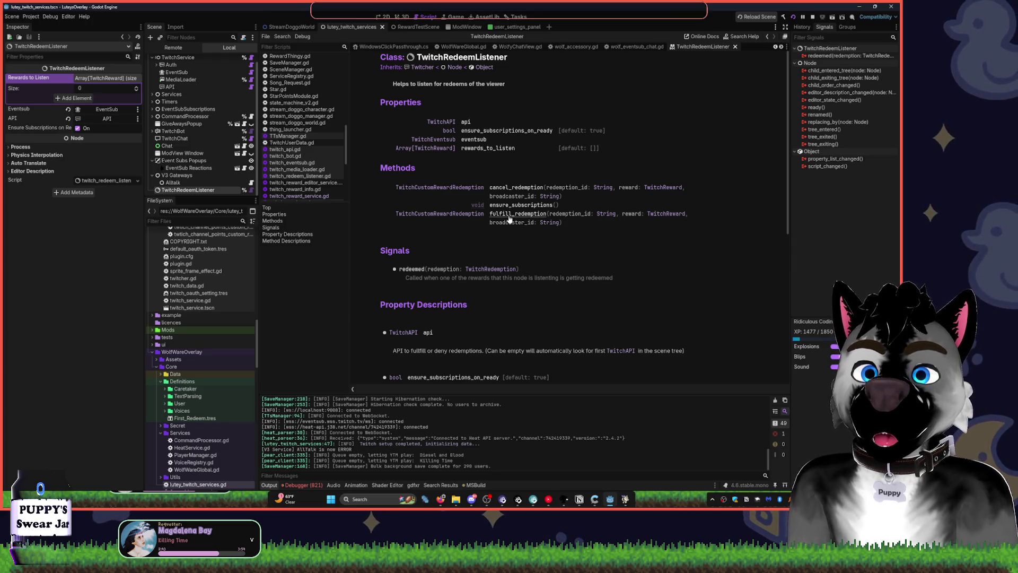
# Scroll the TwitchRedeemListener reference past its methods, redeemed signal and properties.
pyautogui.scroll(-3, 534, 251)
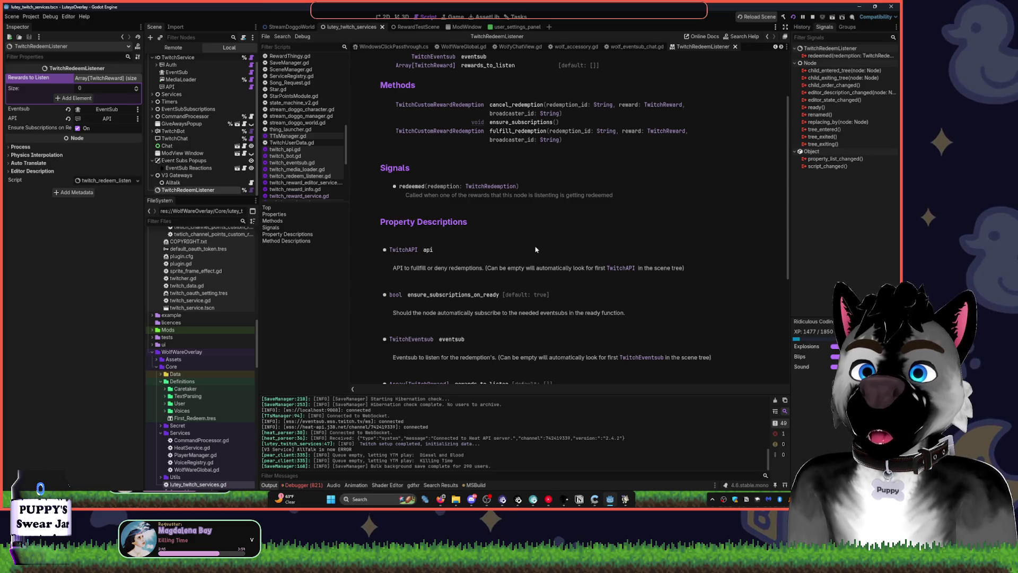
pyautogui.scroll(-2, 535, 251)
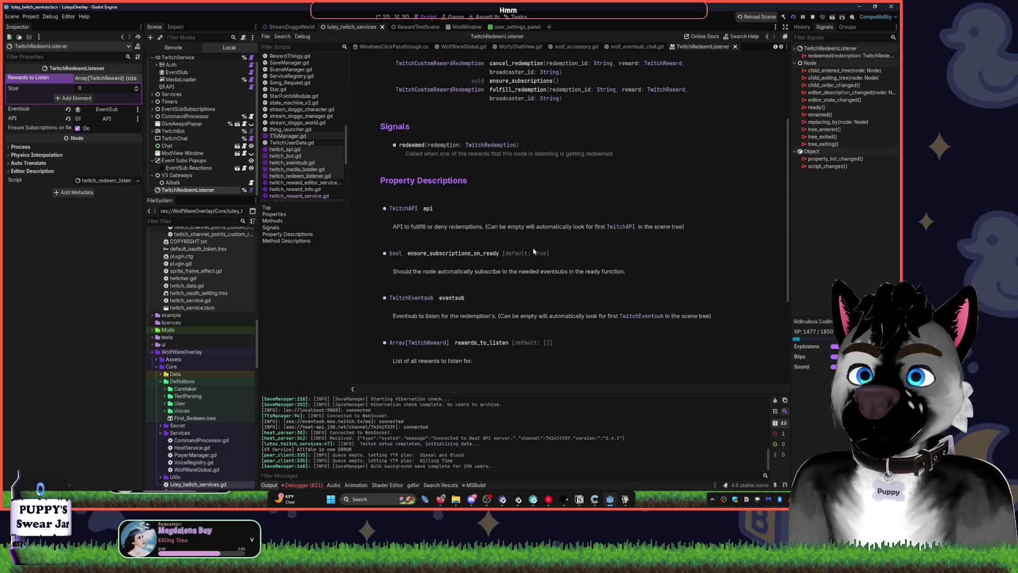
pyautogui.scroll(-3, 534, 250)
pyautogui.scroll(-2, 532, 251)
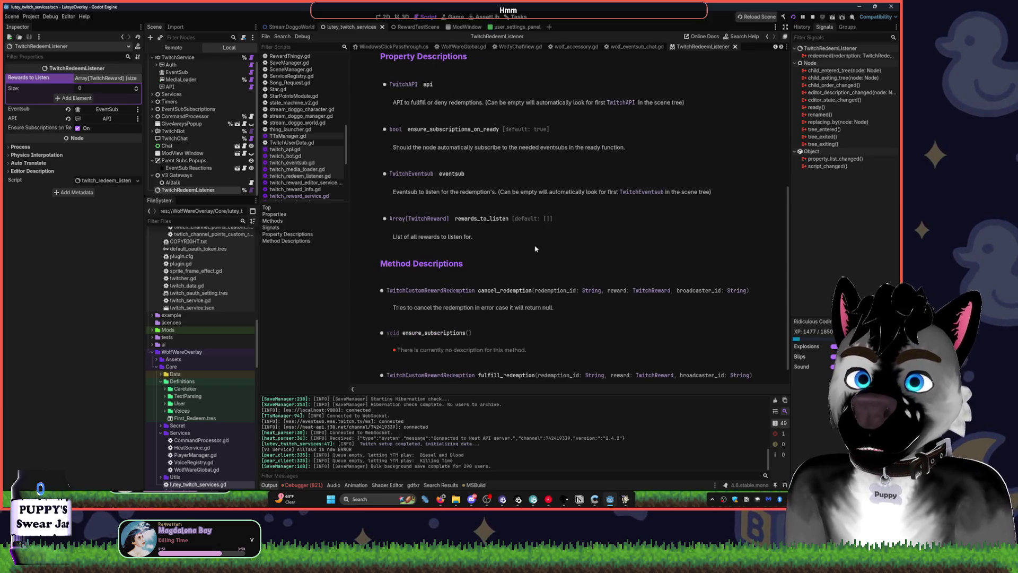
pyautogui.scroll(-1, 533, 251)
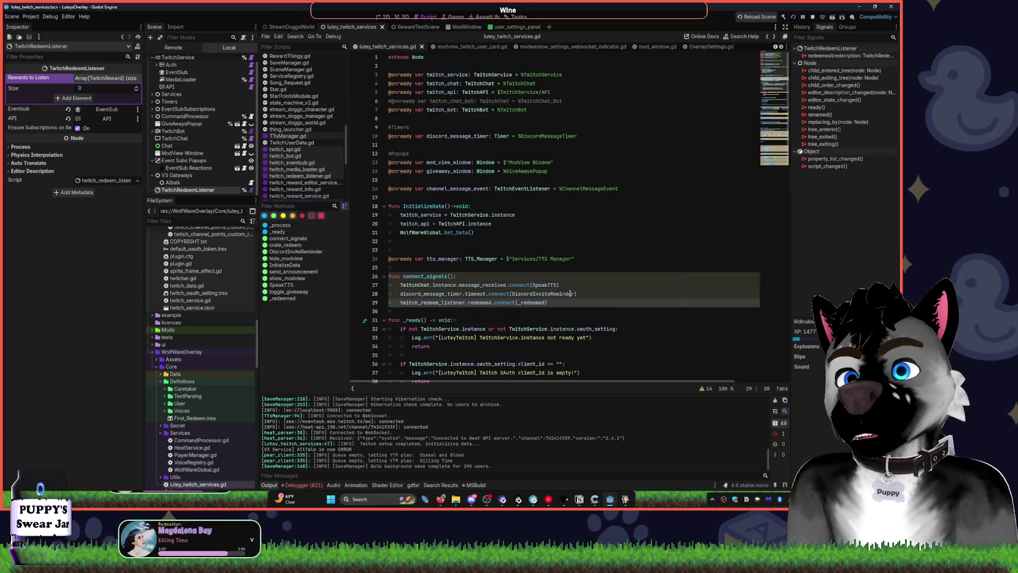
# Back in lutey_twitch_services.gd, look over _redeemed, connect_signals and its call in _ready.
pyautogui.hotkey('alt', 'Left')
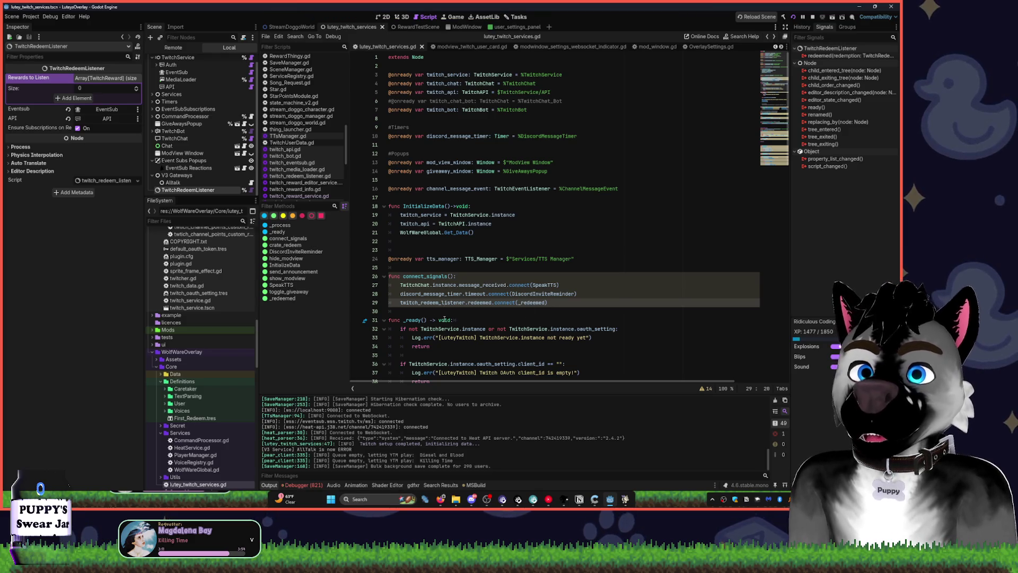
pyautogui.keyDown('ctrl'); pyautogui.click(529, 303); pyautogui.keyUp('ctrl')
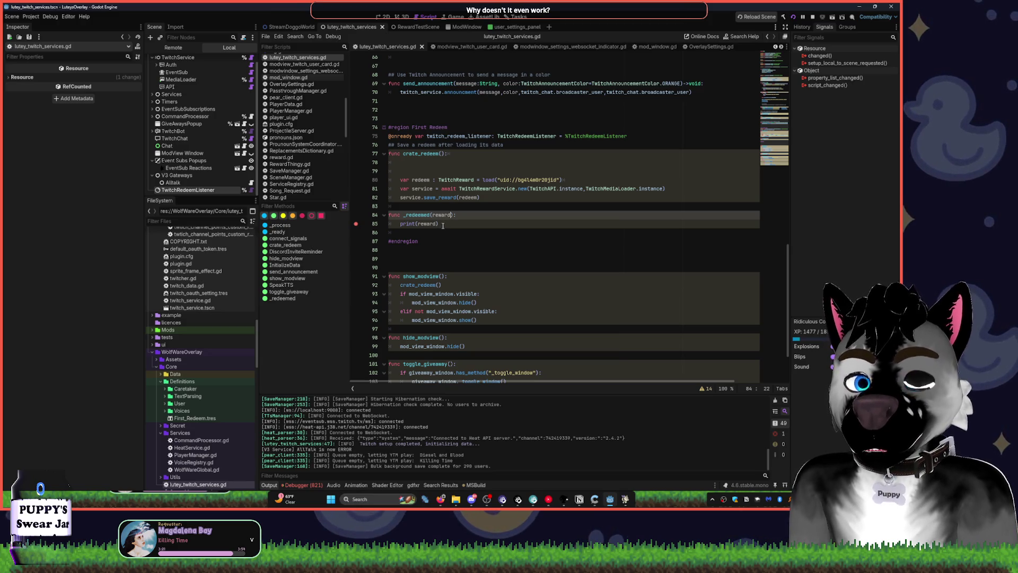
pyautogui.scroll(5, 445, 226)
pyautogui.click(302, 239)
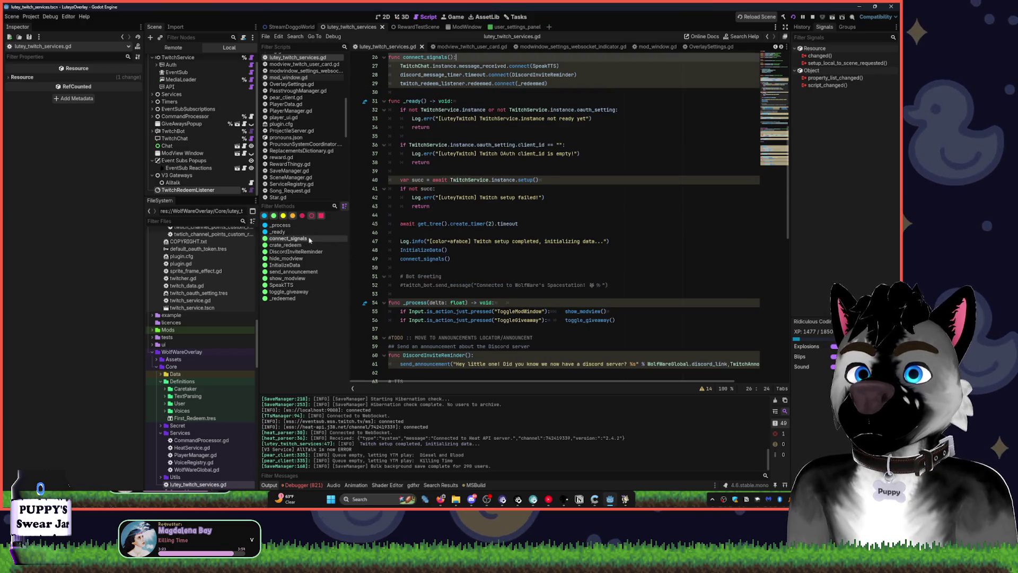
pyautogui.click(435, 260)
# Place the caret on line 47 right after the [color=afabce] tag of the setup log.
pyautogui.click(564, 85)
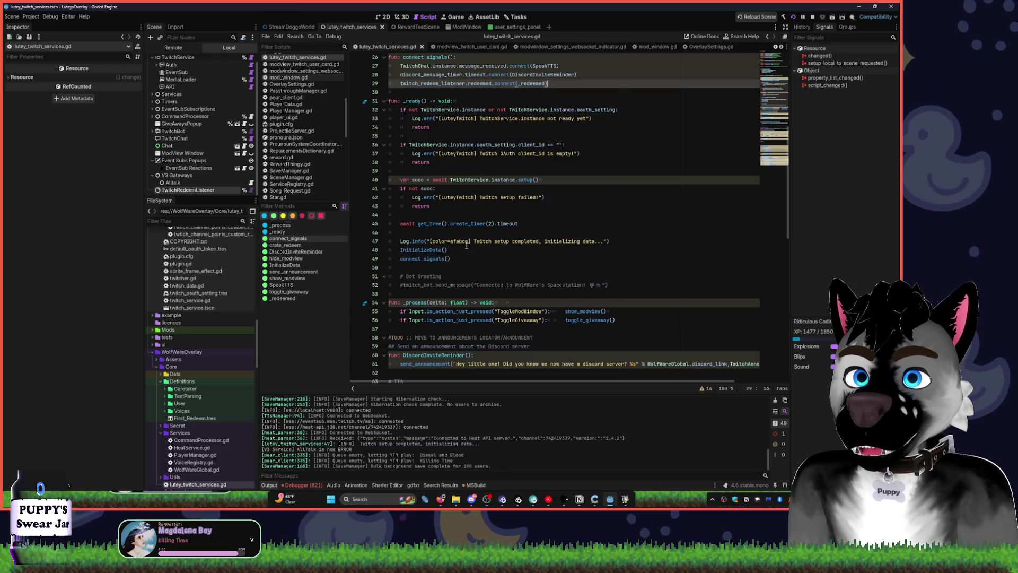
pyautogui.scroll(-3, 467, 245)
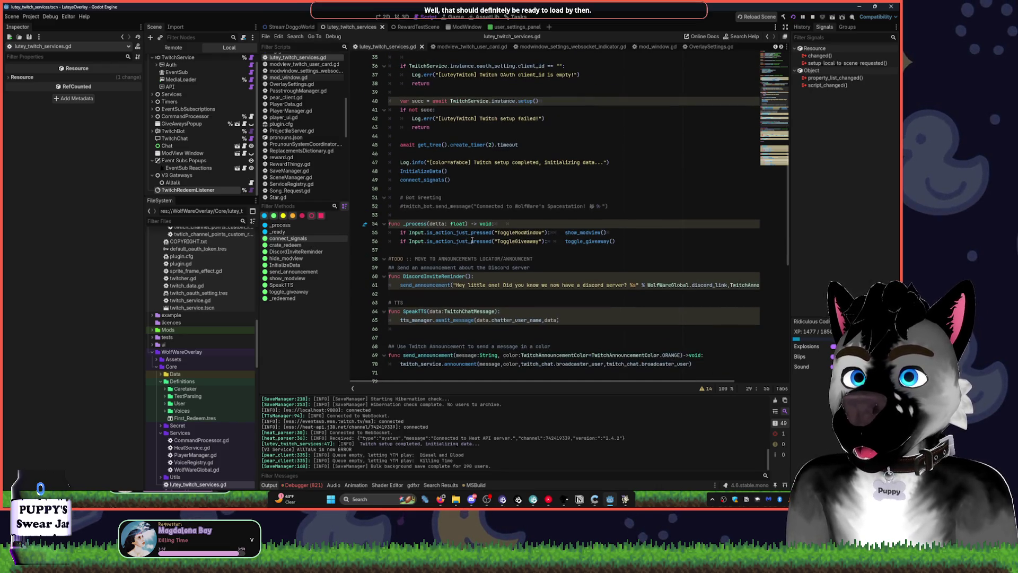
pyautogui.click(493, 153)
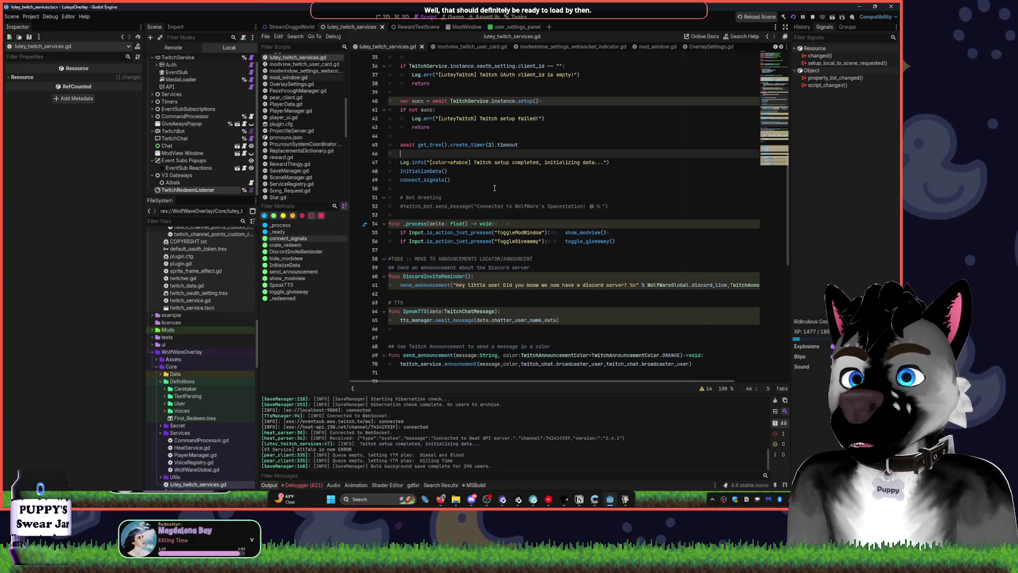
pyautogui.click(472, 163)
# Insert [b] after the colour tag to bold the setup-completed message.
pyautogui.write('[b]')
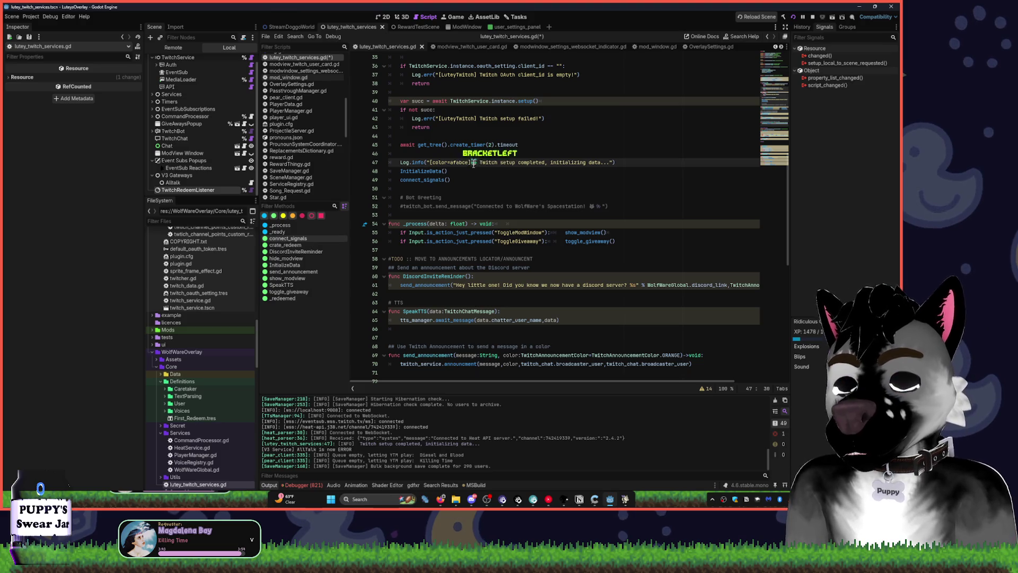
pyautogui.scroll(-3, 524, 217)
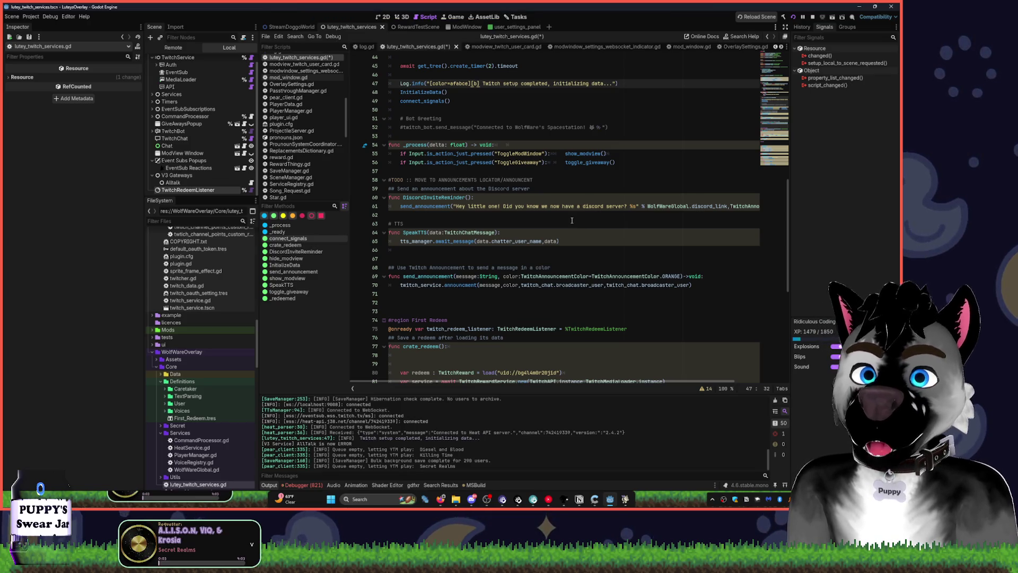
pyautogui.scroll(-5, 542, 259)
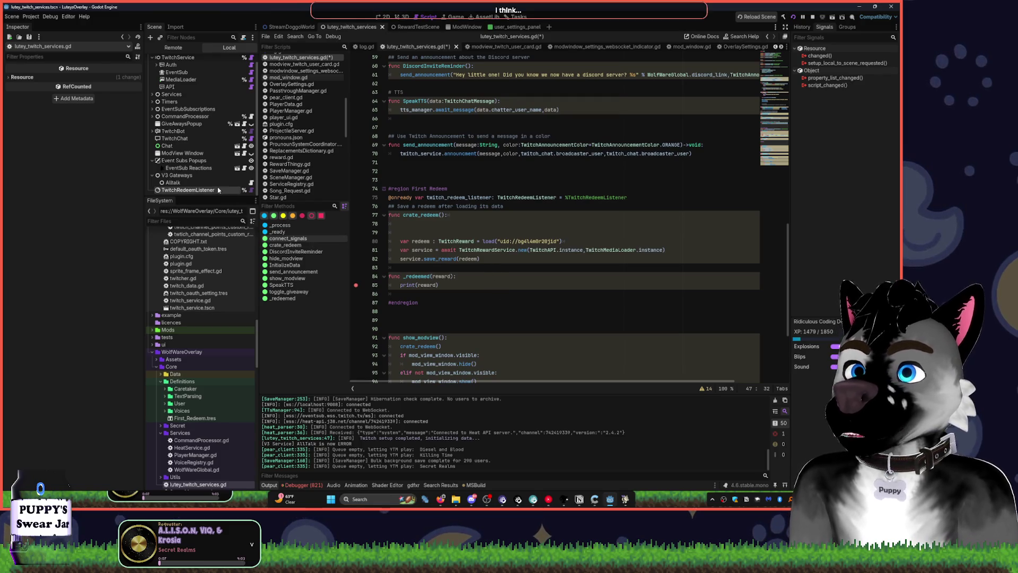
# Add First_Redeem.tres to TwitchRedeemListener's Rewards to Listen, then stop the running overlay.
pyautogui.click(192, 190)
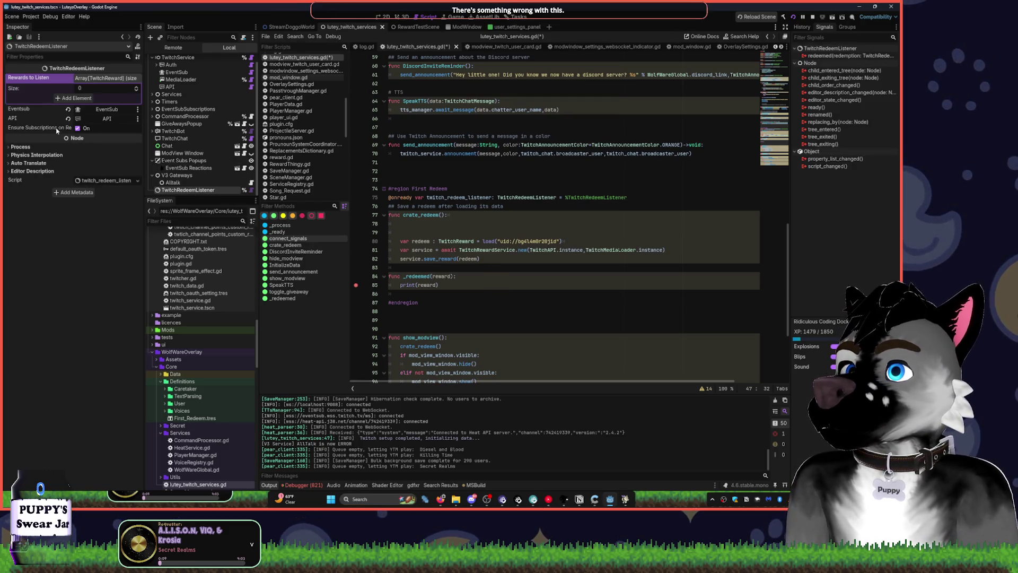
pyautogui.moveTo(43, 130)
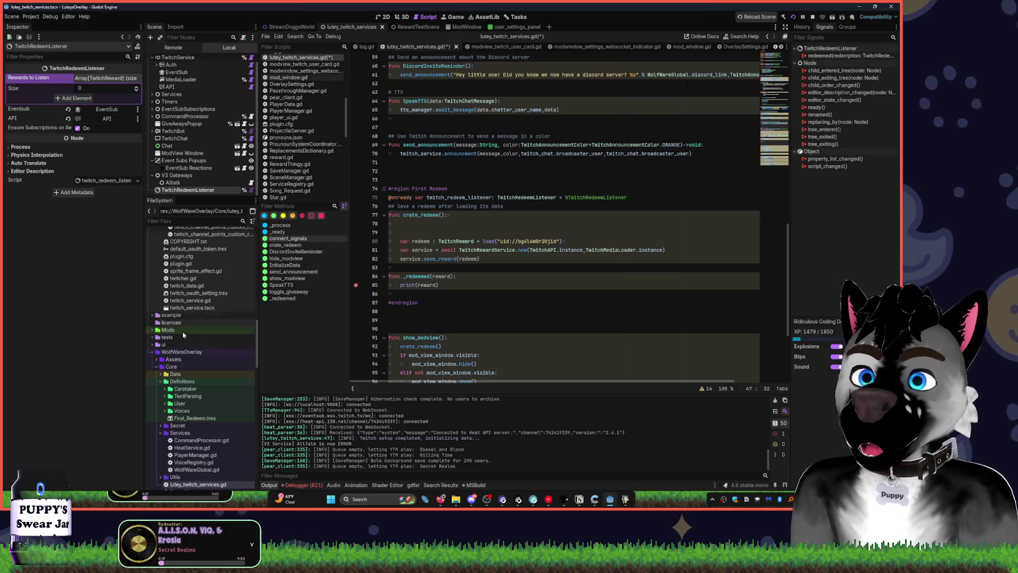
pyautogui.scroll(5, 195, 377)
pyautogui.scroll(8, 195, 377)
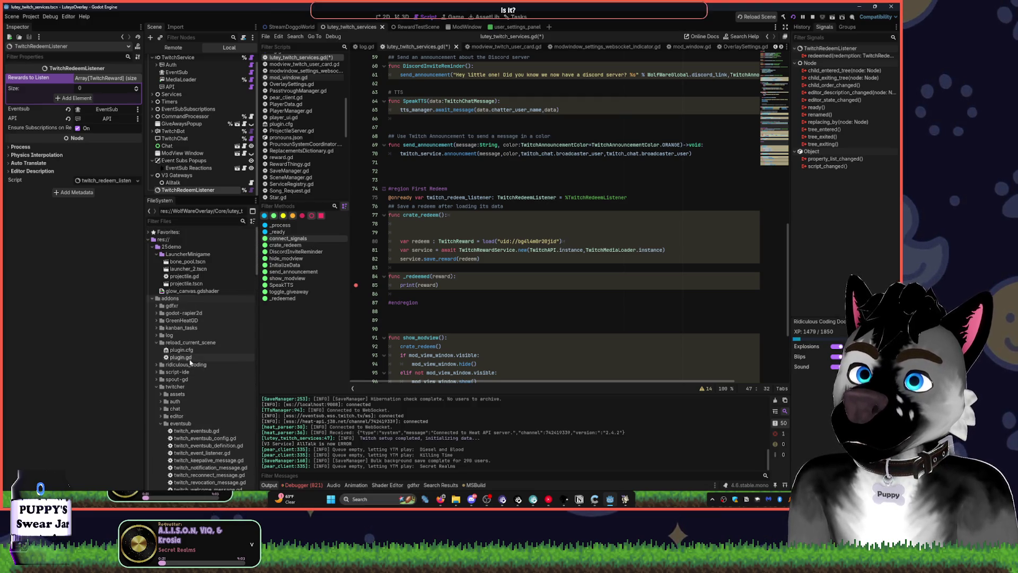
pyautogui.scroll(2, 191, 347)
pyautogui.scroll(-10, 191, 347)
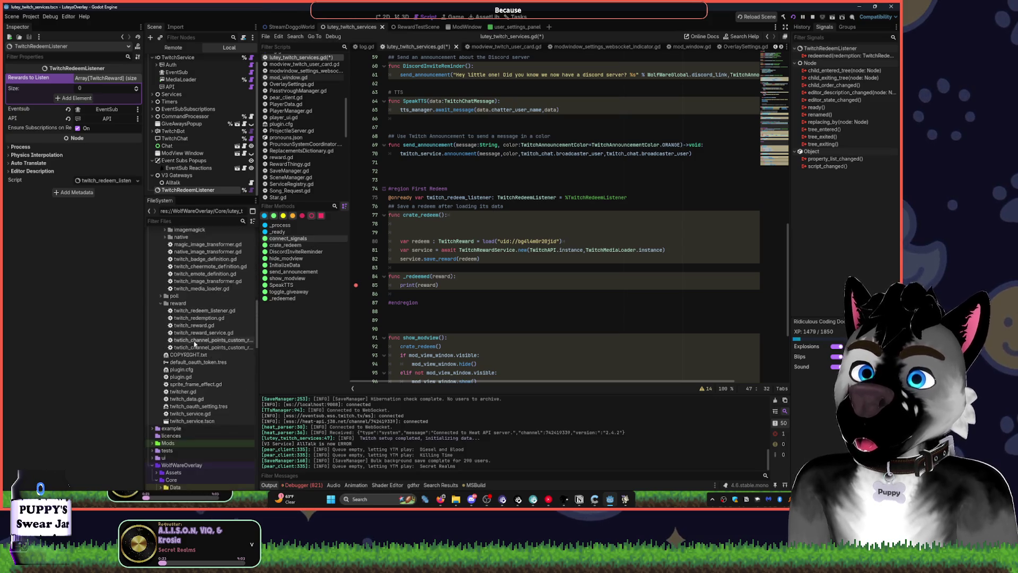
pyautogui.scroll(-3, 175, 366)
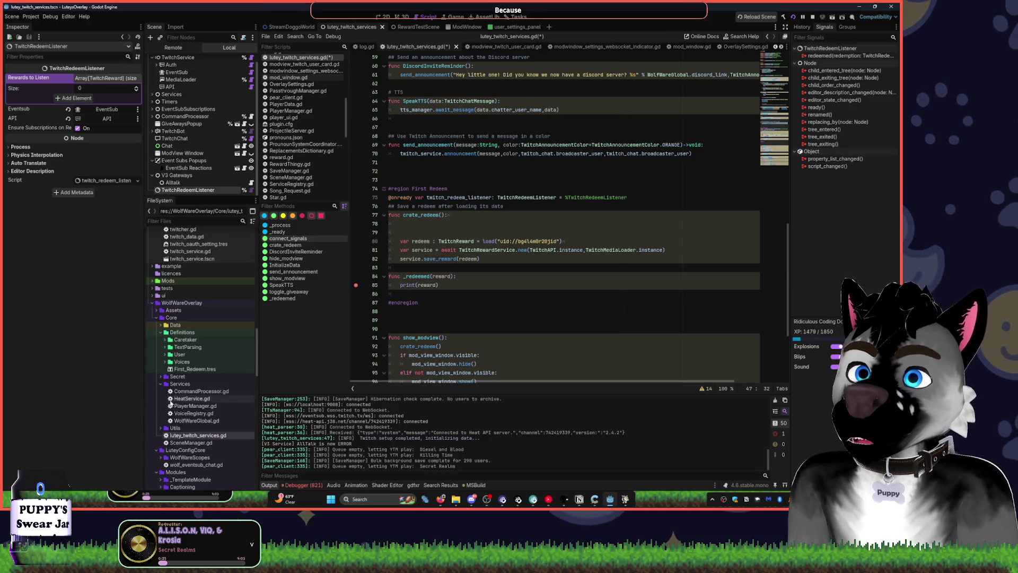
pyautogui.moveTo(189, 370); pyautogui.dragTo(99, 81)
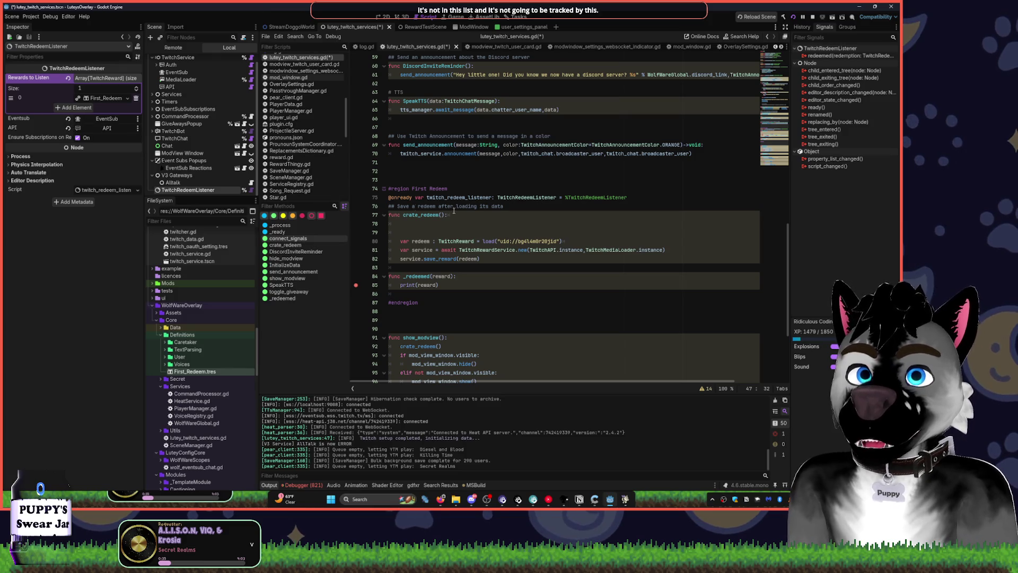
pyautogui.click(813, 17)
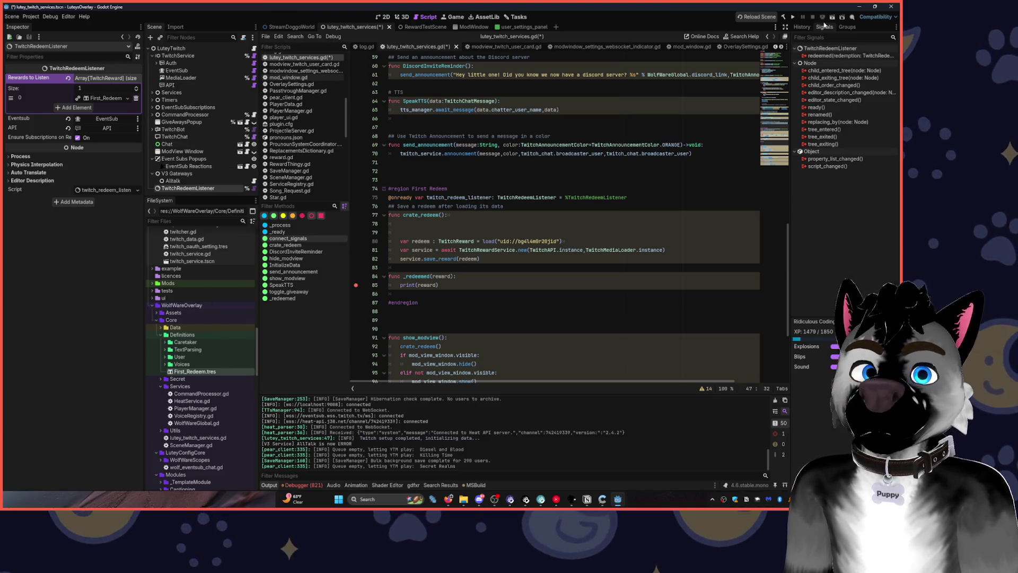
# Save and run the overlay, then open First_Redeem.tres from Rewards to Listen to view its settings.
pyautogui.click(793, 17)
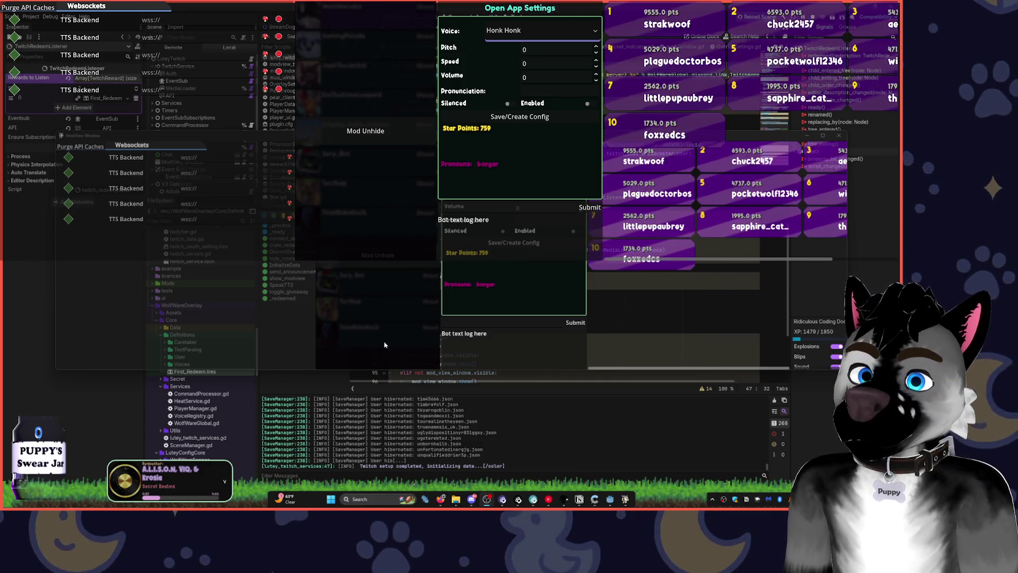
pyautogui.click(493, 432)
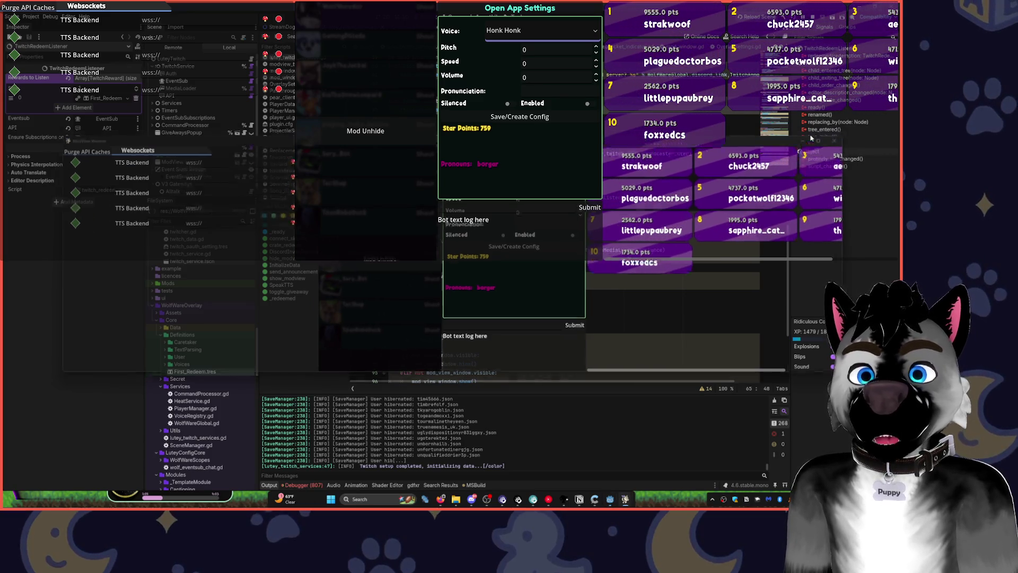
pyautogui.click(106, 99)
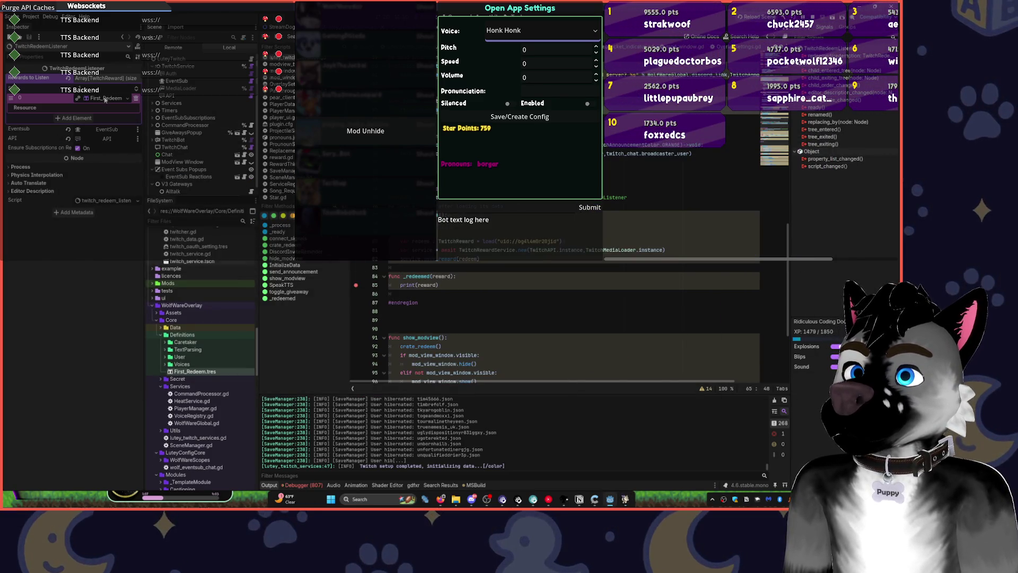
pyautogui.doubleClick(211, 371)
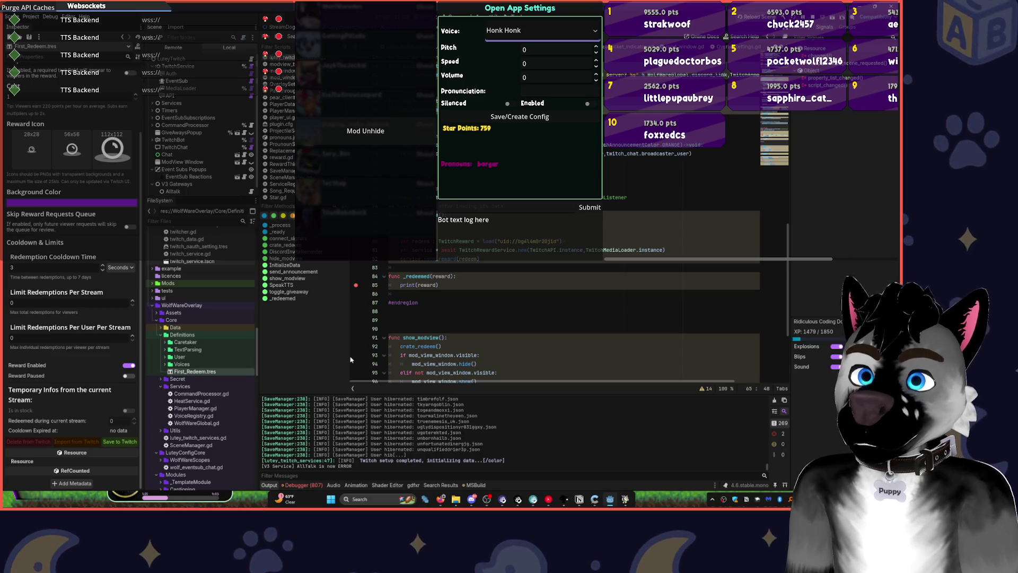
# Glance at the Project menu, then select the AllTalk gateway node in the Scene tree.
pyautogui.click(32, 17)
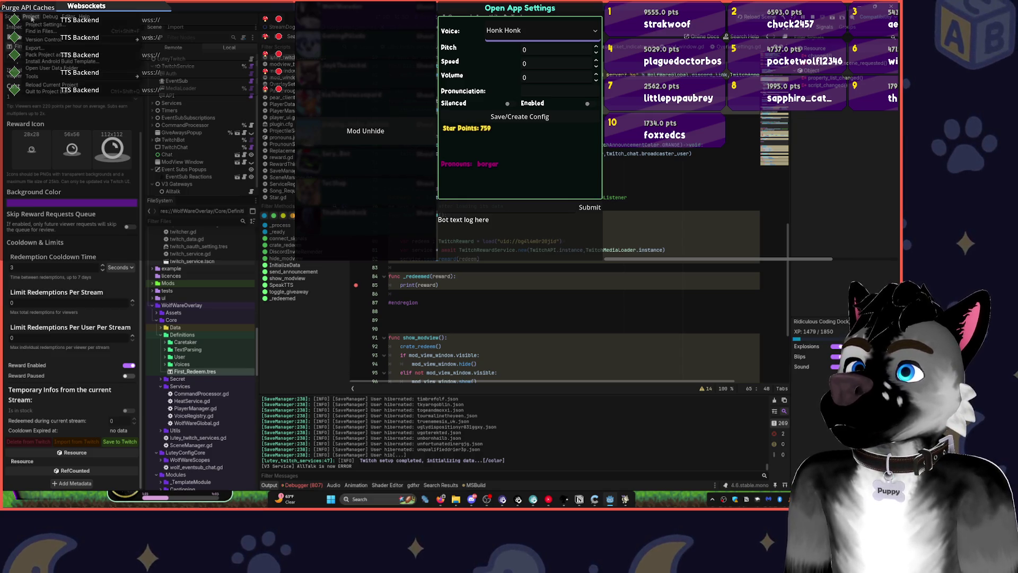
pyautogui.click(571, 327)
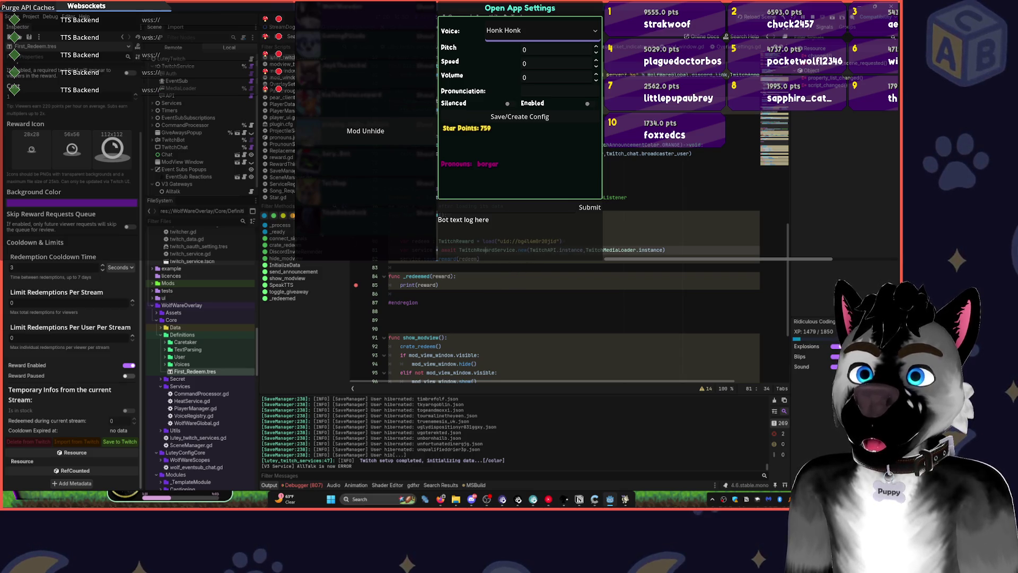
pyautogui.click(183, 185)
pyautogui.press('super')
pyautogui.click(185, 191)
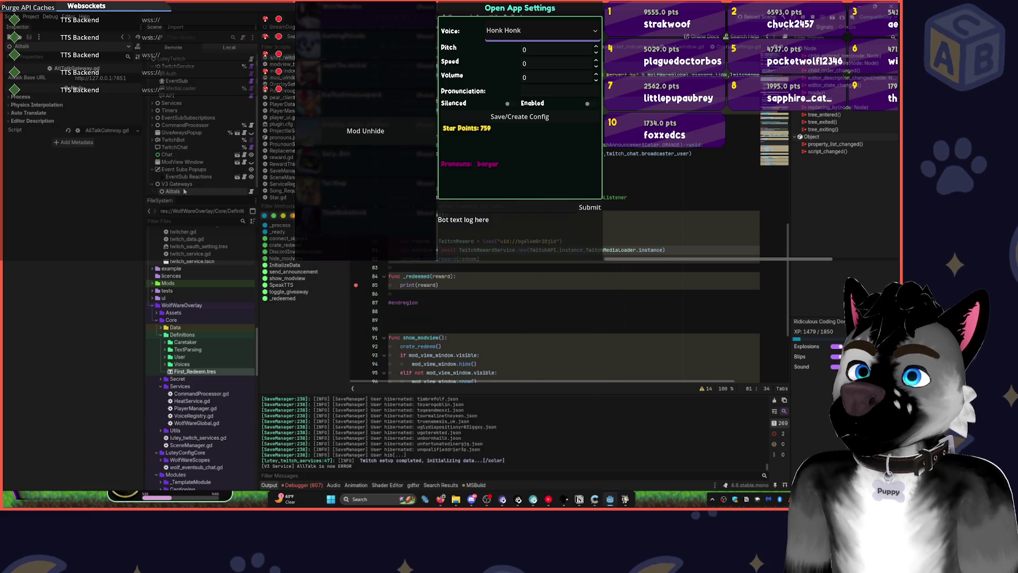
# Read TwitchRedeemListener's description via a 'twitch' search in Create New Node, then reselect the listener node.
pyautogui.hotkey('ctrl', 'a')
pyautogui.write('Rewar')
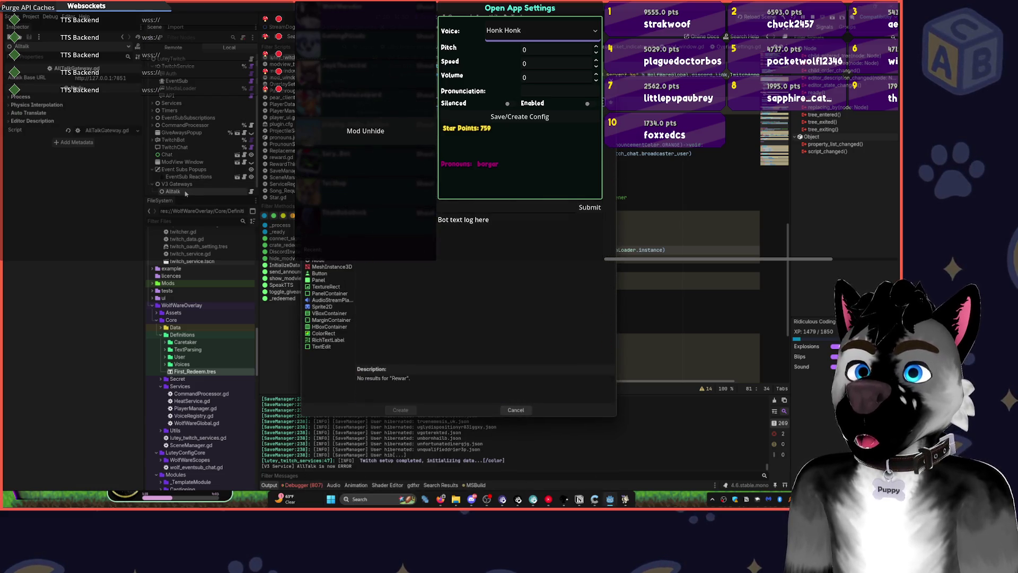
pyautogui.hotkey('ctrl', 'a')
pyautogui.write('twitch')
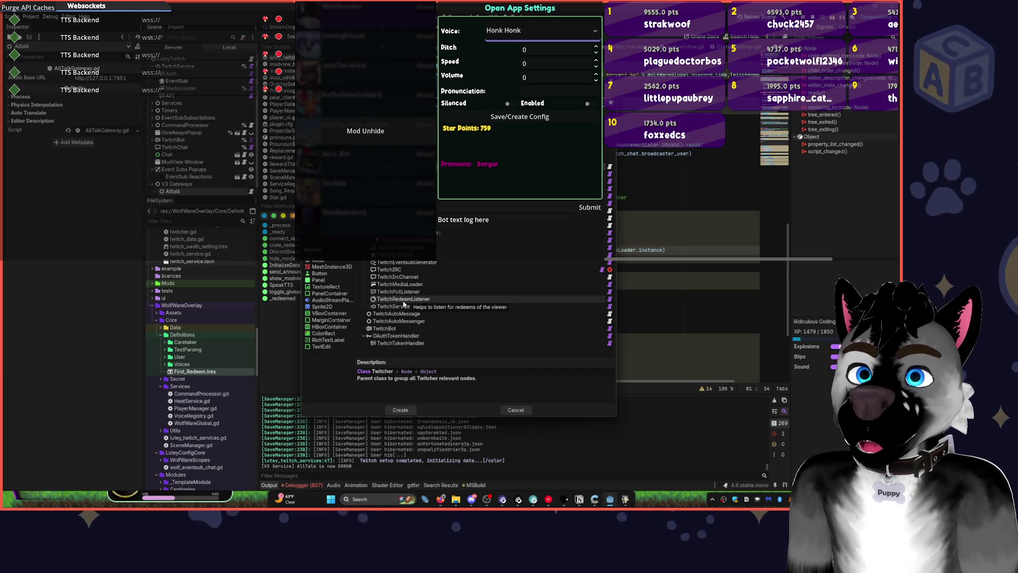
pyautogui.click(407, 300)
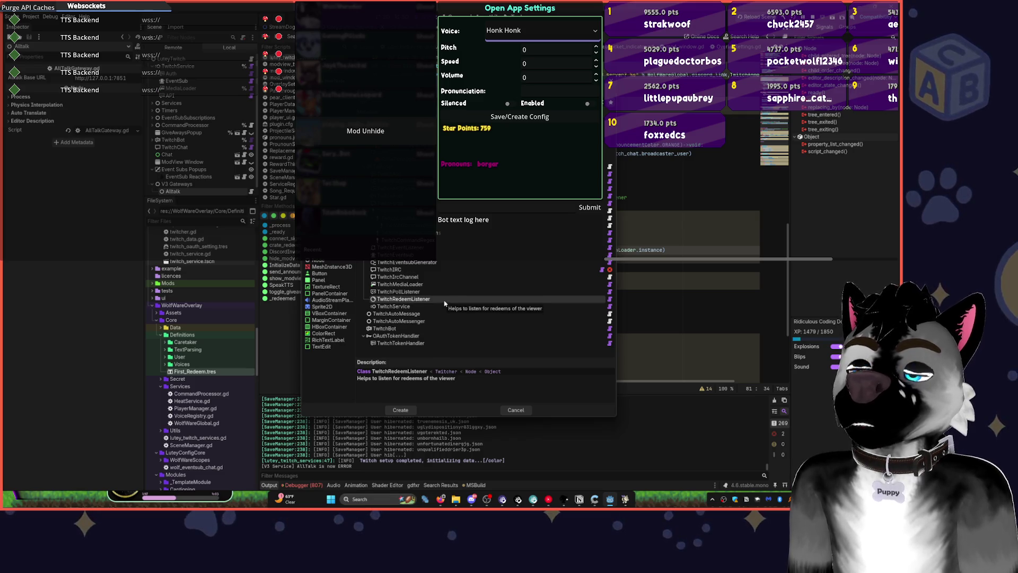
pyautogui.doubleClick(443, 300)
pyautogui.click(204, 189)
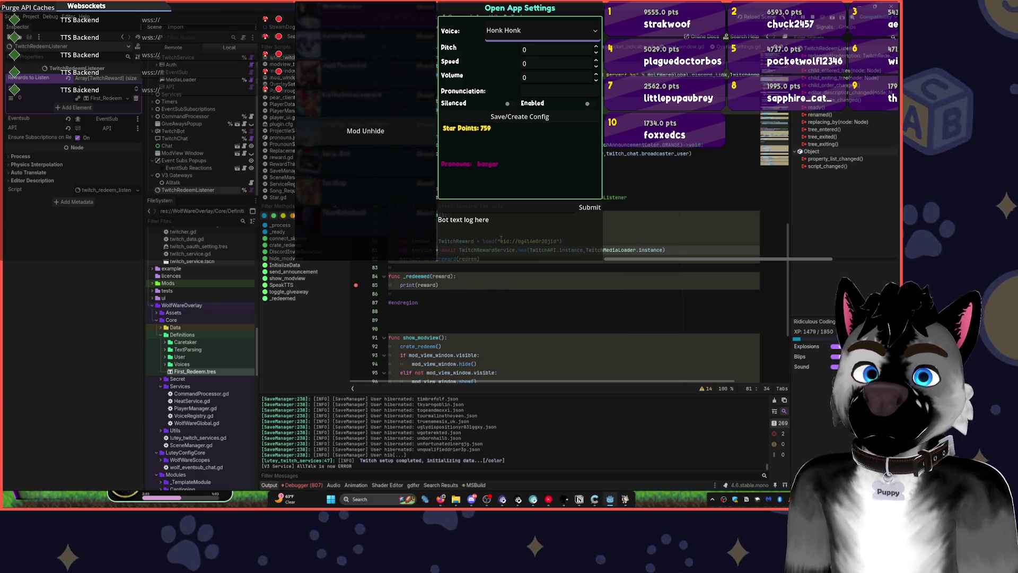
# Type twitch_redeem_listener.rewards_to_listen on line 79 and open the listener's script definition.
pyautogui.click(425, 233)
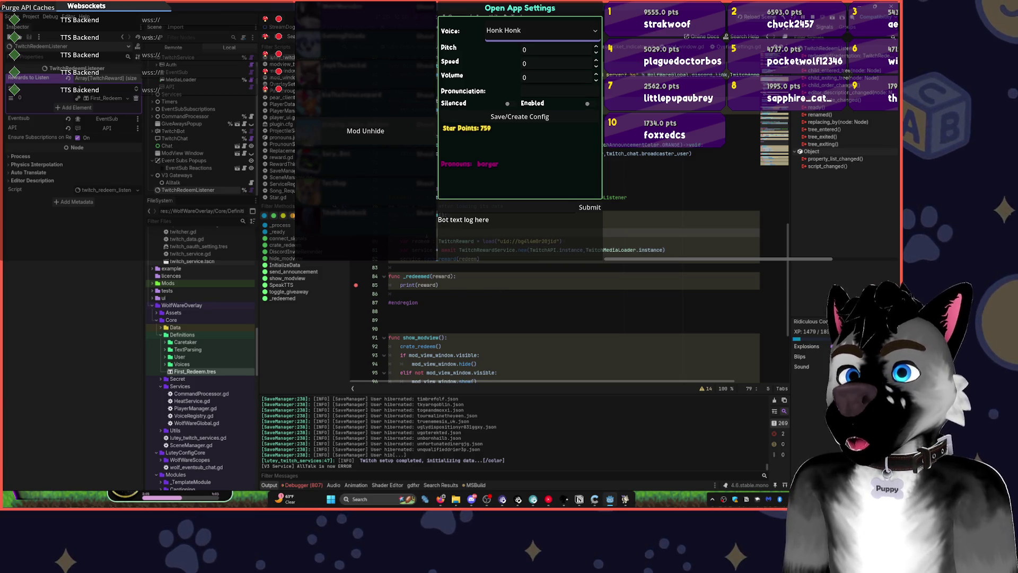
pyautogui.write('twitch')
pyautogui.press('Return')
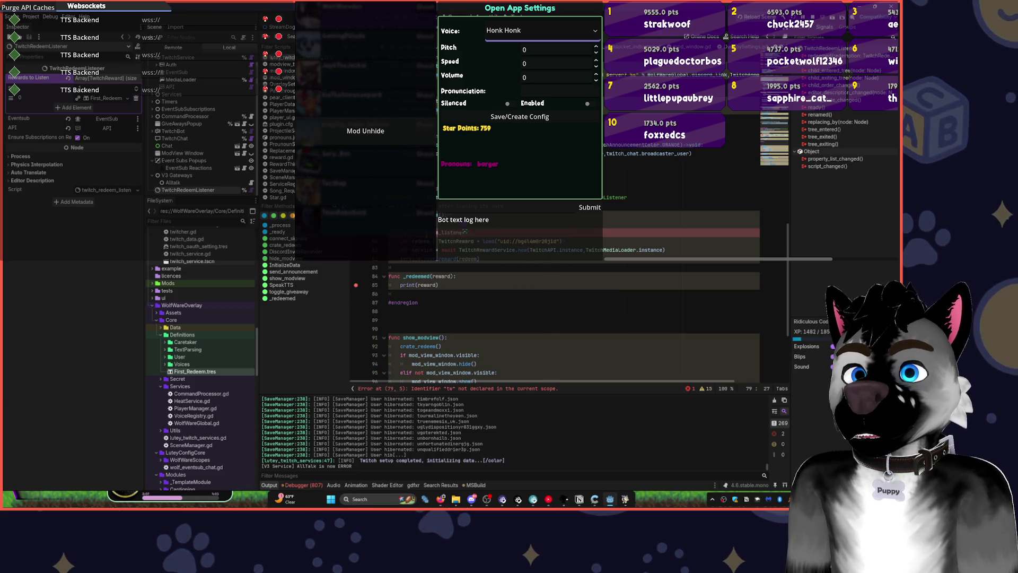
pyautogui.write('.')
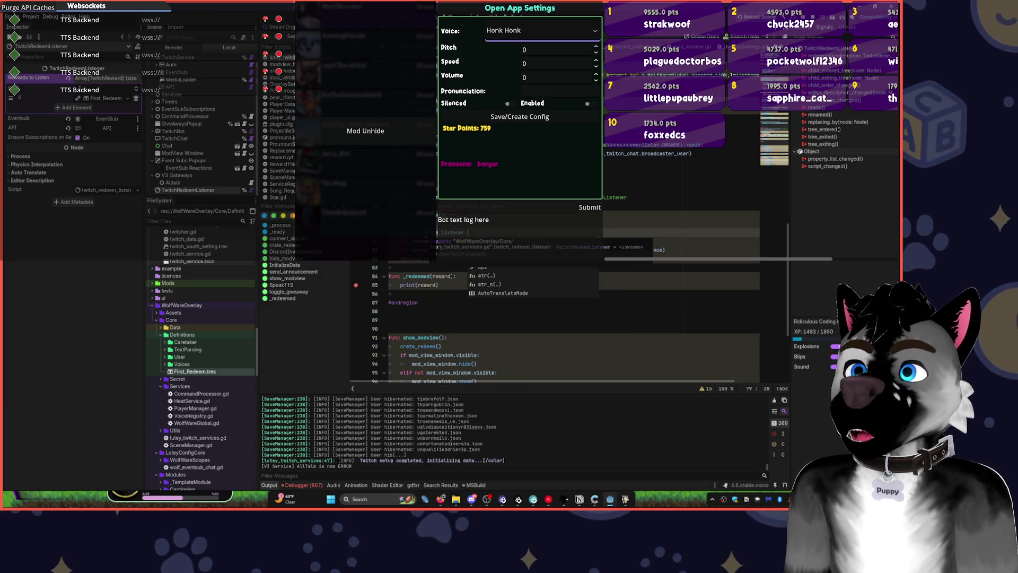
pyautogui.write('re')
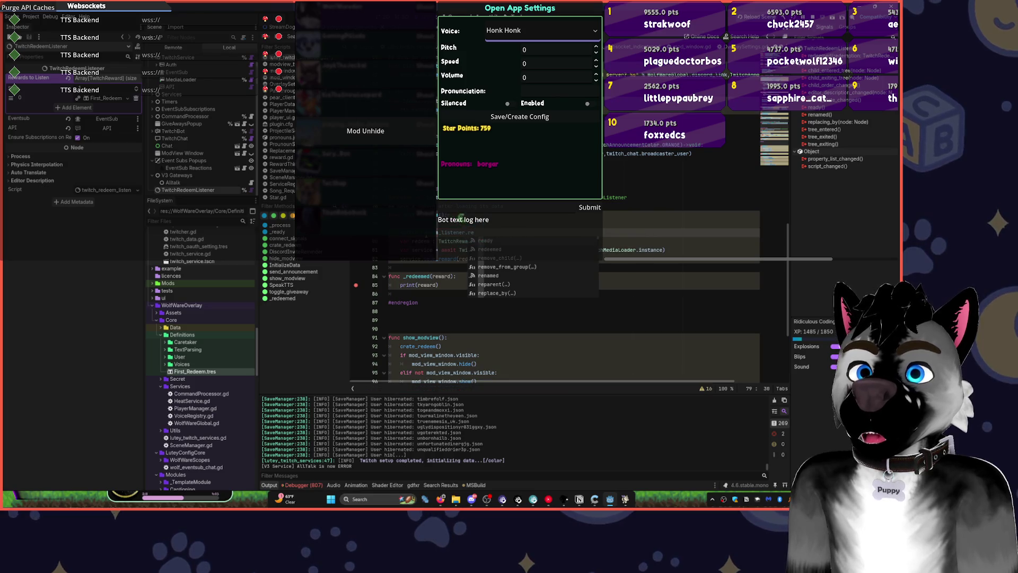
pyautogui.write('wards_to_listen')
pyautogui.press('Tab')
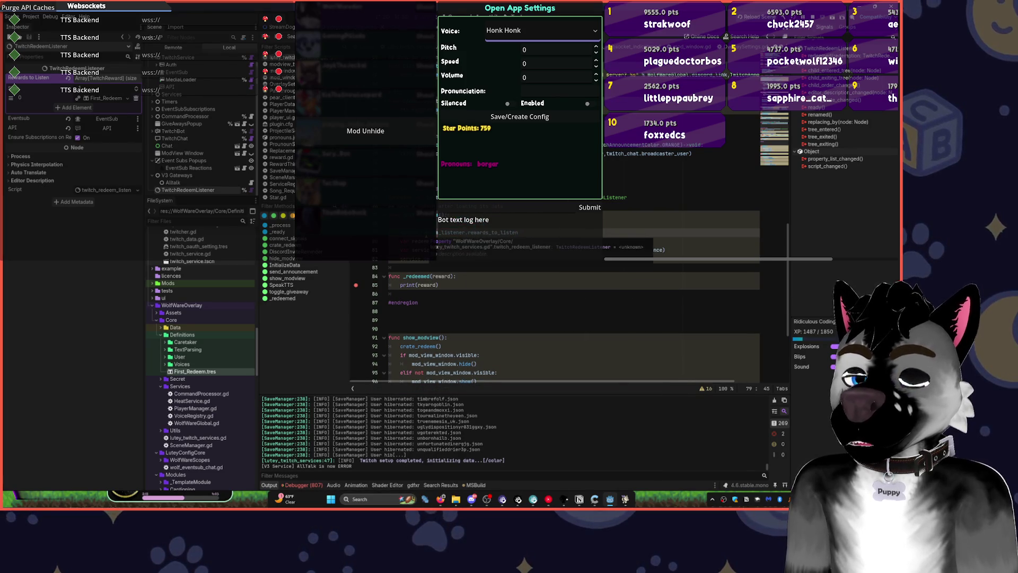
pyautogui.write('.')
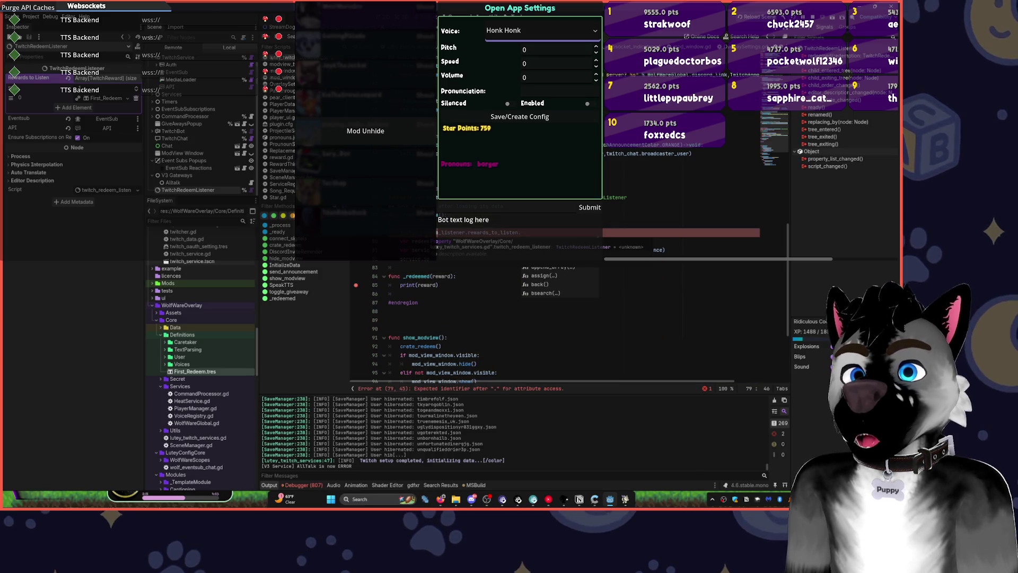
pyautogui.click(499, 234)
pyautogui.keyDown('ctrl'); pyautogui.click(498, 234); pyautogui.keyUp('ctrl')
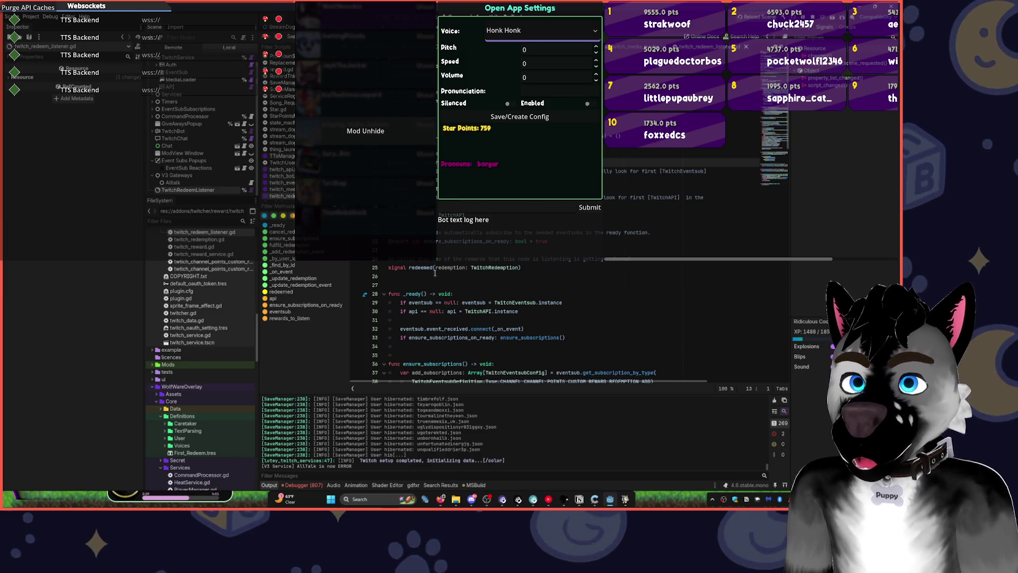
# Set breakpoints on the redeemed signal (line 25) and the redeemed.emit(redemption) line (line 94).
pyautogui.click(356, 268)
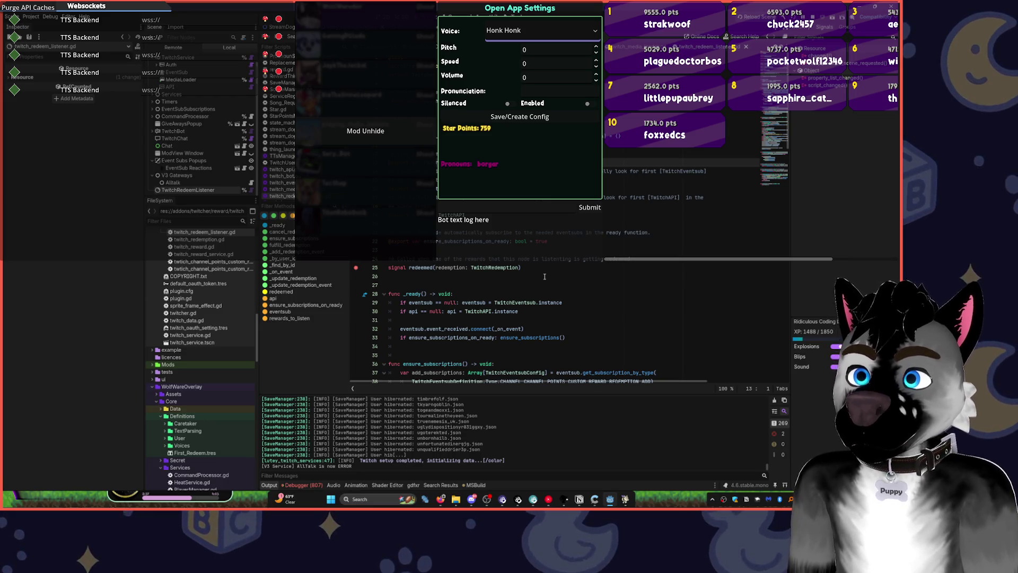
pyautogui.scroll(-2, 546, 273)
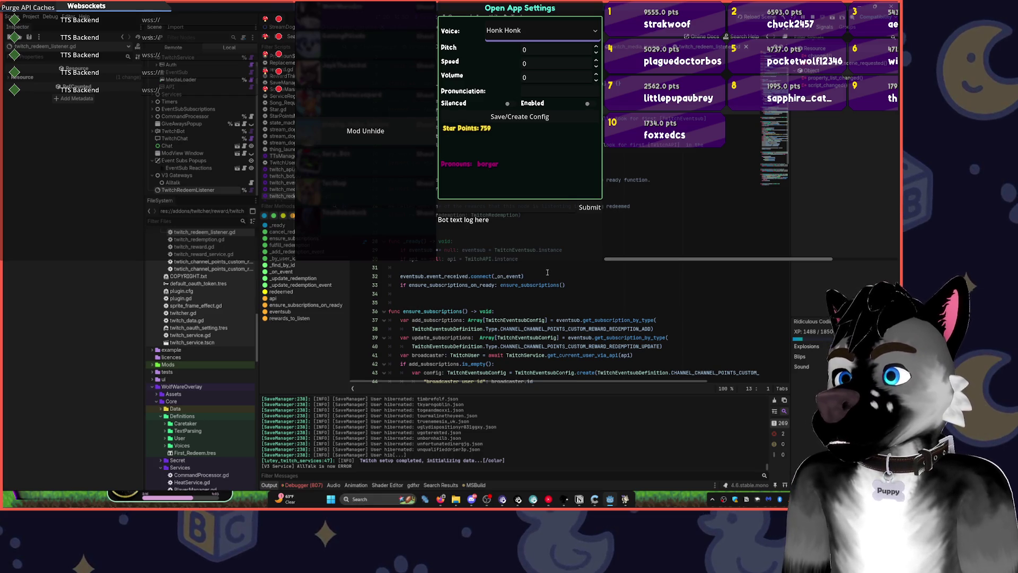
pyautogui.click(548, 500)
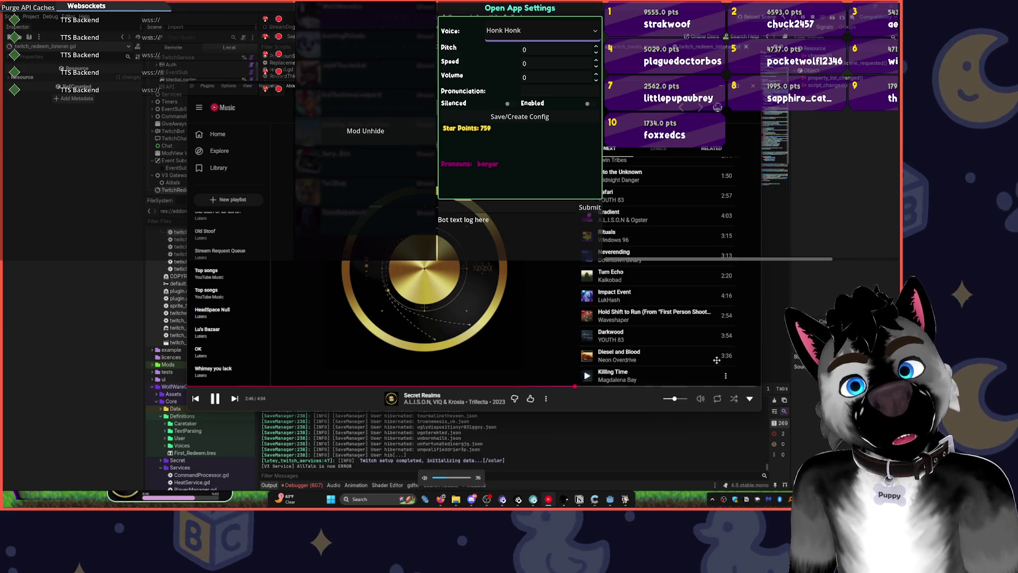
pyautogui.click(800, 274)
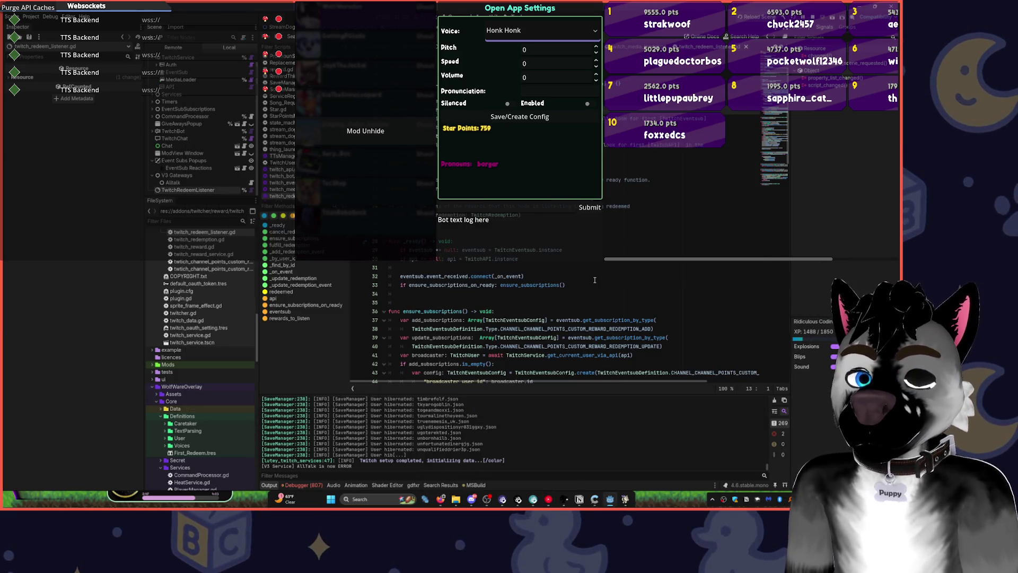
pyautogui.scroll(-2, 594, 280)
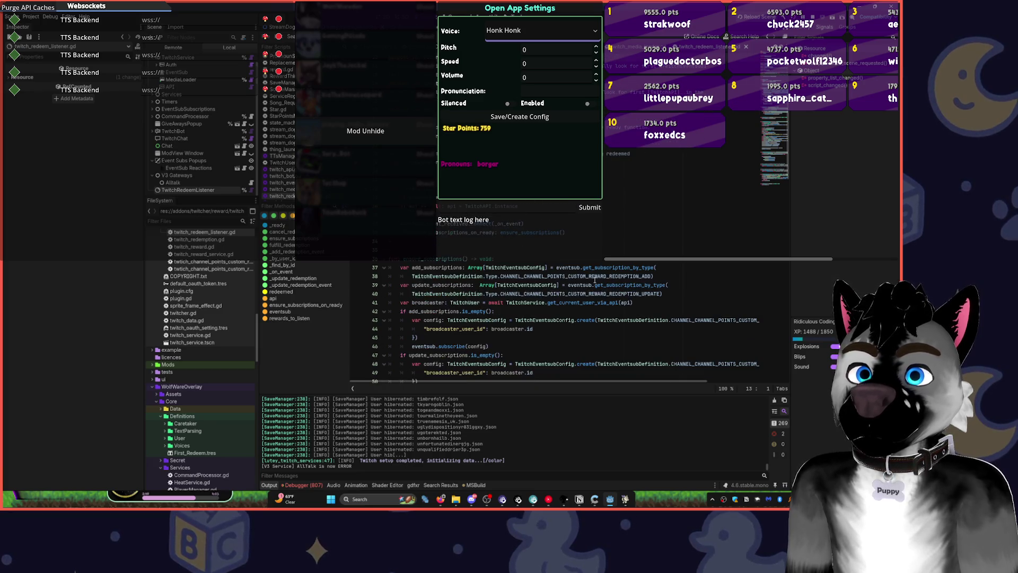
pyautogui.scroll(-10, 594, 280)
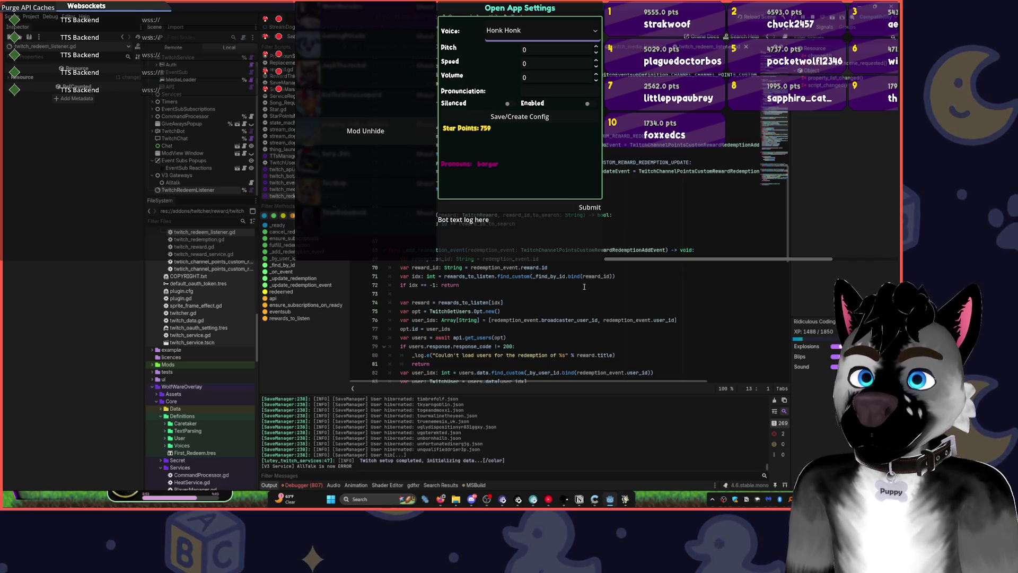
pyautogui.scroll(-5, 583, 286)
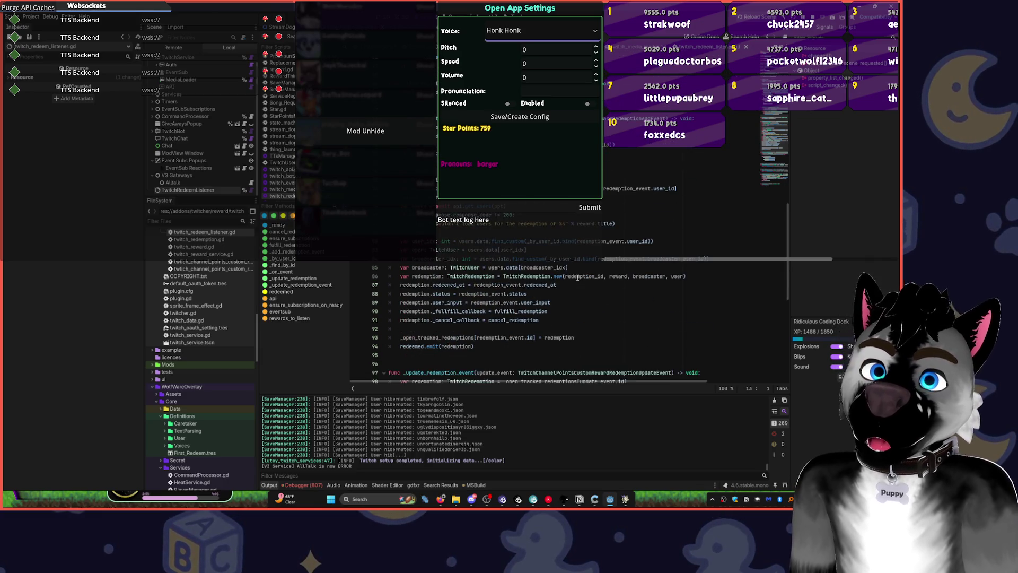
pyautogui.scroll(-3, 579, 281)
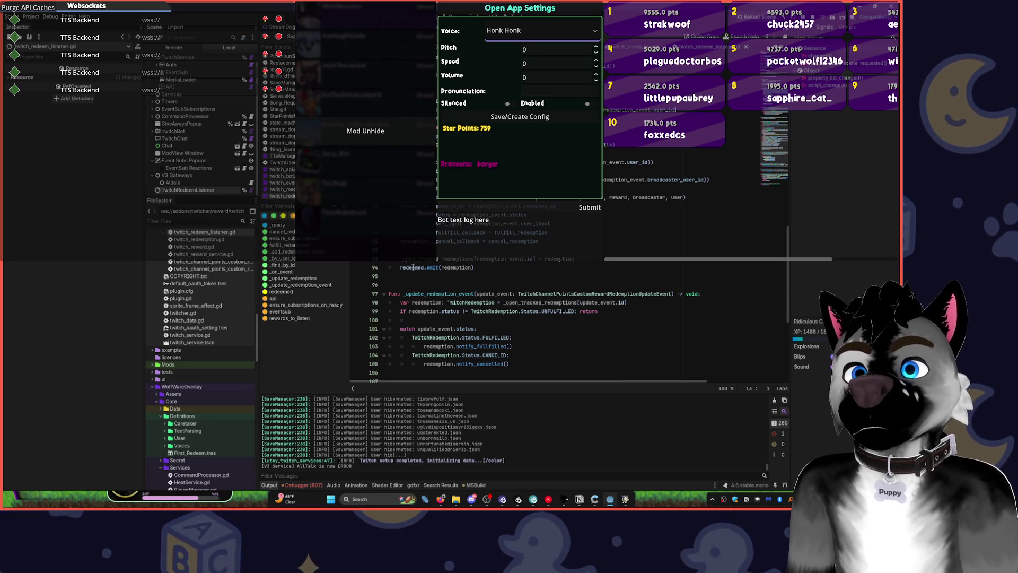
pyautogui.doubleClick(412, 266)
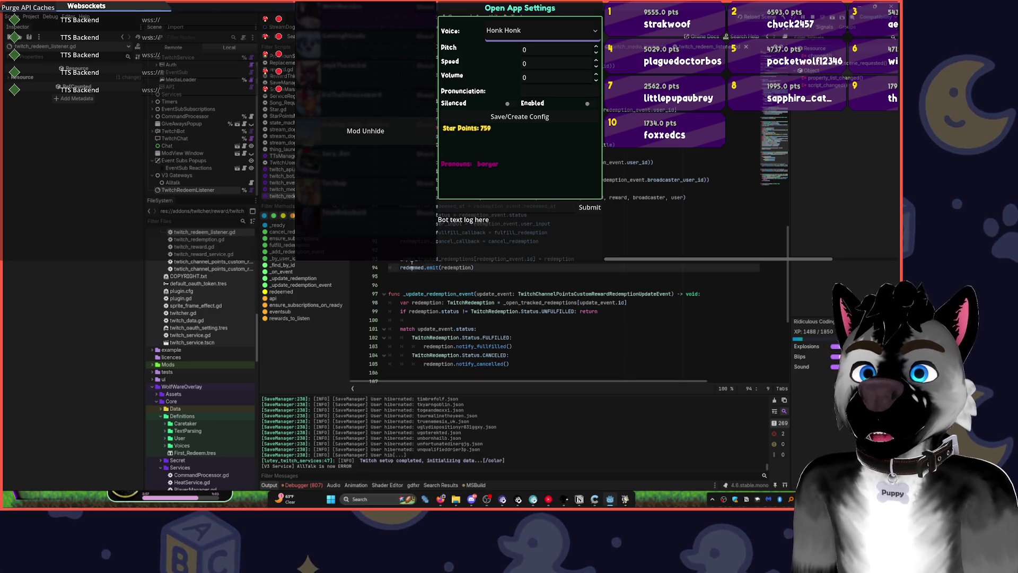
pyautogui.click(356, 268)
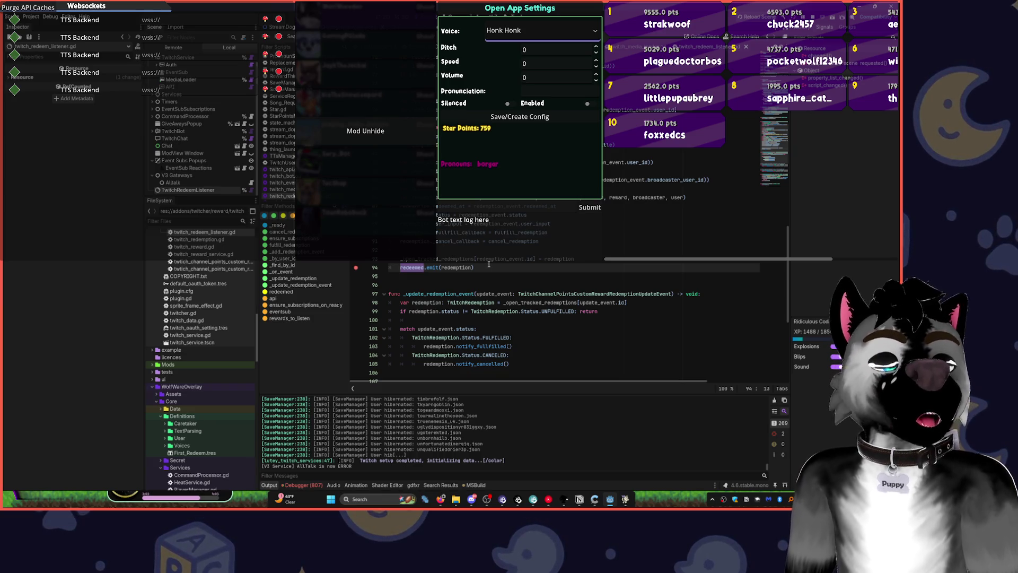
pyautogui.click(617, 221)
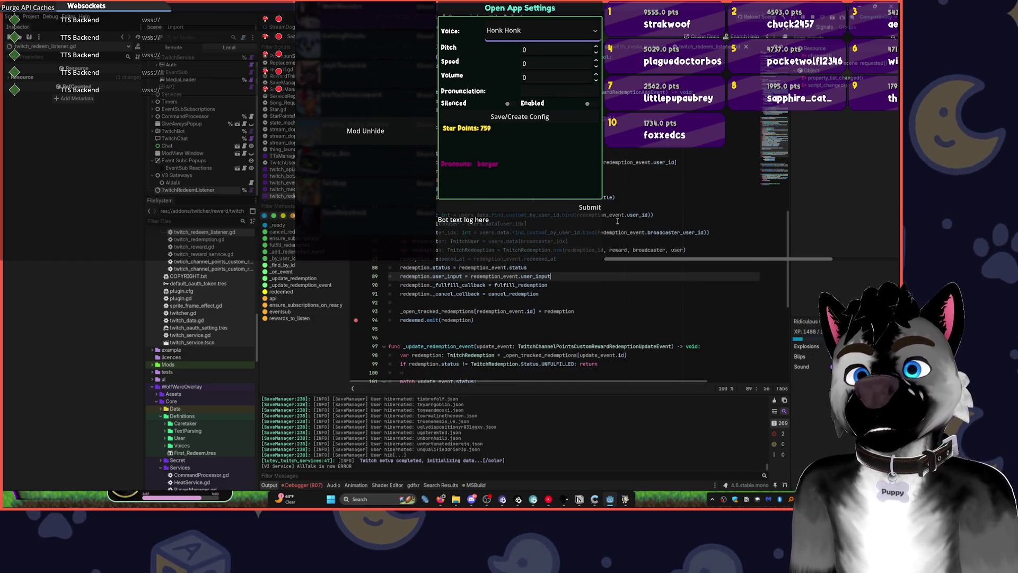
pyautogui.hotkey('alt', 'Left')
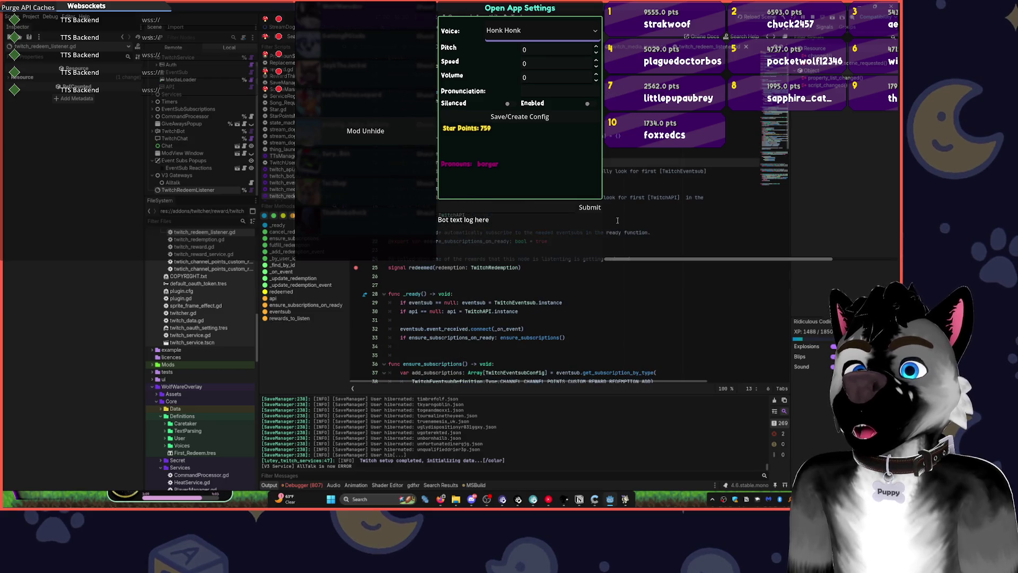
# Delete the broken rewards_to_listen line 79 from create_redeem.
pyautogui.scroll(9, 617, 224)
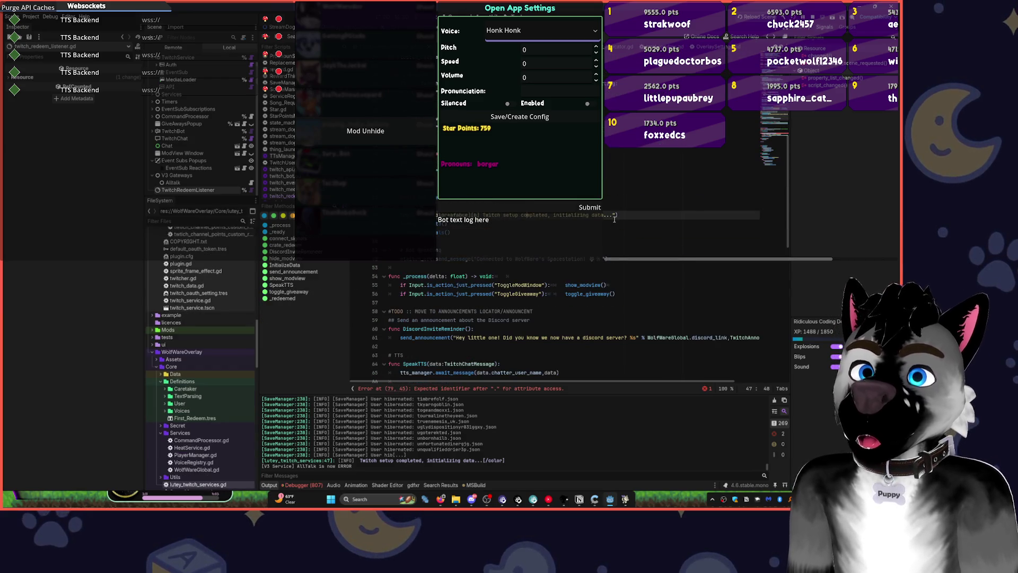
pyautogui.click(613, 217)
pyautogui.scroll(8, 613, 218)
pyautogui.click(613, 218)
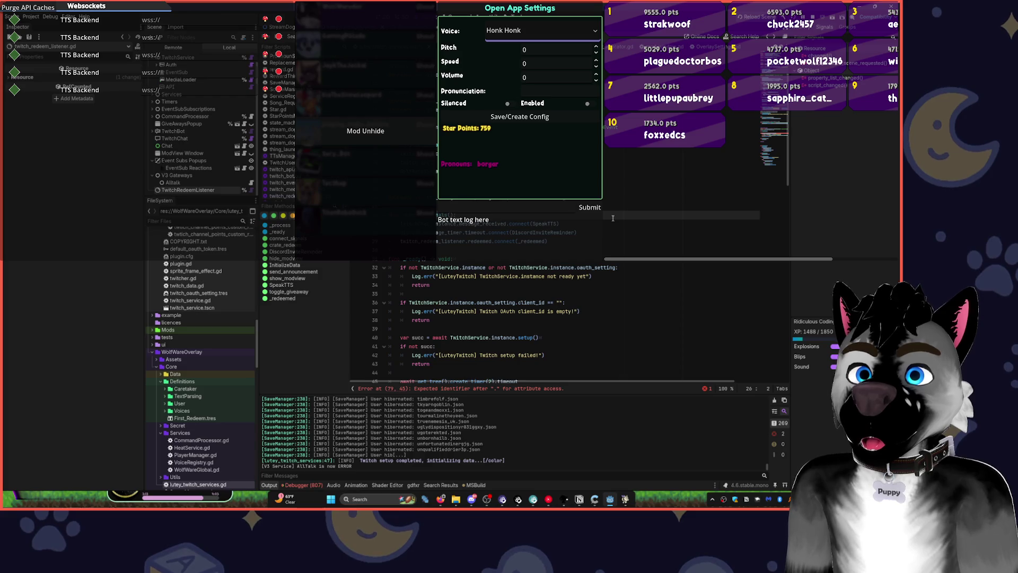
pyautogui.scroll(-15, 614, 223)
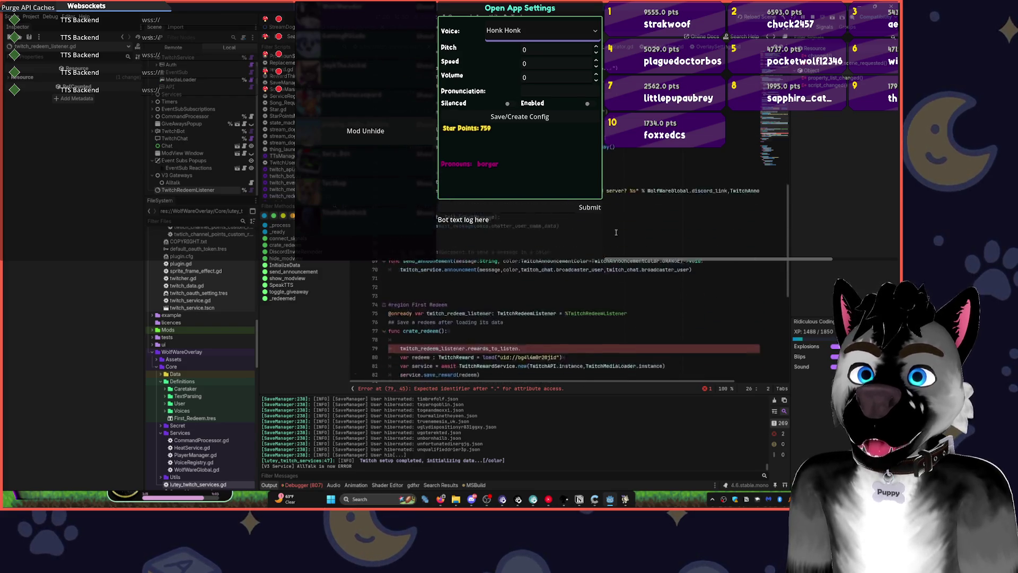
pyautogui.click(532, 284)
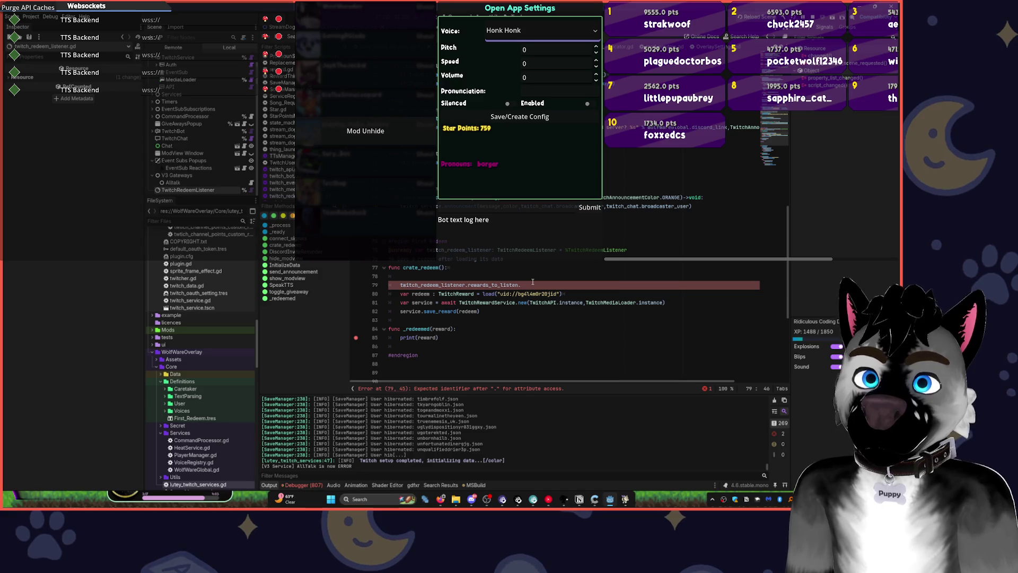
pyautogui.hotkey('shift', 'Home')
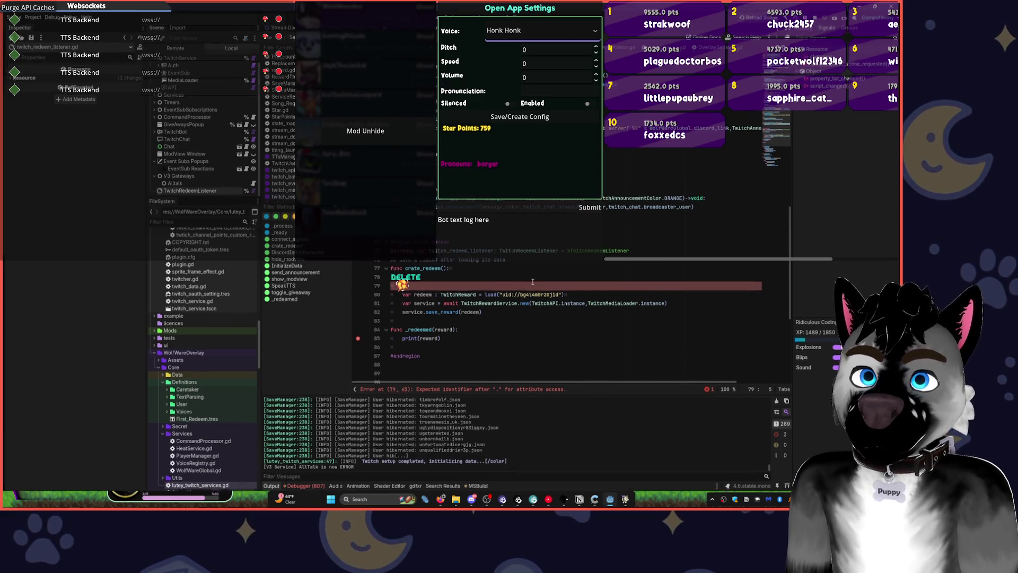
pyautogui.press('Delete')
pyautogui.press('Down')
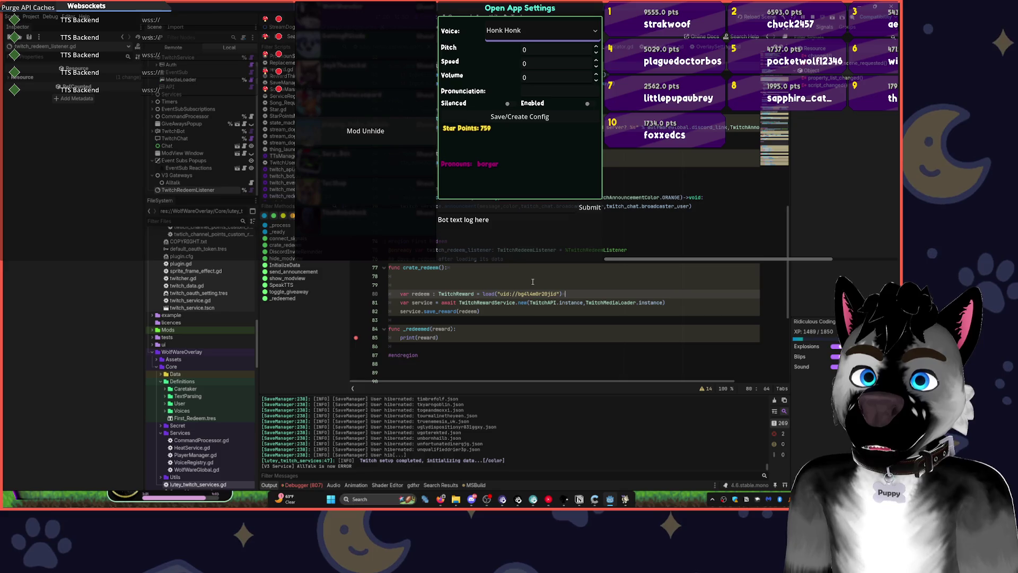
# Start a redeem. line after the reward load and open the TwitchReward class definition.
pyautogui.press('Return')
pyautogui.write('redeem')
pyautogui.press('Tab')
pyautogui.write('.')
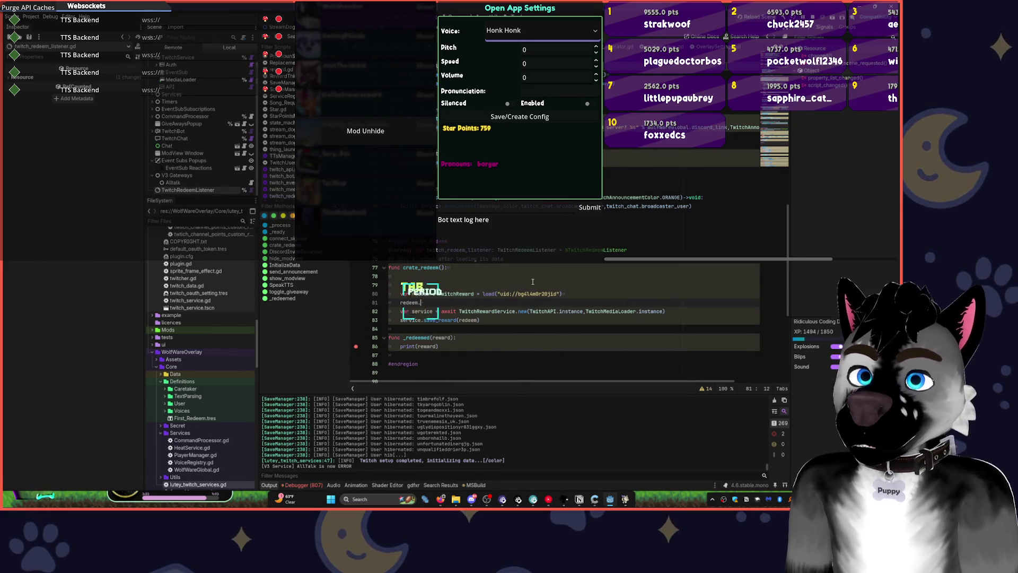
pyautogui.write('redee')
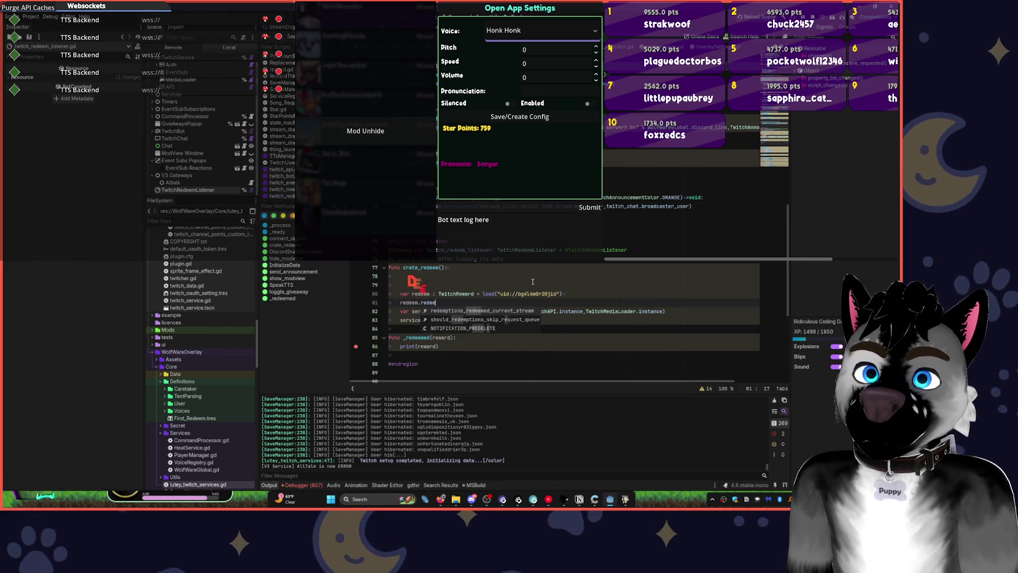
pyautogui.press('BackSpace')
pyautogui.press('BackSpace')
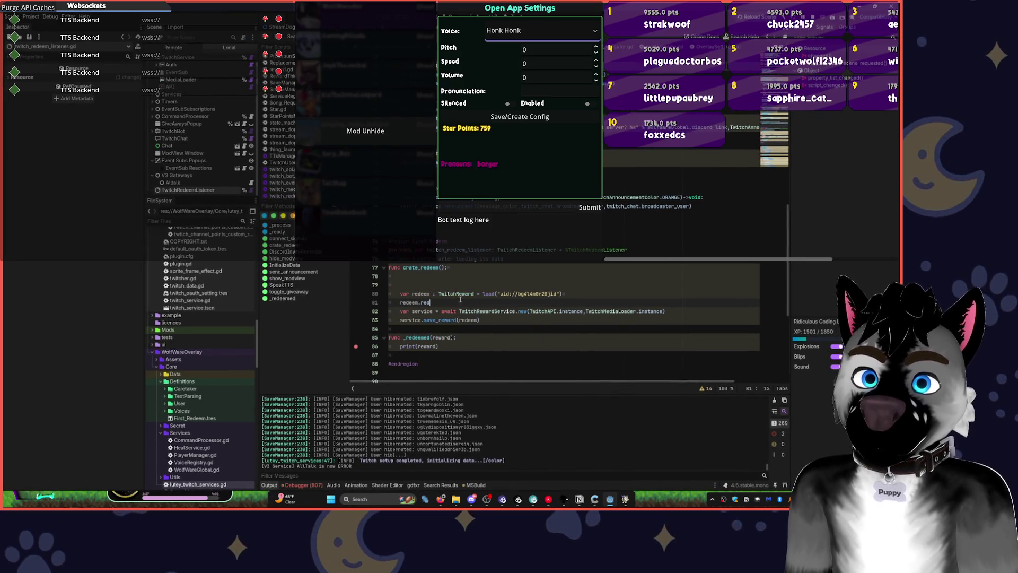
pyautogui.keyDown('ctrl'); pyautogui.click(457, 295); pyautogui.keyUp('ctrl')
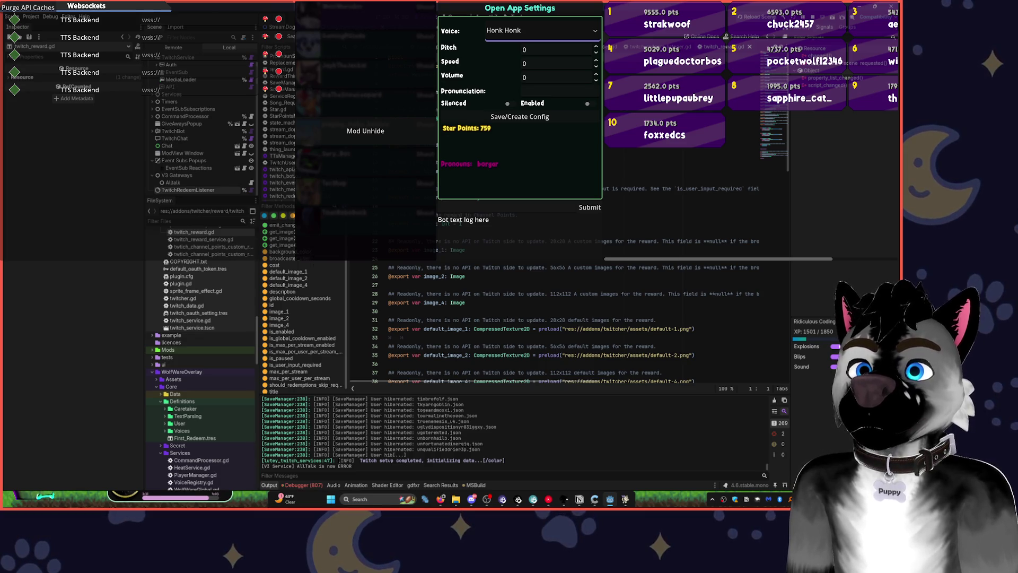
# Review twitch_reward.gd's exports like is_paused and is_max_per_stream_enabled, then return to lutey_twitch_services.gd.
pyautogui.scroll(-8, 530, 318)
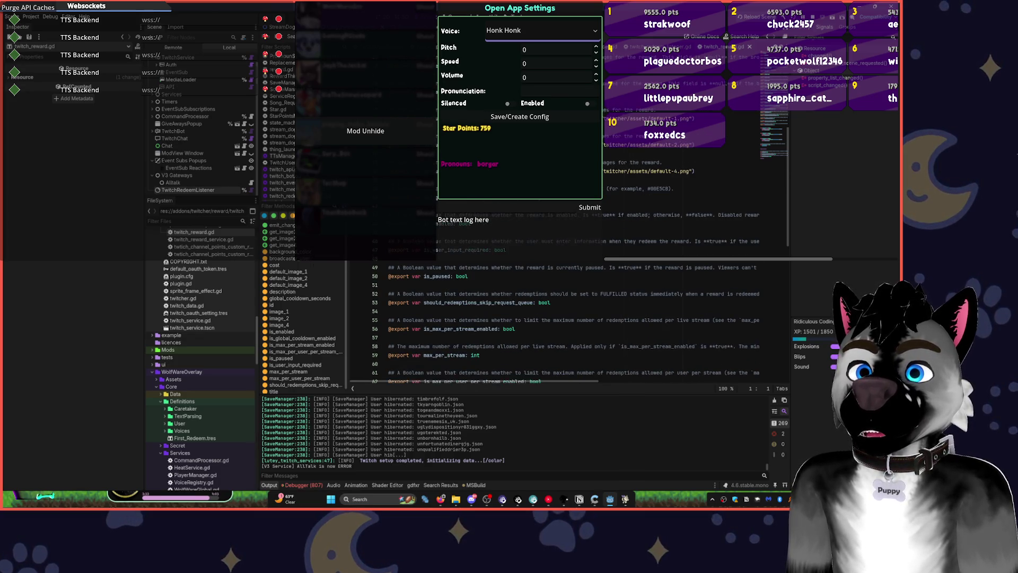
pyautogui.scroll(-15, 531, 318)
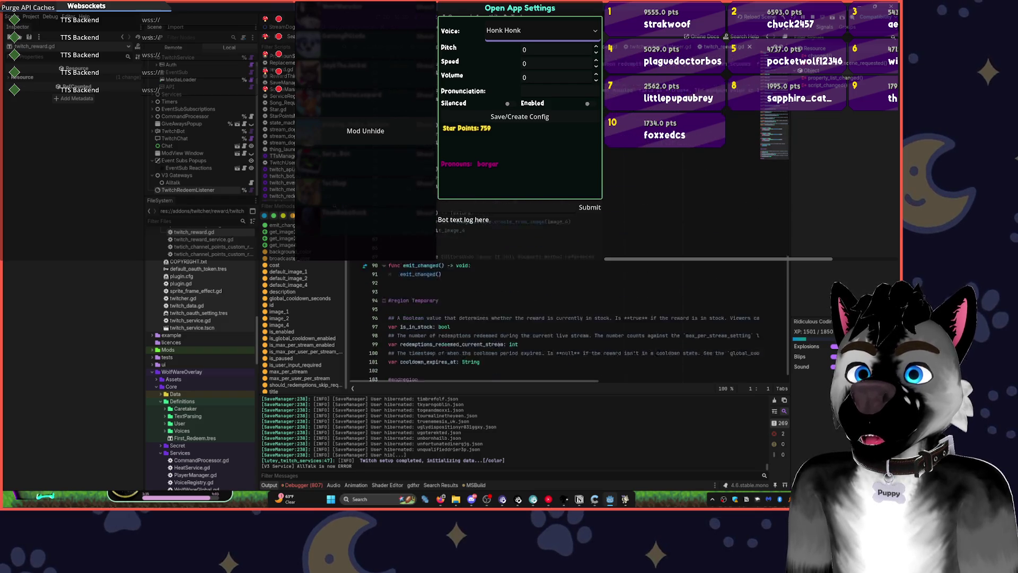
pyautogui.scroll(-1, 530, 318)
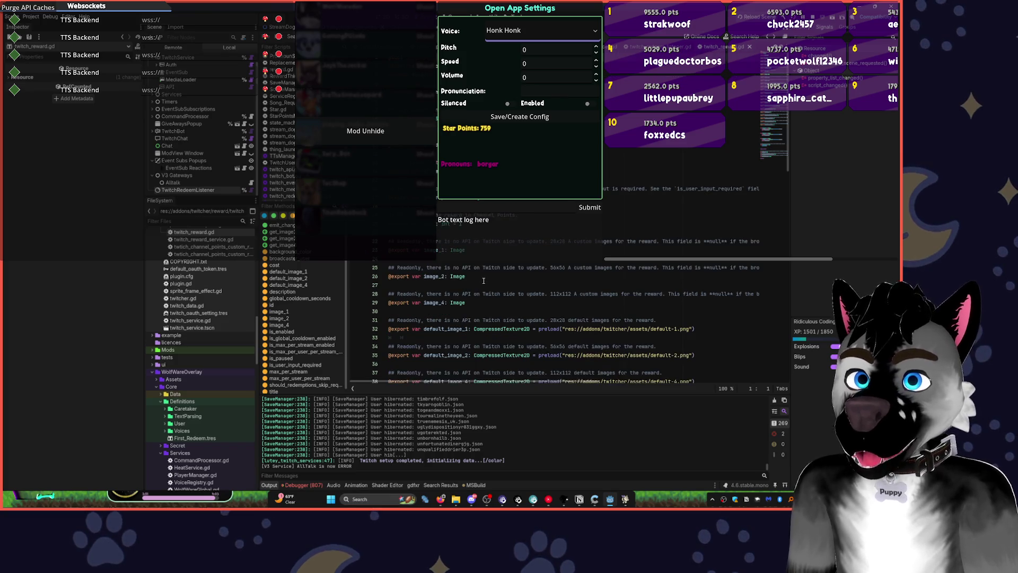
pyautogui.scroll(-2, 491, 282)
pyautogui.scroll(-2, 494, 283)
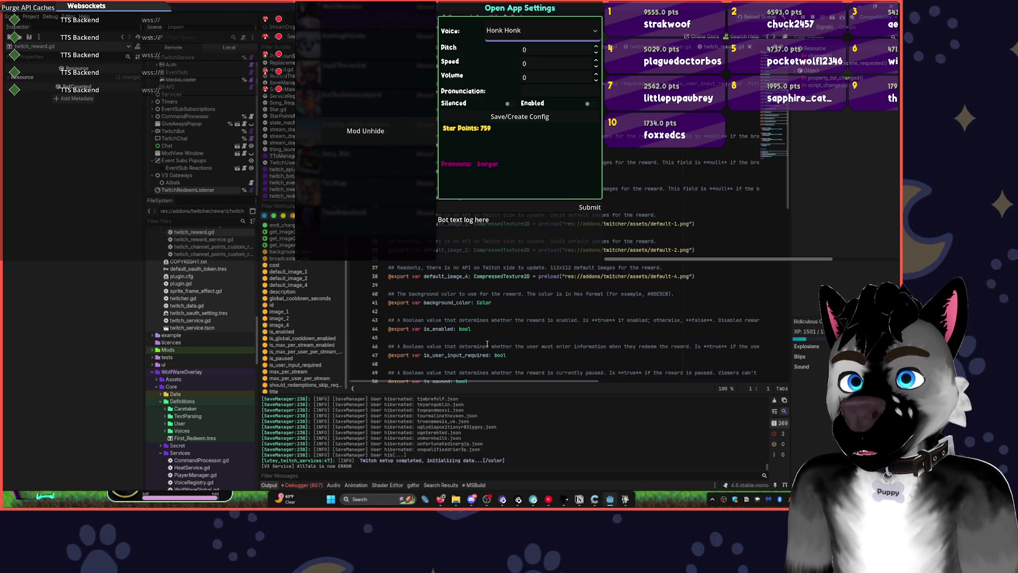
pyautogui.scroll(-3, 488, 340)
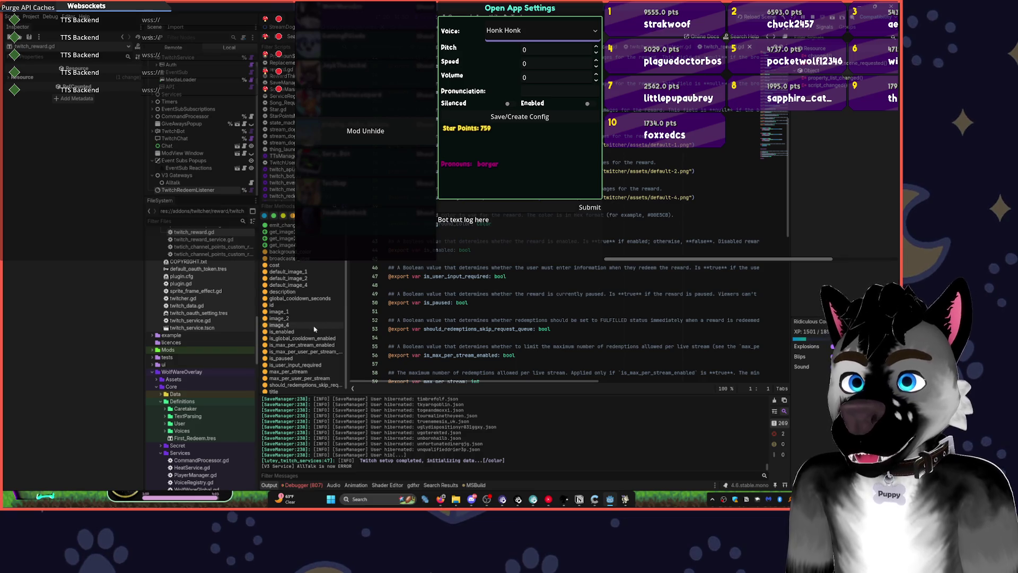
pyautogui.hotkey('alt', 'Left')
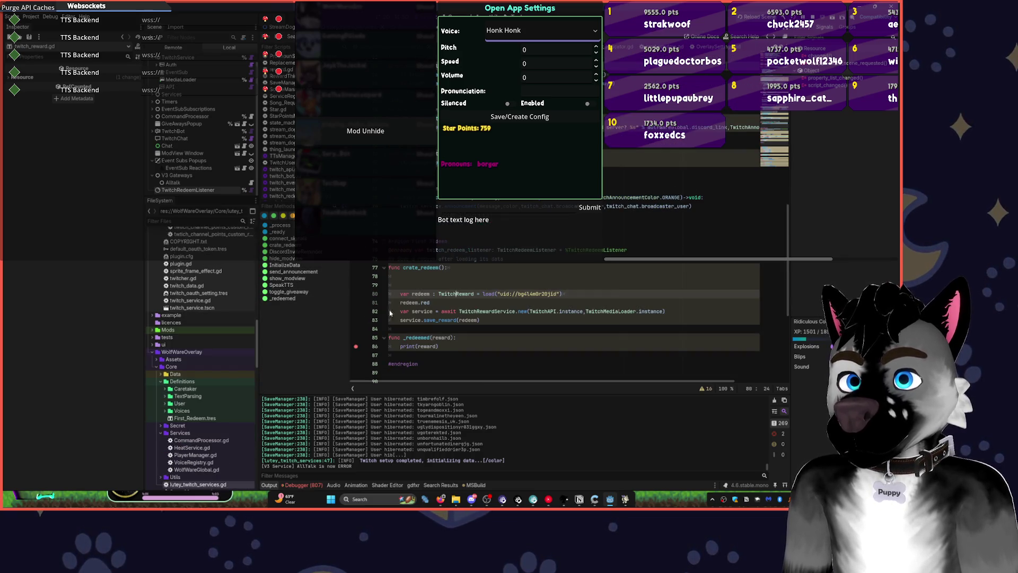
pyautogui.click(294, 300)
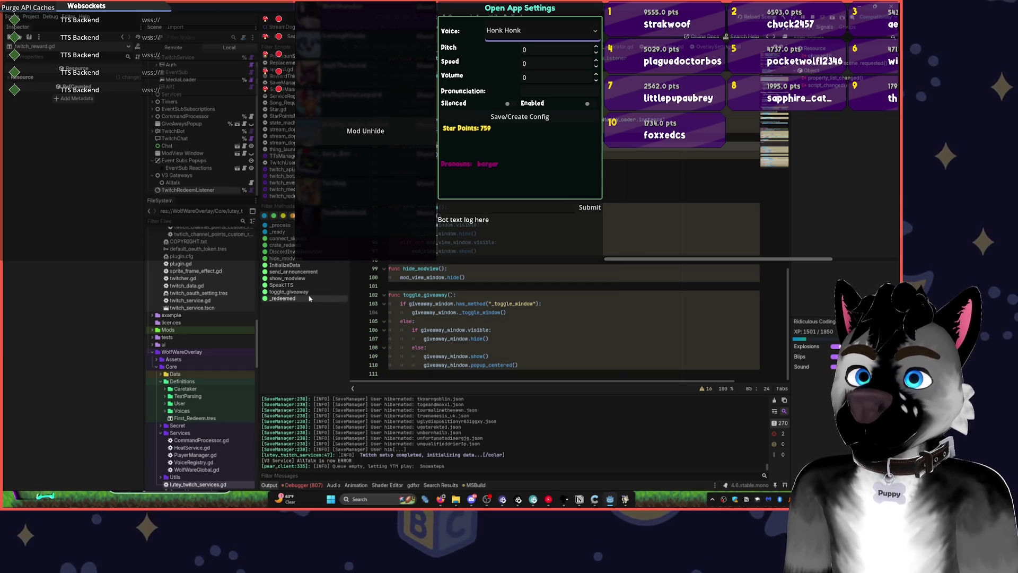
pyautogui.scroll(9, 530, 318)
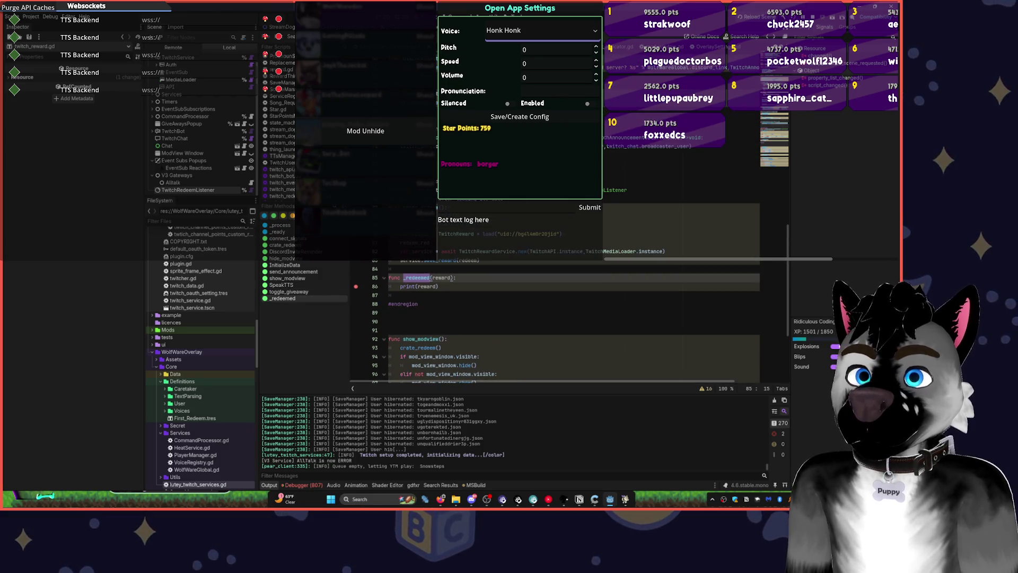
pyautogui.scroll(6, 530, 318)
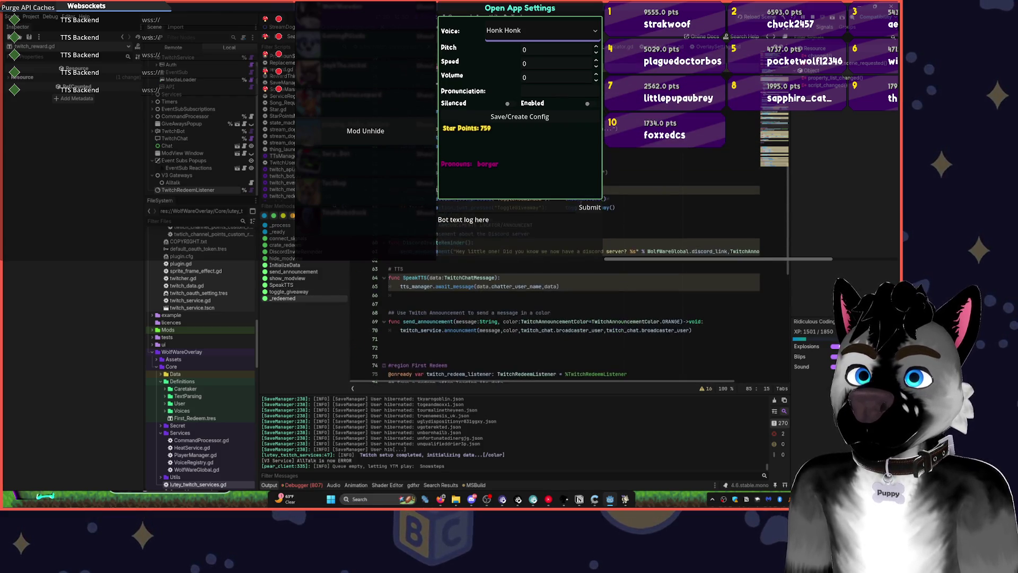
pyautogui.scroll(2, 530, 318)
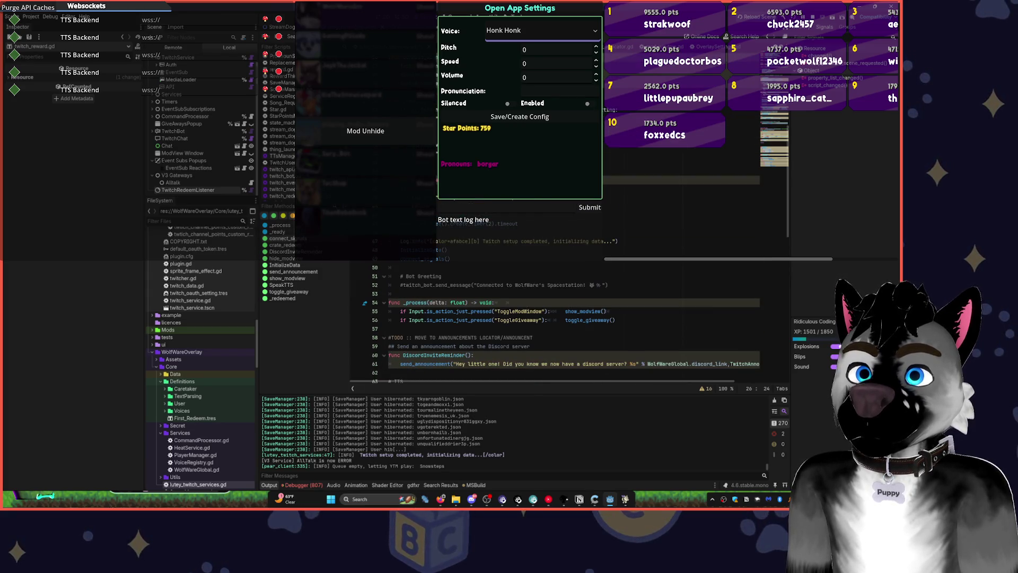
pyautogui.press('Down')
pyautogui.press('Down')
pyautogui.press('Down')
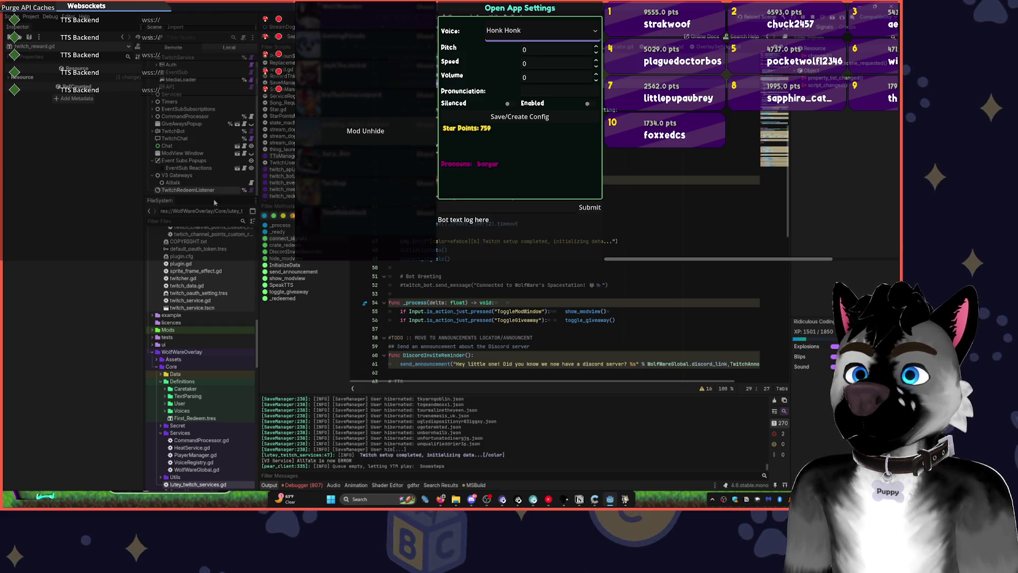
pyautogui.scroll(5, 530, 318)
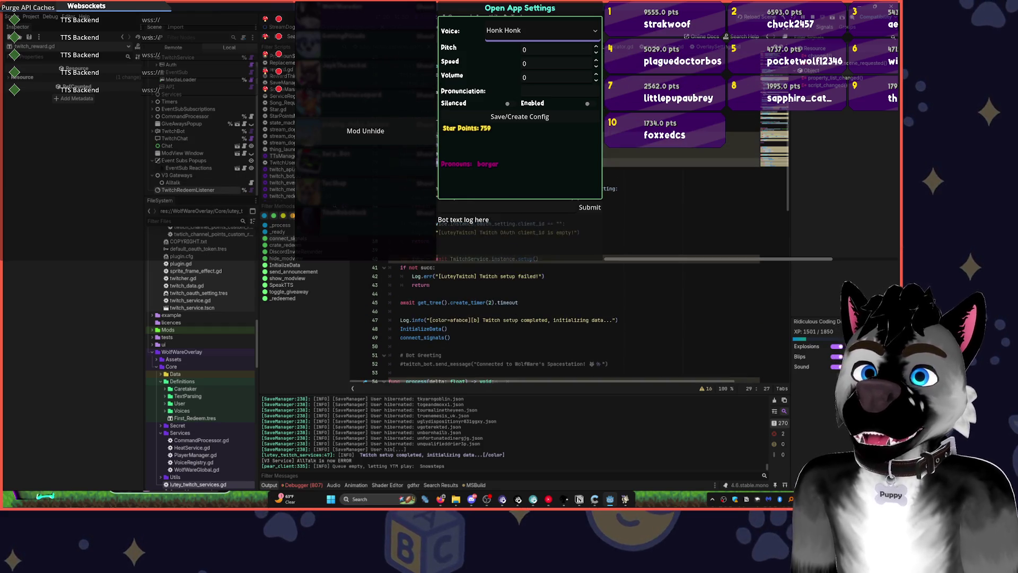
pyautogui.scroll(1, 189, 67)
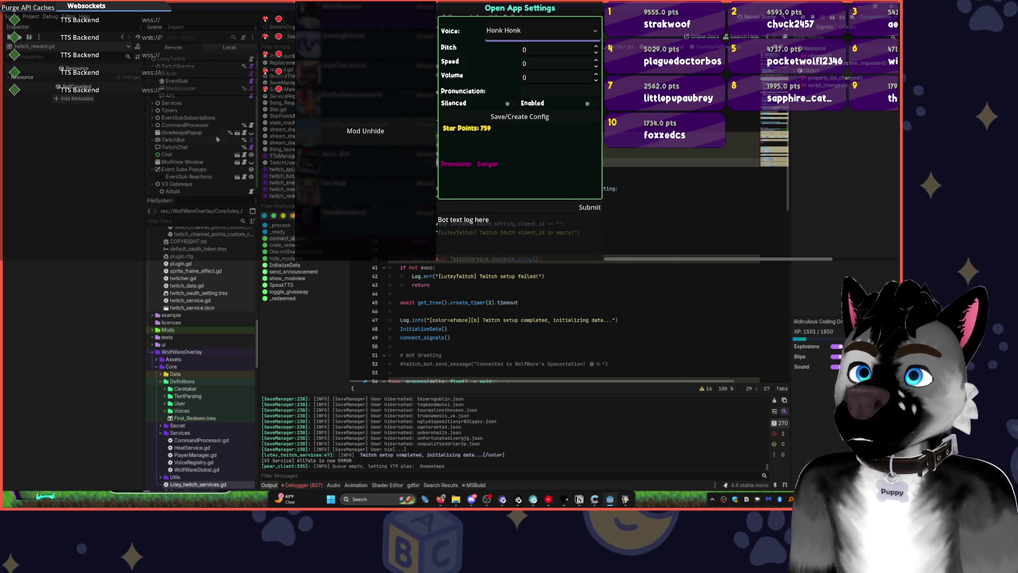
pyautogui.scroll(-1, 189, 72)
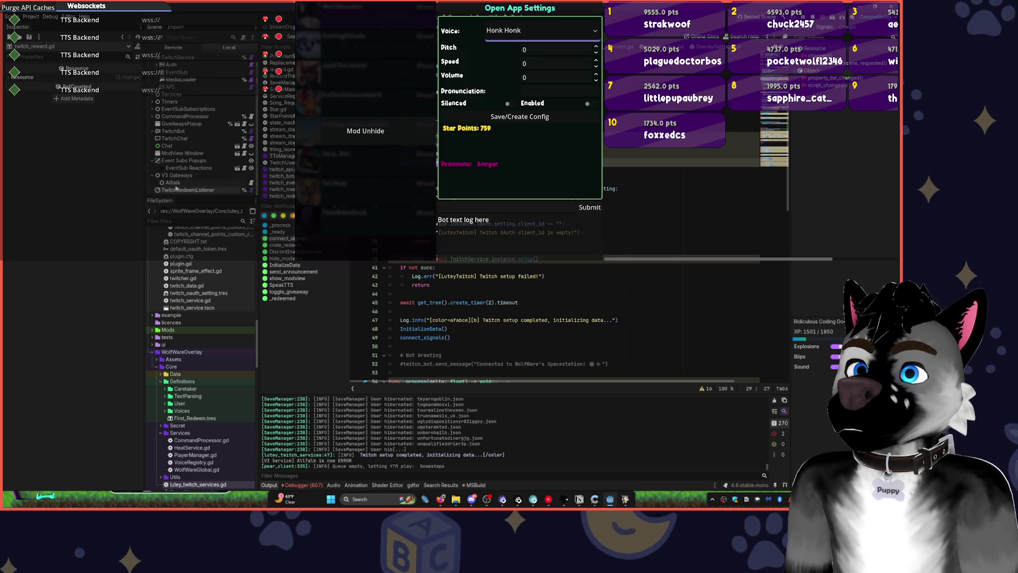
pyautogui.click(192, 102)
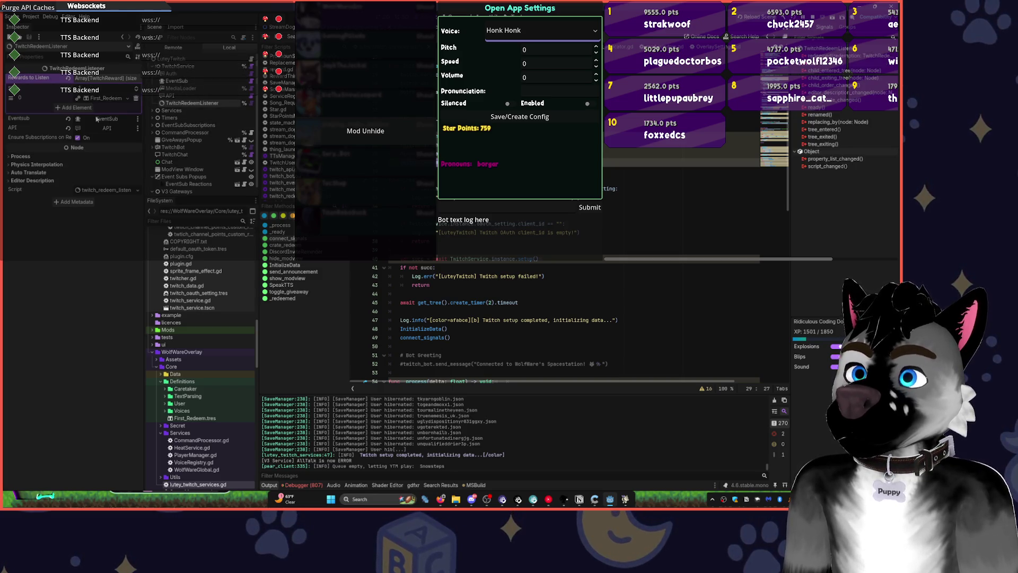
# Try dragging the EventSub node onto the listener, place the caret after redeem.red, then bring up the music player.
pyautogui.moveTo(175, 83); pyautogui.dragTo(114, 129)
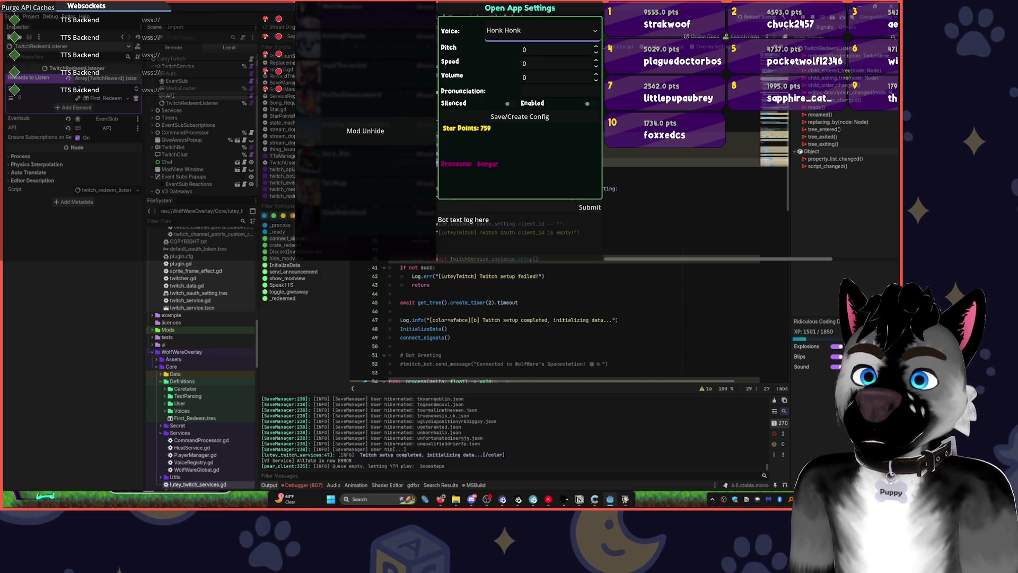
pyautogui.scroll(-7, 510, 220)
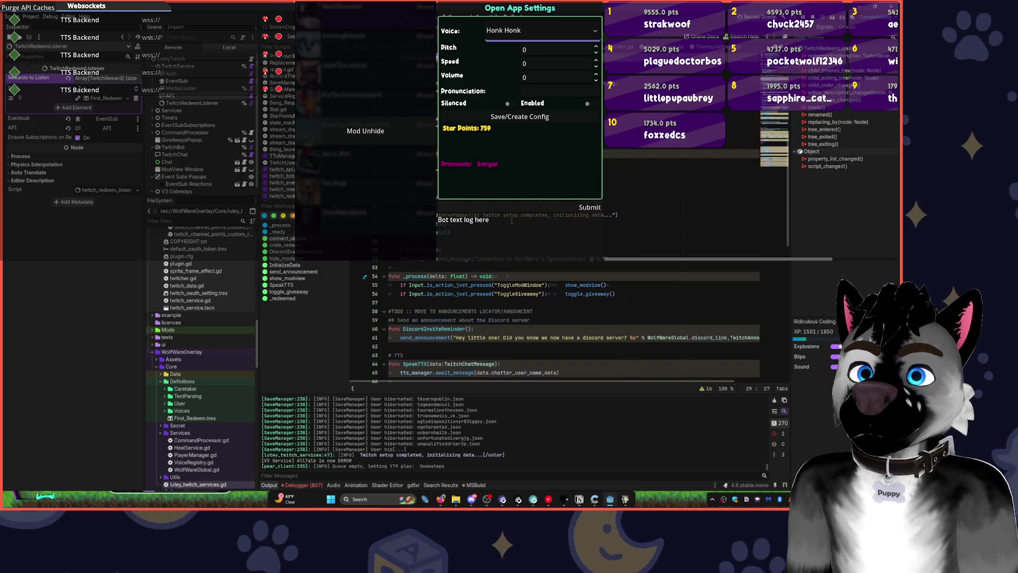
pyautogui.scroll(-4, 510, 220)
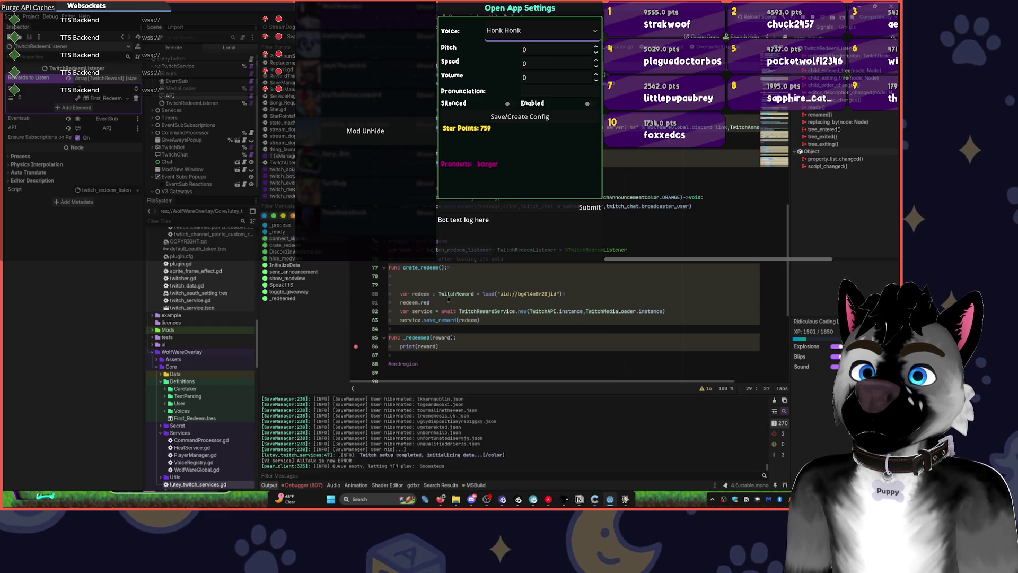
pyautogui.click(442, 303)
pyautogui.scroll(10, 442, 302)
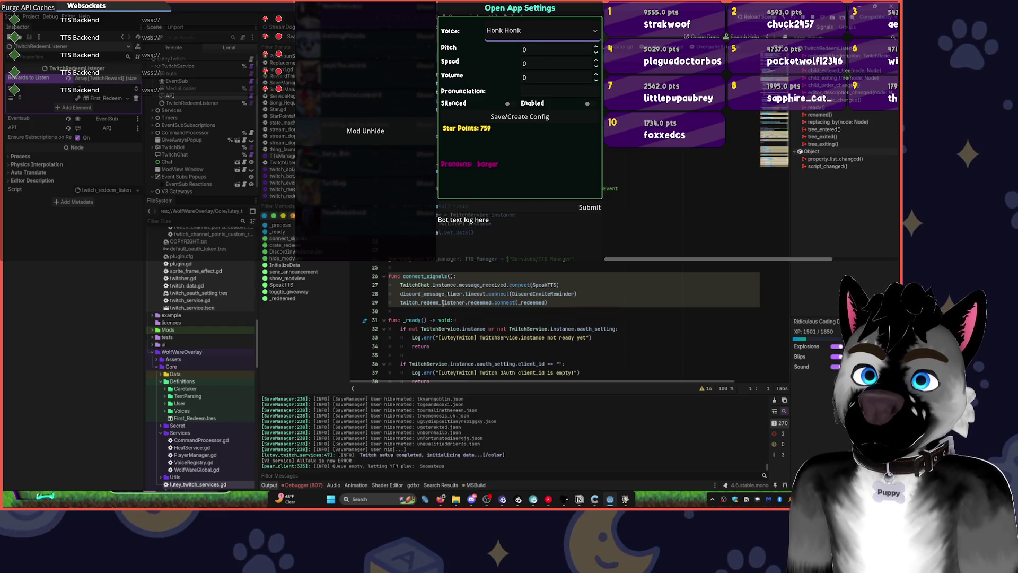
pyautogui.scroll(-13, 508, 226)
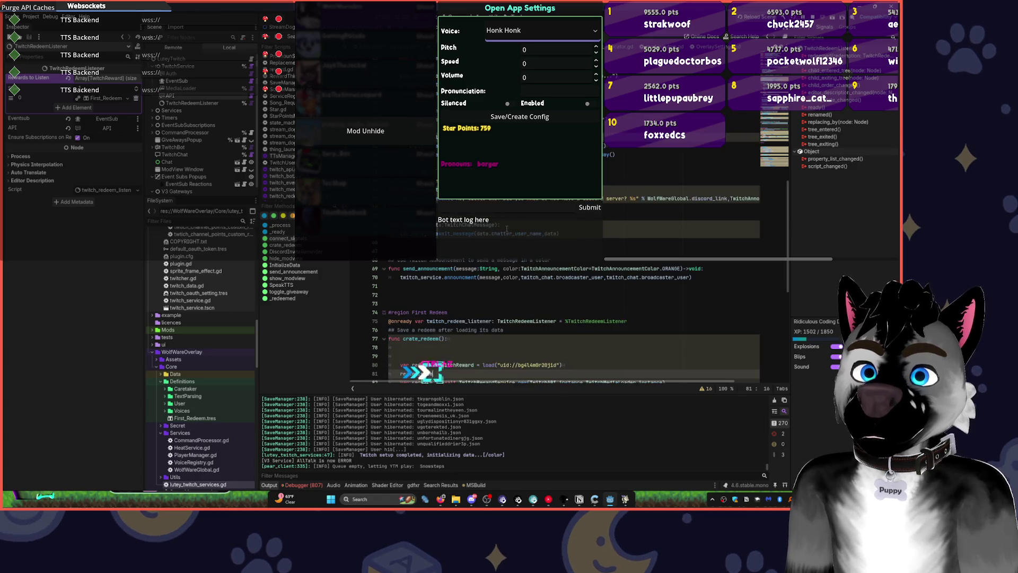
pyautogui.click(547, 501)
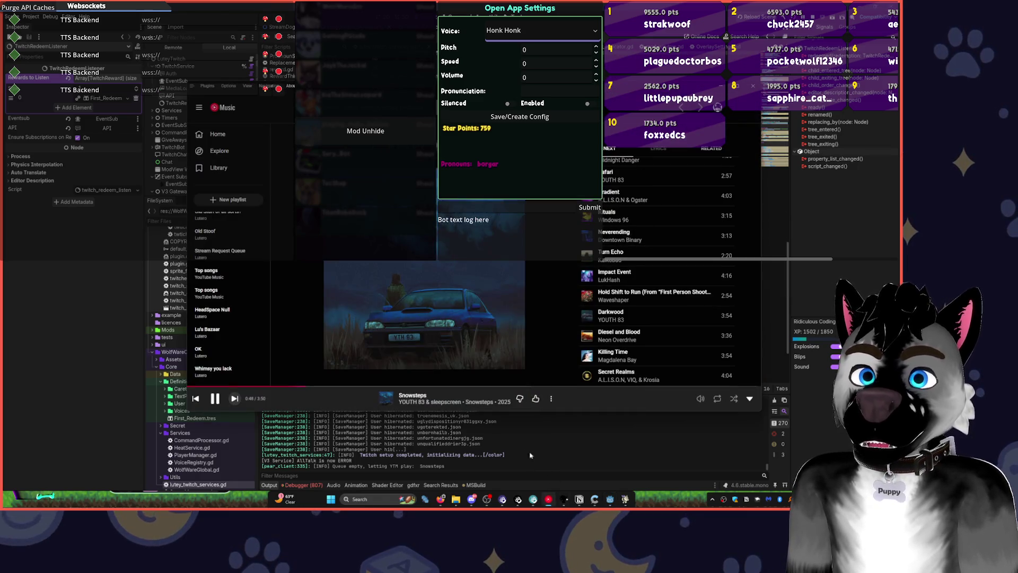
# Skip and dislike Infiltrator, skip Ther to reach Mirage by Space Cassette, then minimise YouTube Music.
pyautogui.click(234, 398)
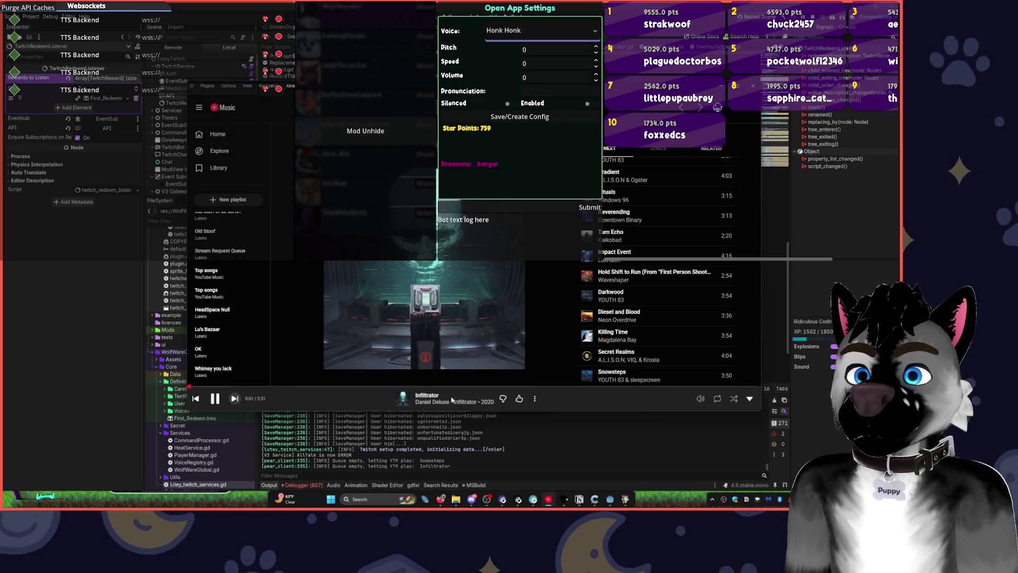
pyautogui.click(504, 398)
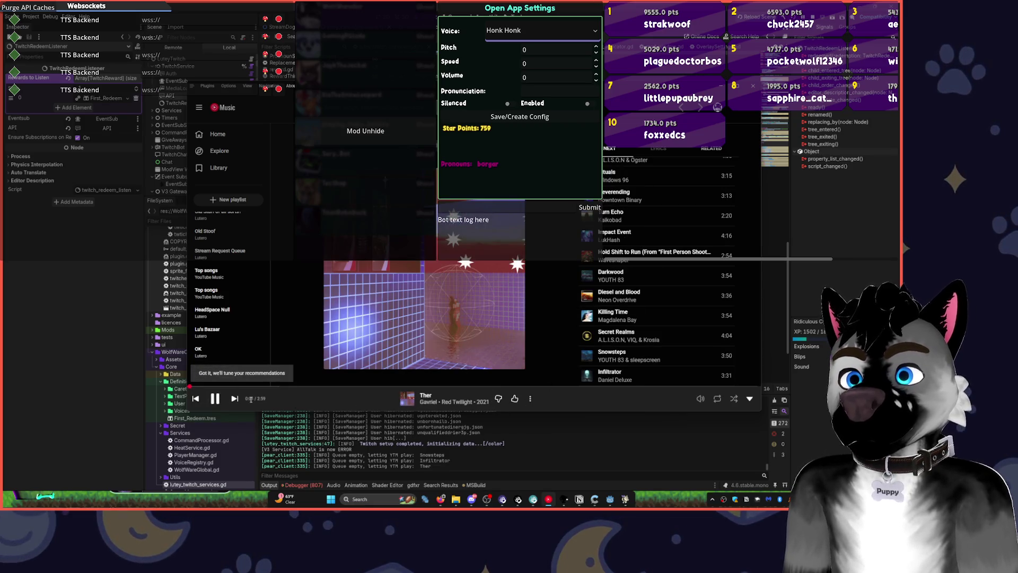
pyautogui.click(236, 402)
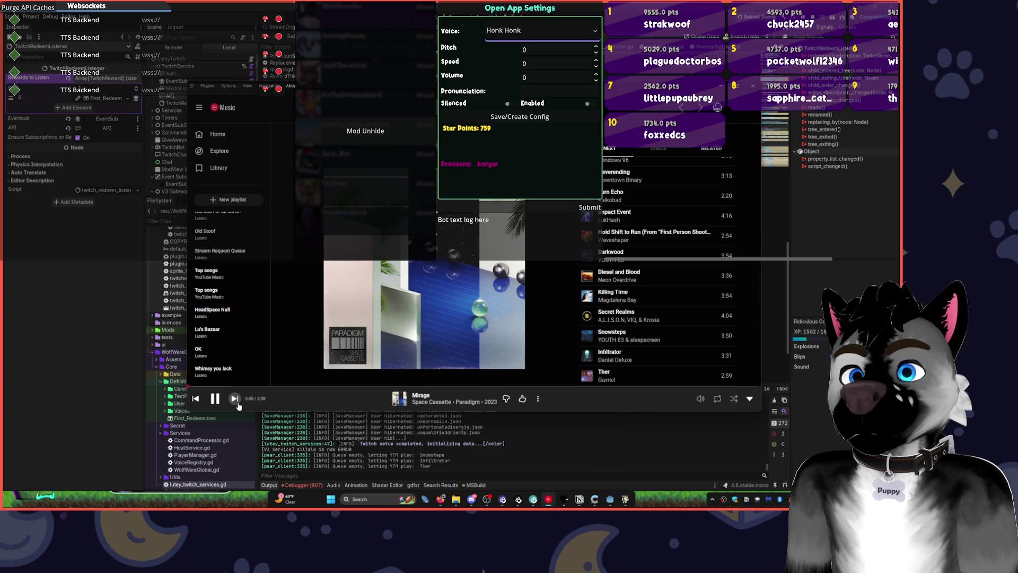
pyautogui.click(610, 499)
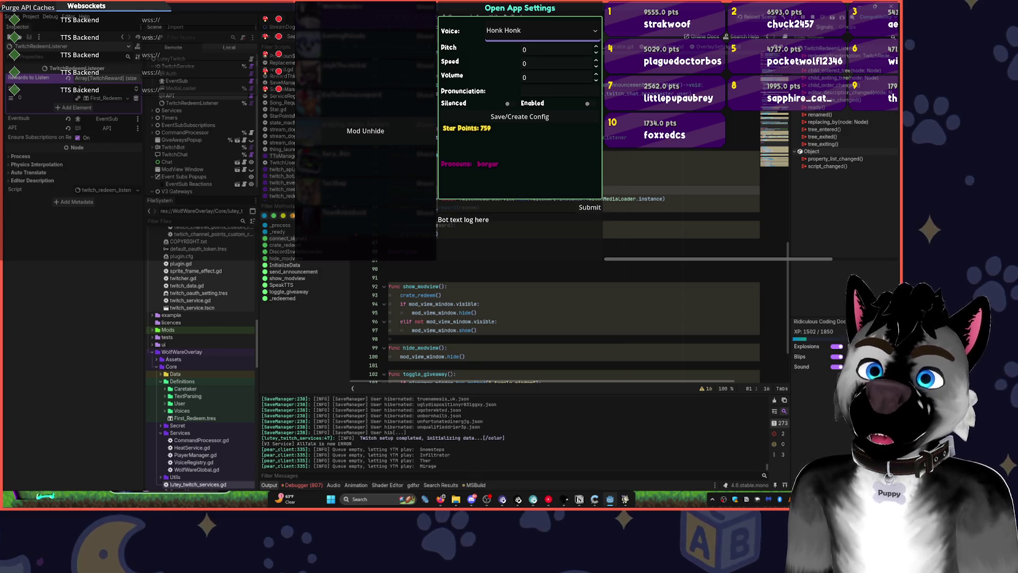
# Read through save_reward and delete_reward in twitch_reward_service.gd, then return to lutey_twitch_services.gd.
pyautogui.keyDown('ctrl'); pyautogui.click(438, 208); pyautogui.keyUp('ctrl')
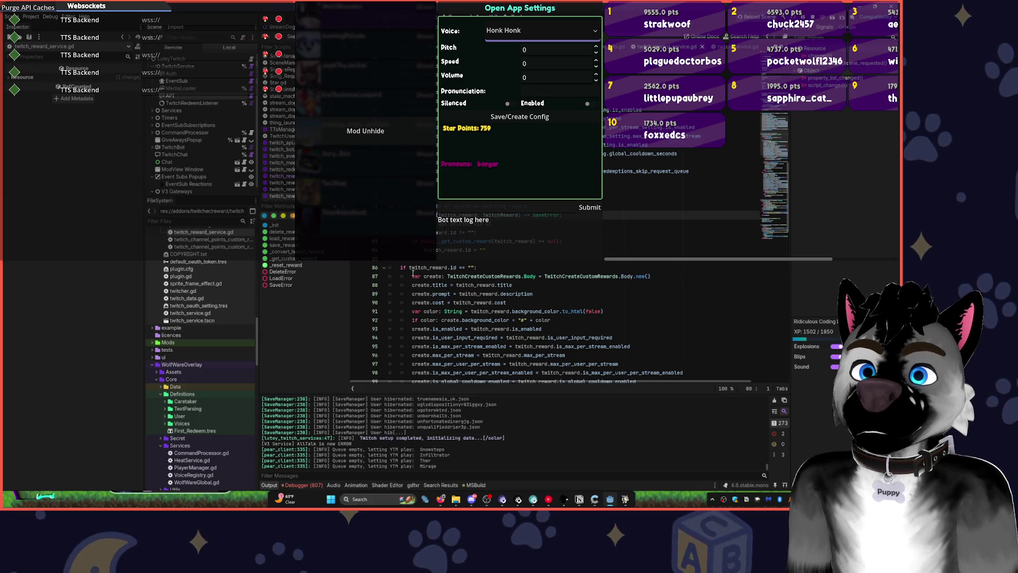
pyautogui.scroll(-2, 406, 274)
pyautogui.scroll(-3, 403, 274)
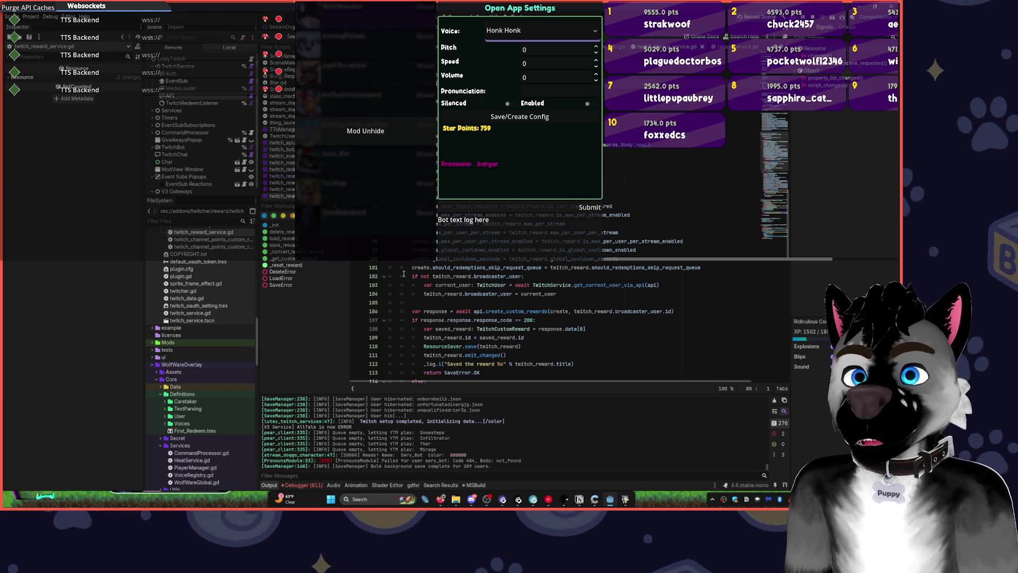
pyautogui.scroll(-3, 584, 235)
pyautogui.scroll(-3, 584, 235)
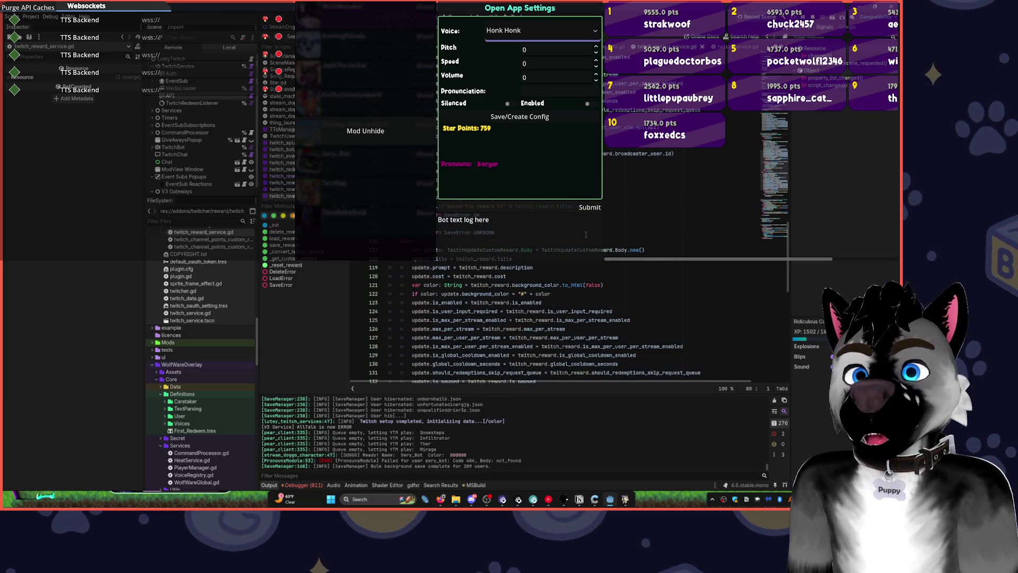
pyautogui.scroll(-3, 585, 235)
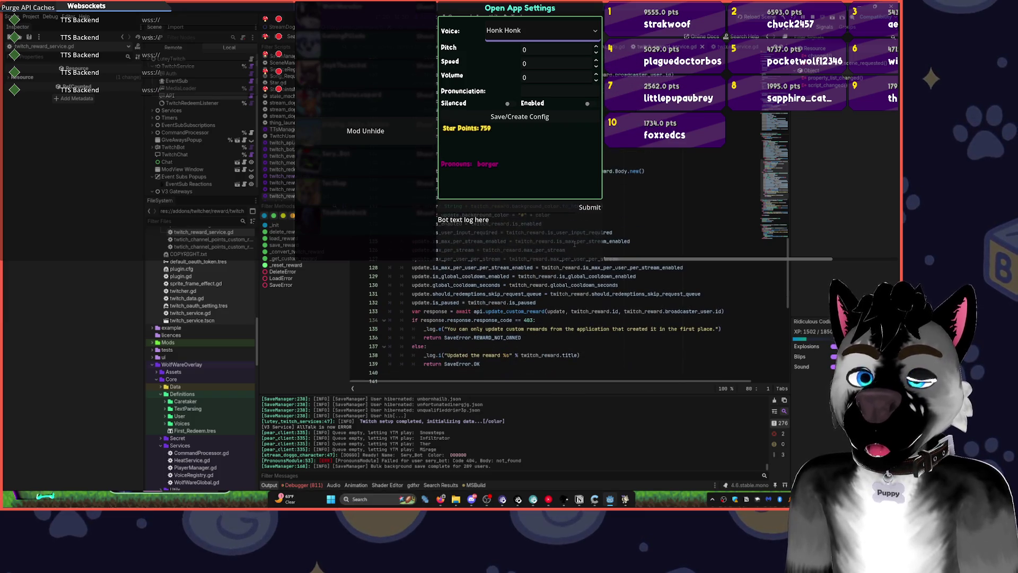
pyautogui.scroll(-4, 574, 243)
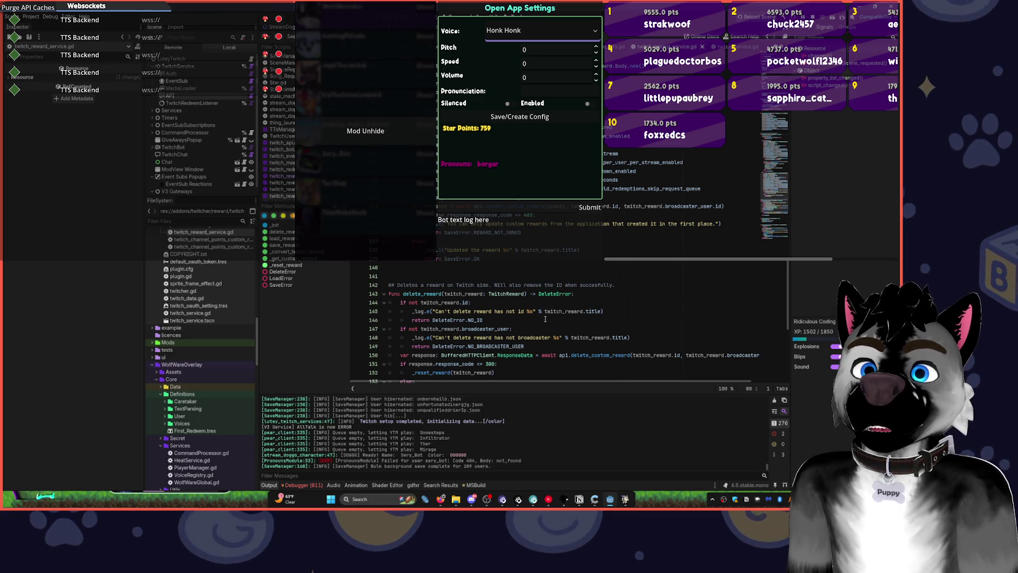
pyautogui.scroll(-5, 547, 316)
pyautogui.scroll(-2, 547, 317)
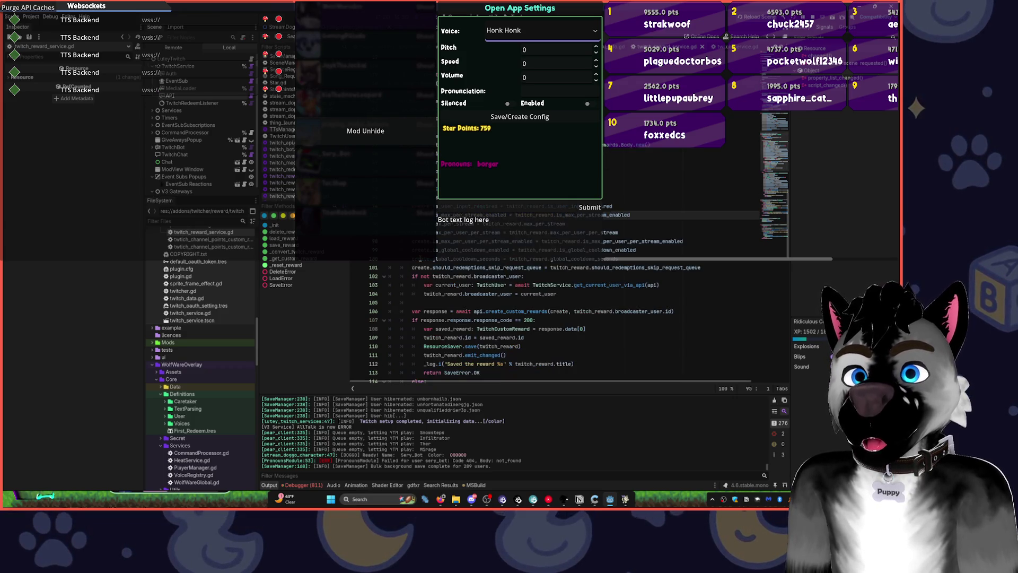
pyautogui.hotkey('alt', 'Left')
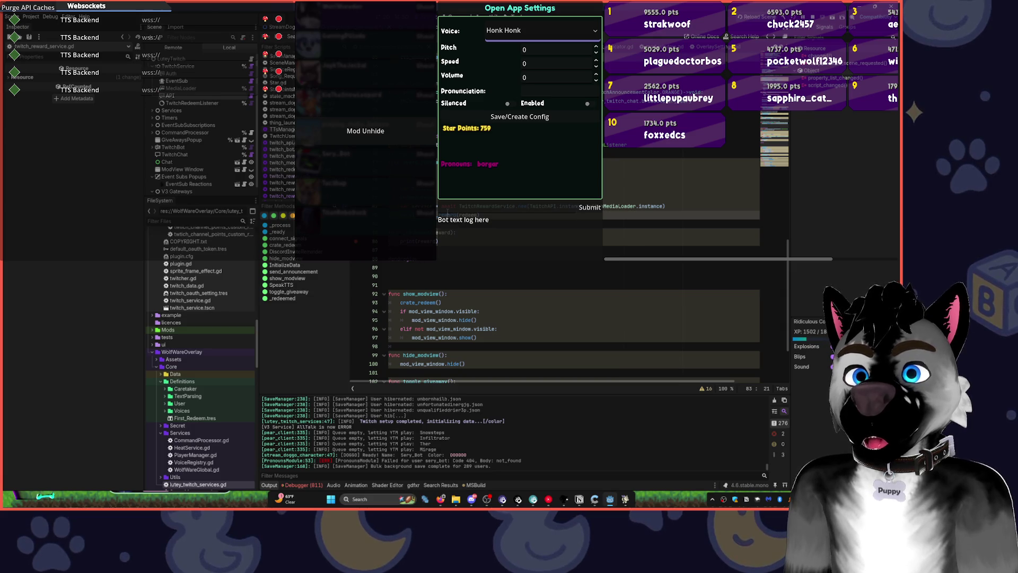
pyautogui.write('reward_service.')
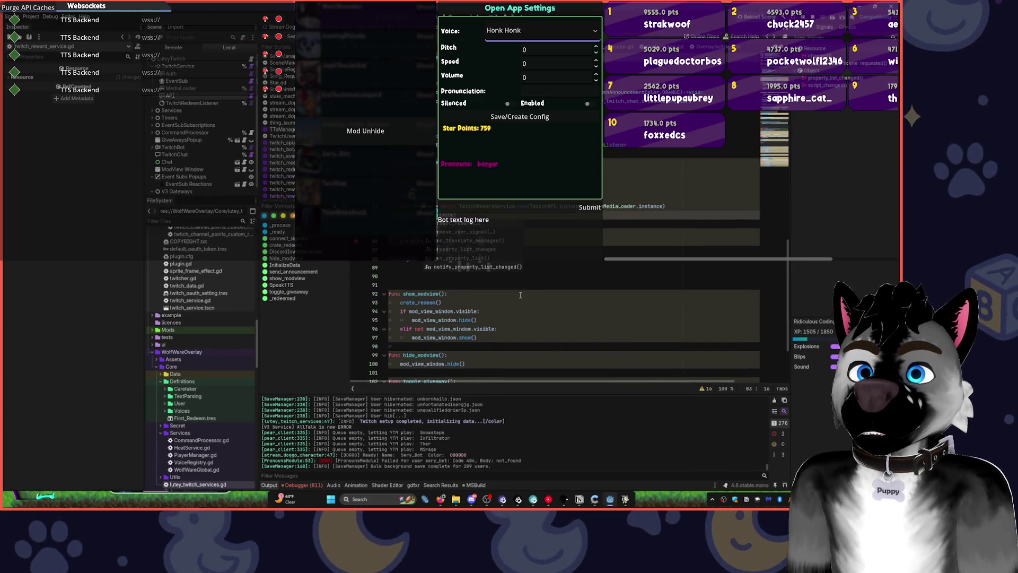
pyautogui.press('Escape')
pyautogui.click(507, 256)
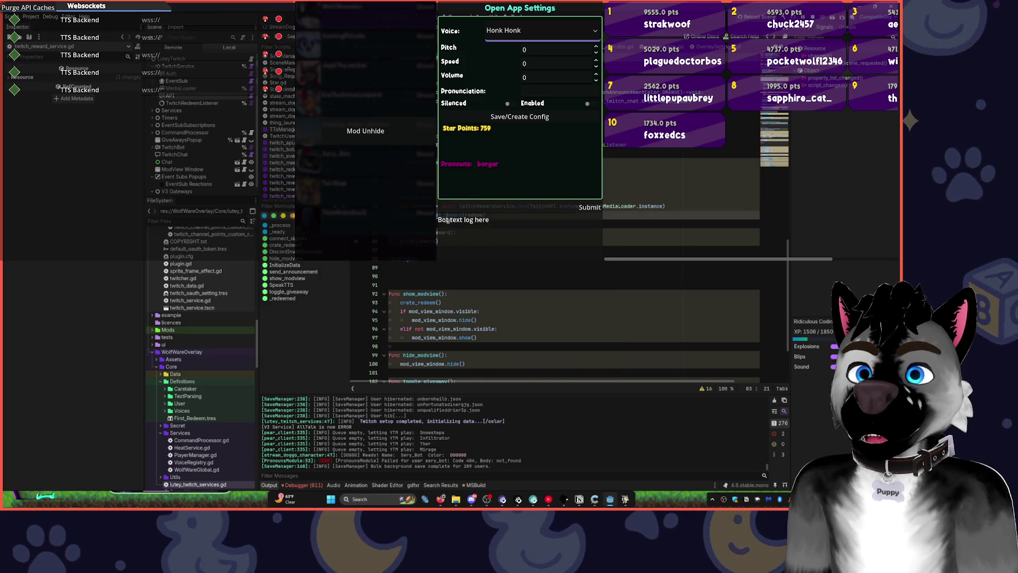
pyautogui.keyDown('ctrl'); pyautogui.click(454, 242); pyautogui.keyUp('ctrl')
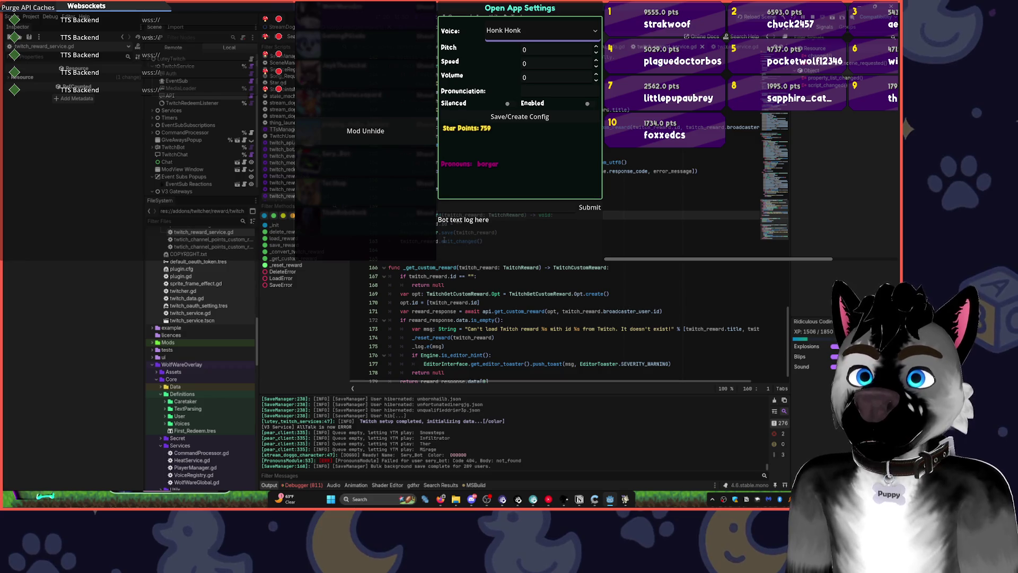
pyautogui.click(435, 249)
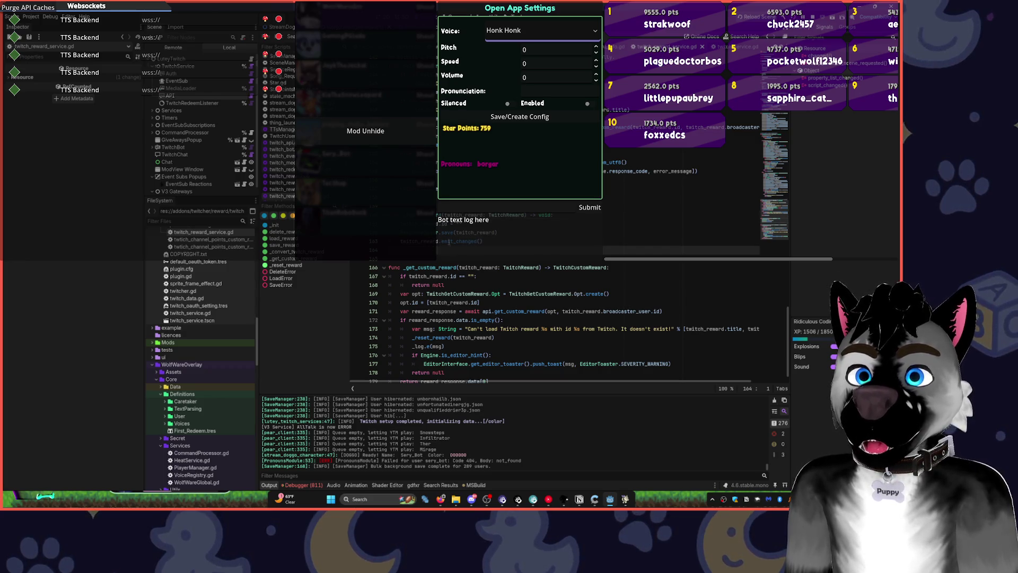
pyautogui.keyDown('ctrl'); pyautogui.click(461, 242); pyautogui.keyUp('ctrl')
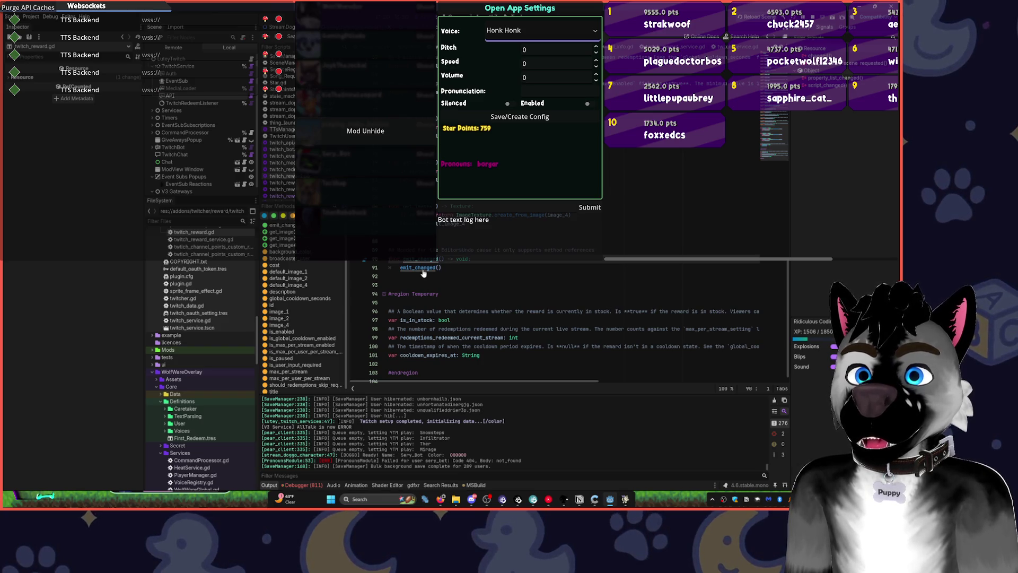
pyautogui.click(463, 276)
pyautogui.scroll(15, 463, 275)
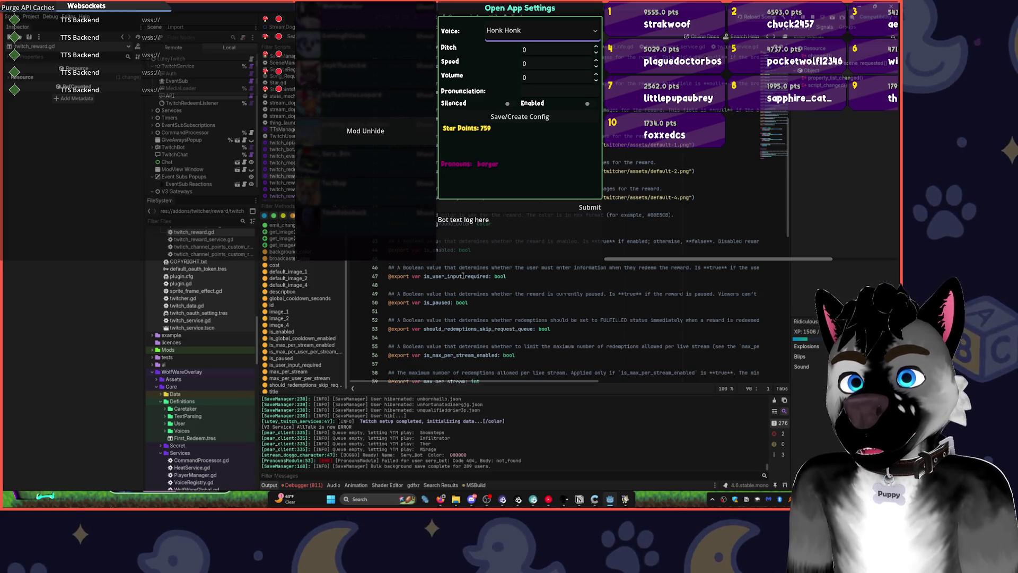
pyautogui.hotkey('alt', 'Left')
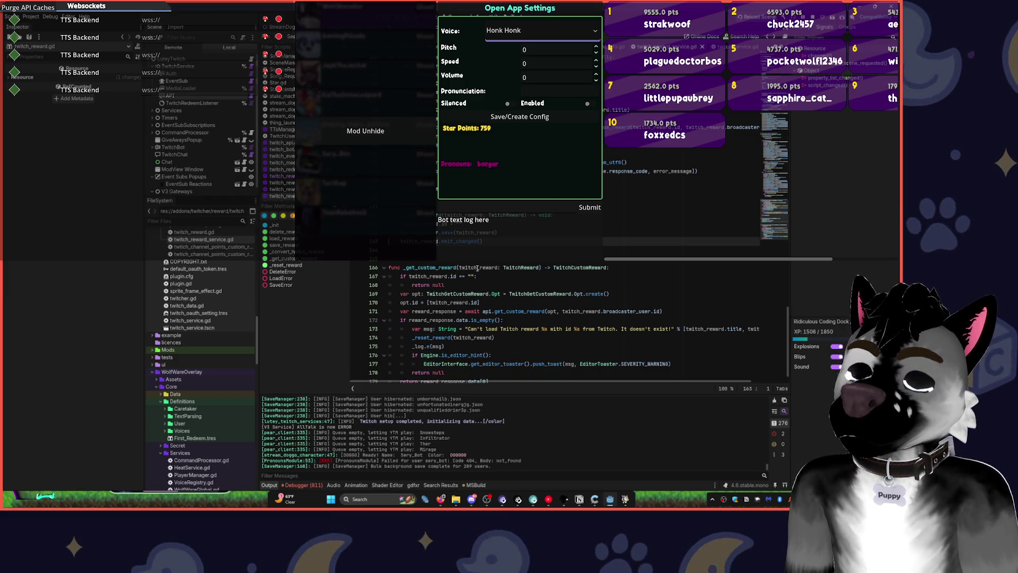
pyautogui.scroll(-1, 477, 267)
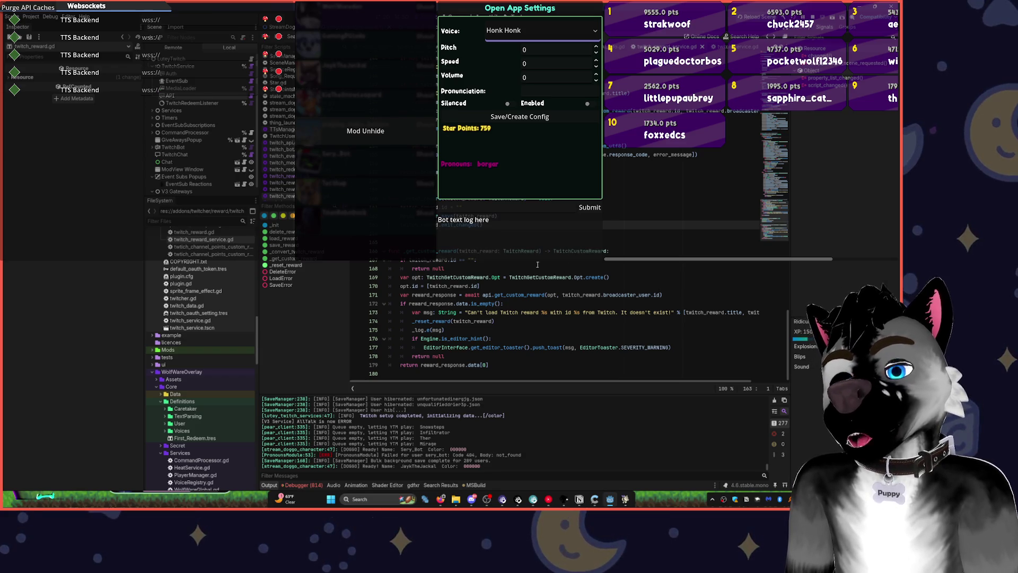
pyautogui.scroll(5, 531, 241)
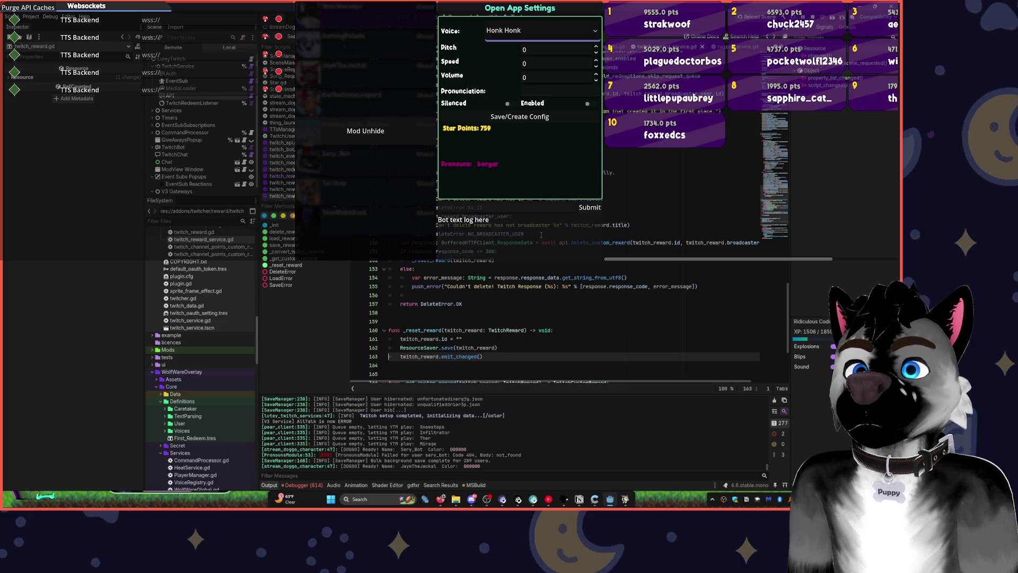
pyautogui.scroll(6, 537, 244)
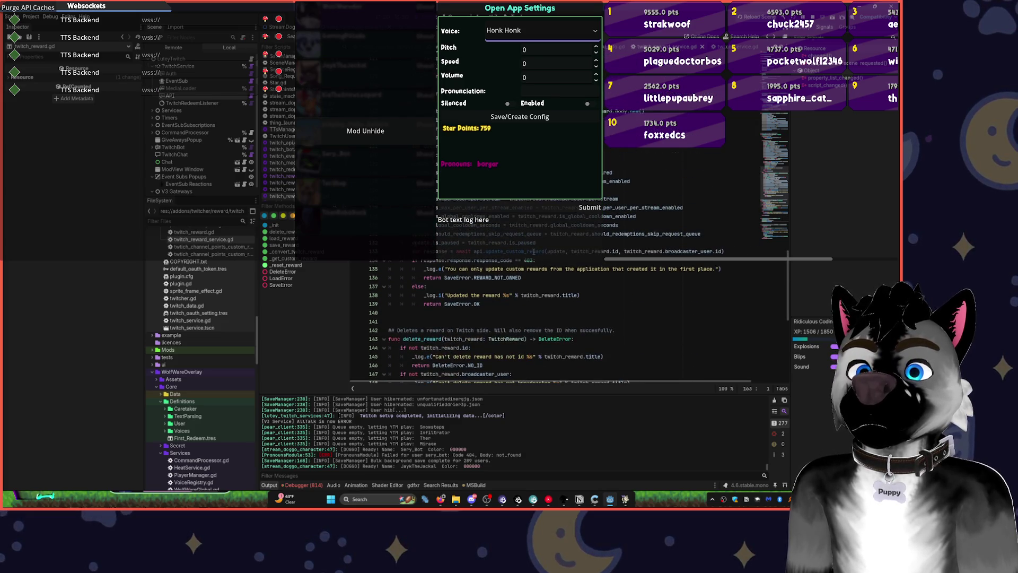
pyautogui.scroll(-4, 537, 261)
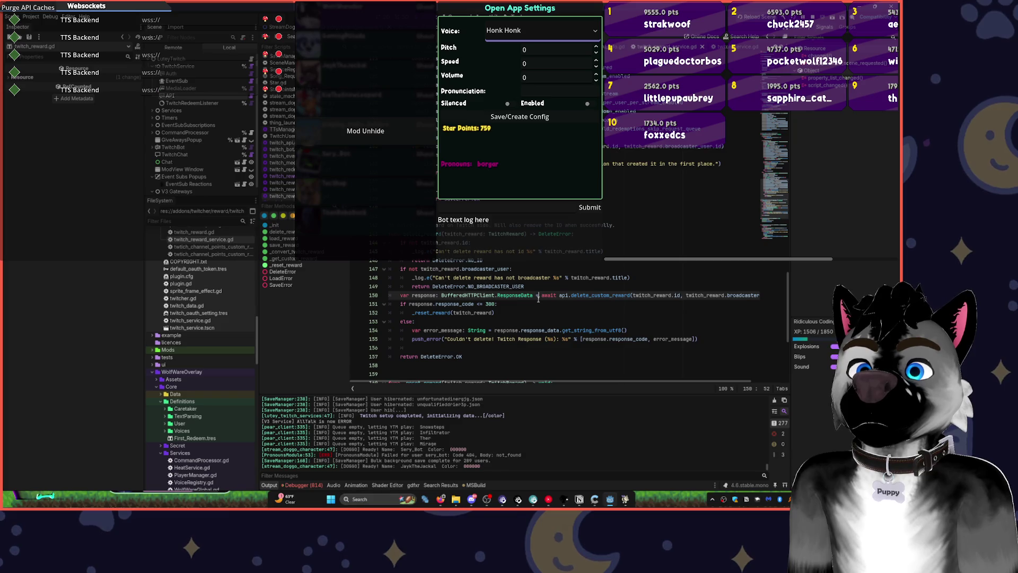
pyautogui.scroll(-7, 524, 271)
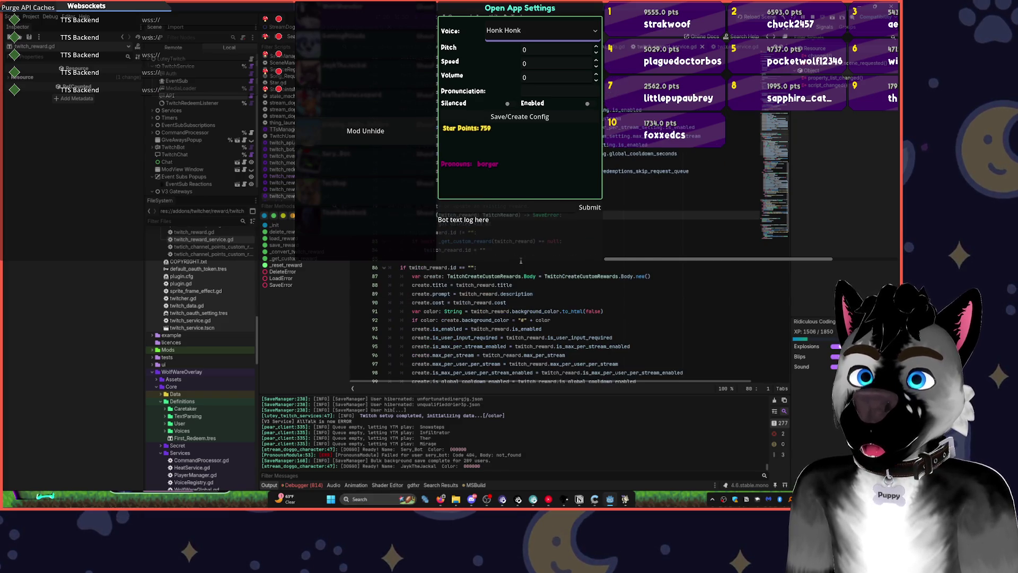
pyautogui.hotkey('alt', 'Left')
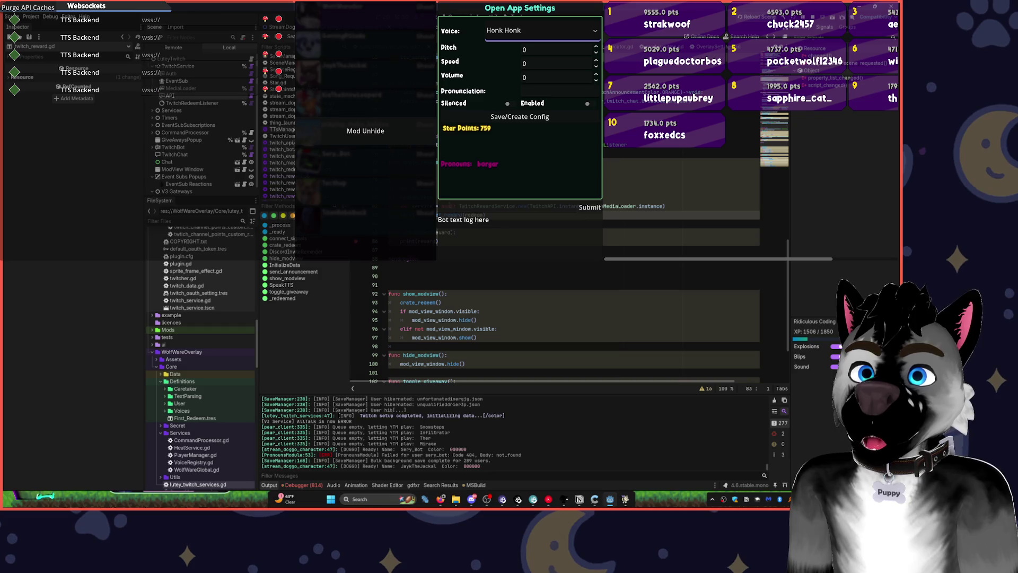
# Remove the mistyped 'default' text and the empty line 81 in lutey_twitch_services.gd.
pyautogui.click(442, 197)
pyautogui.click(429, 197)
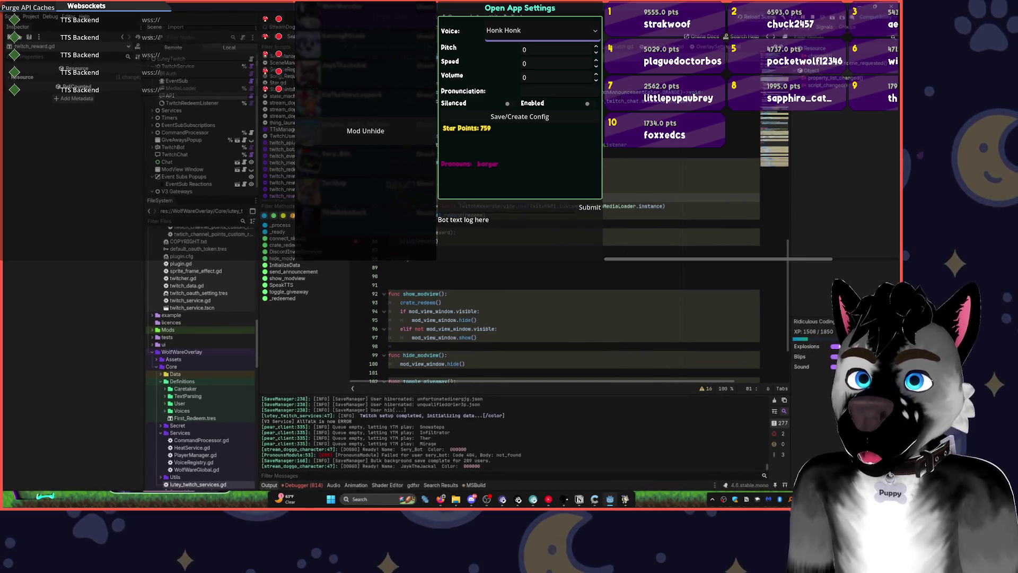
pyautogui.write('de')
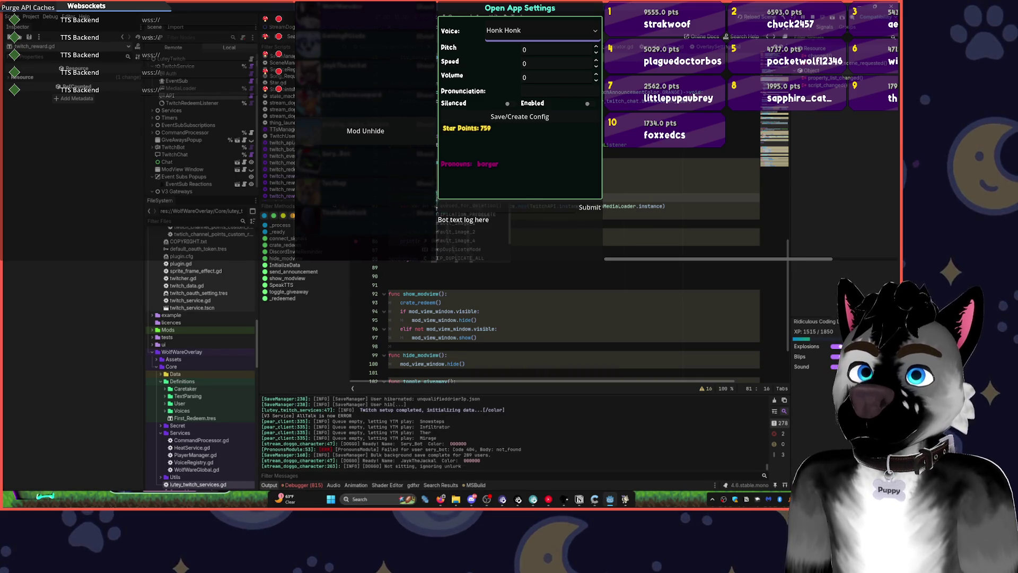
pyautogui.write('fault')
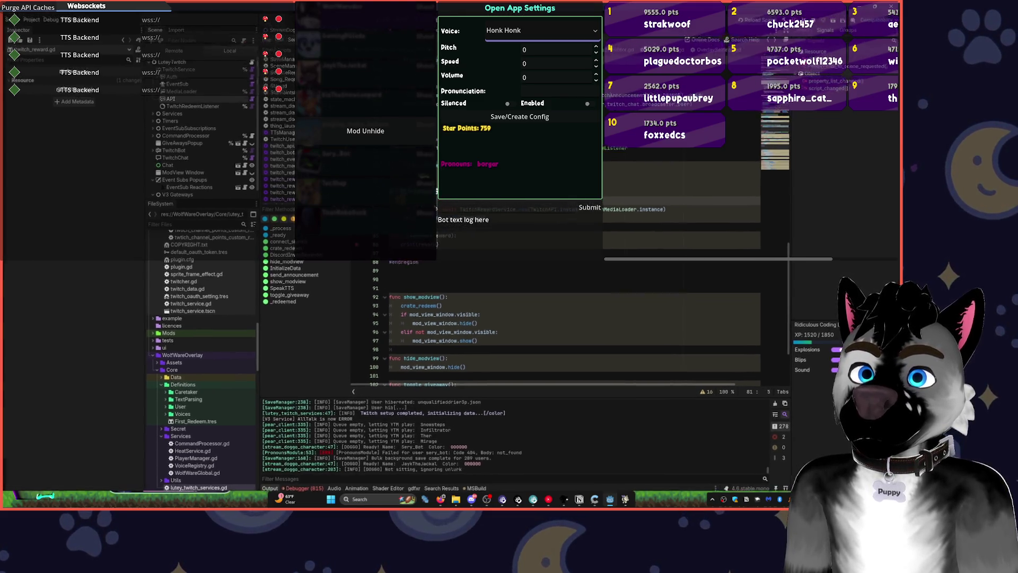
pyautogui.hotkey('ctrl', 'BackSpace')
pyautogui.hotkey('ctrl', 'BackSpace')
pyautogui.press('BackSpace')
pyautogui.press('BackSpace')
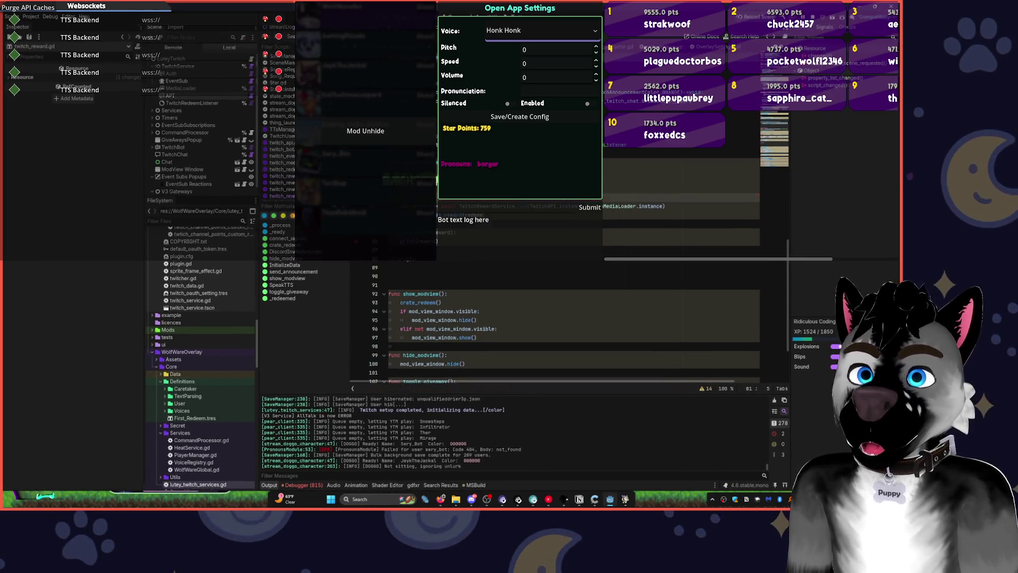
pyautogui.hotkey('ctrl', 'shift', 'k')
pyautogui.press('Up')
pyautogui.press('Up')
pyautogui.press('Up')
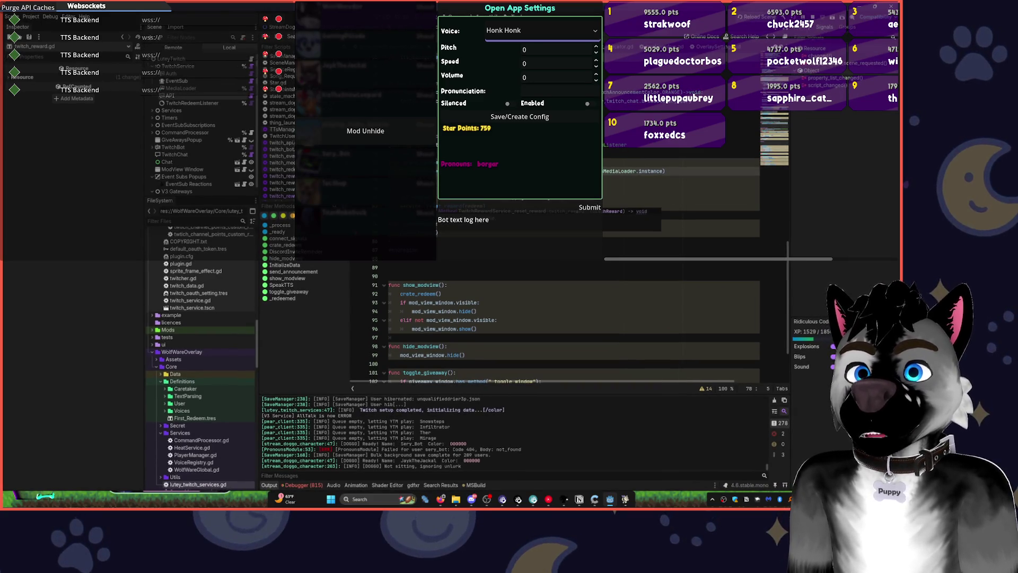
pyautogui.press('Escape')
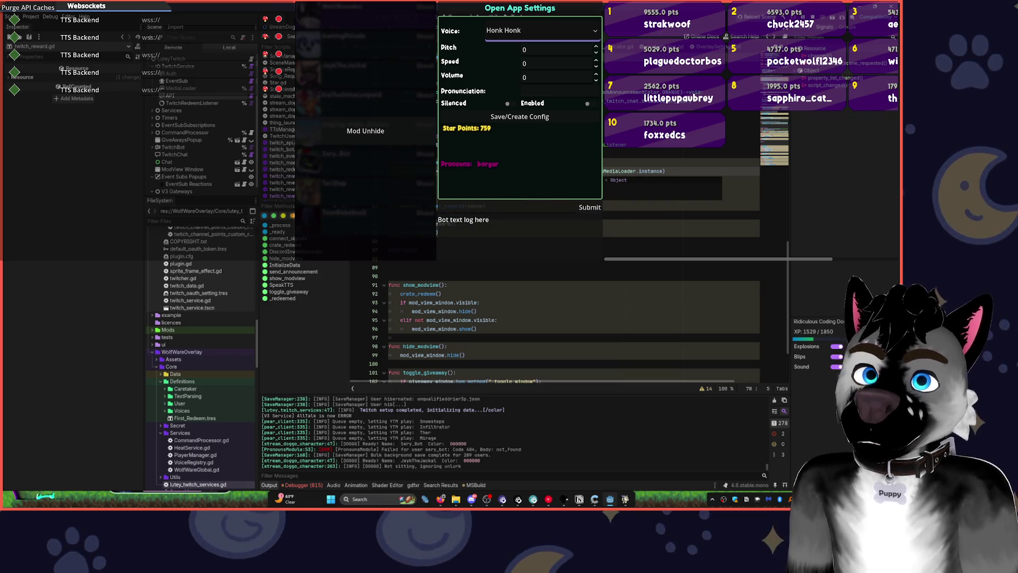
pyautogui.press('Down')
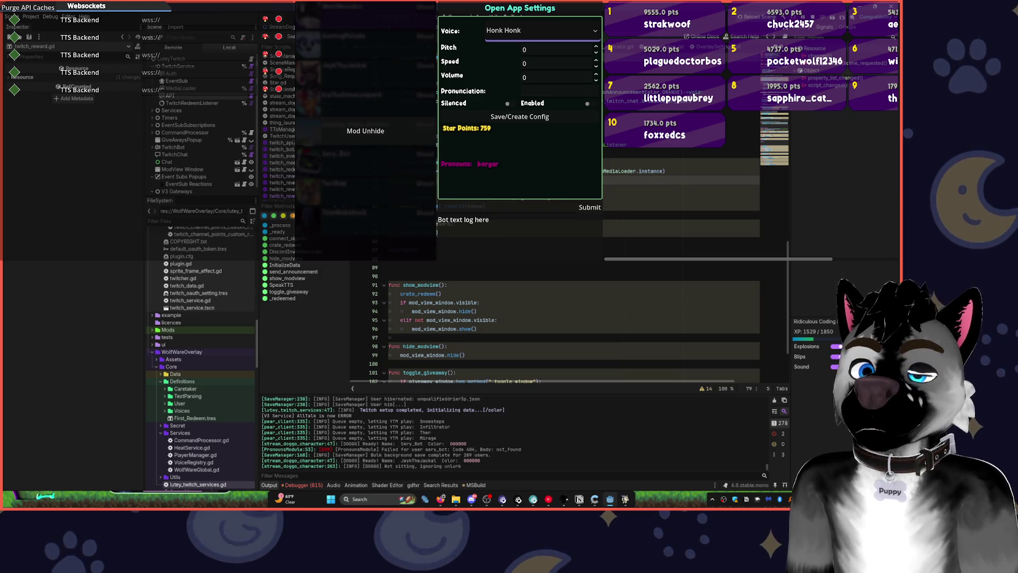
# Add a load_reward call with redeem and a _get_custom_reward call on line 82.
pyautogui.scroll(-1, 572, 324)
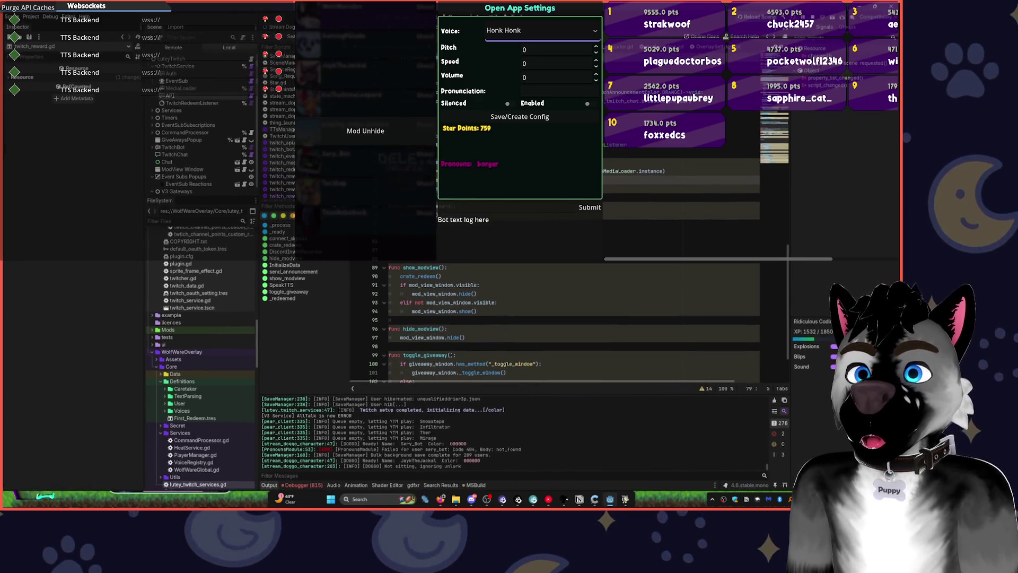
pyautogui.press('Return')
pyautogui.press('Return')
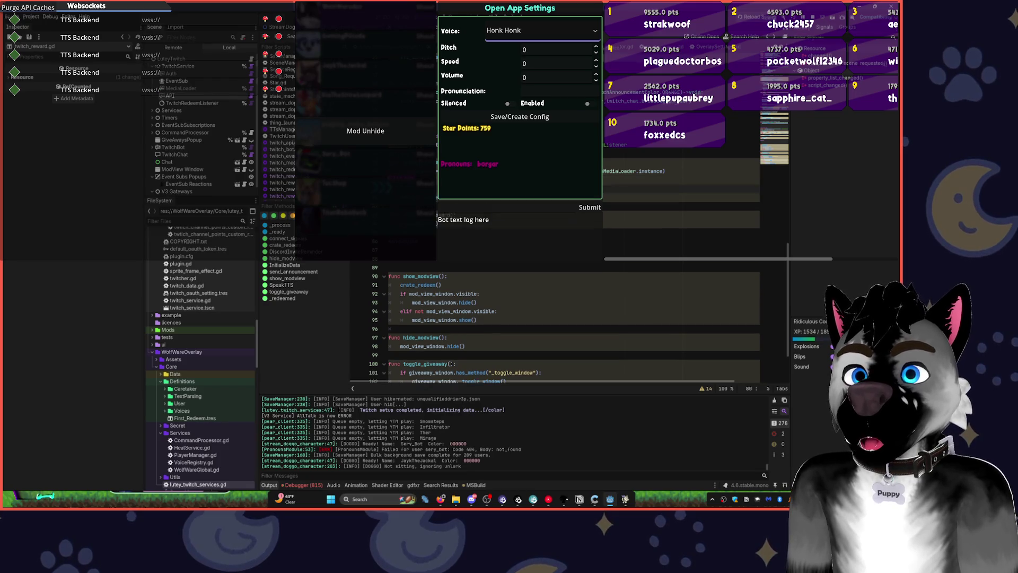
pyautogui.write('load_rew')
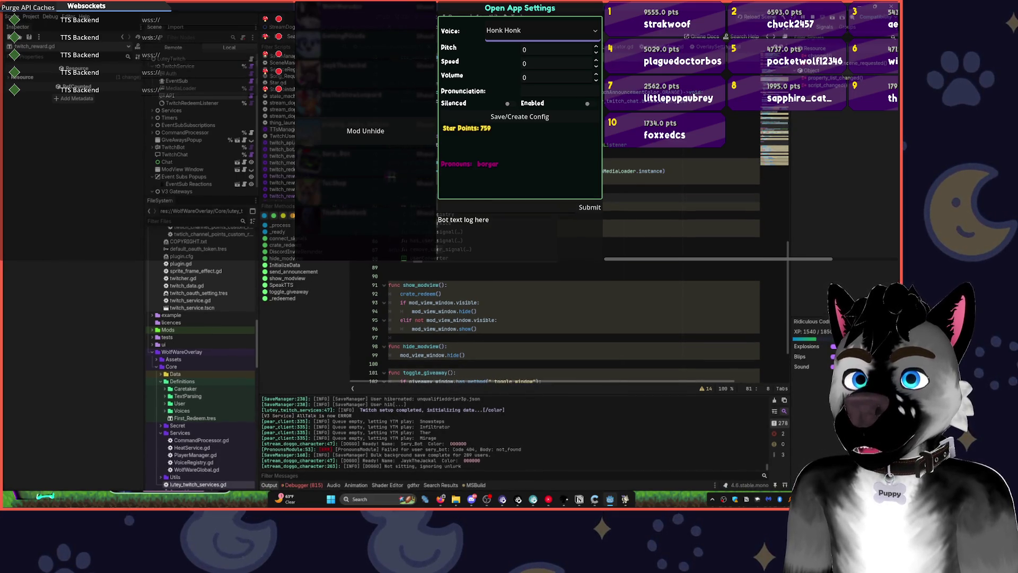
pyautogui.press('Return')
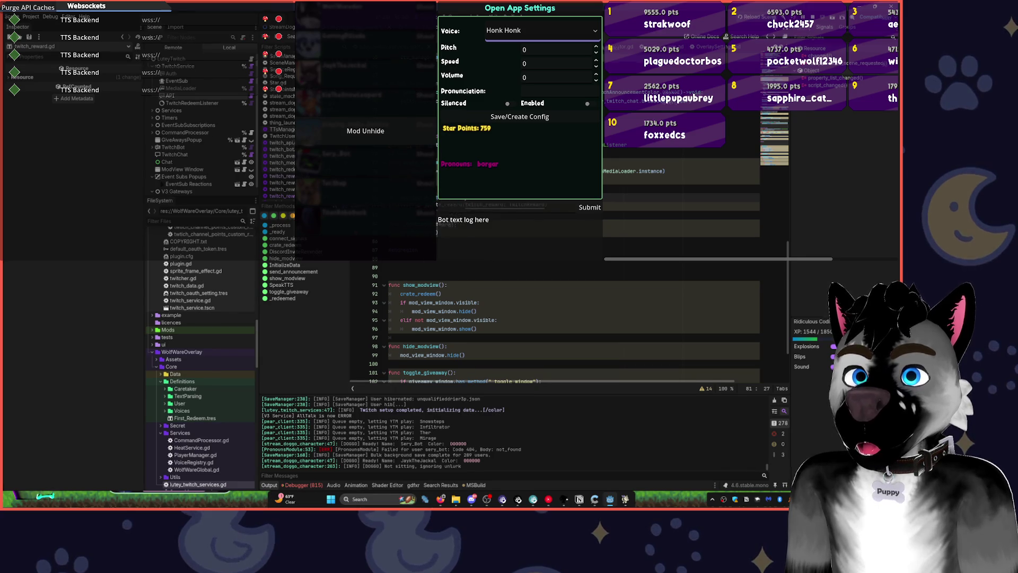
pyautogui.write('redee')
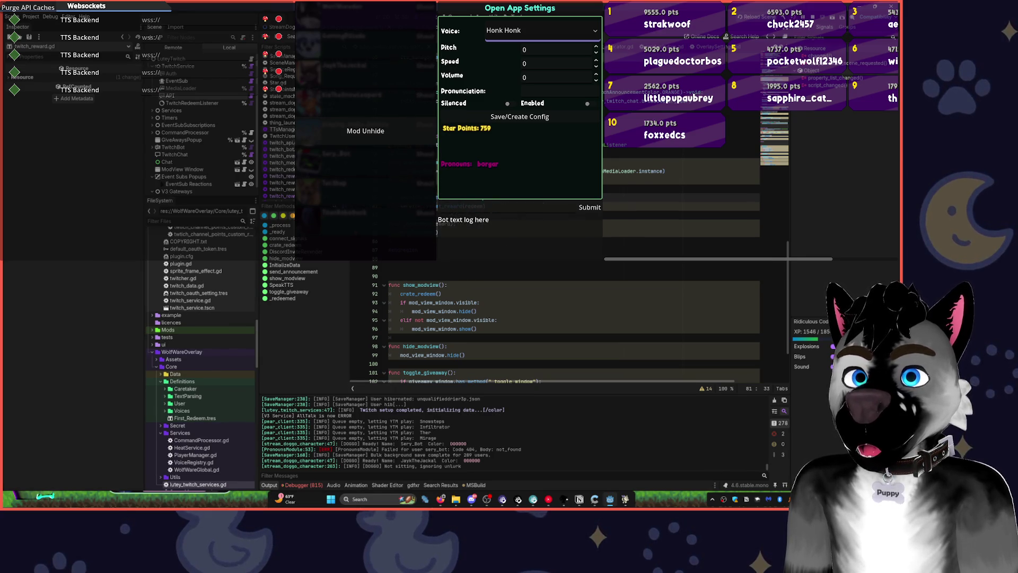
pyautogui.press('Return')
pyautogui.write('u')
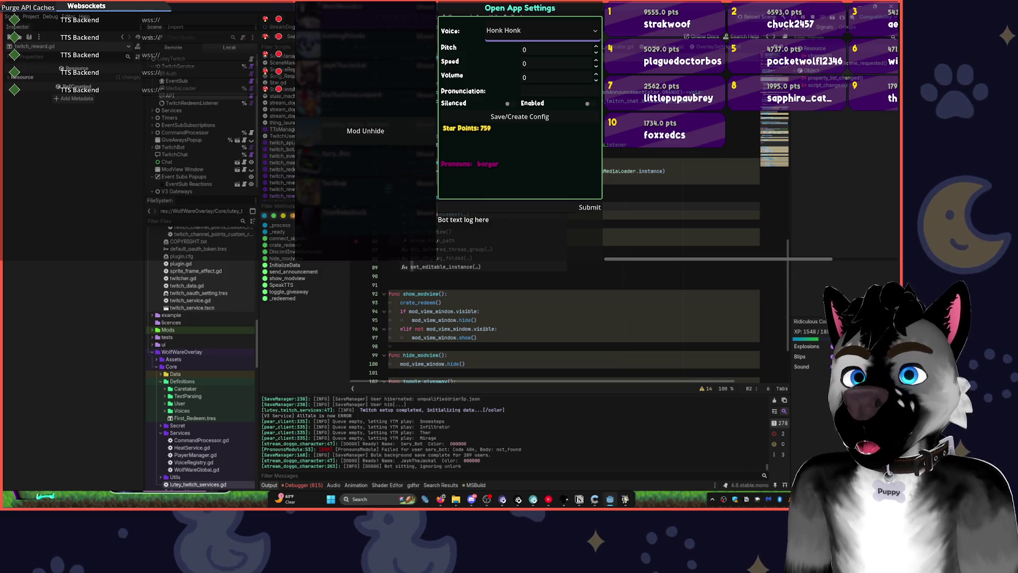
pyautogui.write('sader')
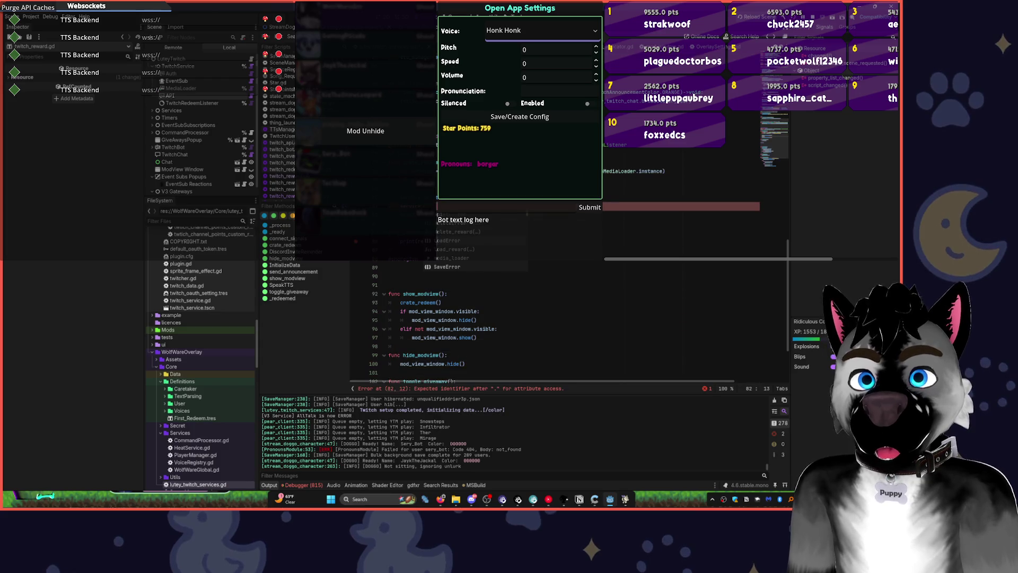
pyautogui.press('Down')
pyautogui.press('Down')
pyautogui.press('Down')
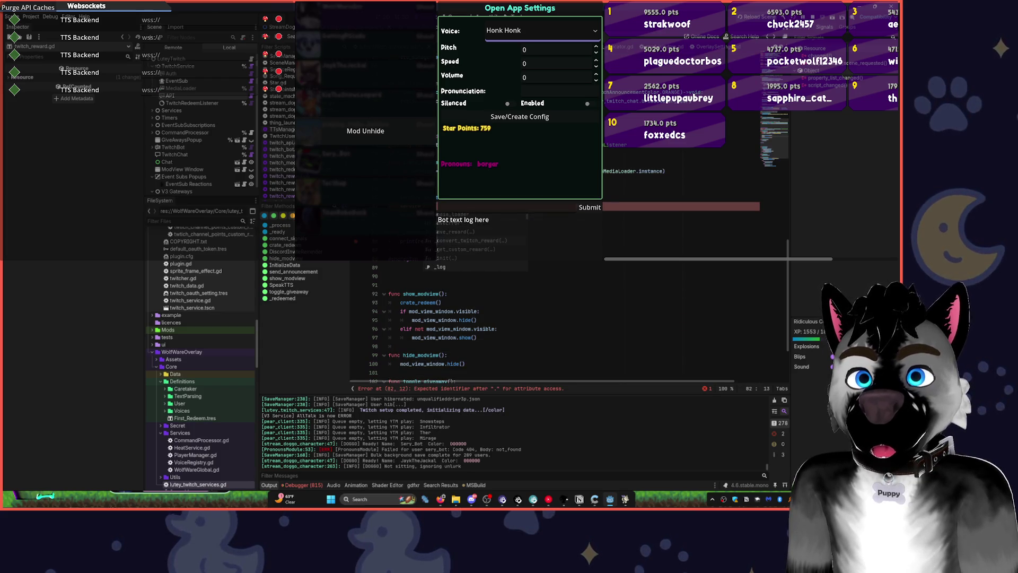
pyautogui.press('Return')
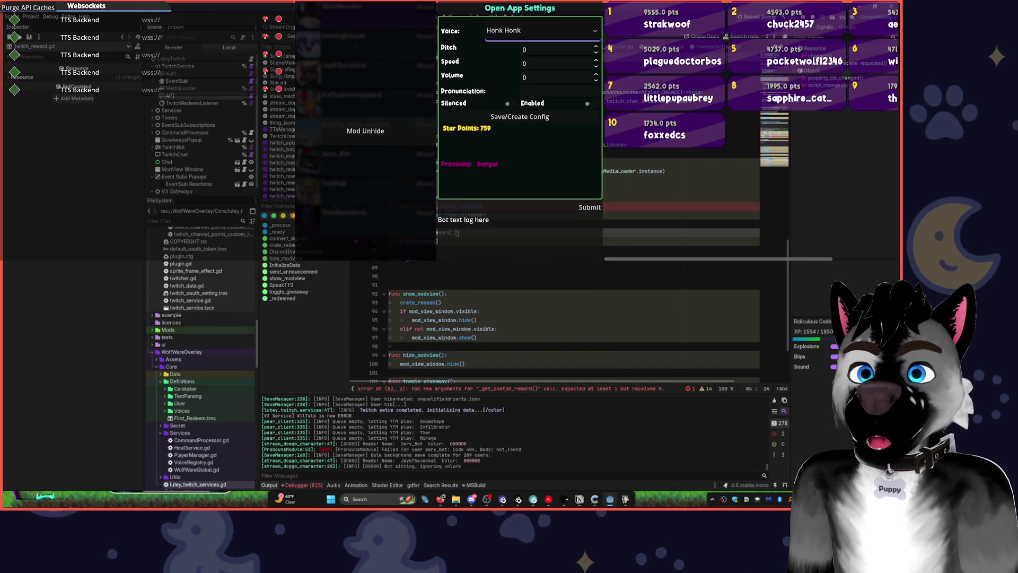
# Check _get_custom_reward's definition, then paste the copied code back into lutey_twitch_services.gd.
pyautogui.keyDown('ctrl'); pyautogui.click(457, 212); pyautogui.keyUp('ctrl')
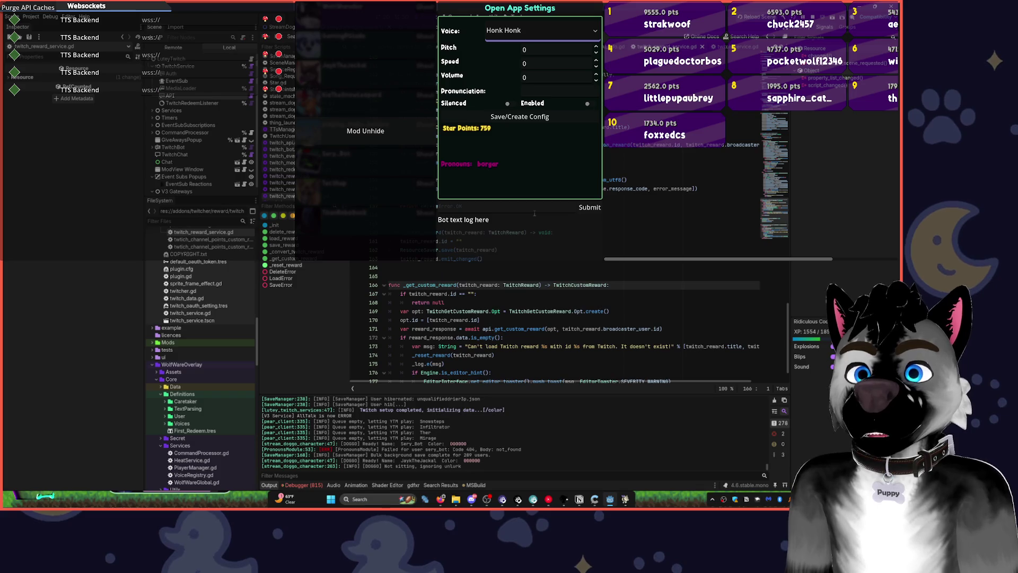
pyautogui.scroll(-1, 542, 242)
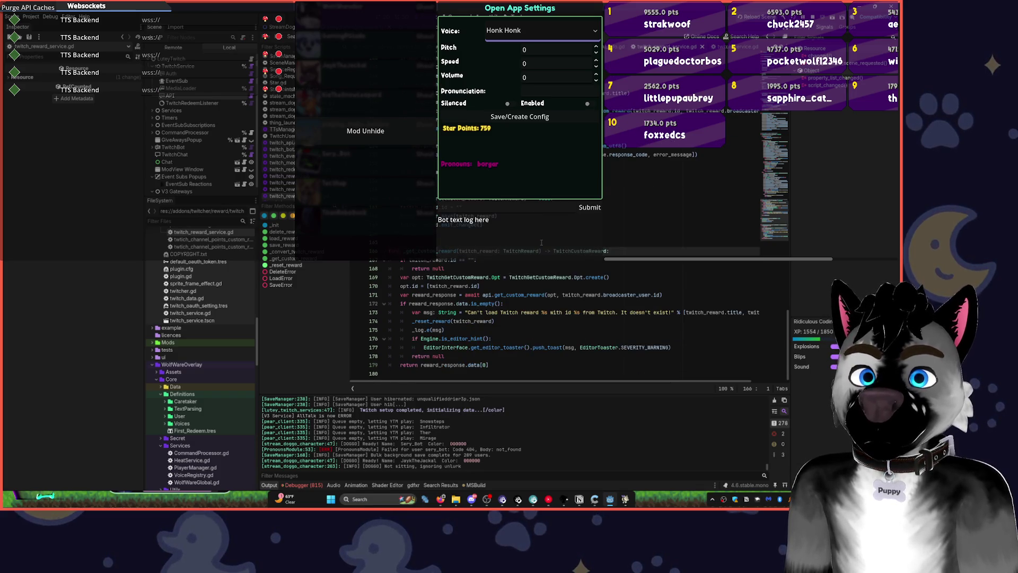
pyautogui.hotkey('alt', 'Left')
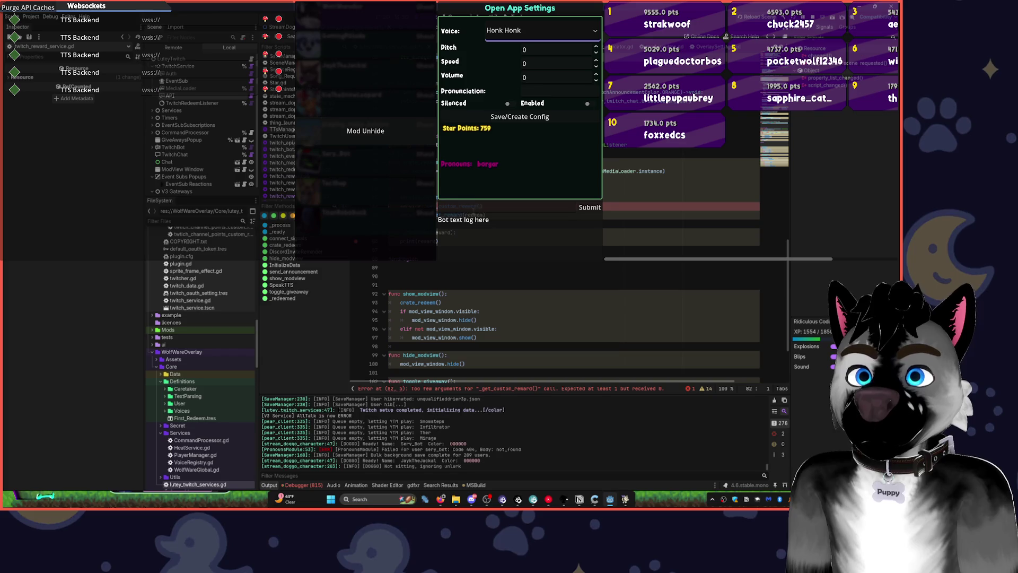
pyautogui.hotkey('ctrl', 'v')
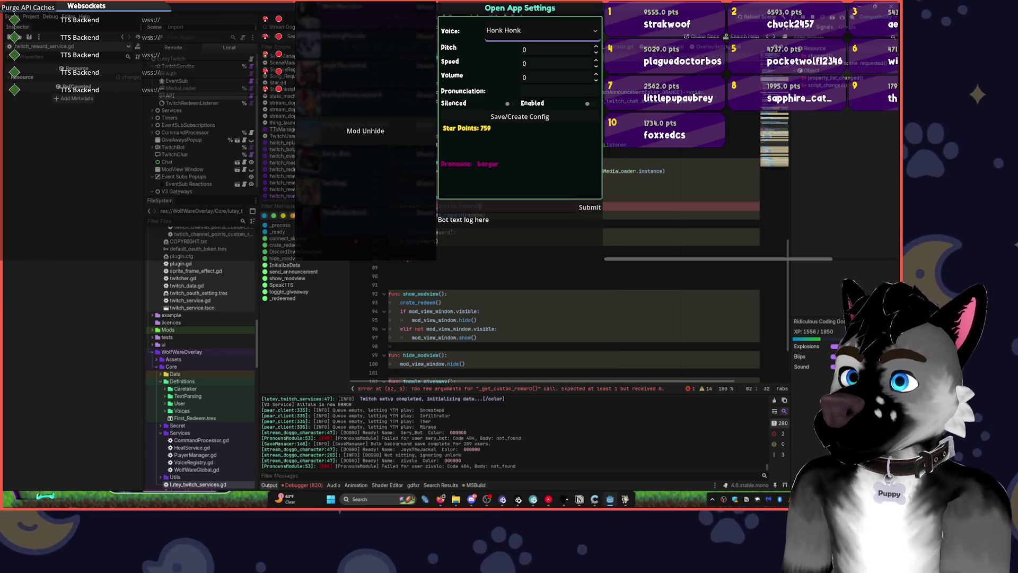
# View the running overlay's Activity Feed and ModView windows, then stop the project.
pyautogui.click(486, 499)
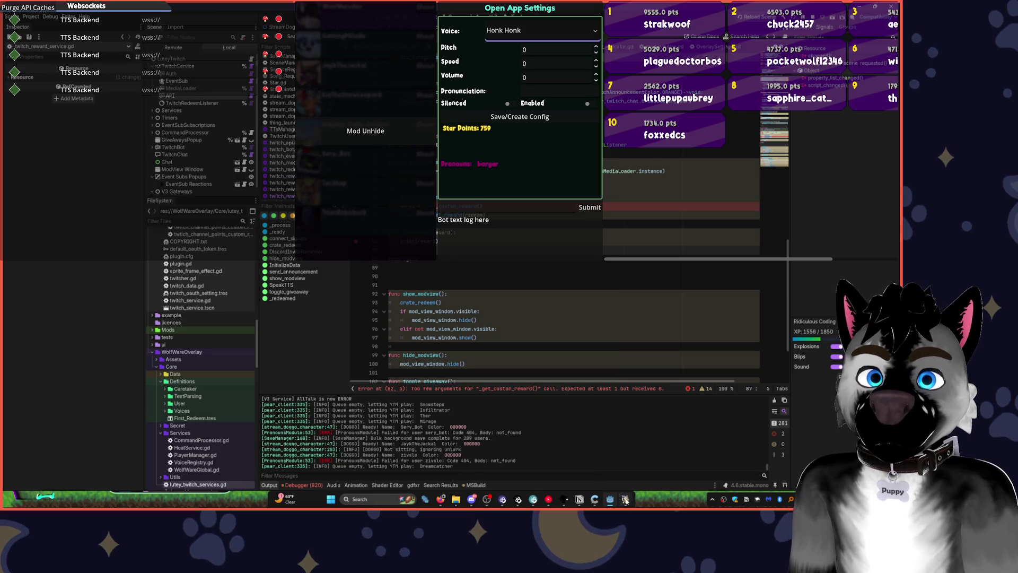
pyautogui.moveTo(626, 499)
pyautogui.click(652, 464)
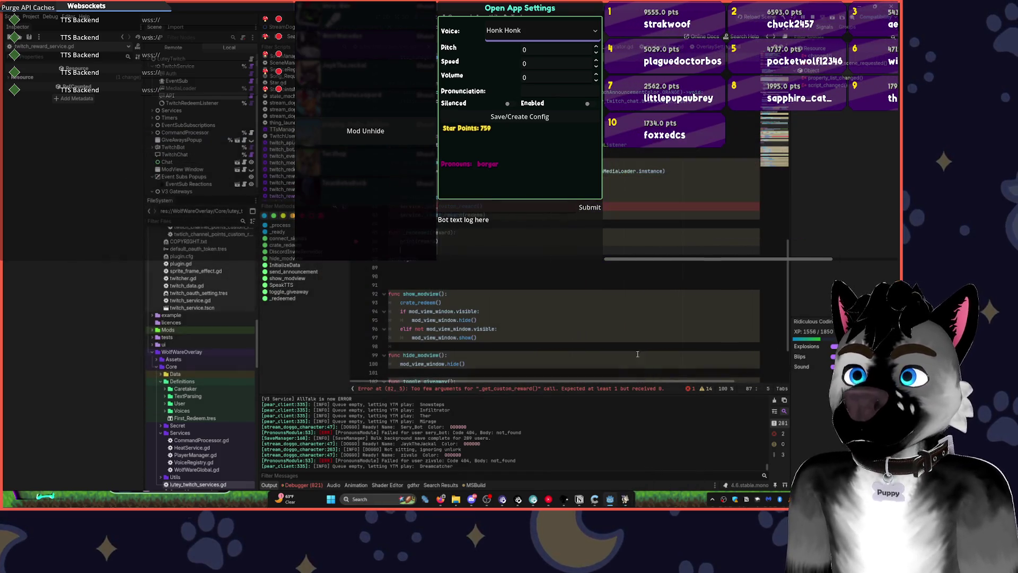
pyautogui.click(812, 16)
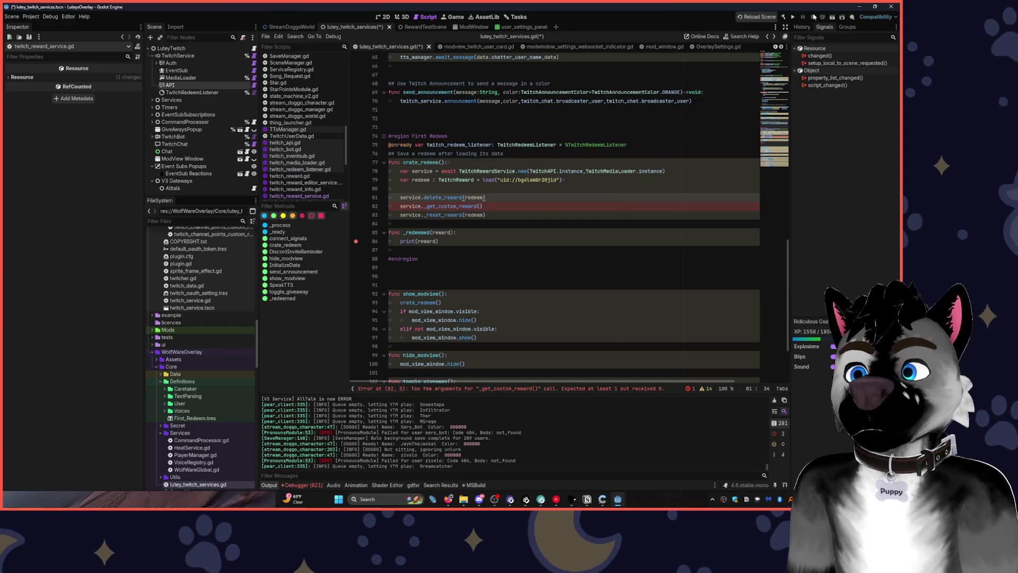
# Relaunch the project, then pass redeem into the _get_custom_reward() call on line 82.
pyautogui.click(793, 18)
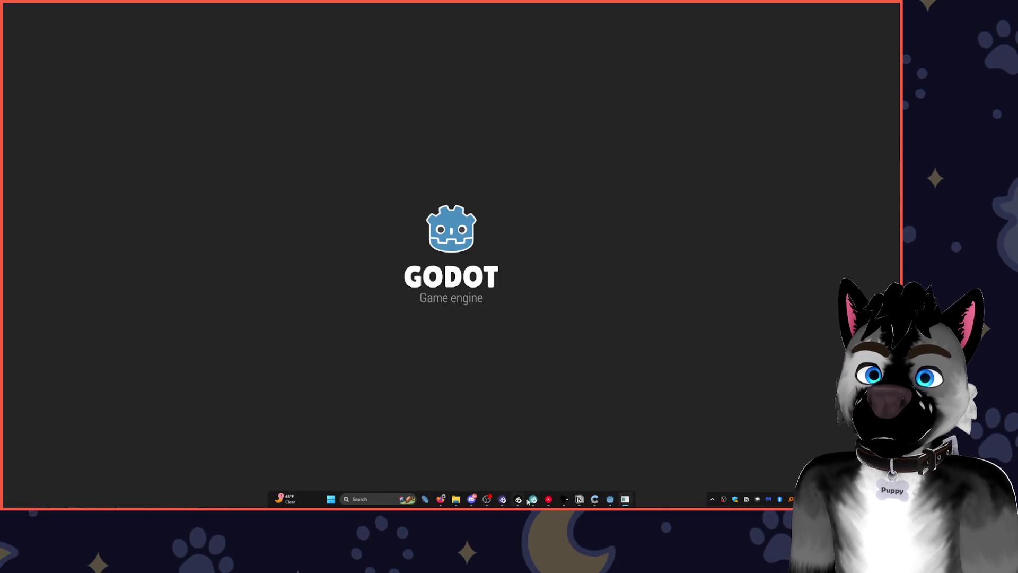
pyautogui.click(608, 499)
pyautogui.click(479, 215)
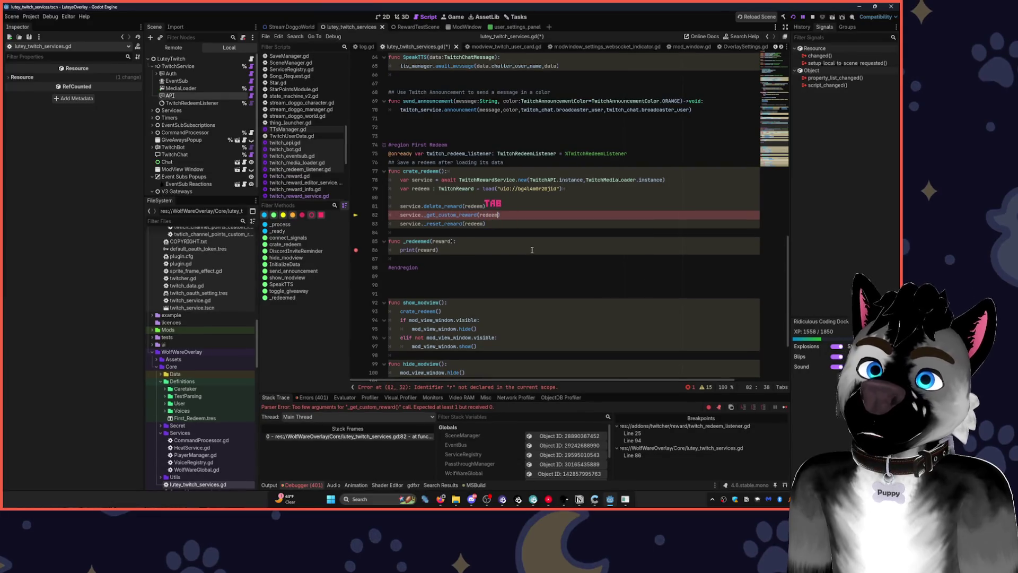
pyautogui.write('redeem')
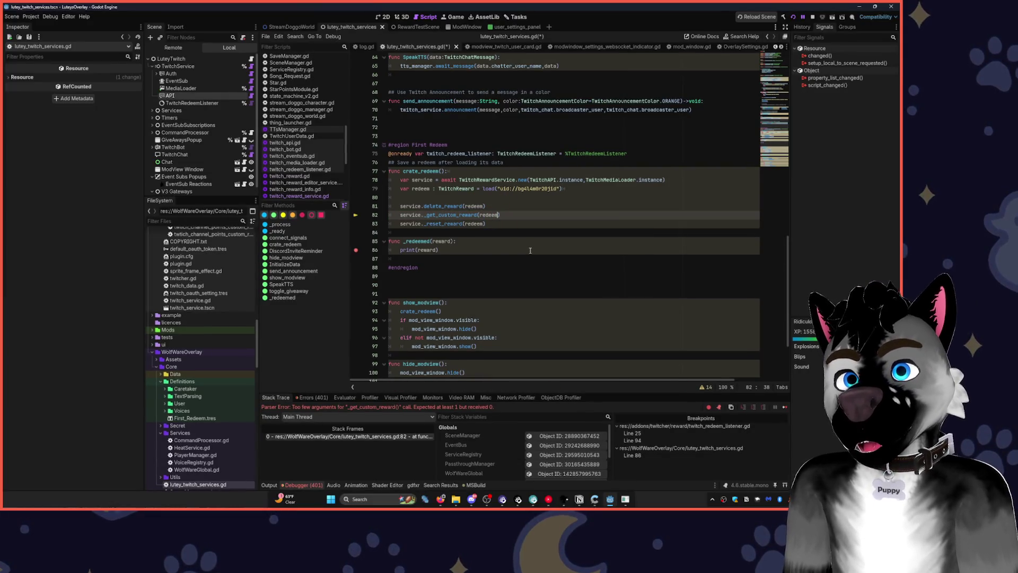
# Move _get_custom_reward above delete_reward, clear the line-86 breakpoint, then open twitch_reward_service.gd.
pyautogui.hotkey('alt', 'Up')
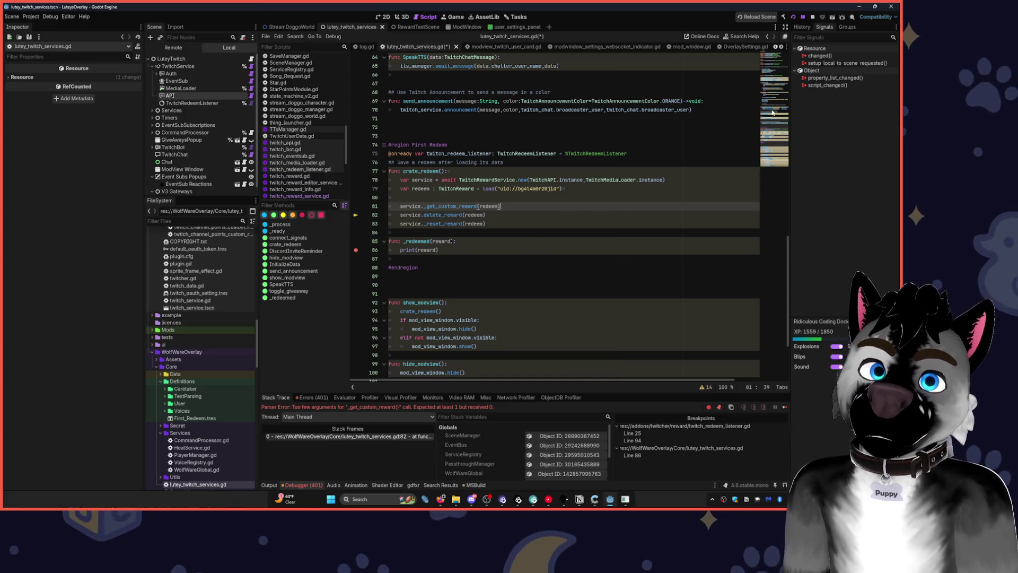
pyautogui.click(356, 250)
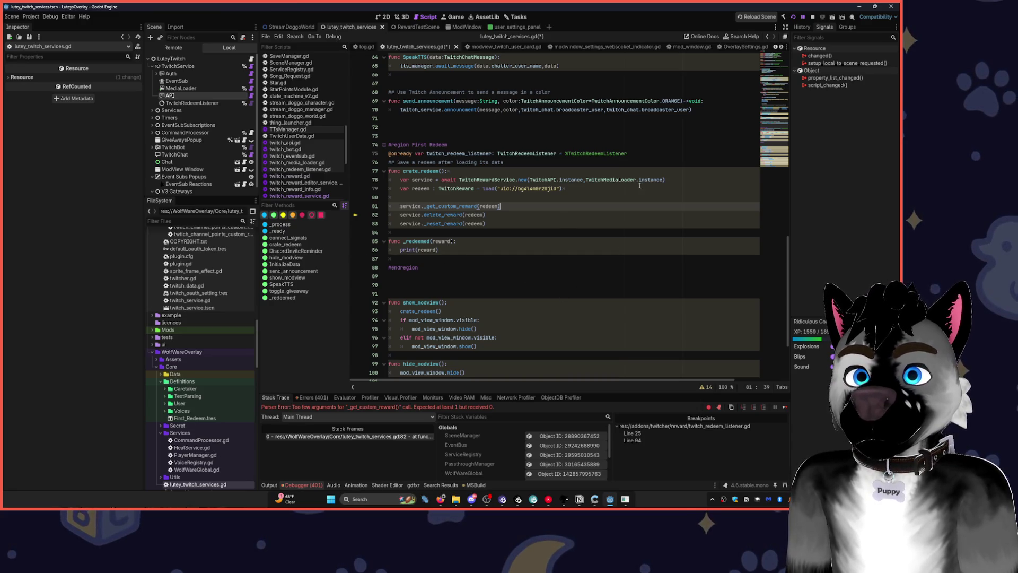
pyautogui.click(498, 226)
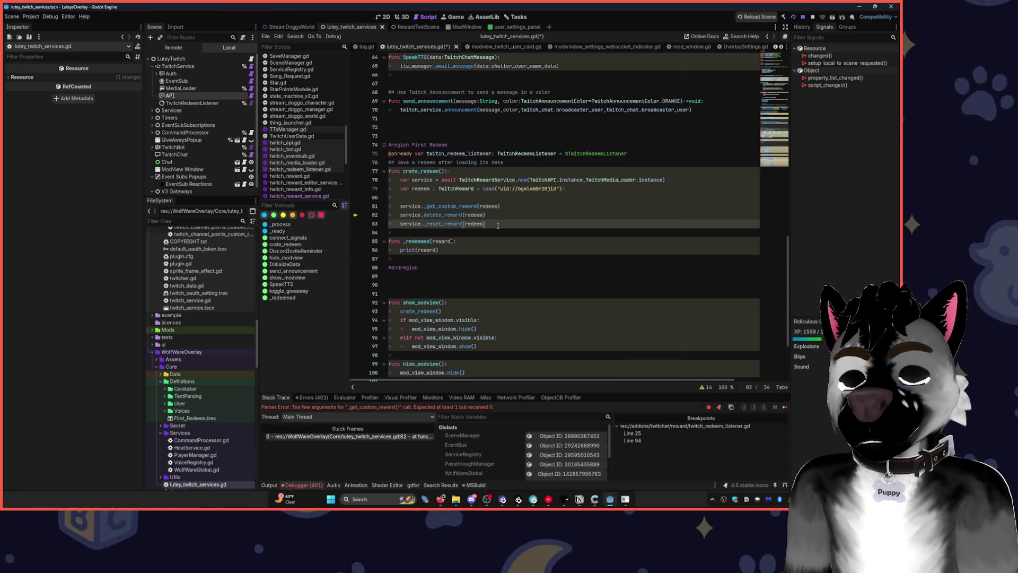
pyautogui.press('Return')
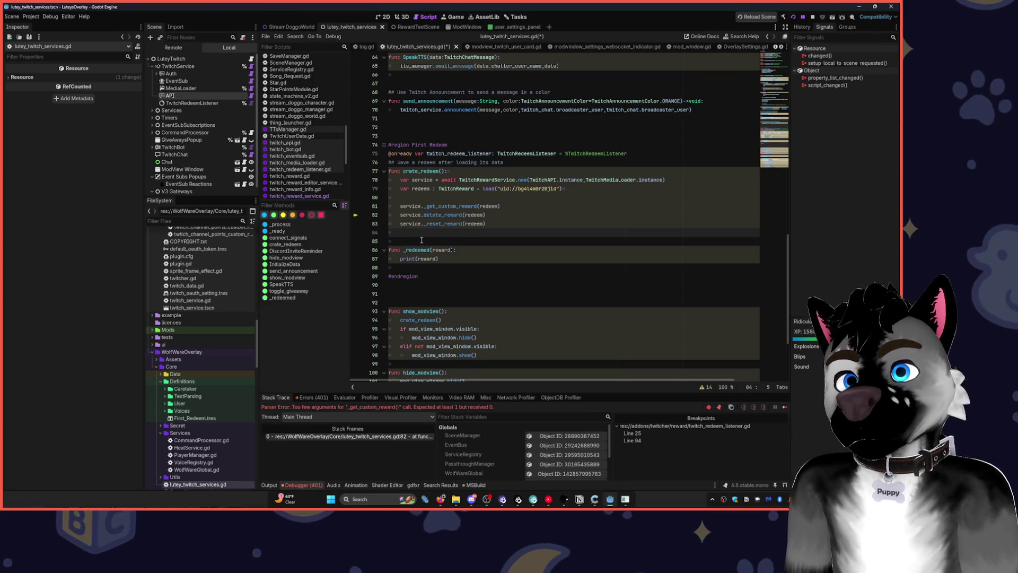
pyautogui.keyDown('ctrl'); pyautogui.click(495, 180); pyautogui.keyUp('ctrl')
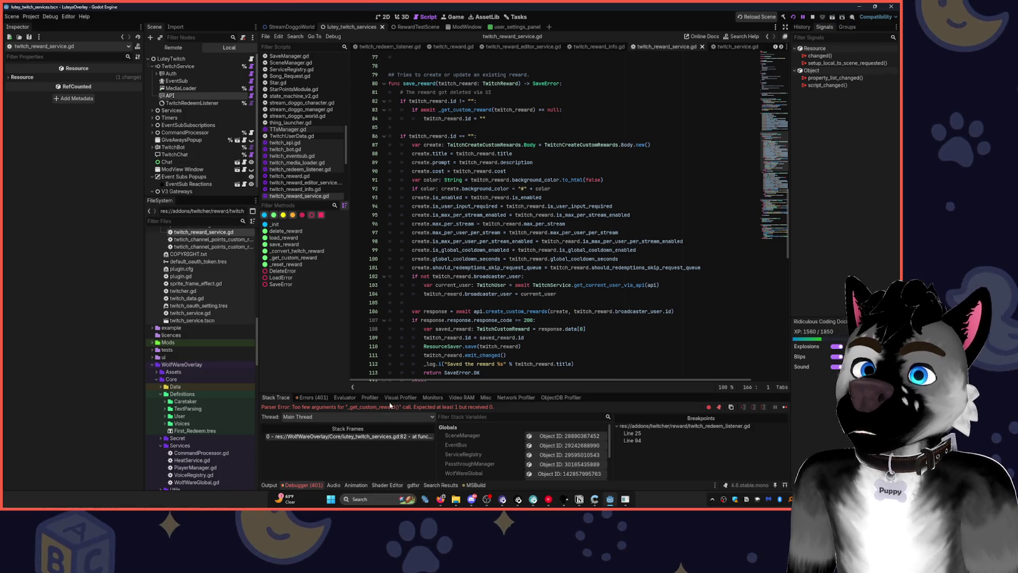
# Save, dismiss the locked-file write error, stop the old debug session and relaunch the project.
pyautogui.click(571, 179)
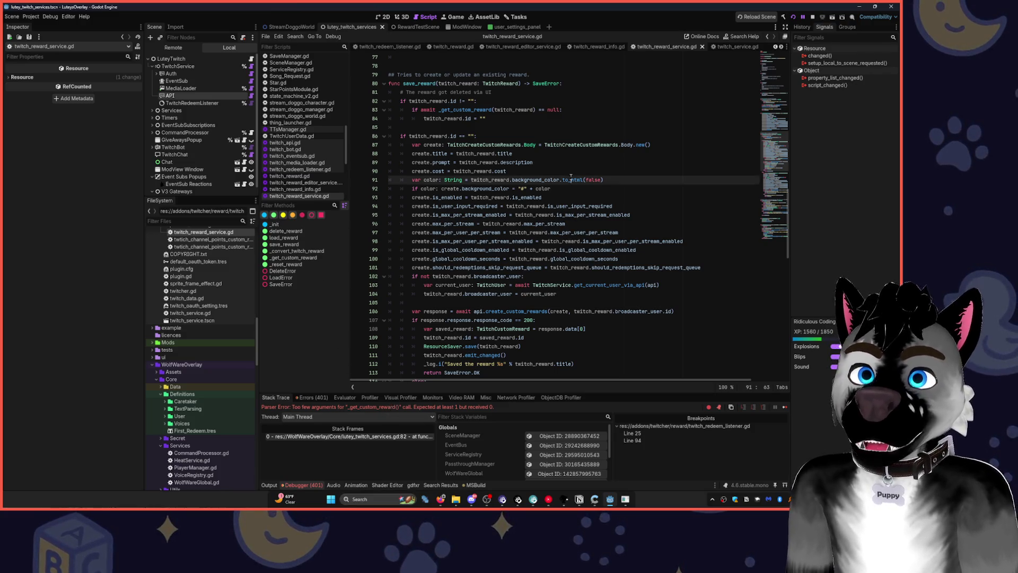
pyautogui.scroll(6, 577, 212)
pyautogui.hotkey('ctrl', 's')
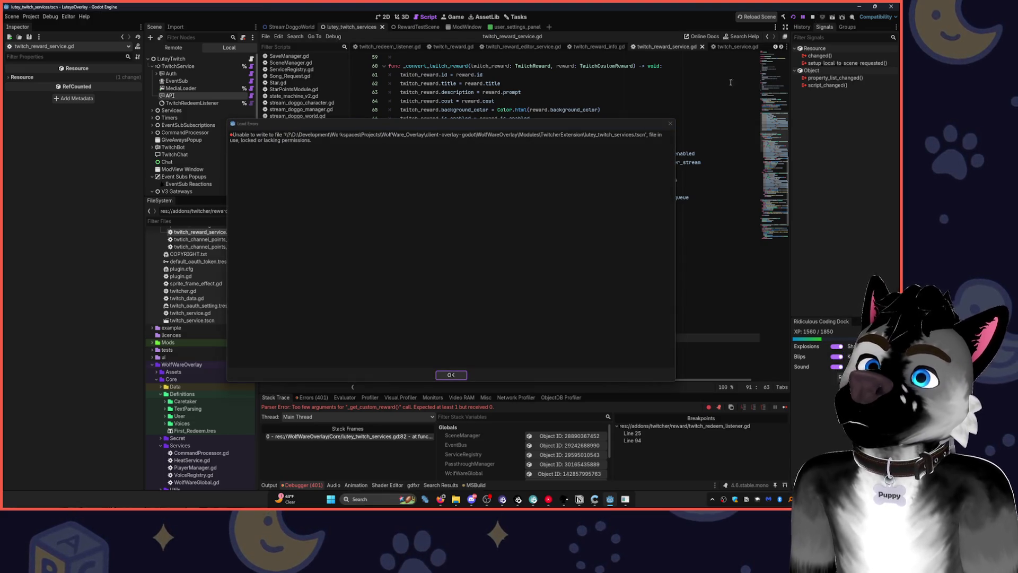
pyautogui.click(670, 123)
pyautogui.click(812, 18)
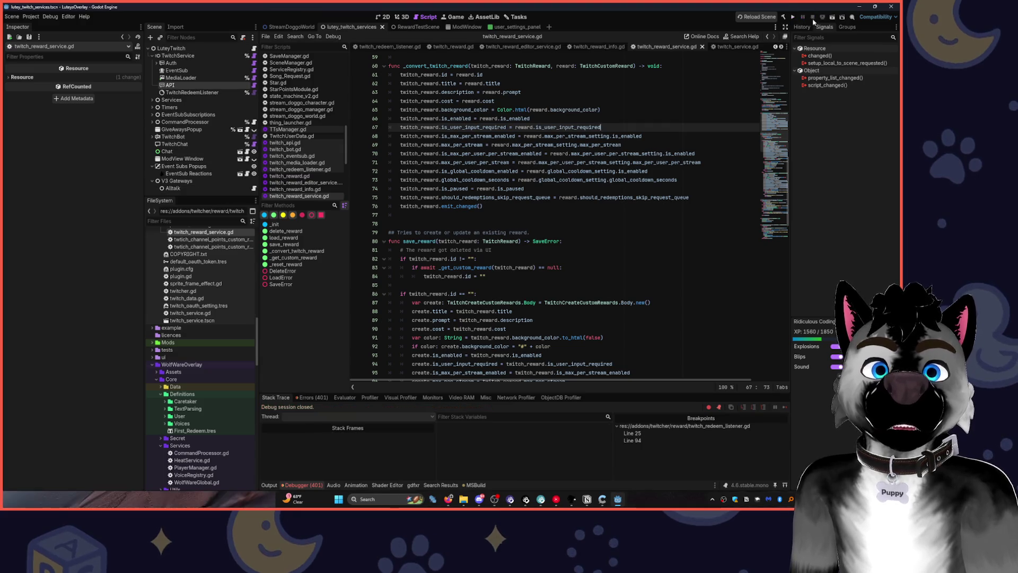
pyautogui.click(792, 17)
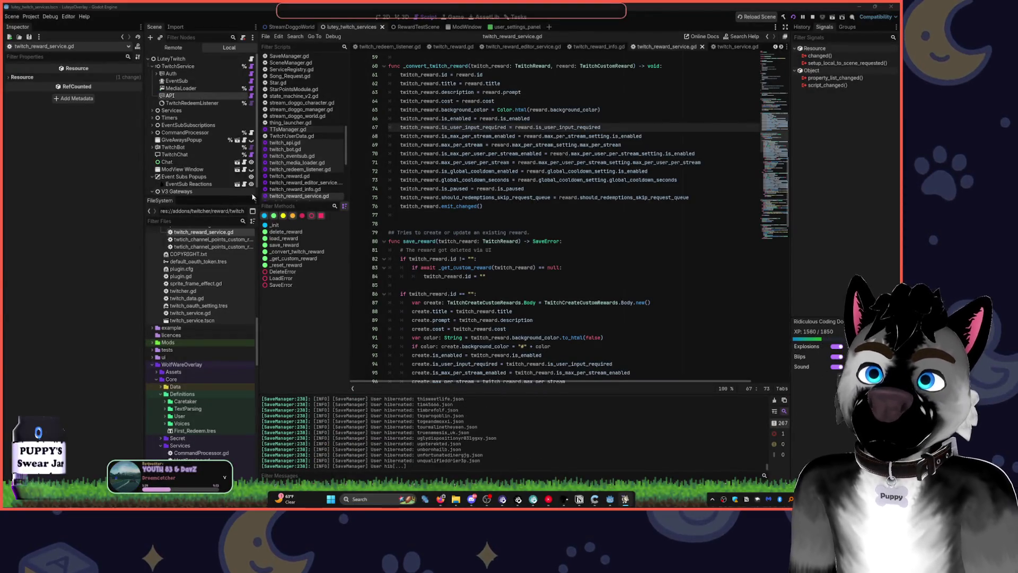
# Check the running overlay's ModView window, then stop the project and return to save_reward.
pyautogui.moveTo(610, 500)
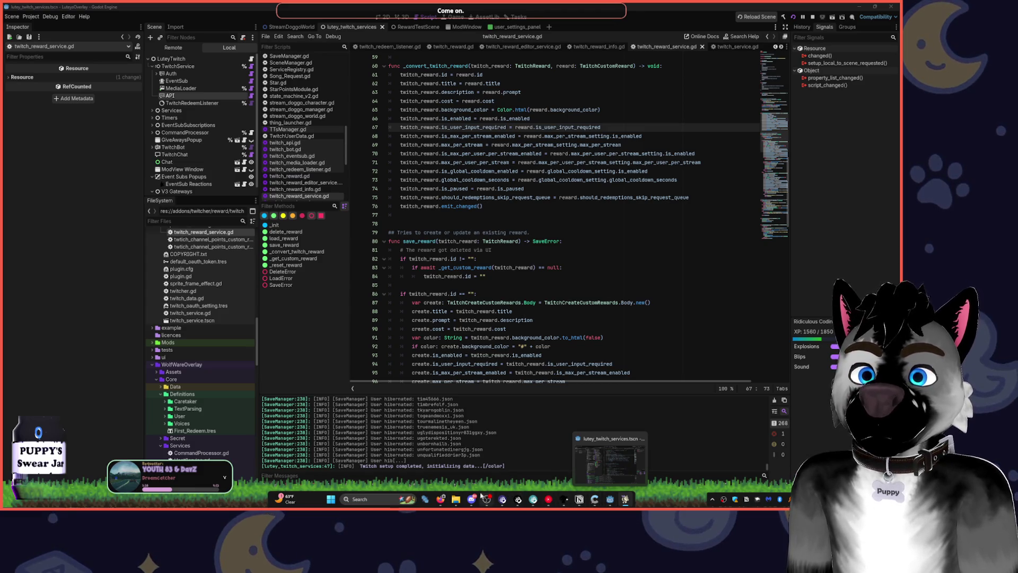
pyautogui.click(627, 500)
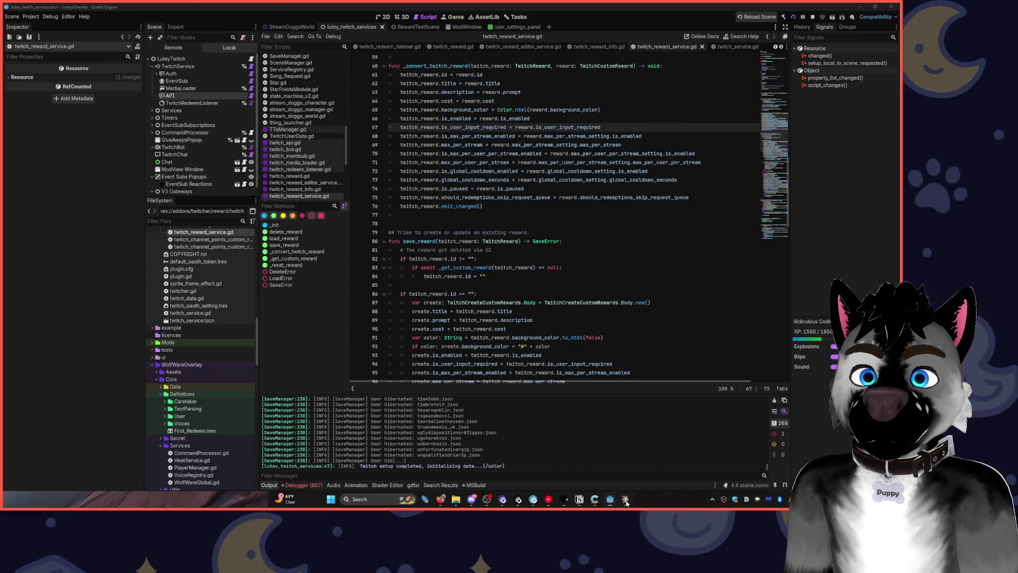
pyautogui.click(626, 501)
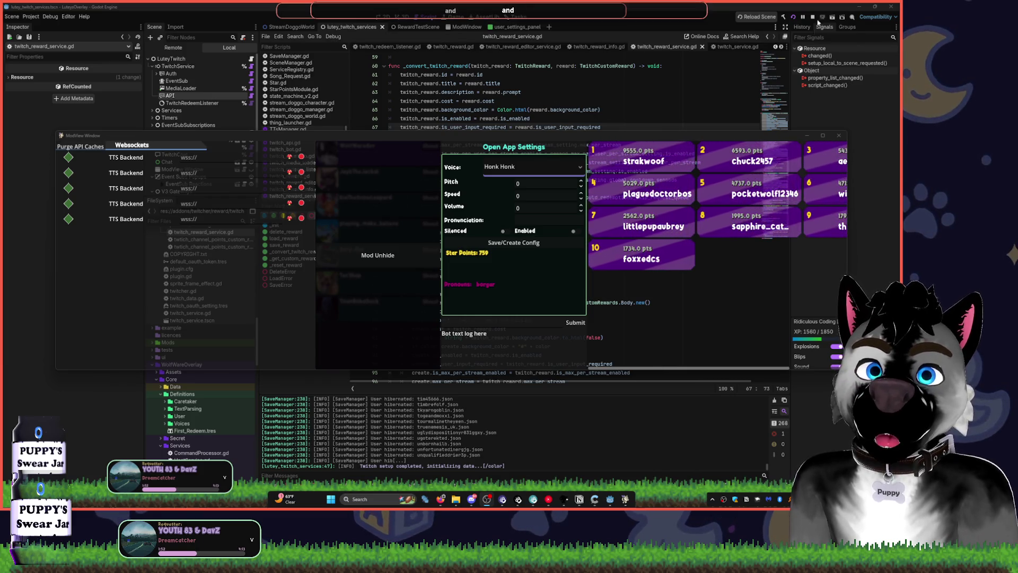
pyautogui.click(689, 378)
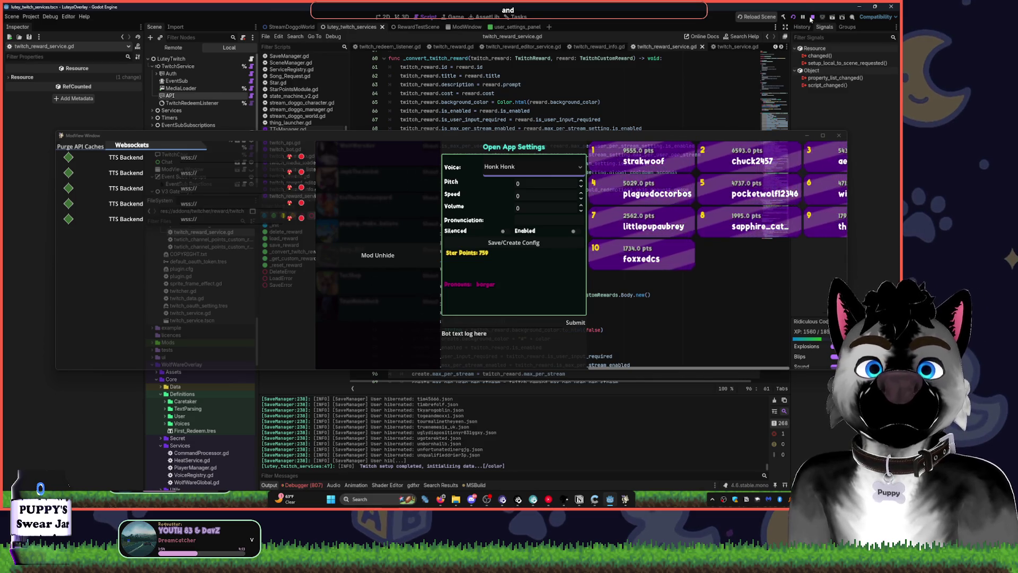
pyautogui.click(812, 18)
pyautogui.scroll(-5, 453, 231)
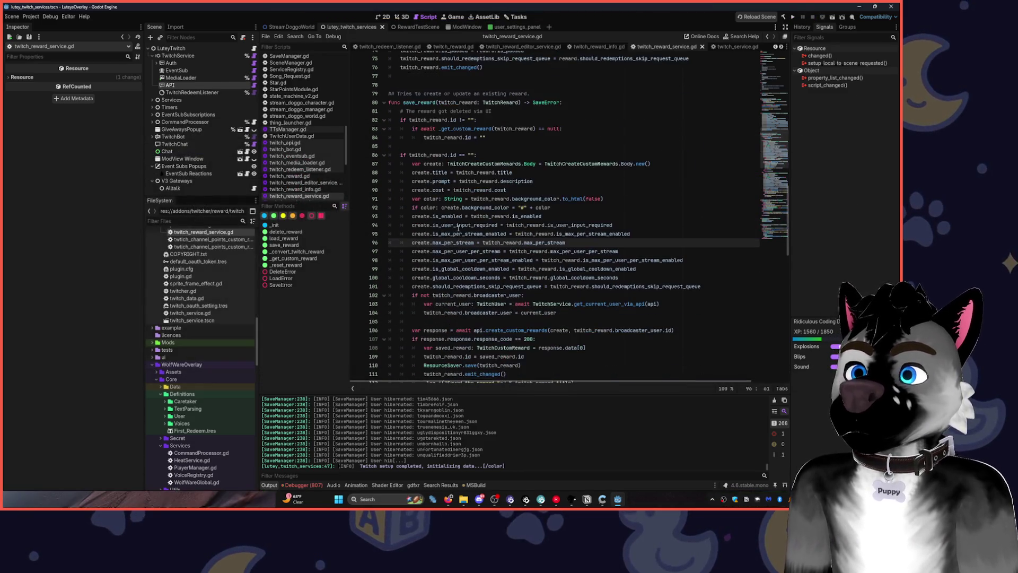
# Comment out the _get_custom_reward and _reset_reward lines in crate_redeem and save.
pyautogui.click(496, 215)
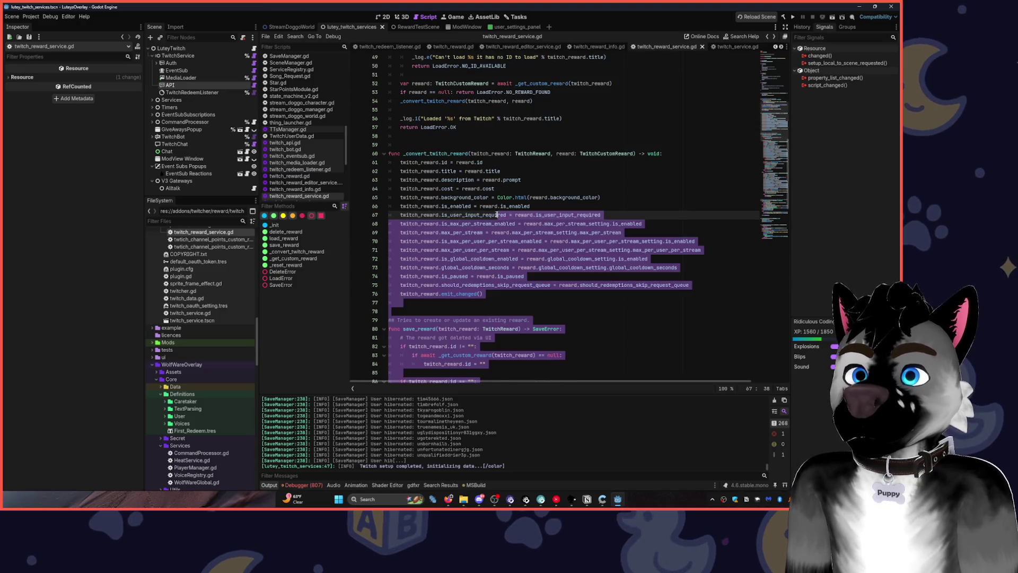
pyautogui.hotkey('alt', 'Left')
pyautogui.hotkey('alt', 'Left')
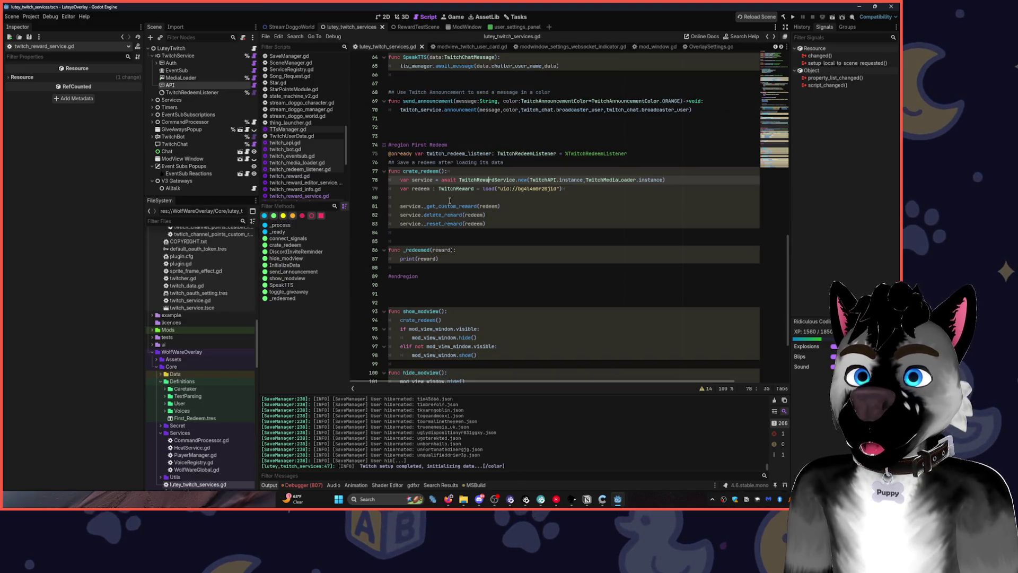
pyautogui.click(404, 205)
pyautogui.hotkey('ctrl', 'k')
pyautogui.click(375, 223)
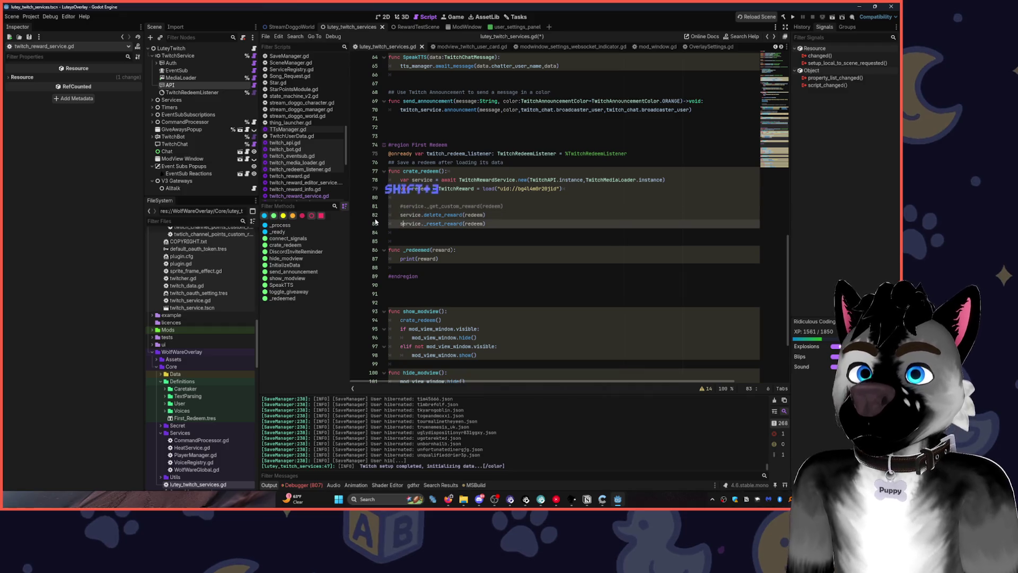
pyautogui.write('#')
pyautogui.hotkey('ctrl', 's')
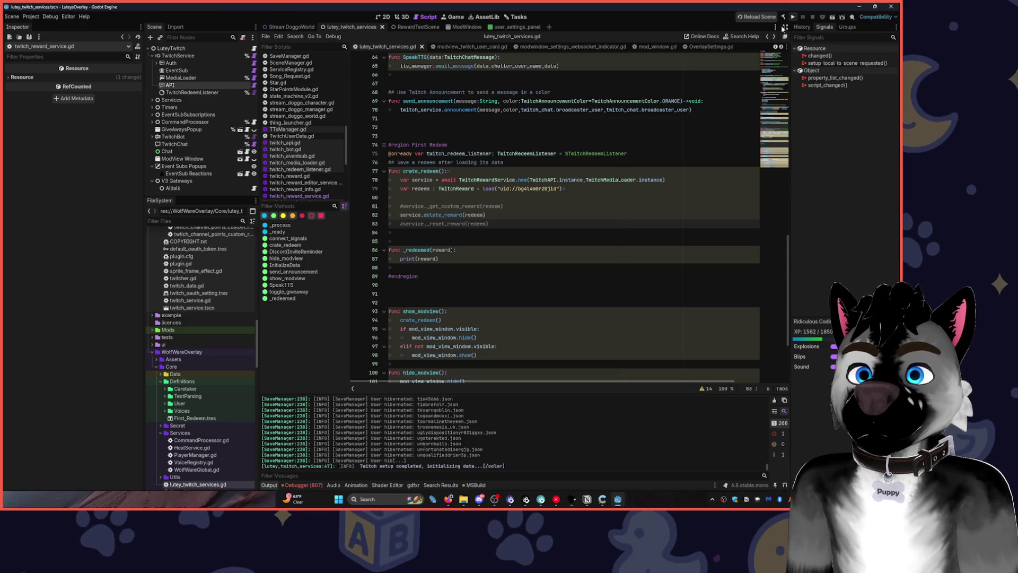
# Move the crate_redeem() call from show_modview into _ready after connect_signals and save.
pyautogui.click(424, 173)
pyautogui.click(443, 322)
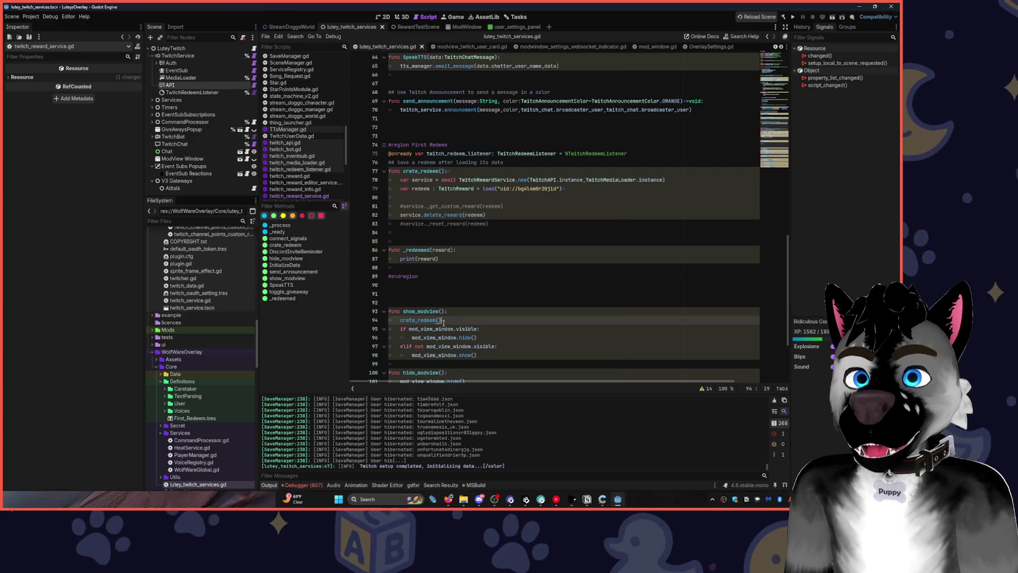
pyautogui.hotkey('ctrl', 'x')
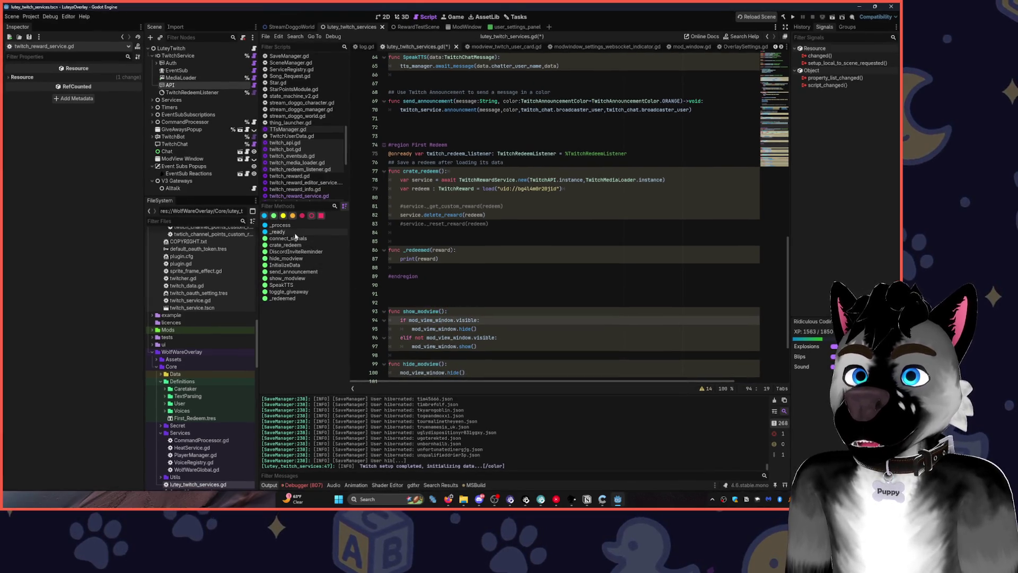
pyautogui.click(288, 238)
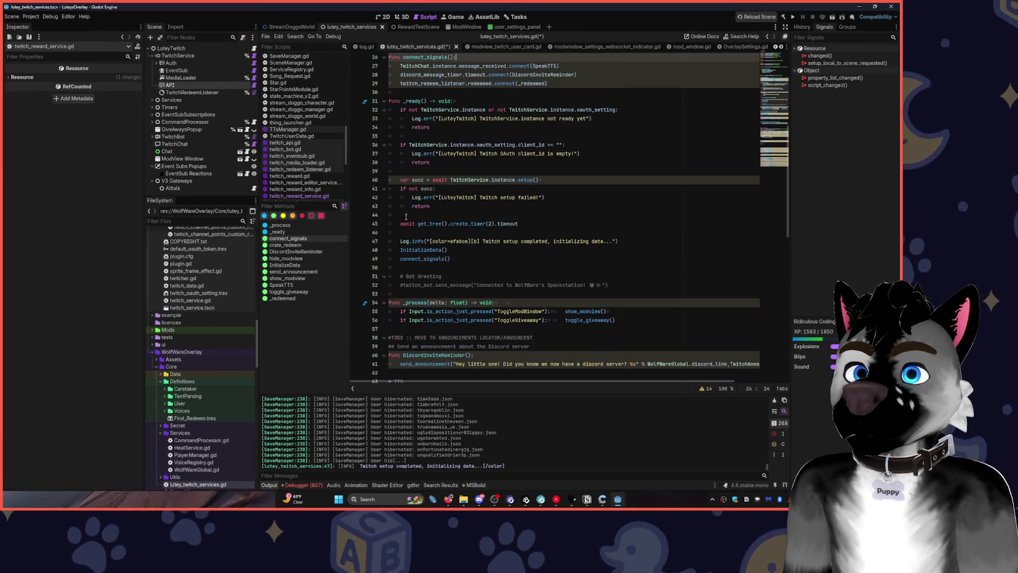
pyautogui.click(295, 226)
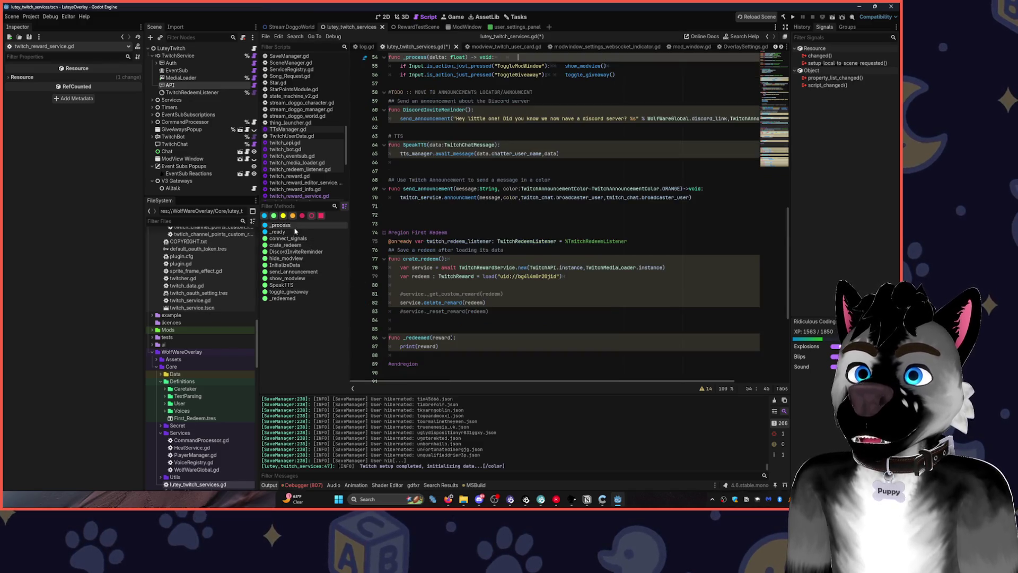
pyautogui.click(296, 231)
pyautogui.click(401, 224)
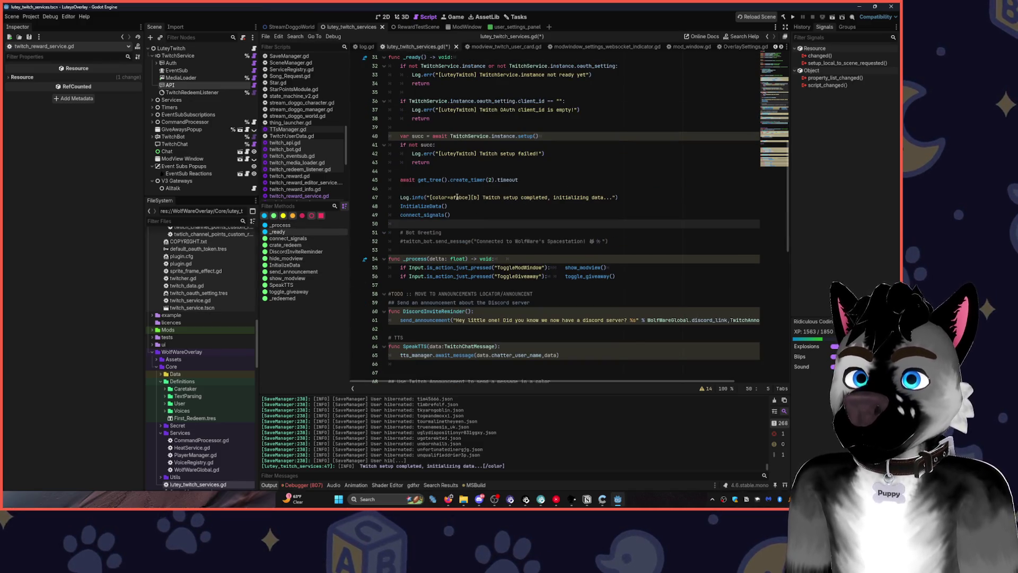
pyautogui.press('Return')
pyautogui.press('Return')
pyautogui.press('Return')
pyautogui.hotkey('ctrl', 's')
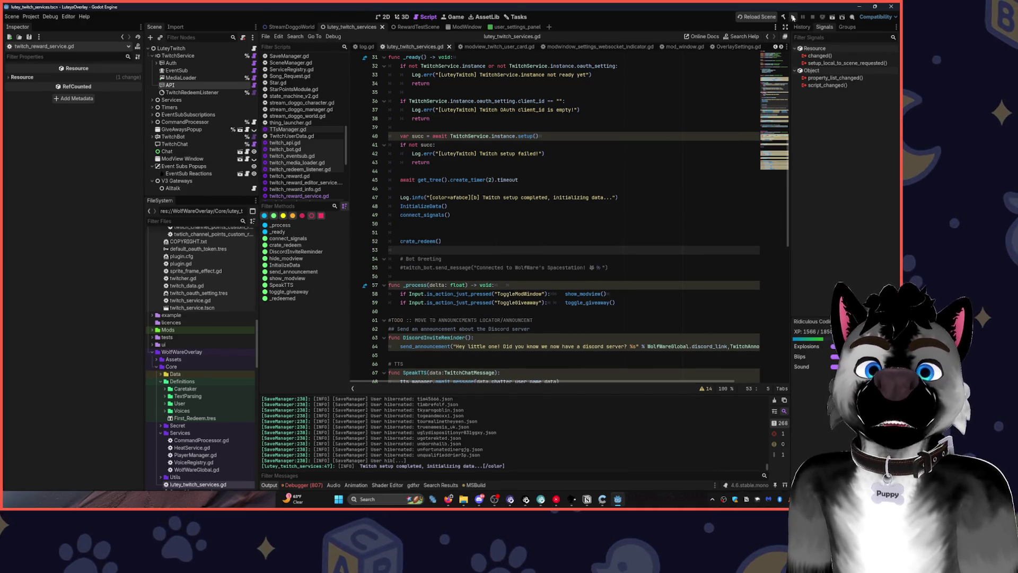
# Run the overlay project to test reward creation.
pyautogui.click(792, 18)
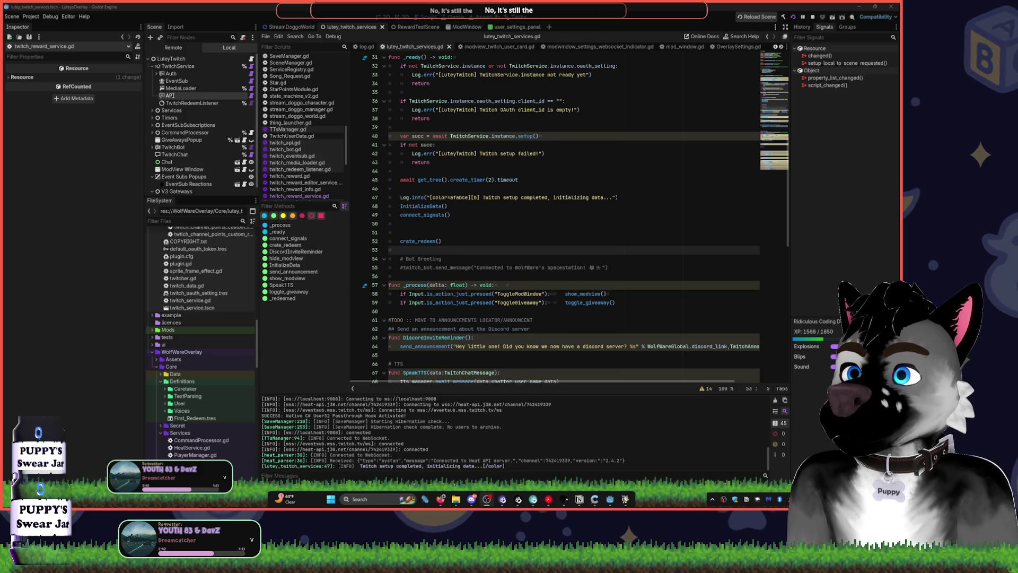
pyautogui.click(588, 153)
pyautogui.scroll(-8, 587, 154)
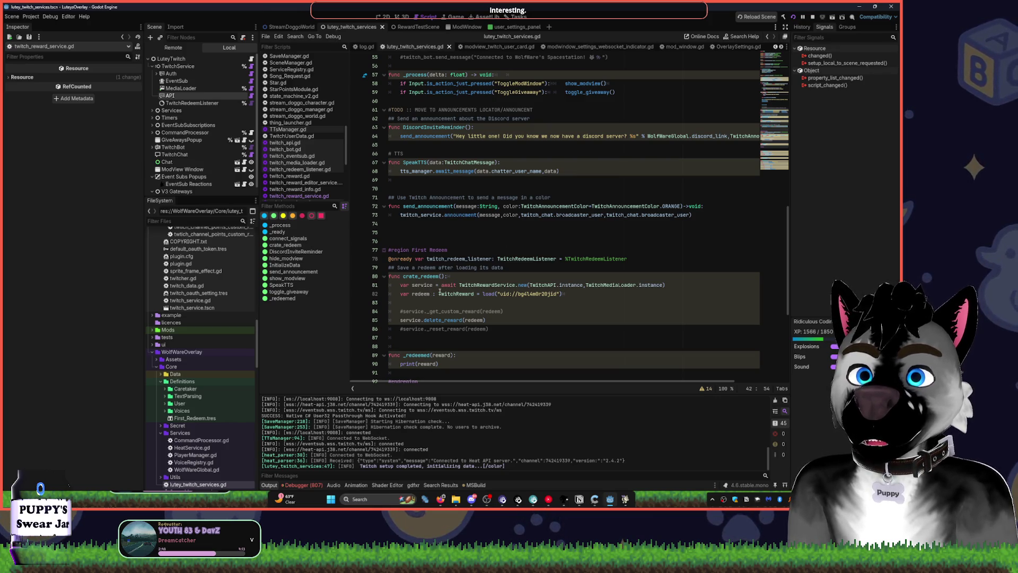
# Delete the await before TwitchRewardService.new in crate_redeem.
pyautogui.doubleClick(448, 285)
pyautogui.press('Delete')
pyautogui.press('Delete')
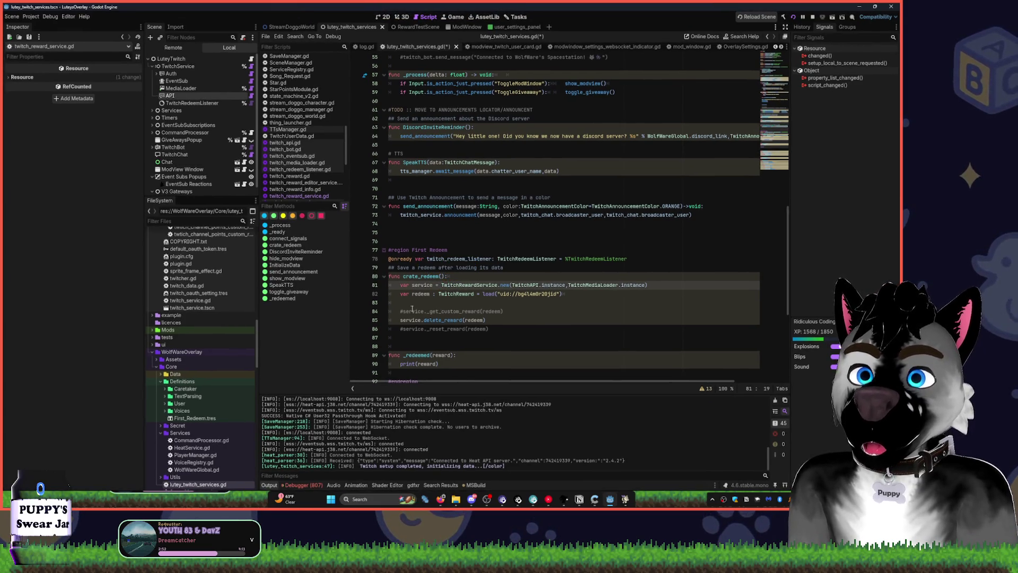
pyautogui.scroll(5, 191, 290)
pyautogui.scroll(10, 190, 290)
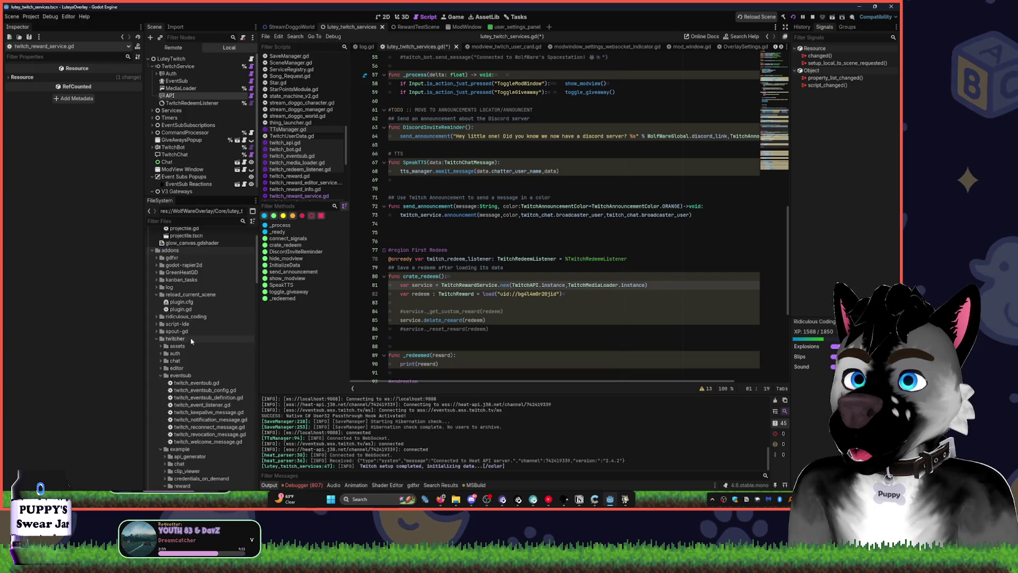
pyautogui.scroll(-4, 193, 317)
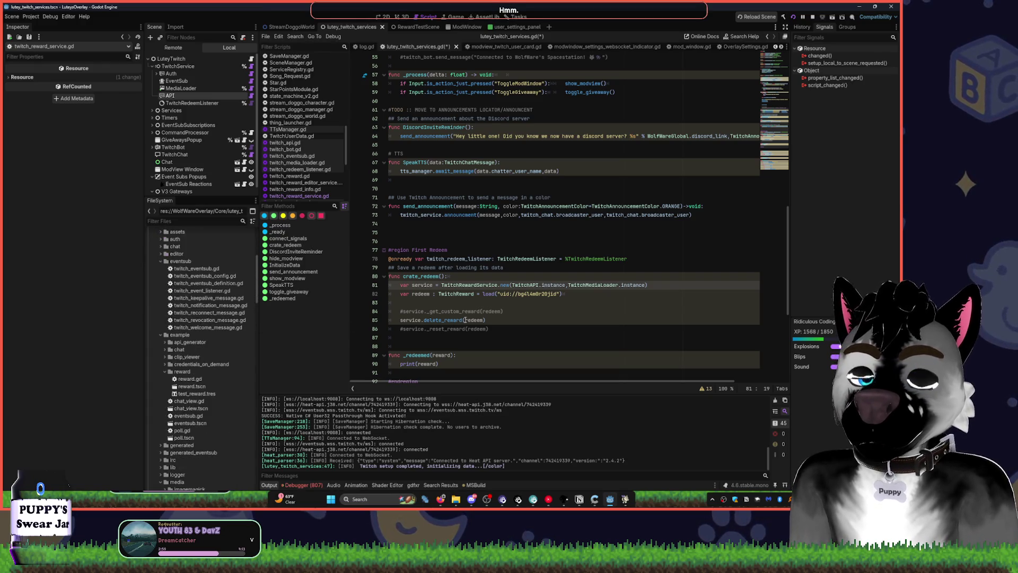
pyautogui.click(402, 311)
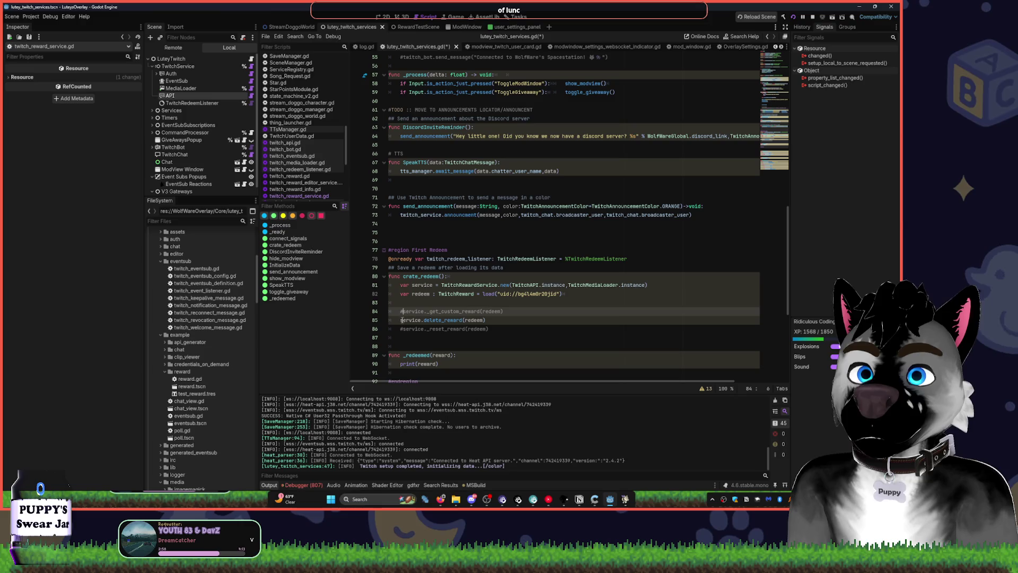
pyautogui.scroll(-2, 416, 352)
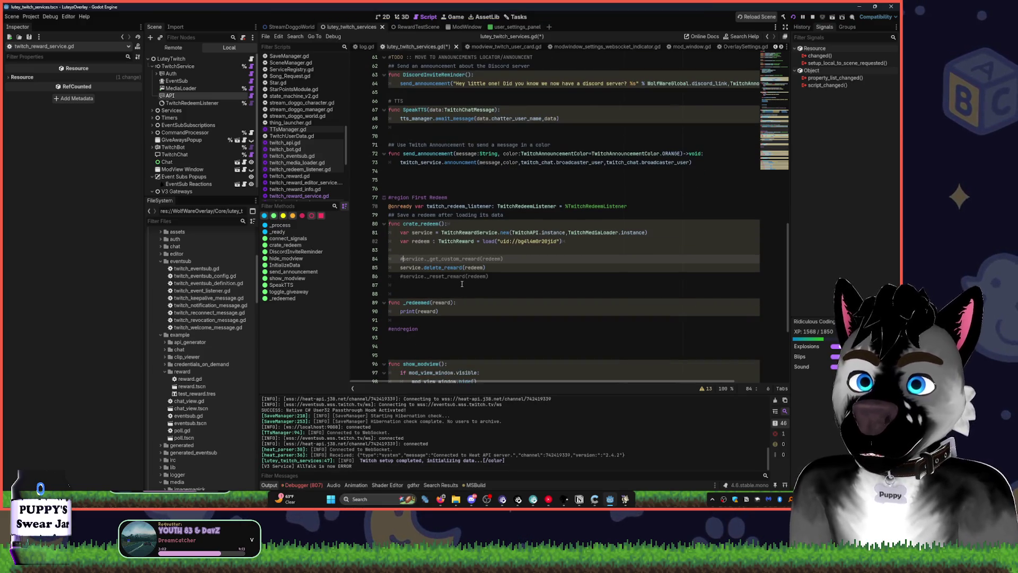
pyautogui.scroll(5, 210, 292)
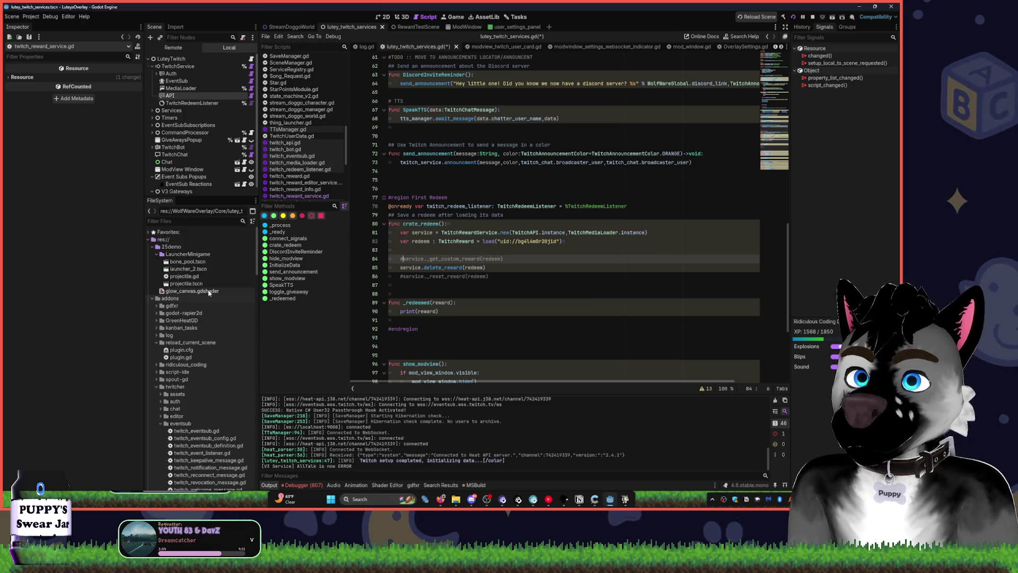
pyautogui.scroll(-10, 210, 393)
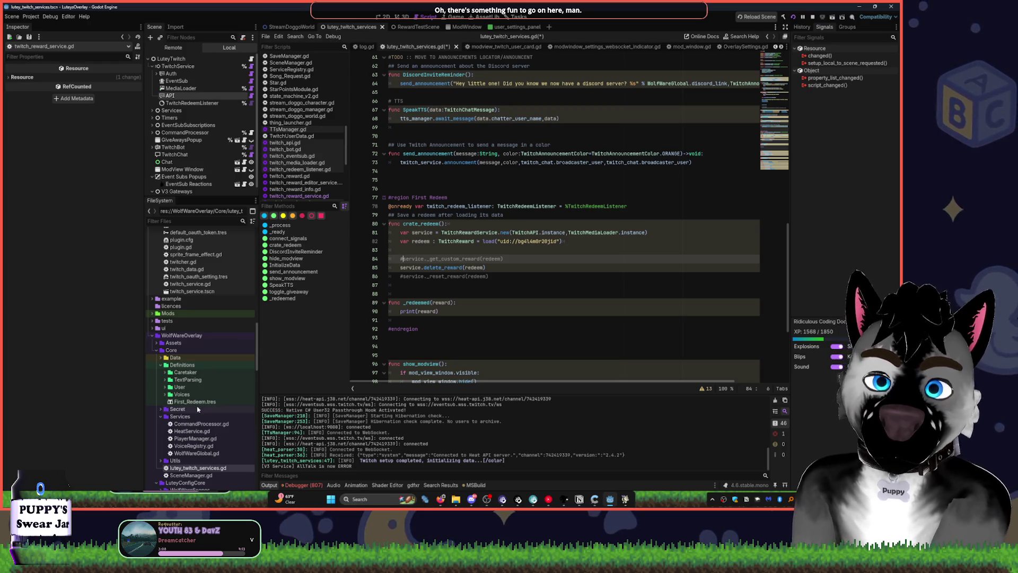
# Set First_Redeem.tres Cost to 3 in the Inspector and save.
pyautogui.doubleClick(197, 409)
pyautogui.click(196, 402)
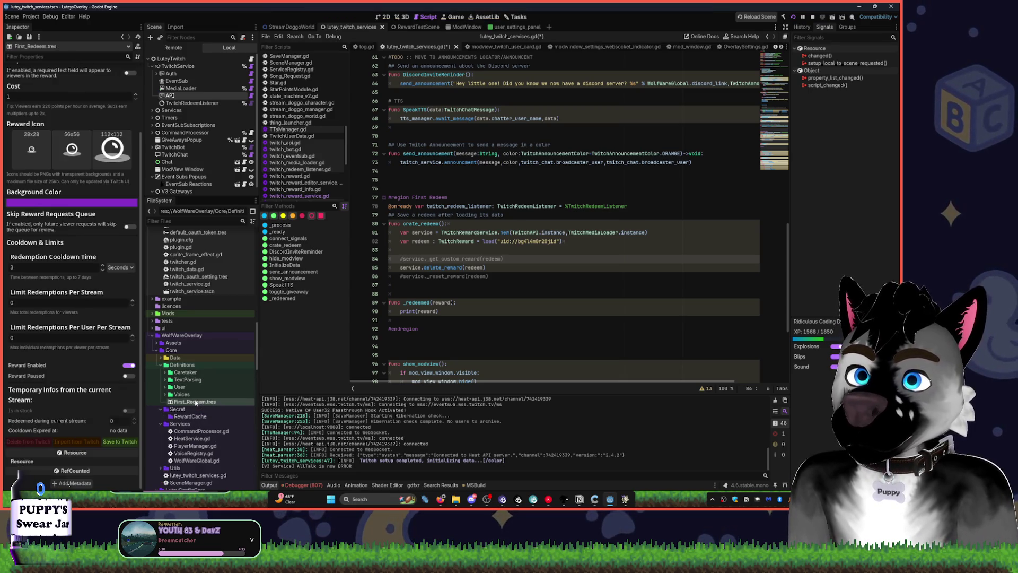
pyautogui.scroll(3, 134, 286)
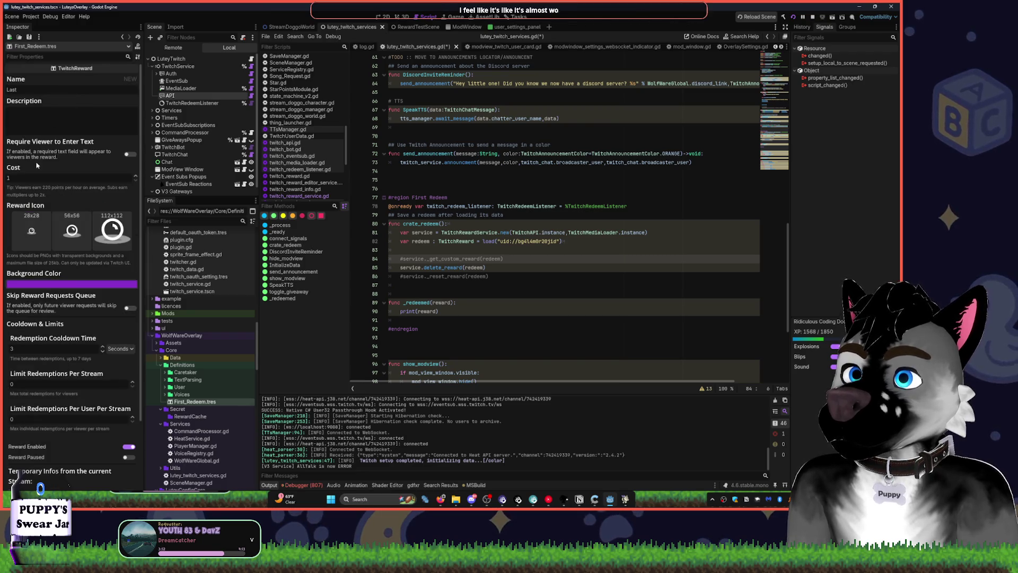
pyautogui.write('3')
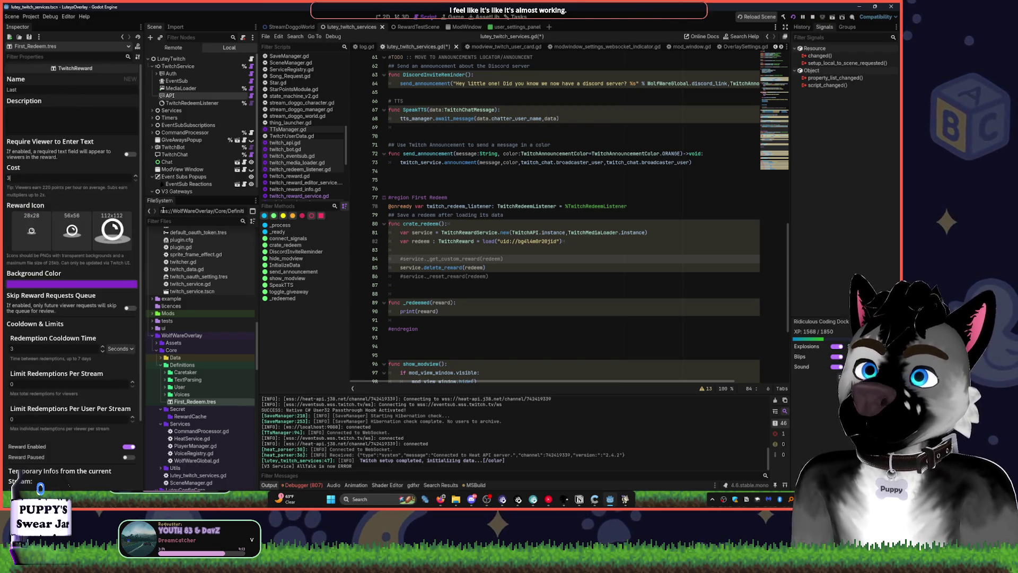
pyautogui.click(136, 56)
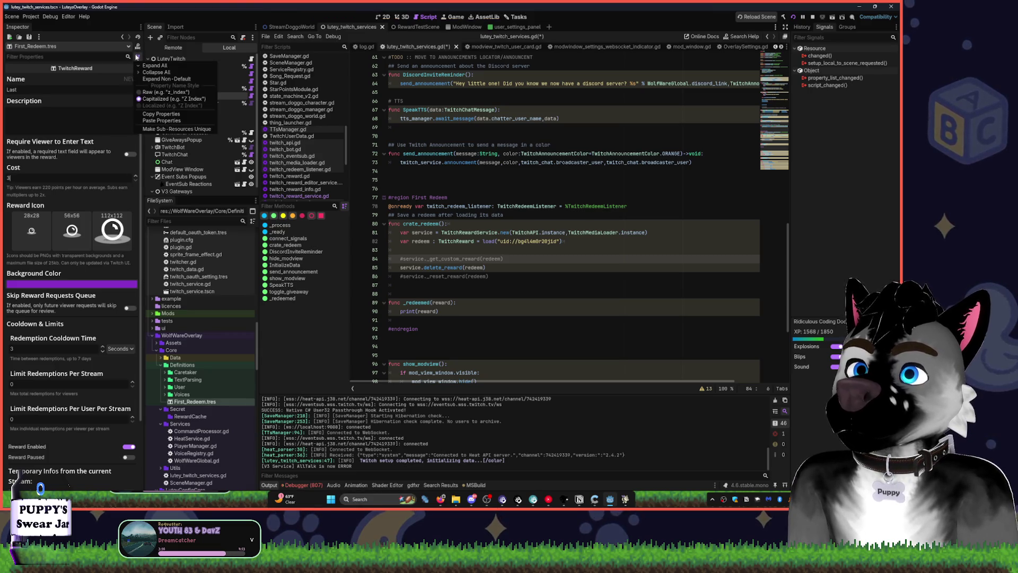
pyautogui.click(141, 27)
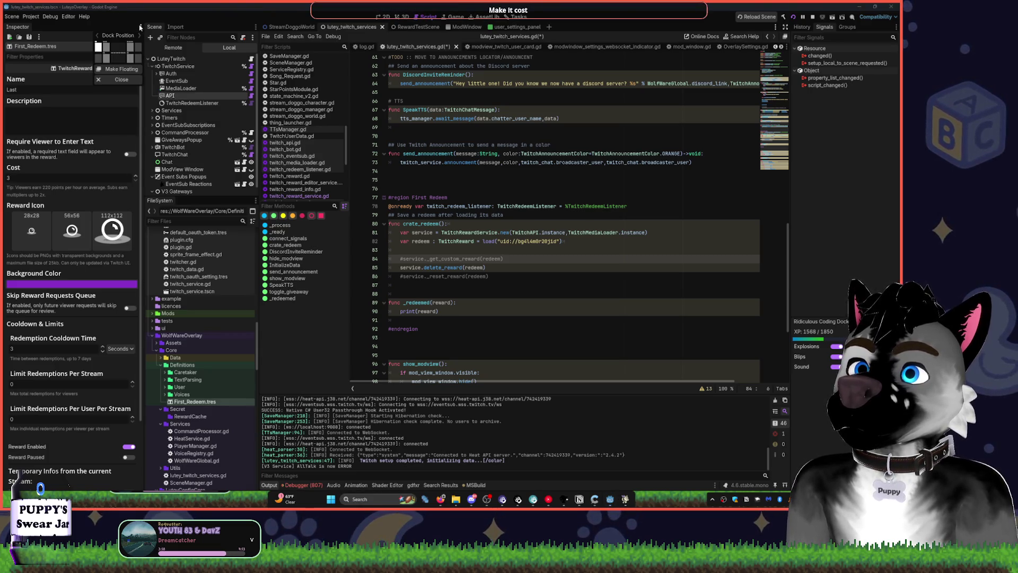
pyautogui.click(141, 26)
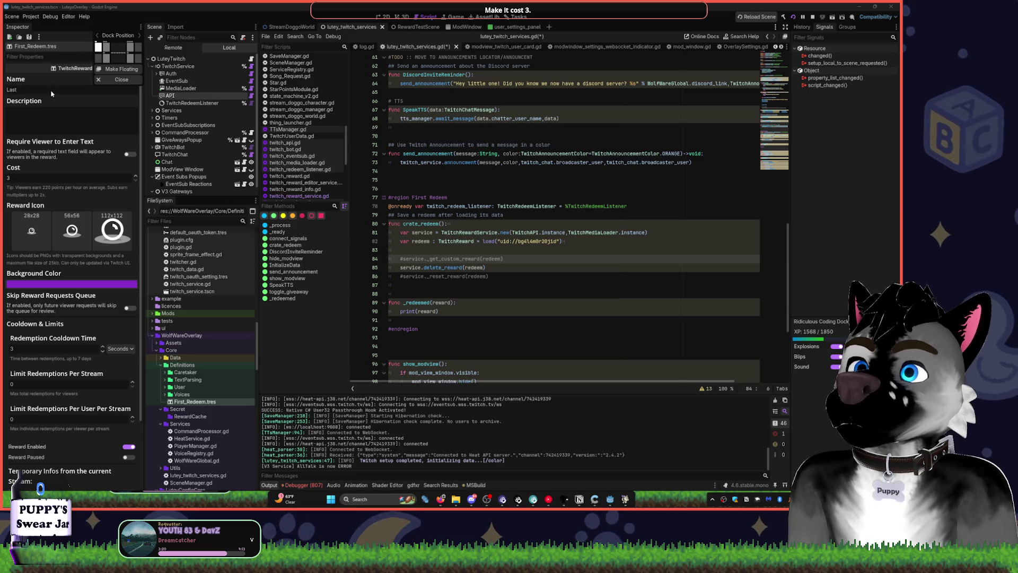
pyautogui.click(62, 158)
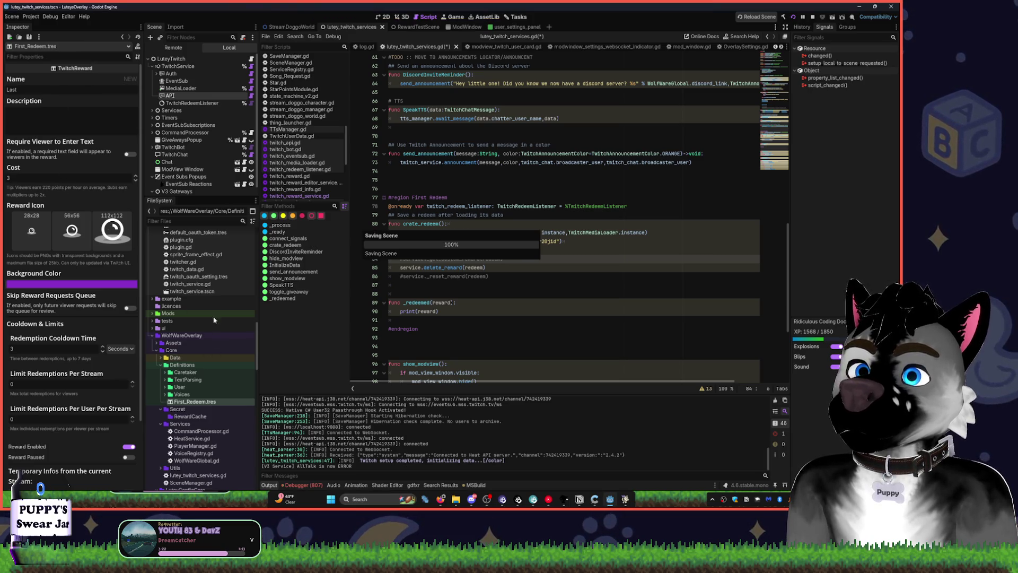
pyautogui.hotkey('ctrl', 's')
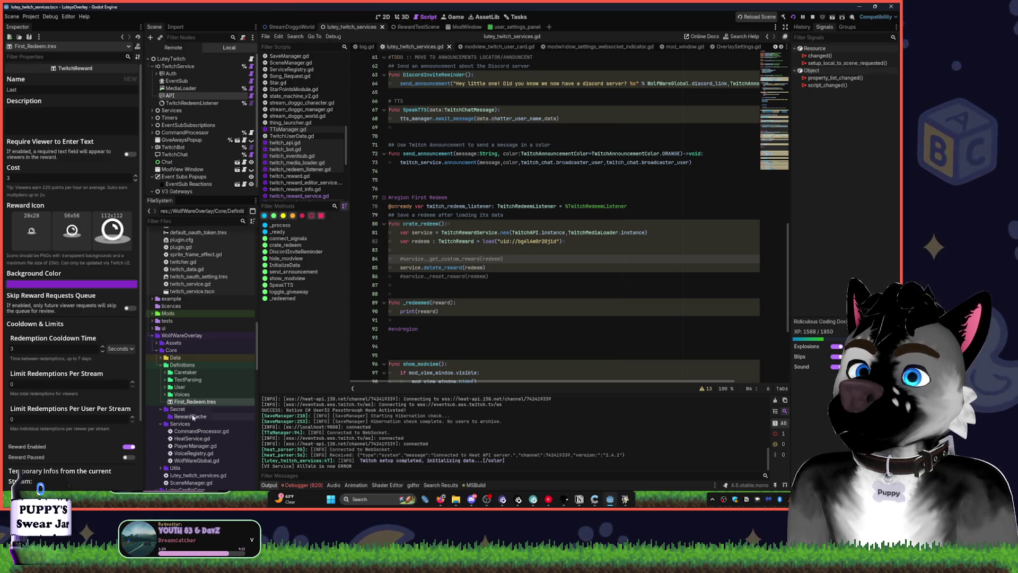
# Reopen First_Redeem.tres to review its cooldown and per-stream redemption limit settings.
pyautogui.click(195, 445)
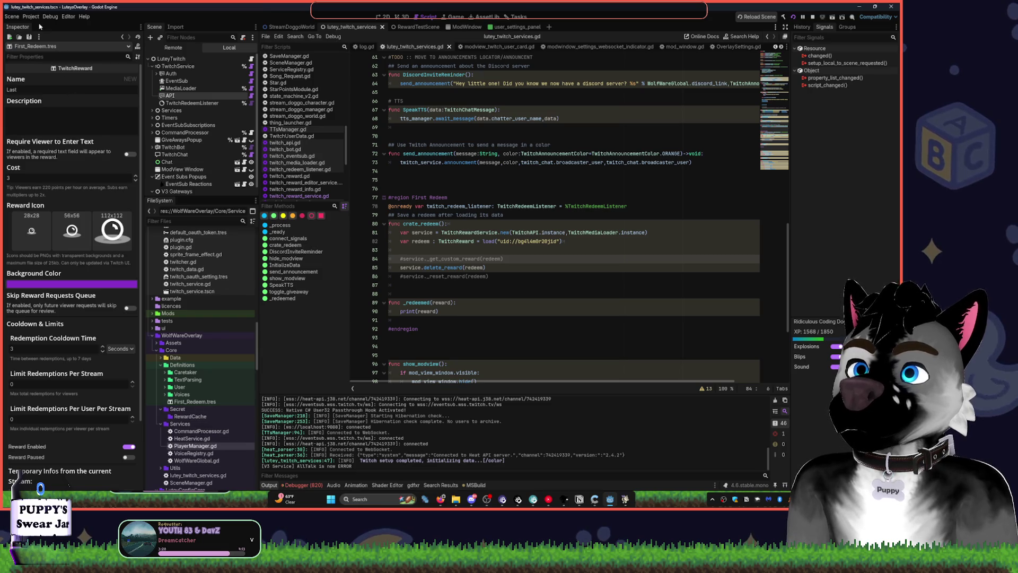
pyautogui.click(162, 154)
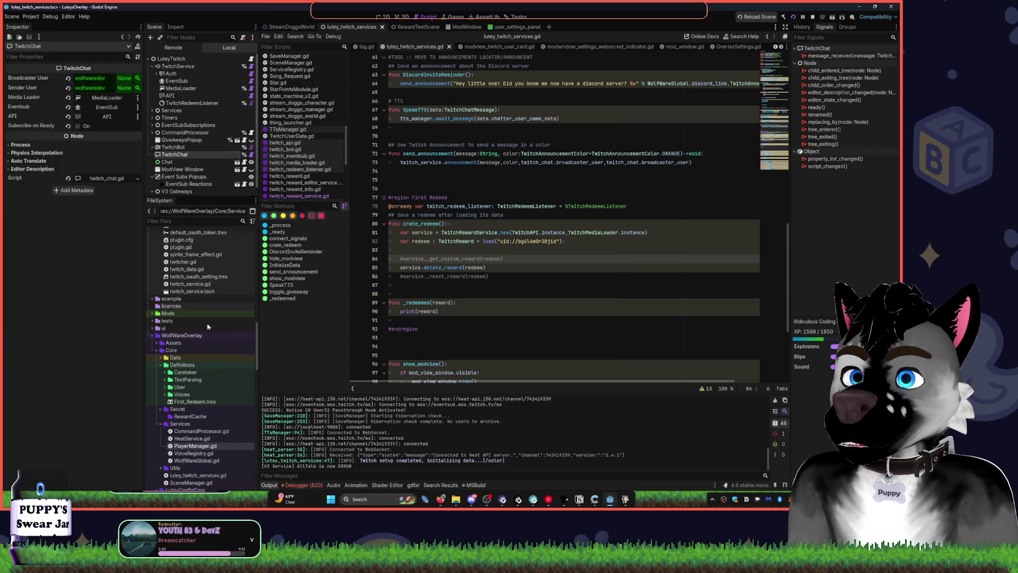
pyautogui.click(196, 402)
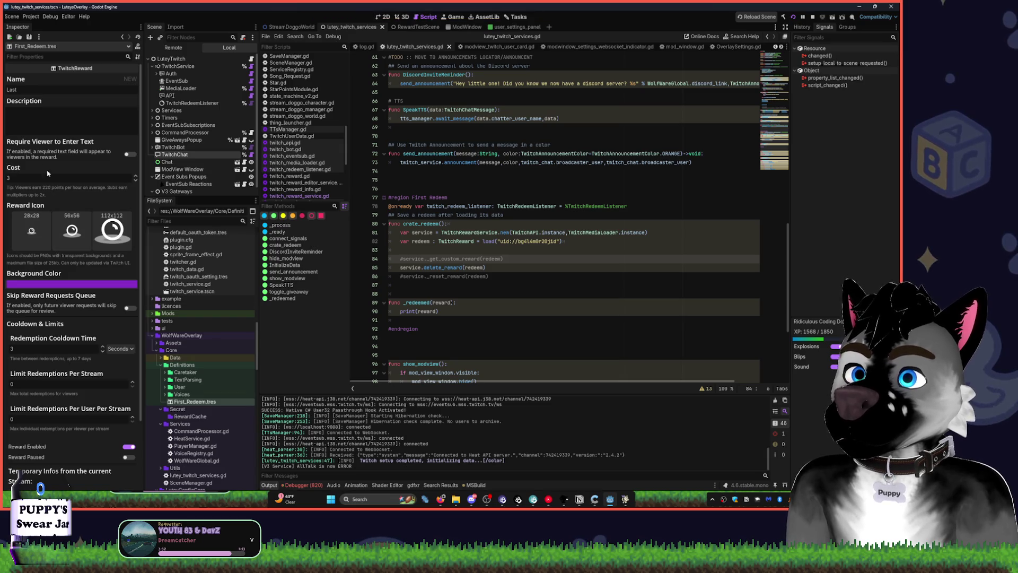
pyautogui.scroll(-3, 79, 298)
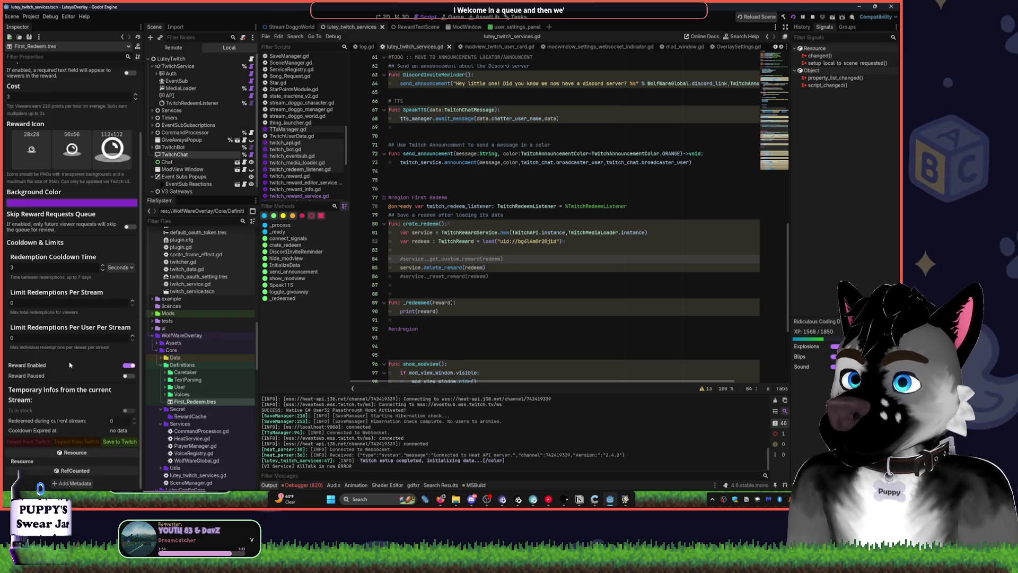
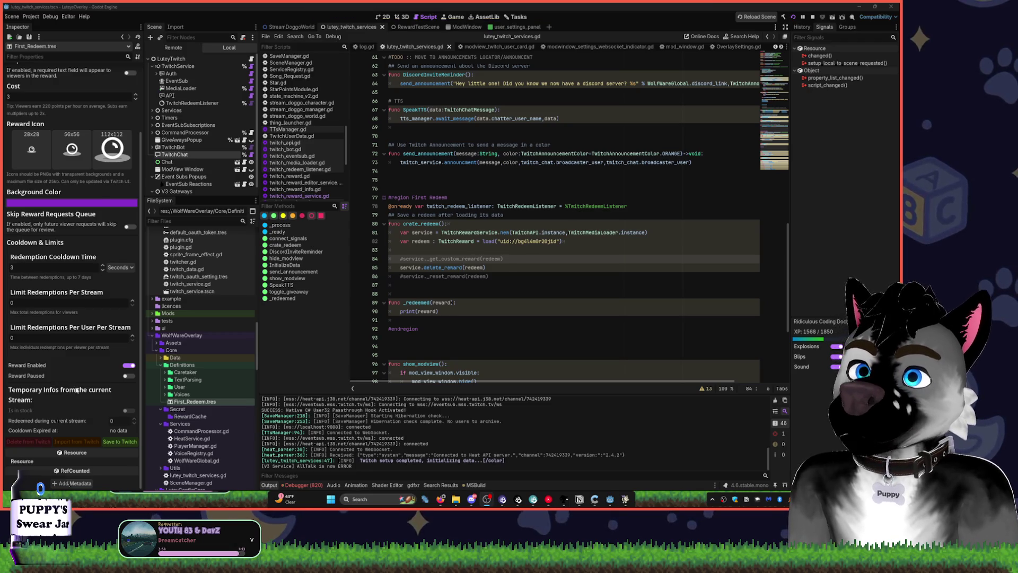
# Preload First_Redeem.tres as a FIRST_REDEEM constant in create_redeem and remove the old load line.
pyautogui.scroll(3, 82, 382)
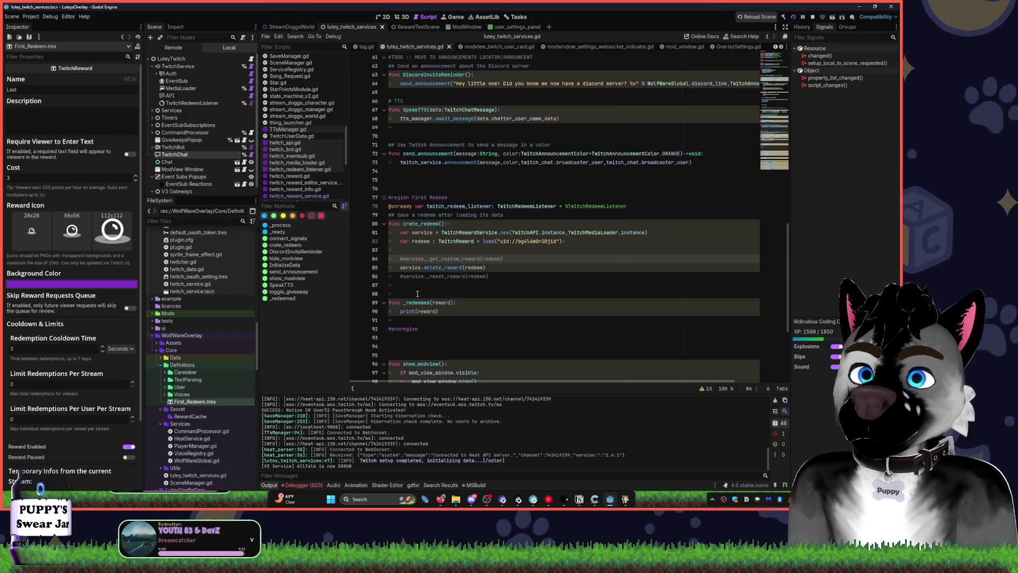
pyautogui.moveTo(195, 401)
pyautogui.mouseDown()
pyautogui.moveTo(183, 390)
pyautogui.moveTo(363, 357)
pyautogui.moveTo(418, 251)
pyautogui.mouseUp()
pyautogui.press('Return')
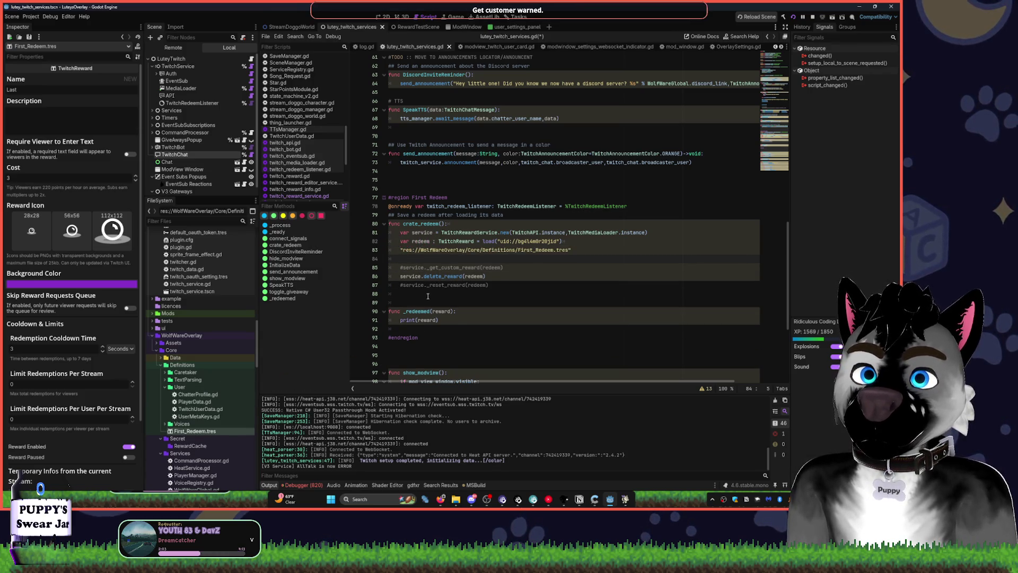
pyautogui.hotkey('ctrl', 'z')
pyautogui.hotkey('ctrl', 'z')
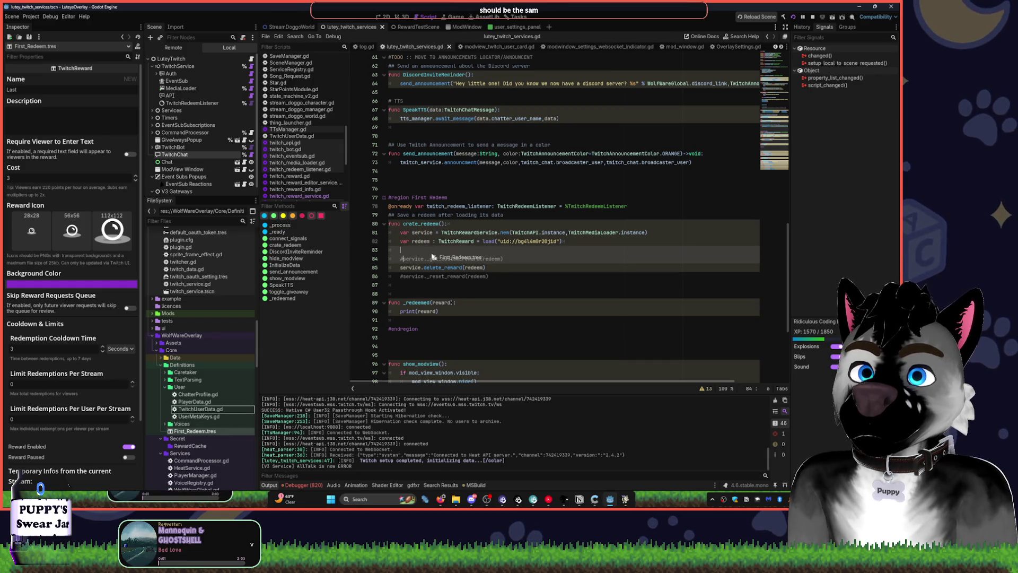
pyautogui.moveTo(432, 257); pyautogui.dragTo(432, 251)
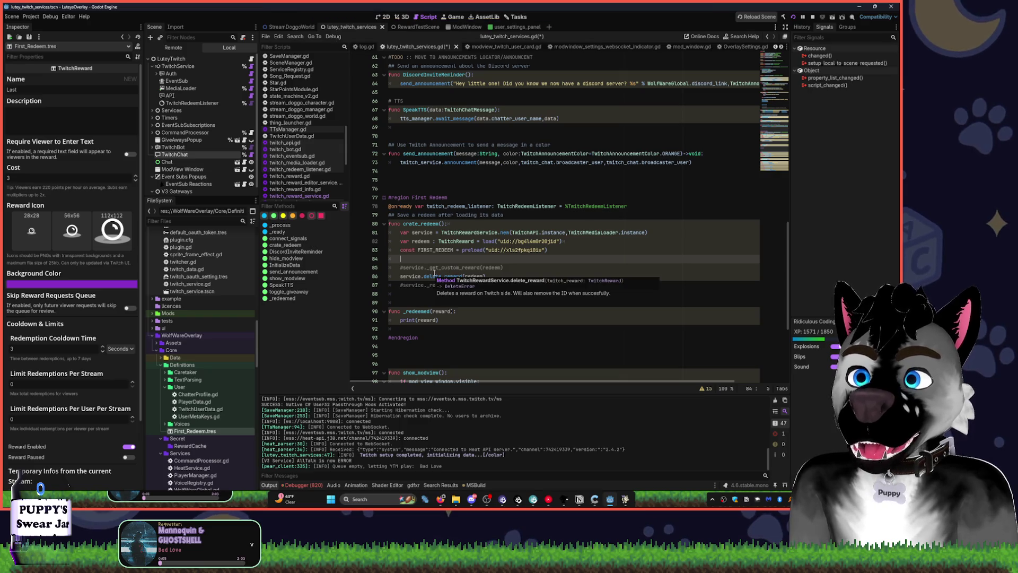
pyautogui.click(566, 241)
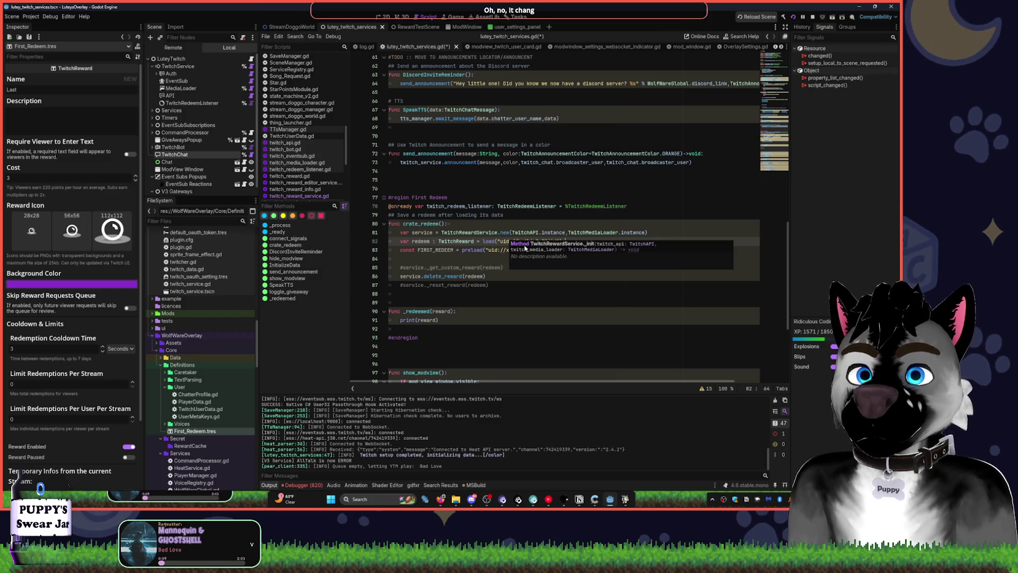
pyautogui.press('Up')
pyautogui.press('Up')
pyautogui.press('Up')
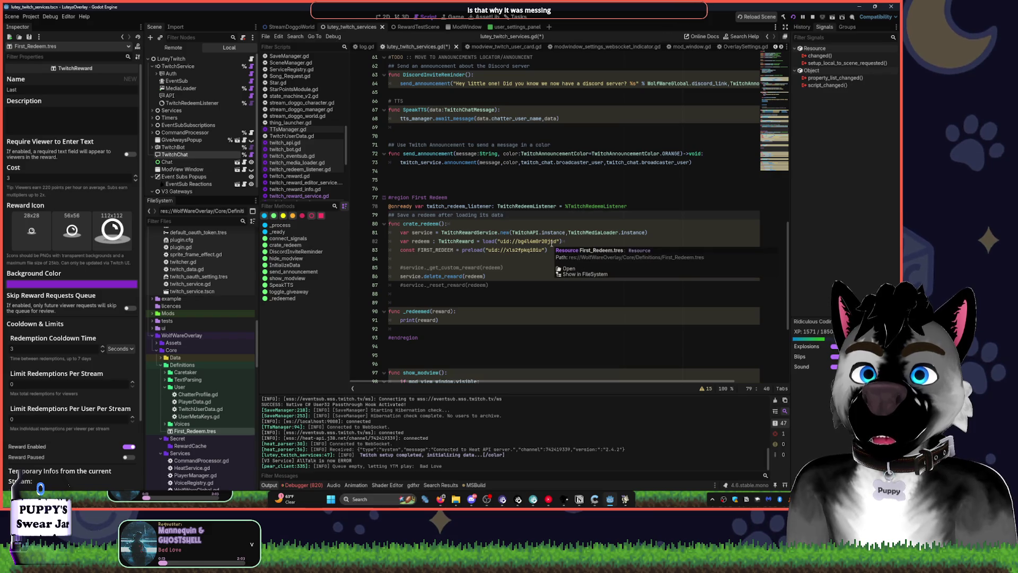
pyautogui.moveTo(537, 253)
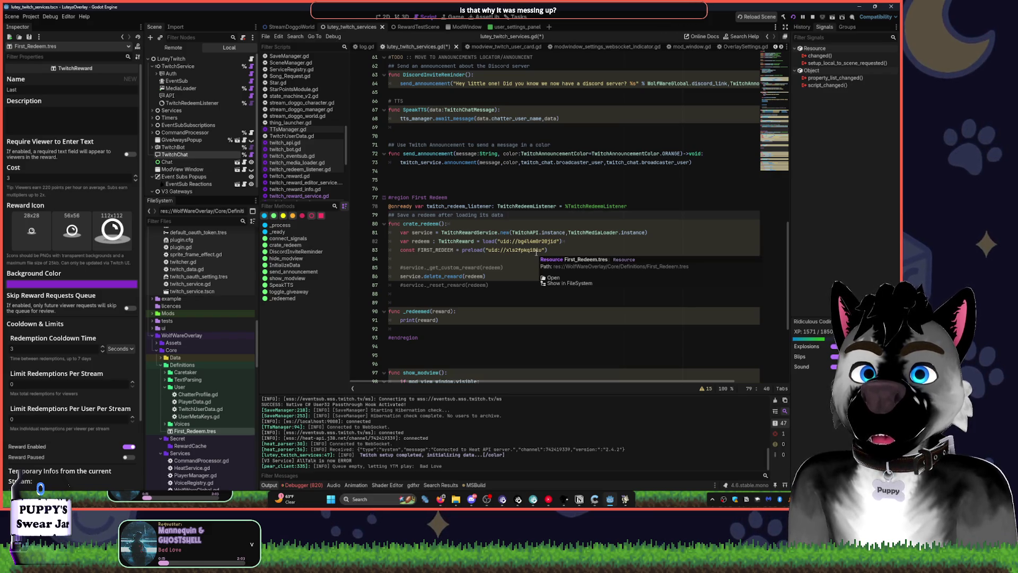
pyautogui.click(570, 241)
pyautogui.hotkey('shift', 'Home')
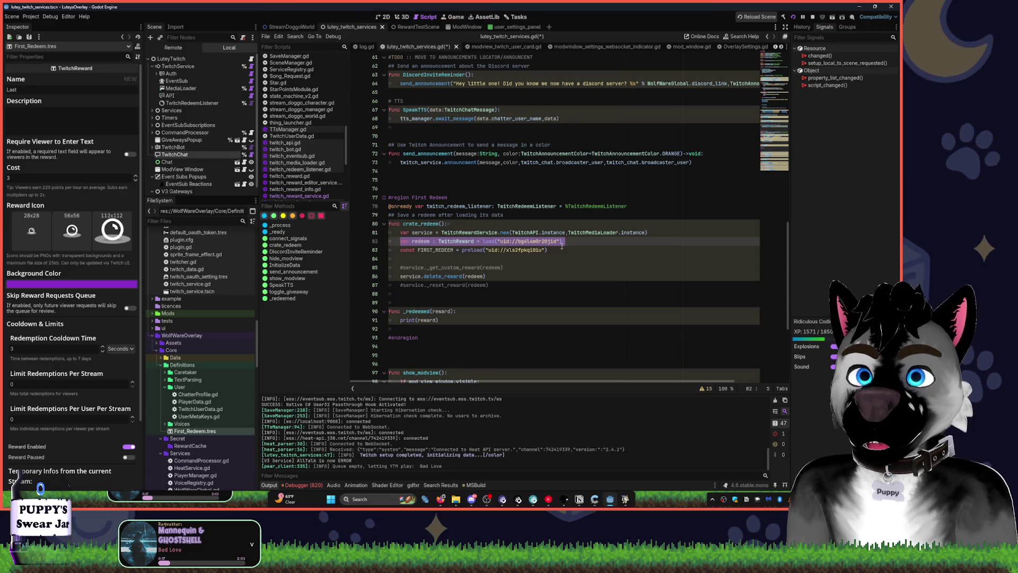
pyautogui.press('Delete')
pyautogui.press('Delete')
pyautogui.press('BackSpace')
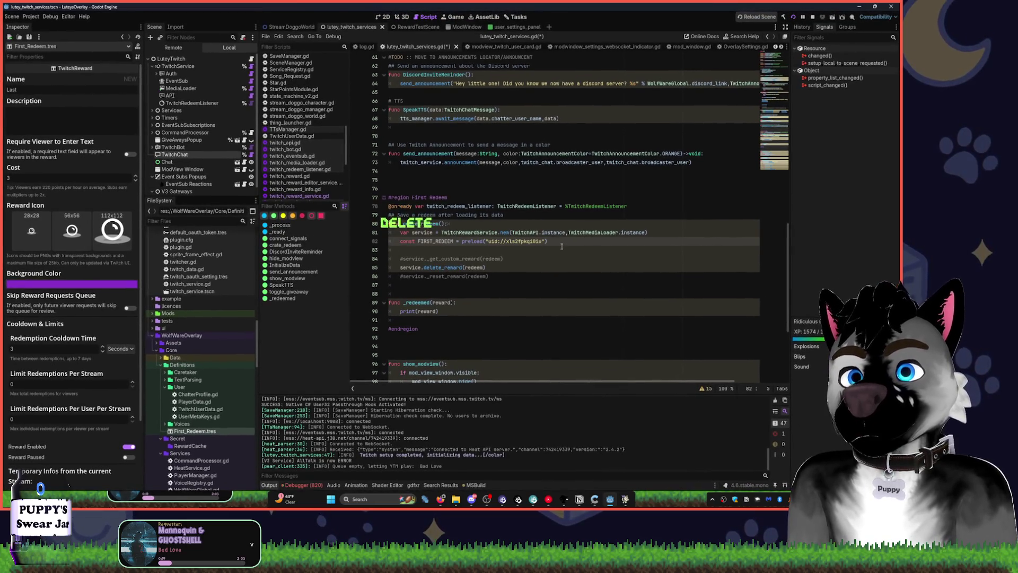
# Pass FIRST_REDEEM to the delete_reward call, then stop and rerun the overlay project.
pyautogui.click(446, 241)
pyautogui.doubleClick(445, 241)
pyautogui.hotkey('ctrl', 'c')
pyautogui.doubleClick(474, 267)
pyautogui.hotkey('ctrl', 'v')
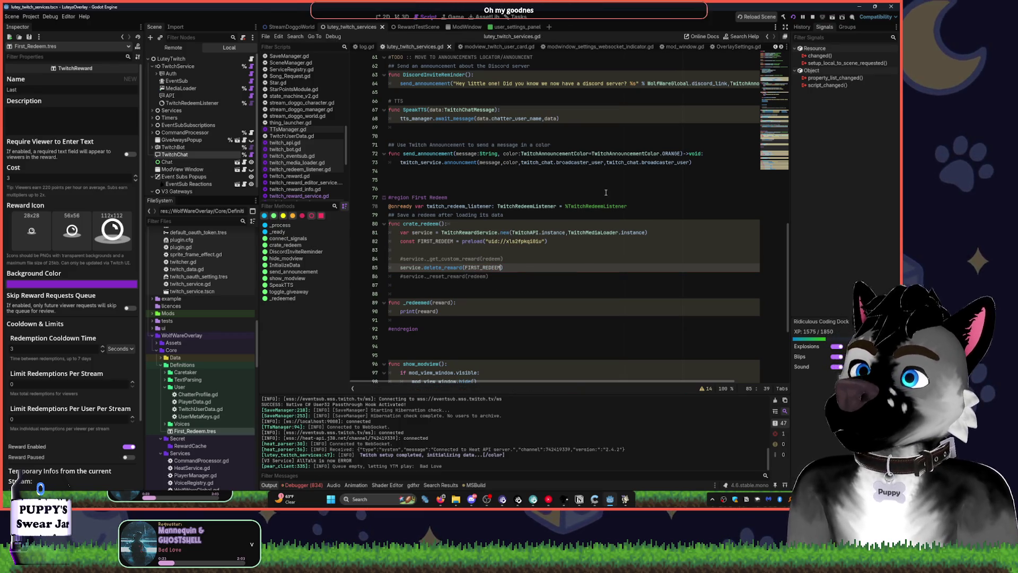
pyautogui.click(812, 17)
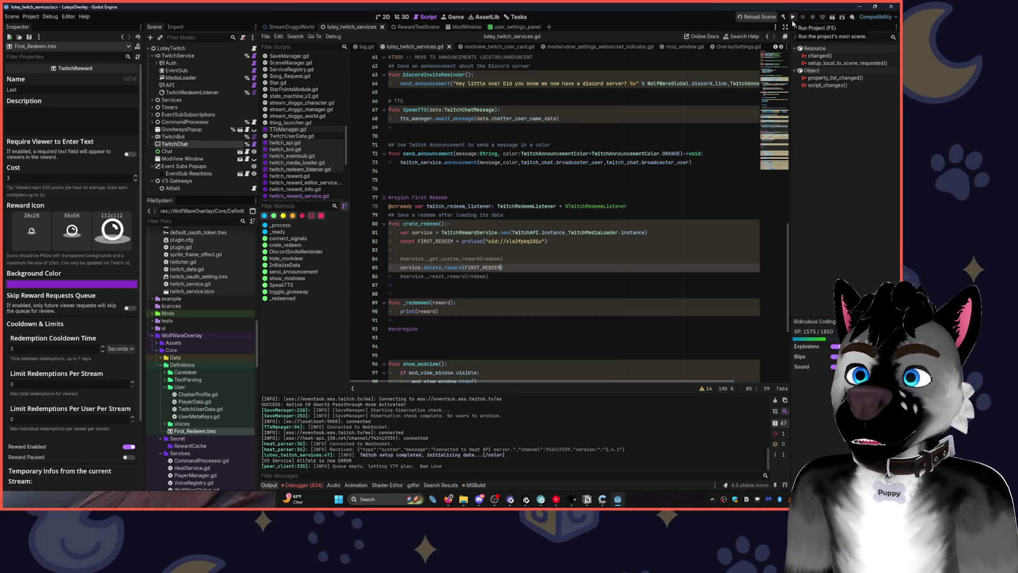
pyautogui.click(793, 21)
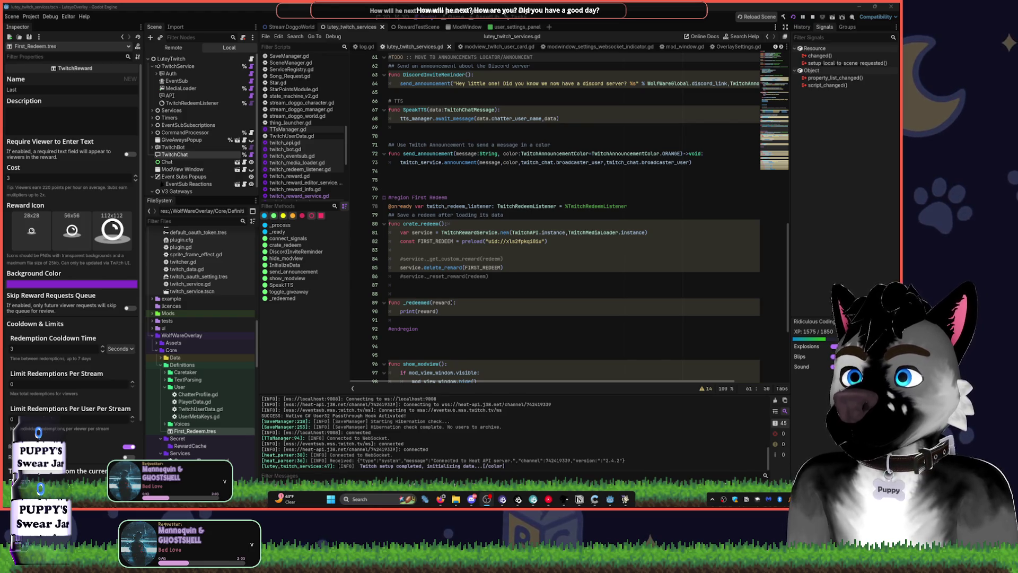
# Put the caret on line 80 of create_redeem while the rebuilt overlay relaunches.
pyautogui.click(571, 224)
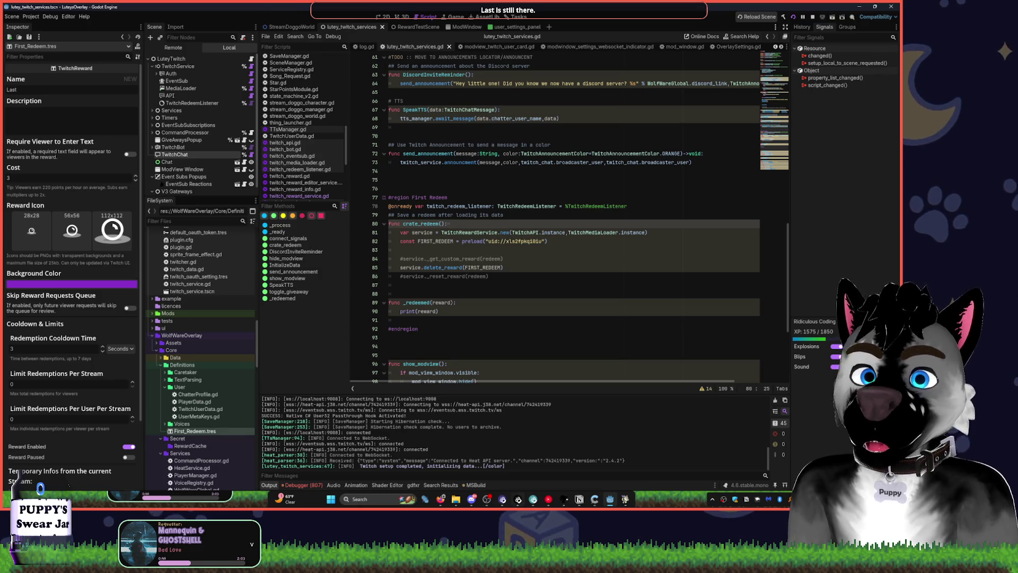
pyautogui.moveTo(474, 502)
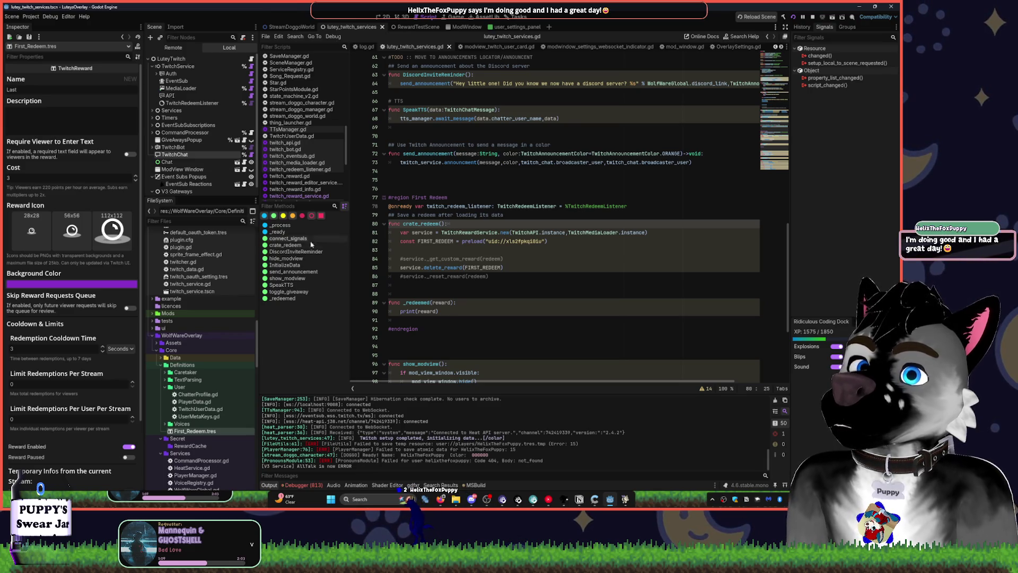
# Comment out the delete_reward line and uncomment the _reset_reward call.
pyautogui.click(403, 267)
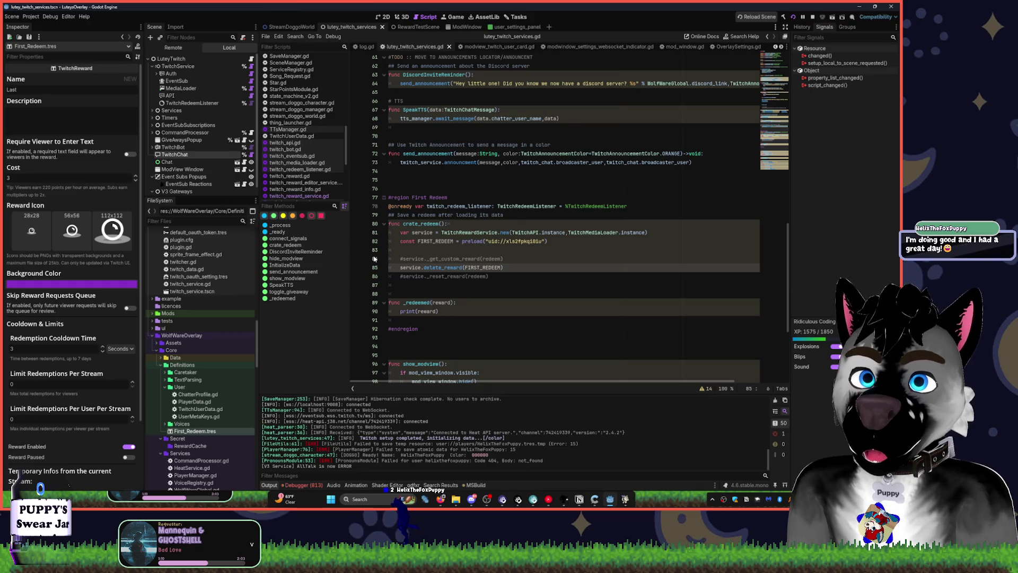
pyautogui.write('#')
pyautogui.press('Up')
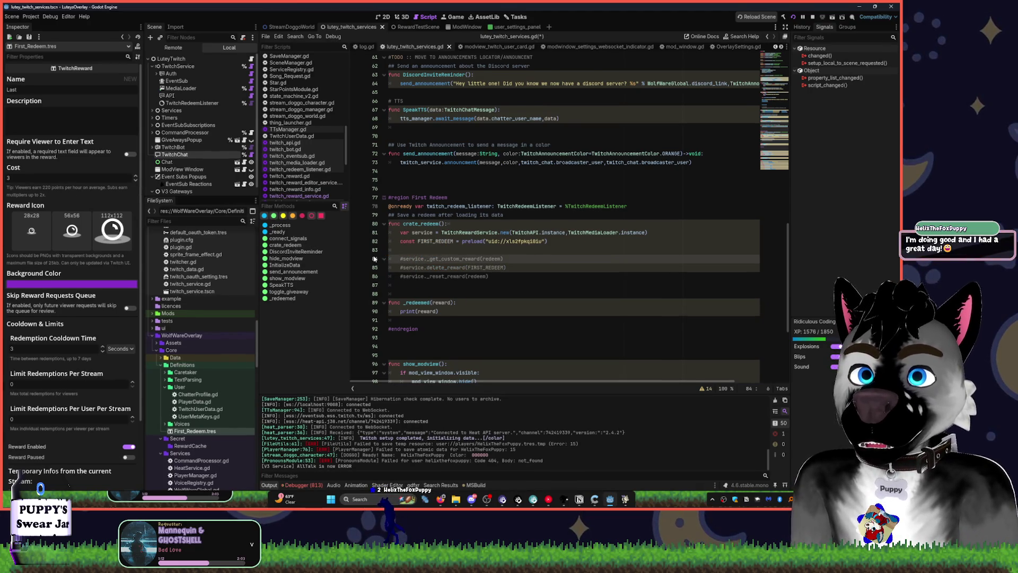
pyautogui.press('Down')
pyautogui.press('Down')
pyautogui.press('BackSpace')
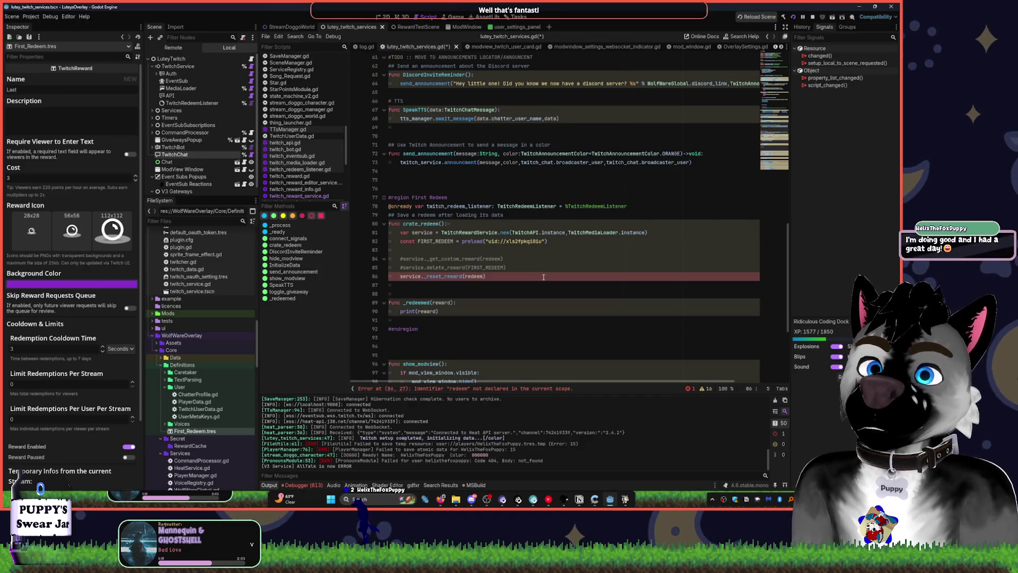
# Use FIRST_REDEEM in the _reset_reward and _get_custom_reward calls, then save and rerun the overlay.
pyautogui.doubleClick(474, 277)
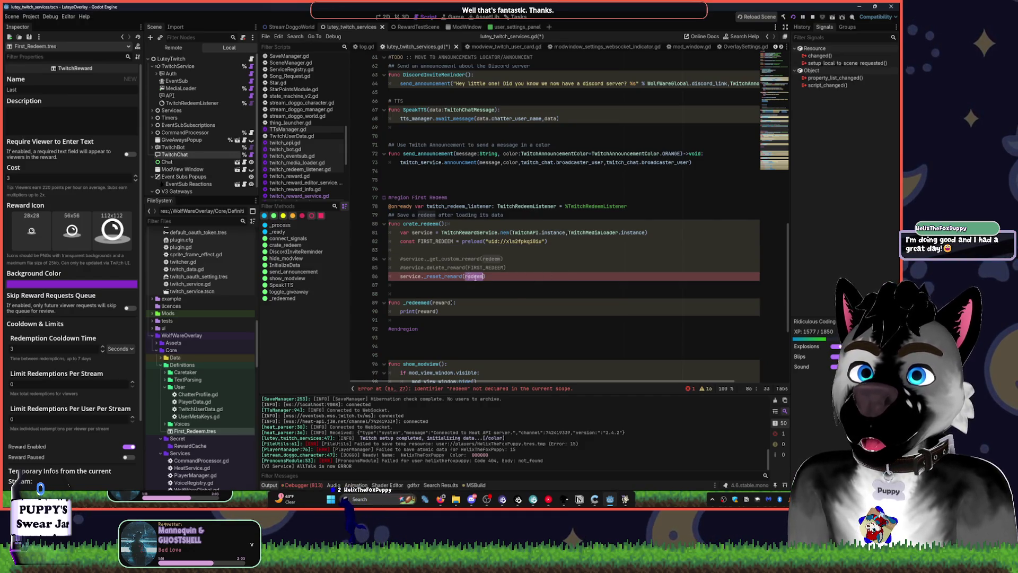
pyautogui.hotkey('ctrl', 'v')
pyautogui.doubleClick(493, 258)
pyautogui.hotkey('ctrl', 'v')
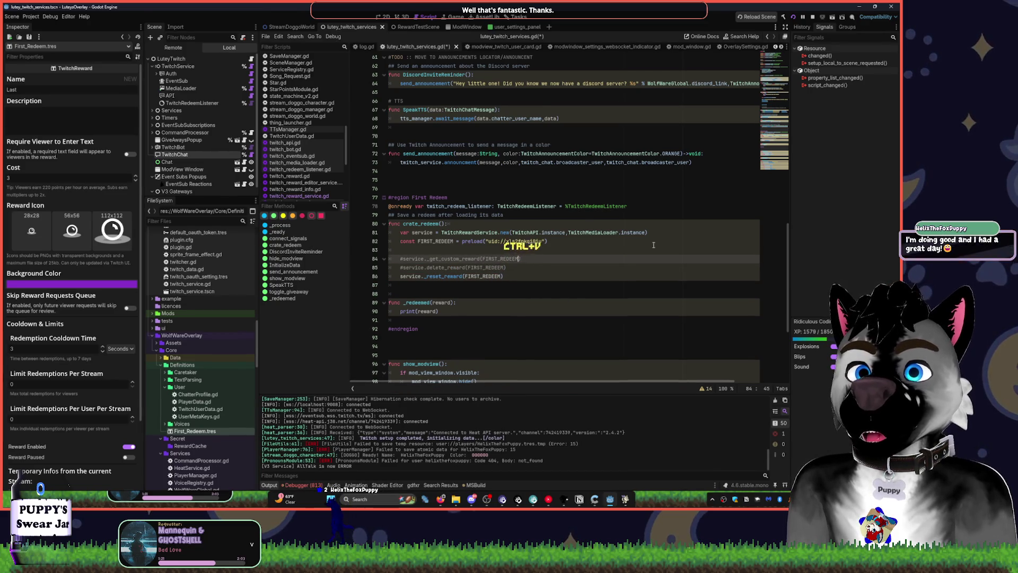
pyautogui.click(794, 17)
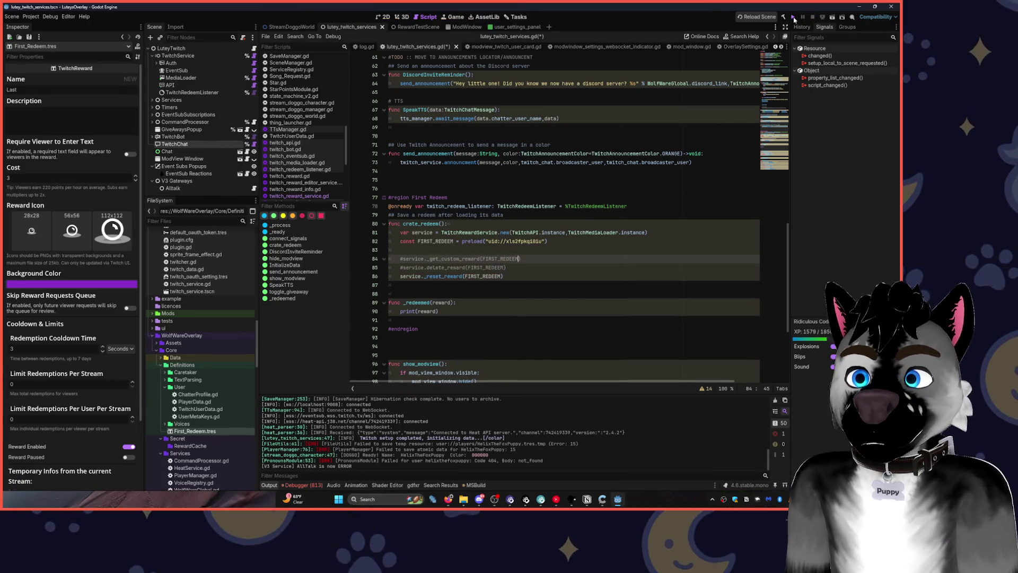
pyautogui.click(794, 19)
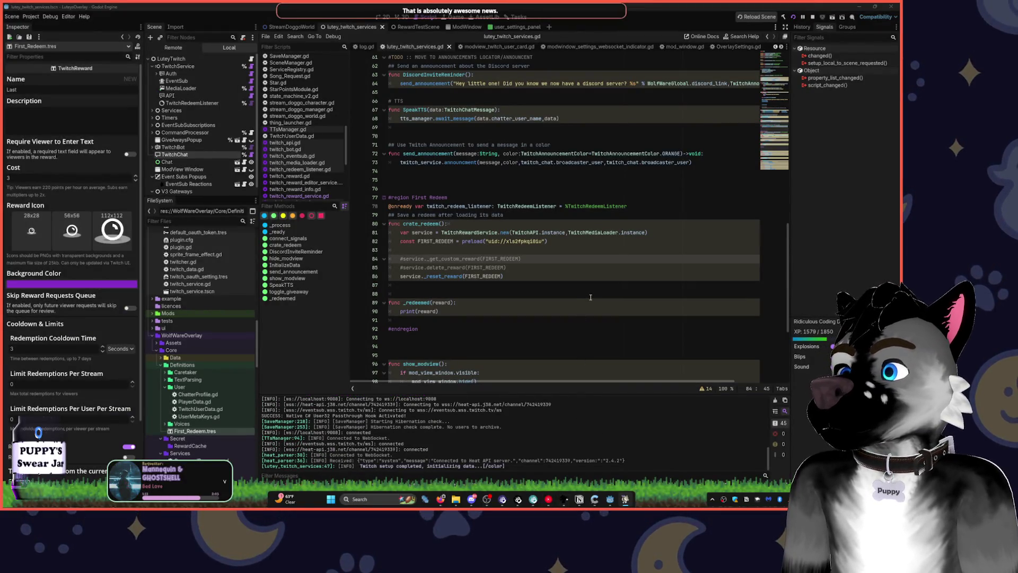
pyautogui.click(590, 296)
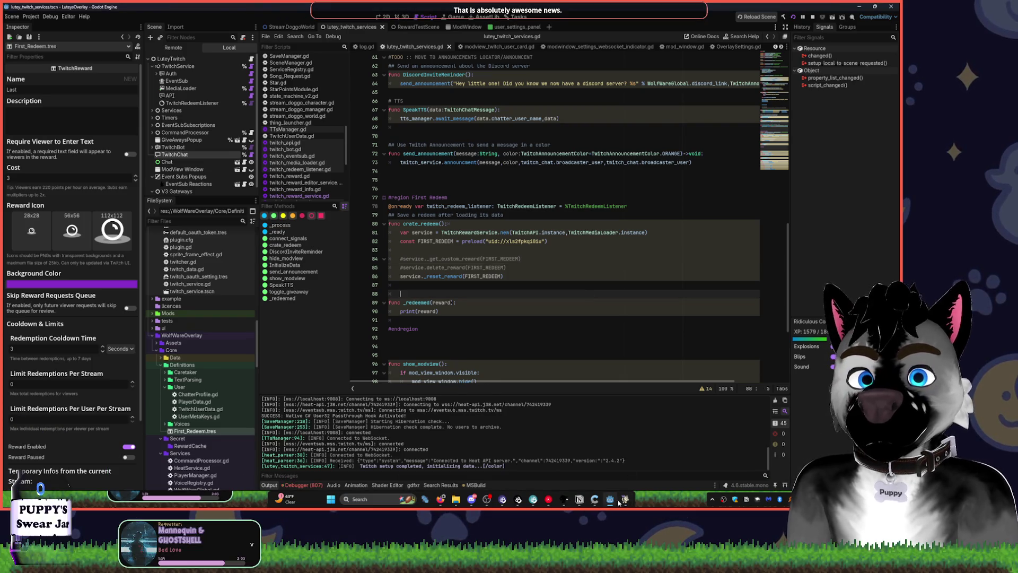
pyautogui.click(590, 259)
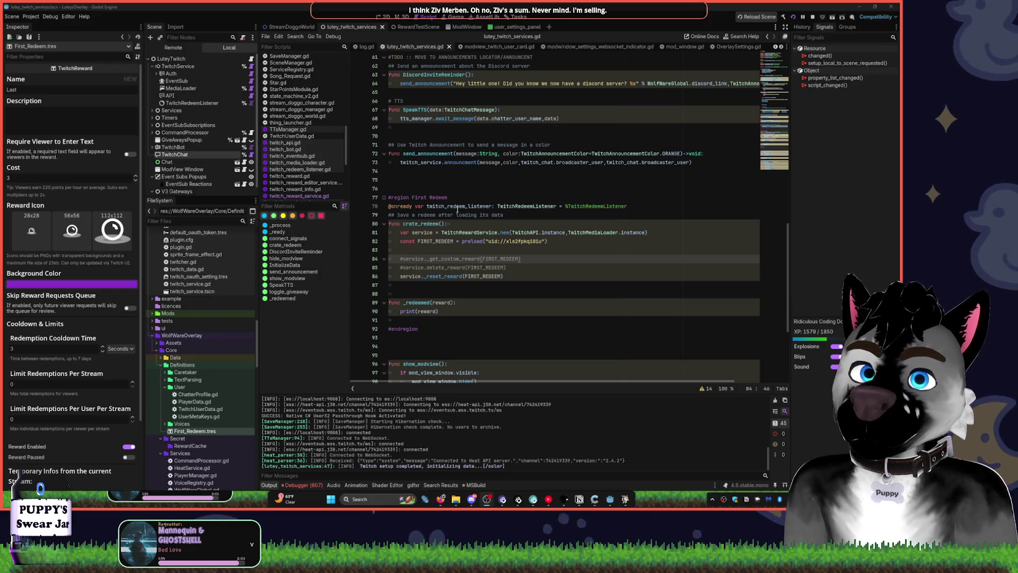
pyautogui.click(486, 248)
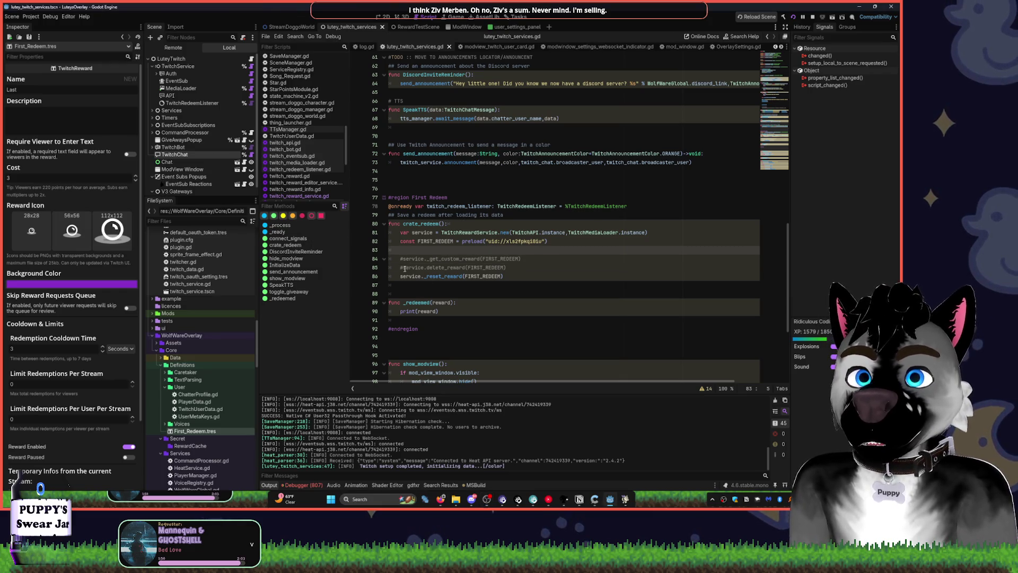
pyautogui.click(401, 268)
pyautogui.press('Up')
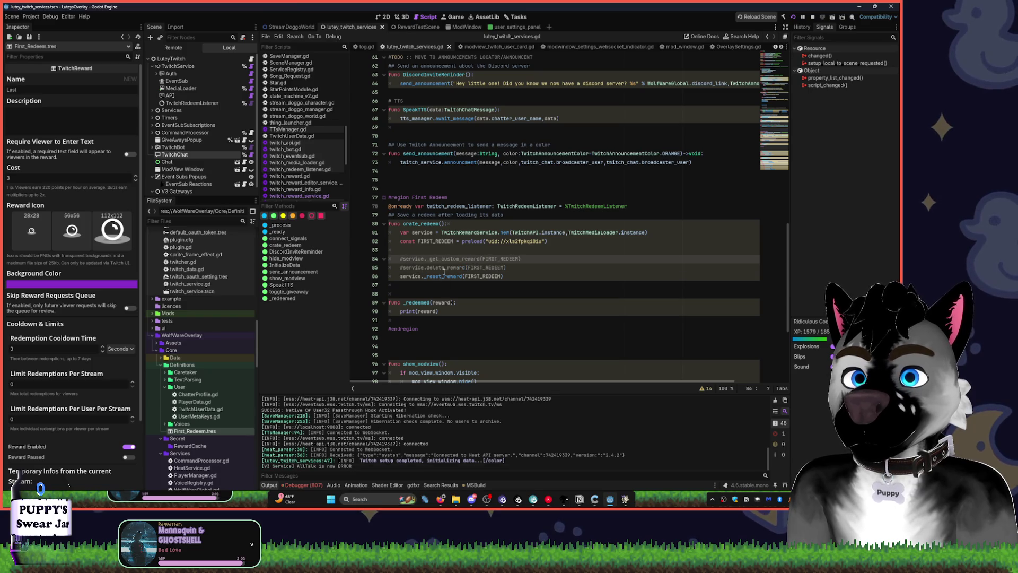
pyautogui.doubleClick(429, 276)
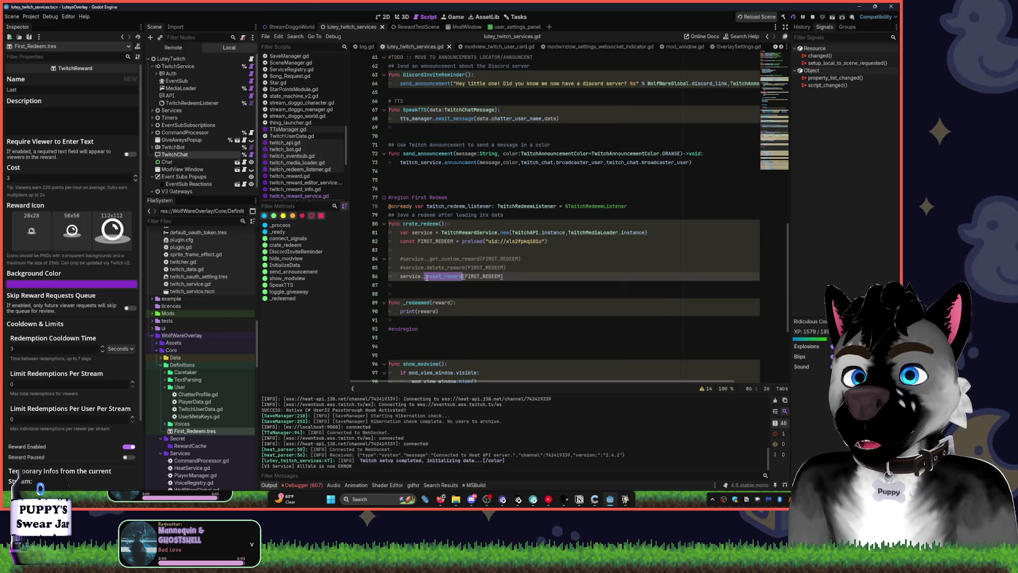
pyautogui.write('_get')
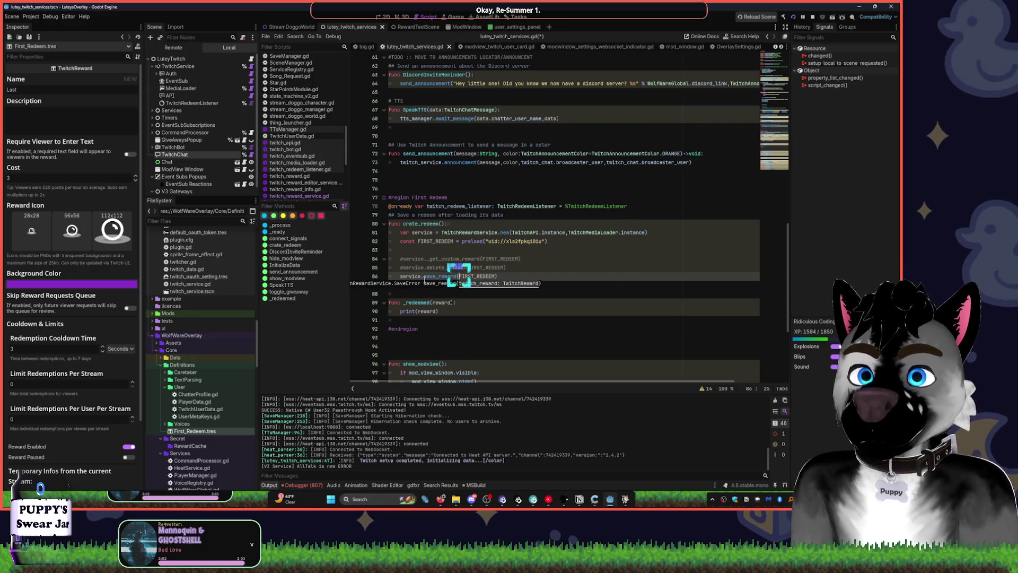
pyautogui.press('Return')
pyautogui.hotkey('ctrl', 's')
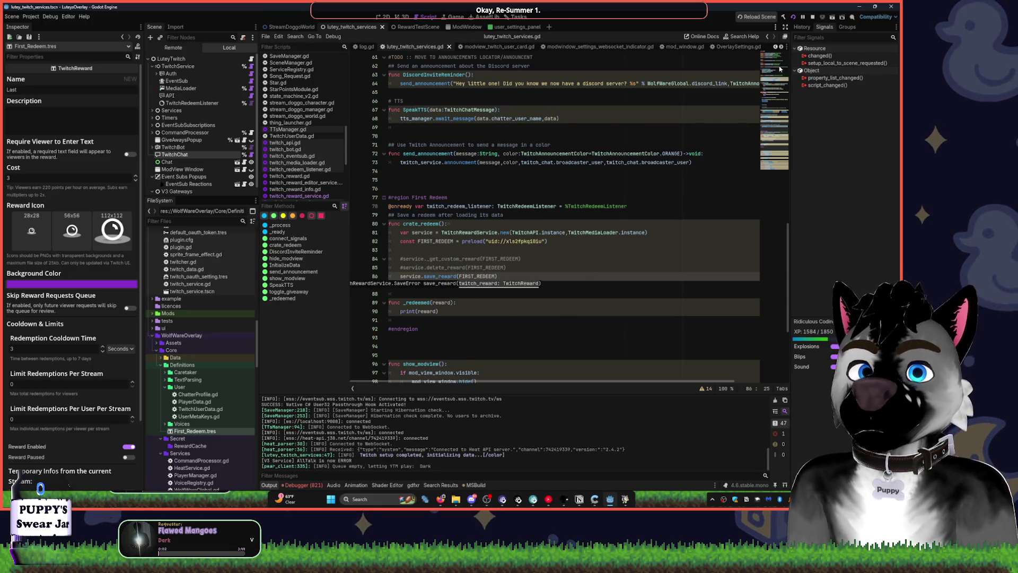
pyautogui.click(796, 17)
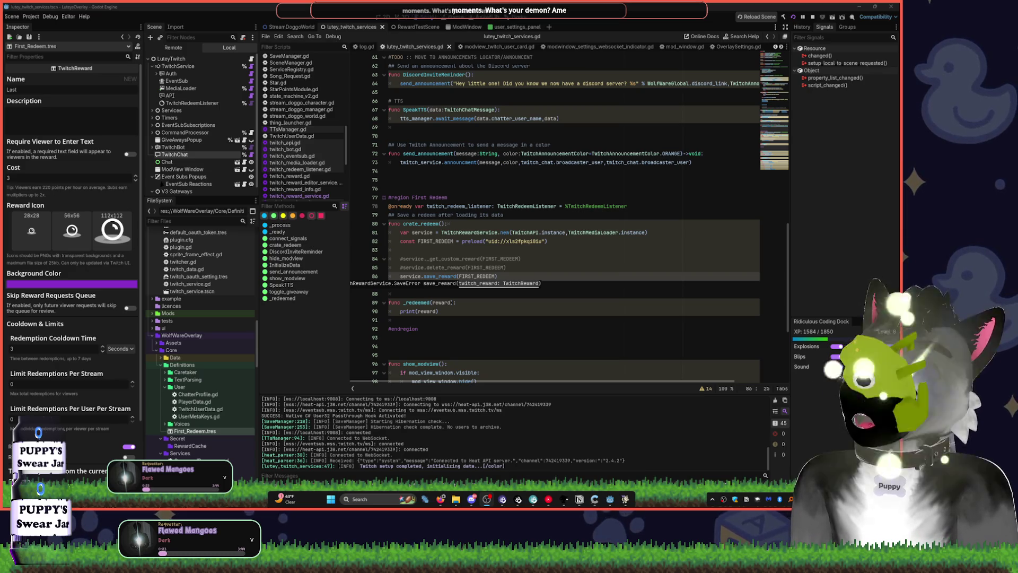
pyautogui.click(547, 179)
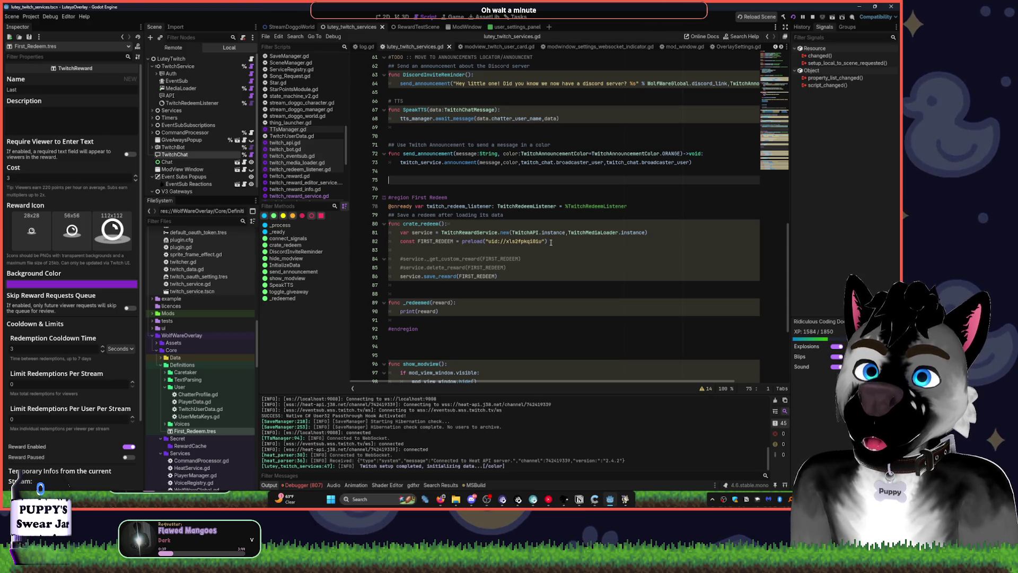
pyautogui.click(516, 285)
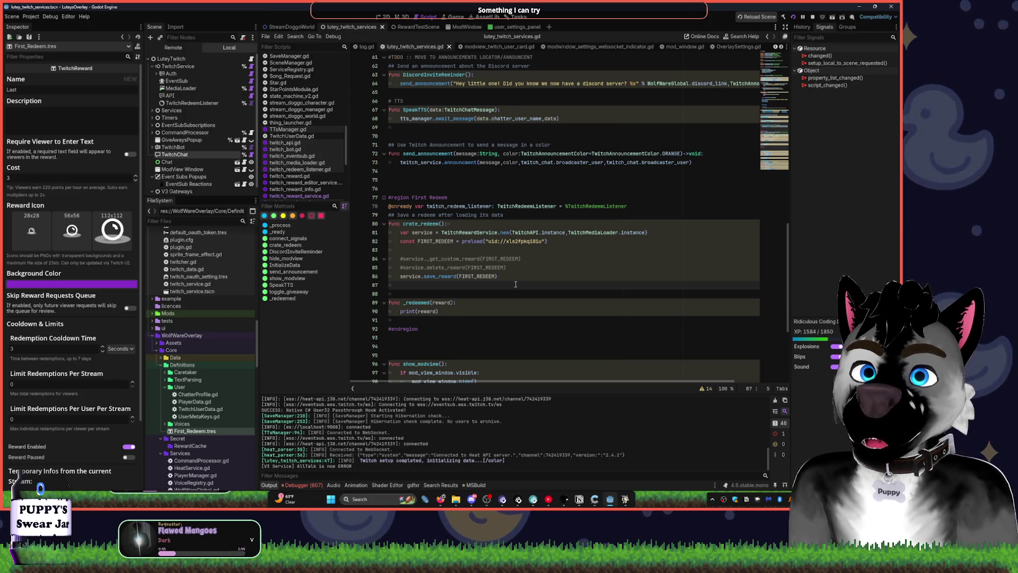
# Start line 87 with twitch_redeem_listener using autocomplete.
pyautogui.scroll(4, 516, 284)
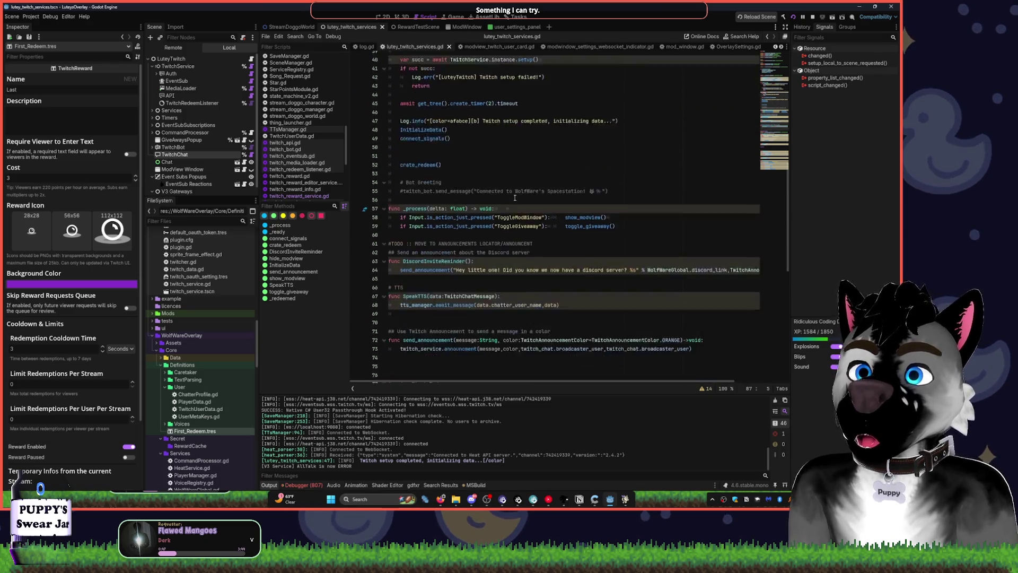
pyautogui.scroll(-2, 133, 146)
pyautogui.scroll(-5, 357, 365)
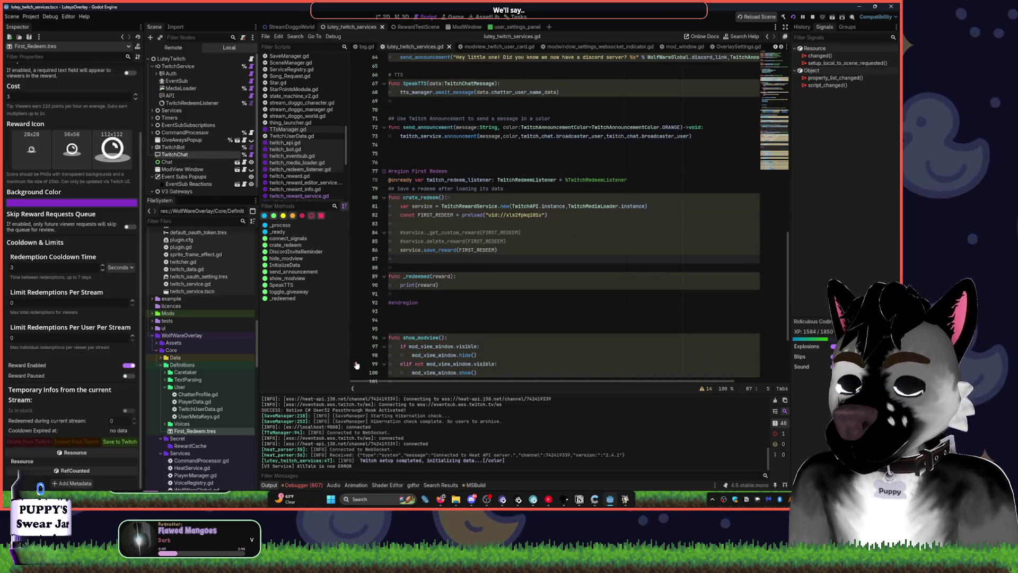
pyautogui.write('se')
pyautogui.press('Tab')
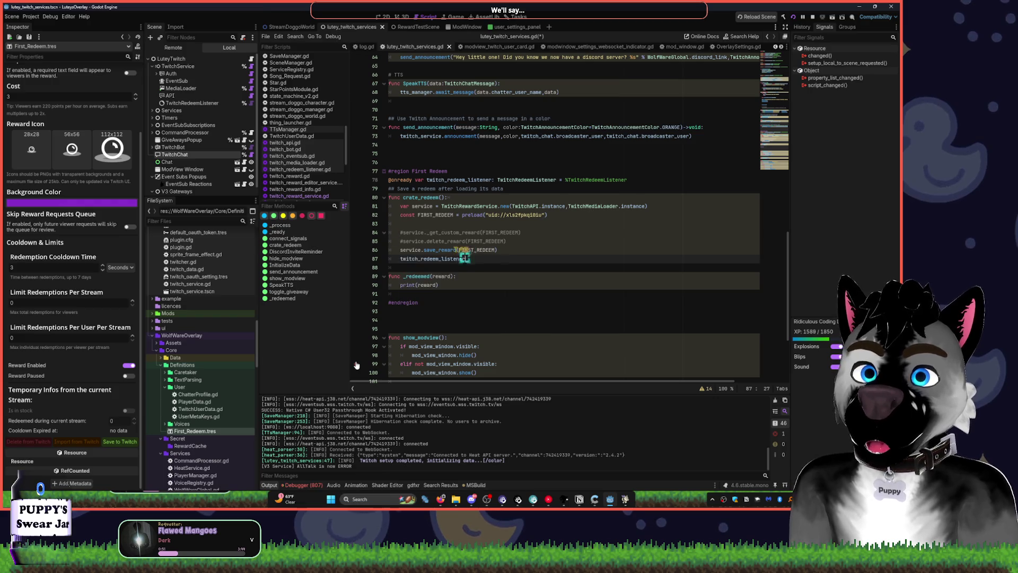
pyautogui.write('.tra')
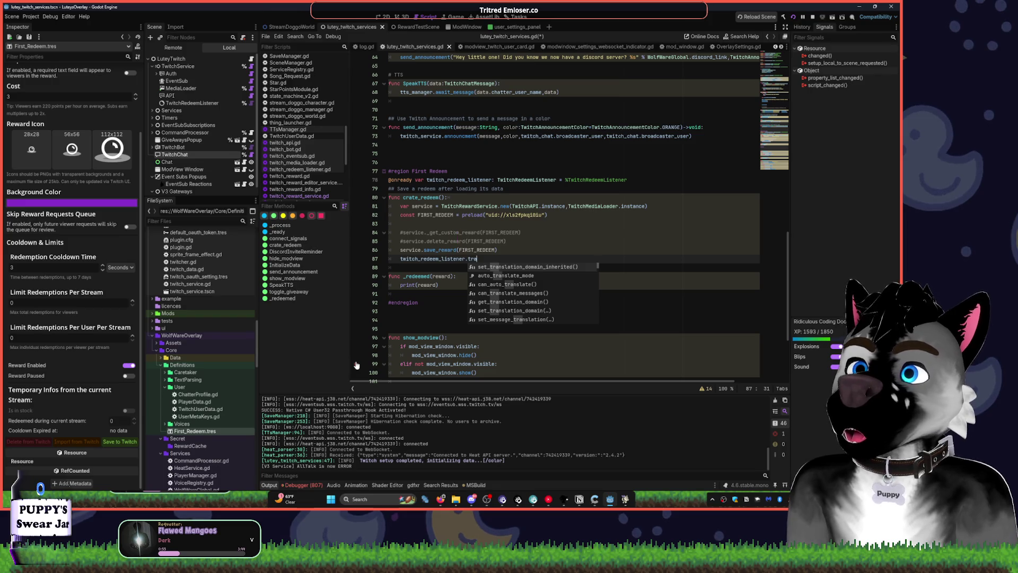
pyautogui.press('BackSpace')
# Skip the current song in the music player and return to Godot.
pyautogui.hotkey('alt', 'Tab')
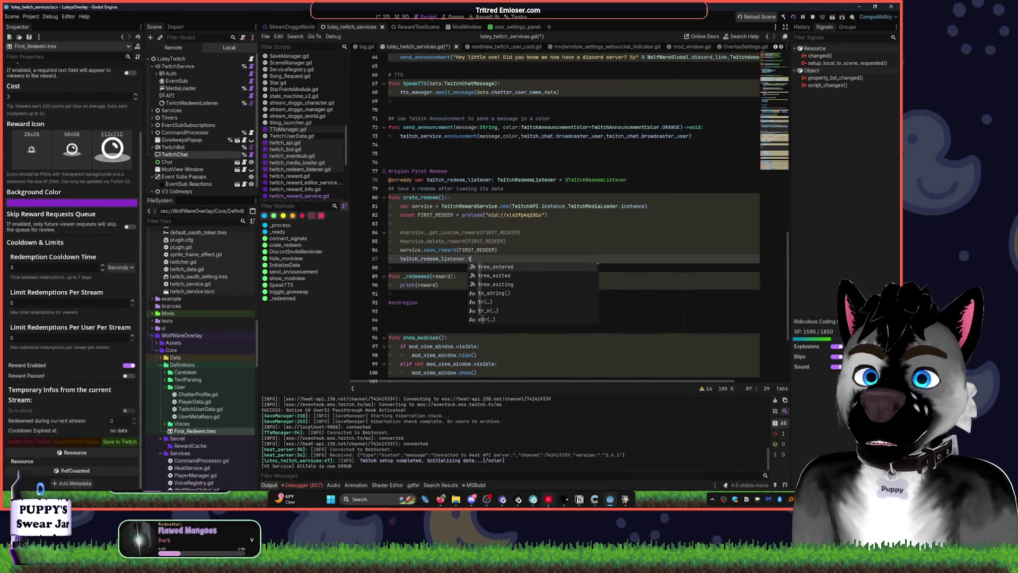
pyautogui.click(501, 399)
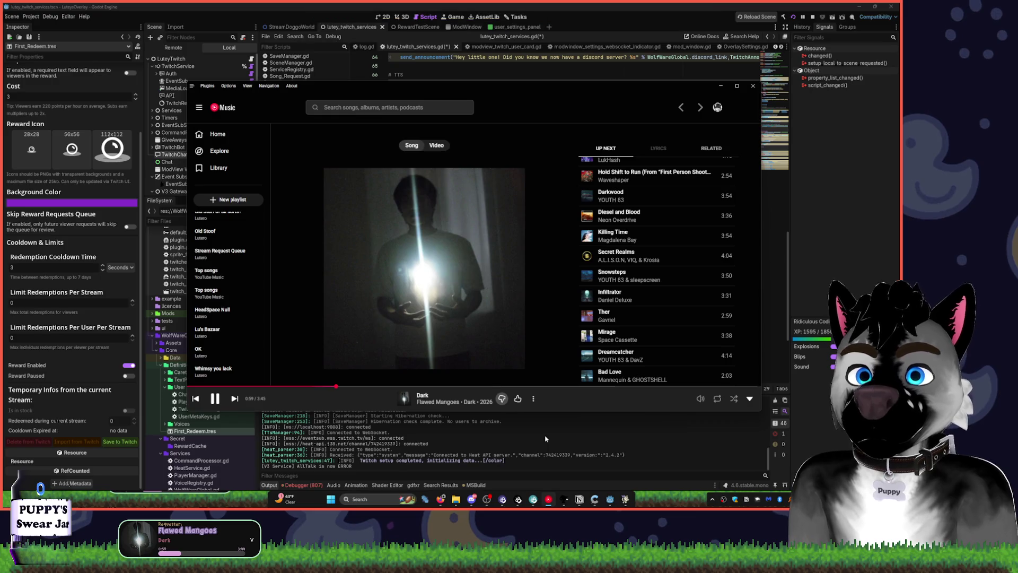
pyautogui.hotkey('alt', 'Tab')
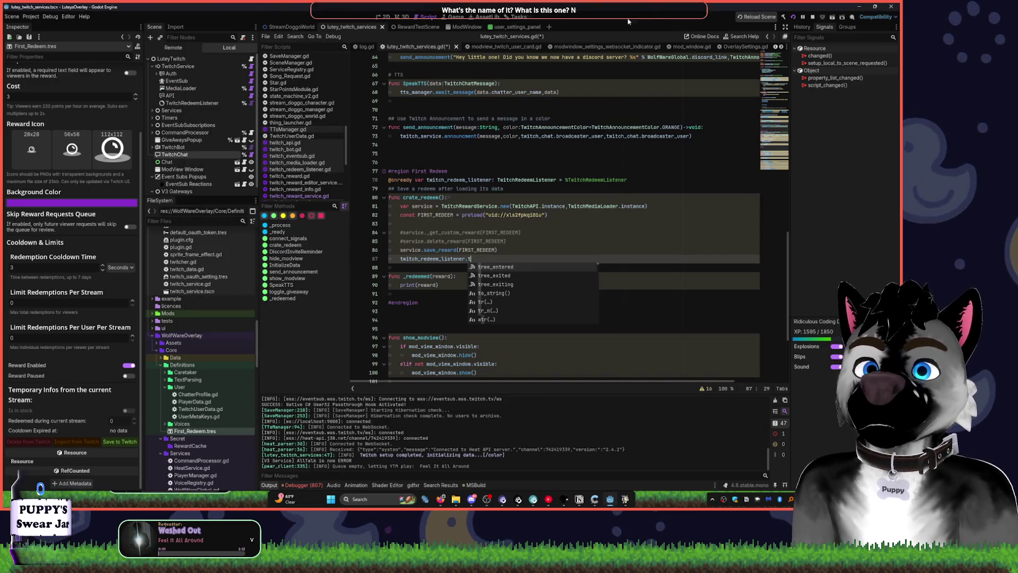
# Inspect the TwitchRedeemListener node and extend line 87 to rewards_to_listen.append().
pyautogui.scroll(3, 80, 100)
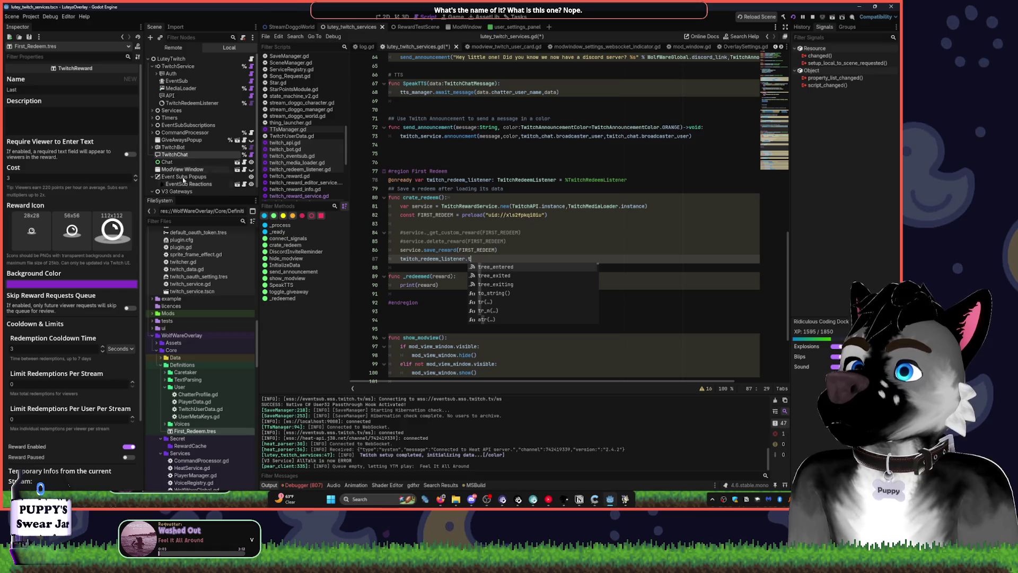
pyautogui.scroll(-1, 220, 172)
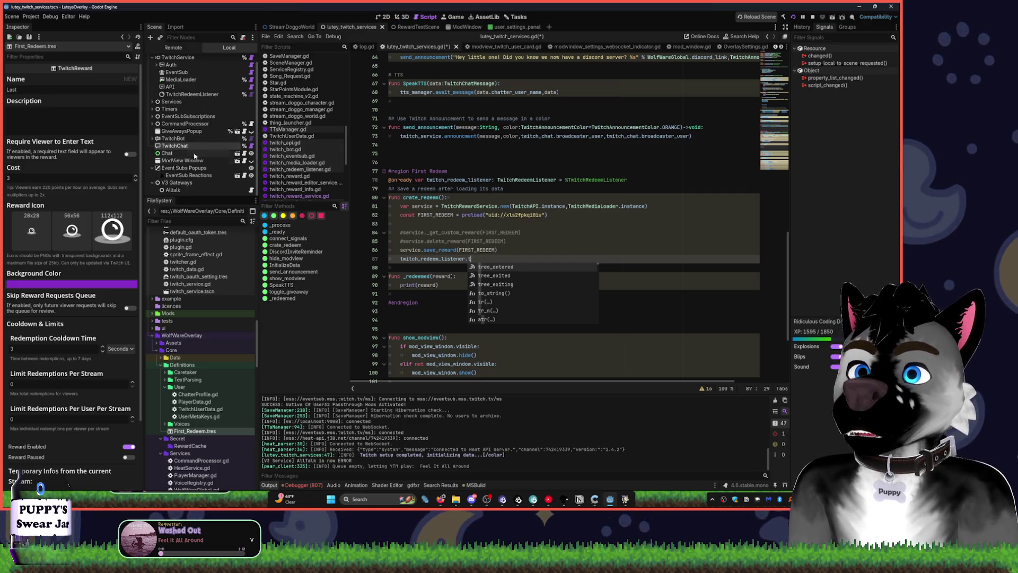
pyautogui.scroll(1, 193, 133)
pyautogui.click(191, 103)
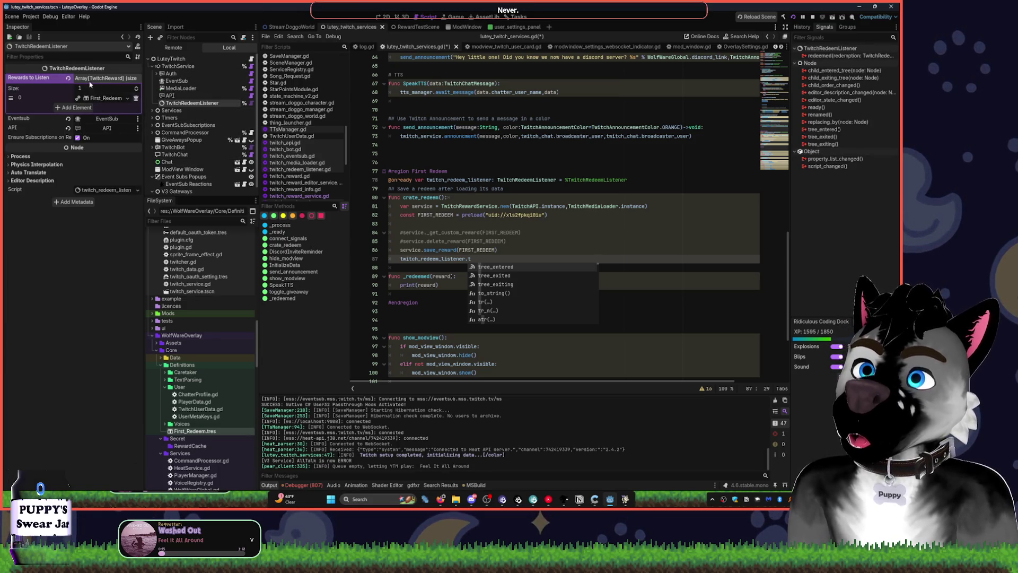
pyautogui.press('Escape')
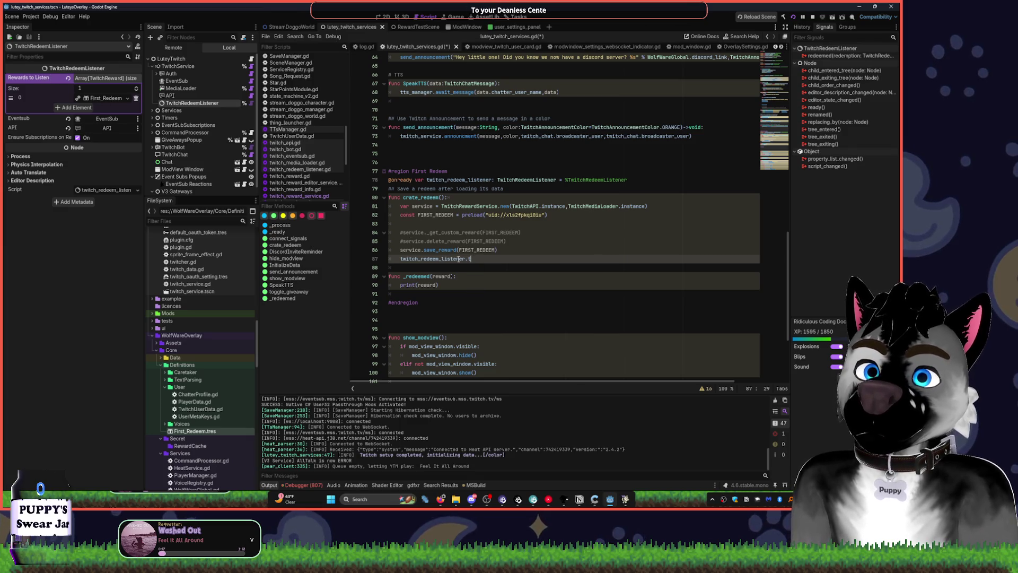
pyautogui.press('BackSpace')
pyautogui.write('rew')
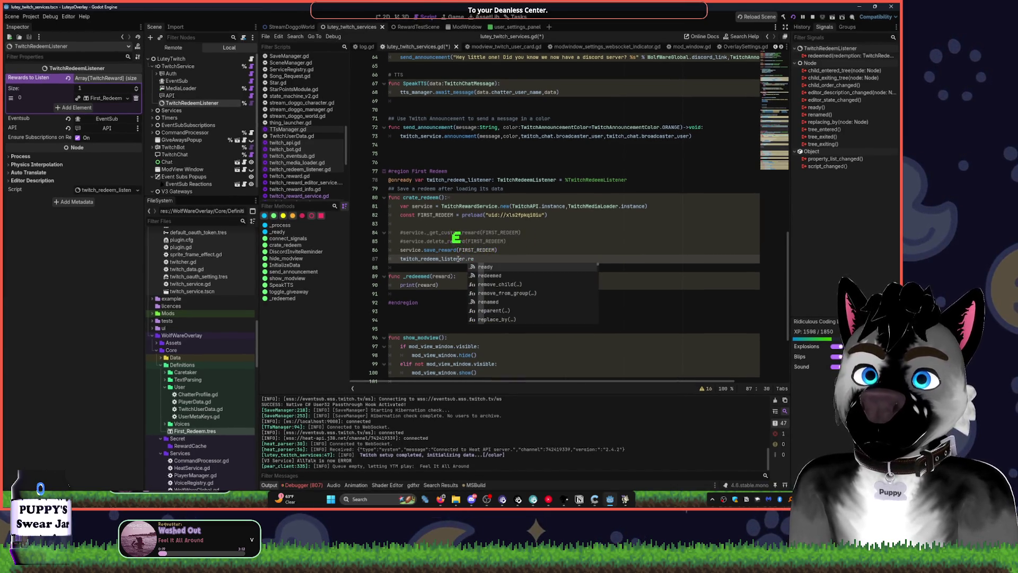
pyautogui.press('Return')
pyautogui.write('.rew')
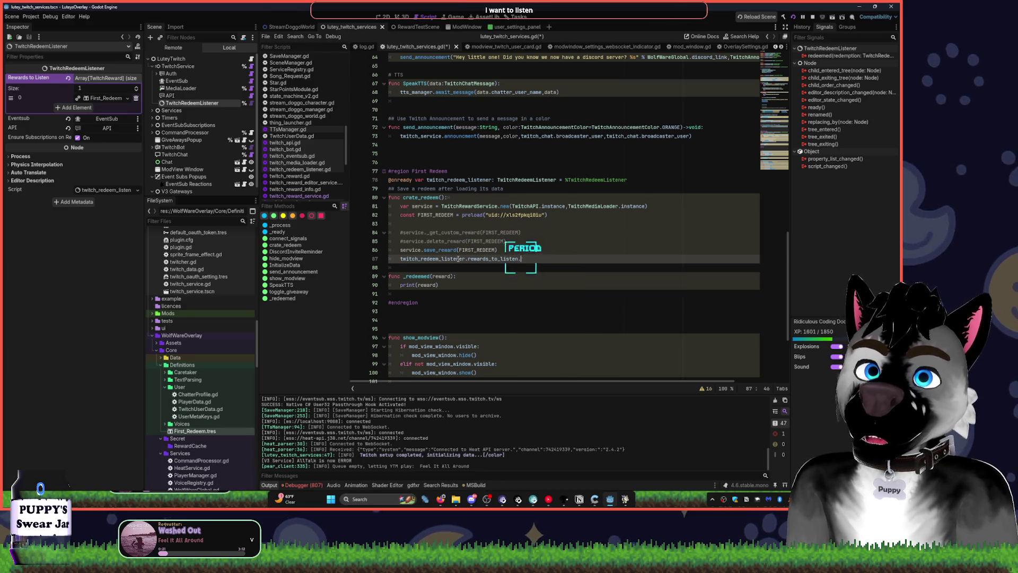
pyautogui.write('ard')
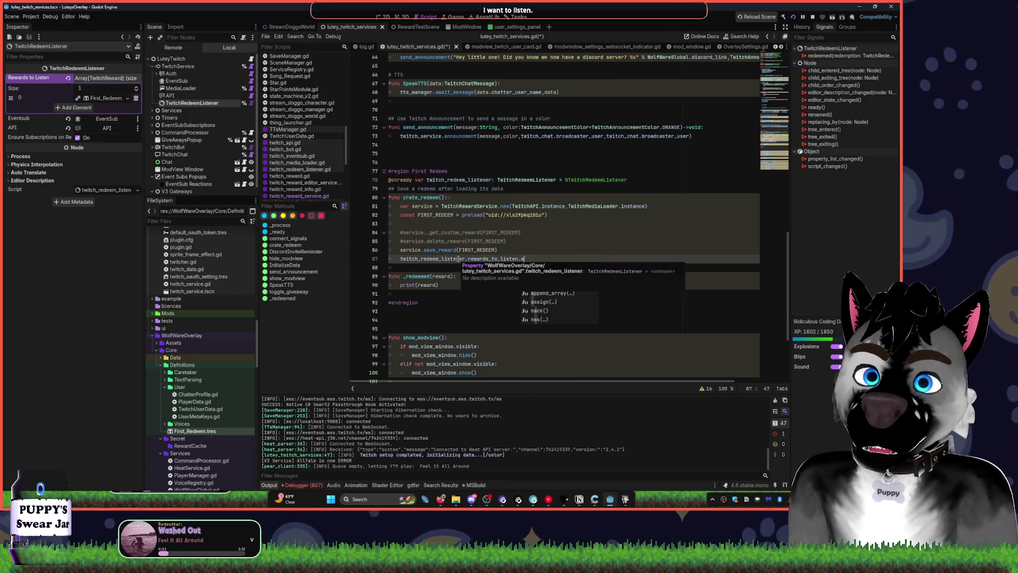
pyautogui.press('BackSpace')
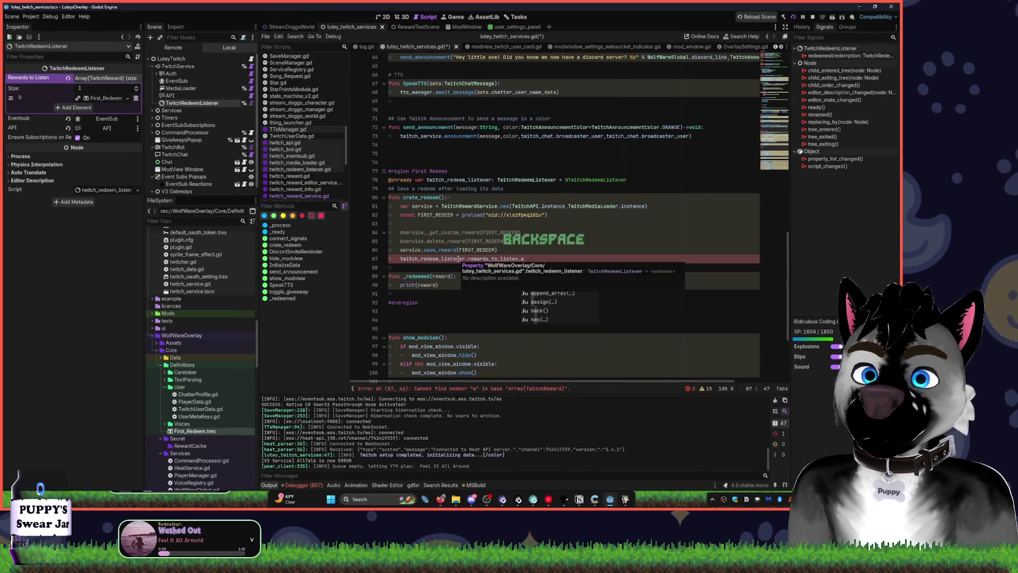
pyautogui.write('p')
pyautogui.press('Tab')
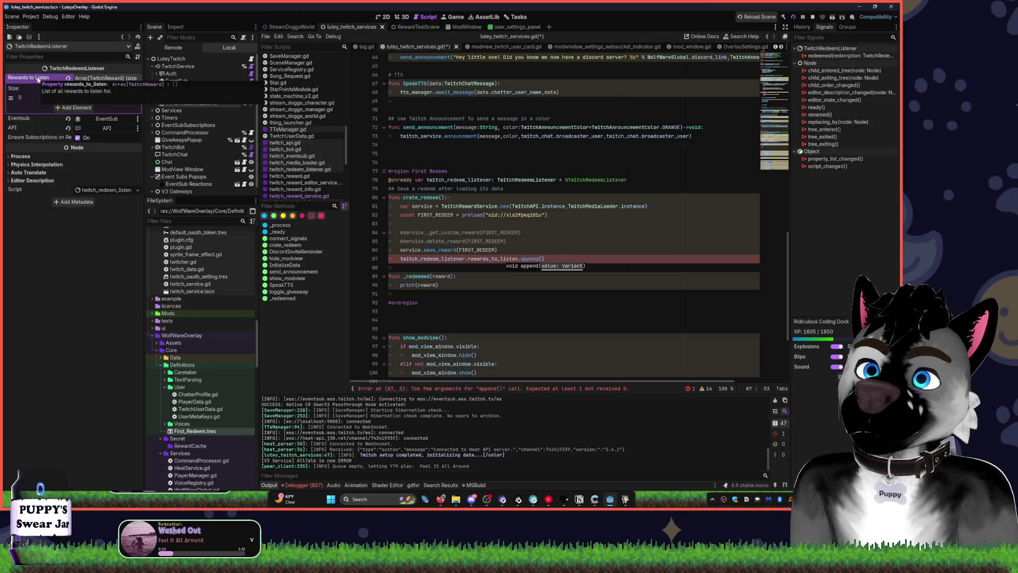
# Replace append() with the assignment rewards_to_listen[0] = FIRST_REDEEM on line 87.
pyautogui.click(547, 258)
pyautogui.hotkey('ctrl', 'BackSpace')
pyautogui.hotkey('ctrl', 'BackSpace')
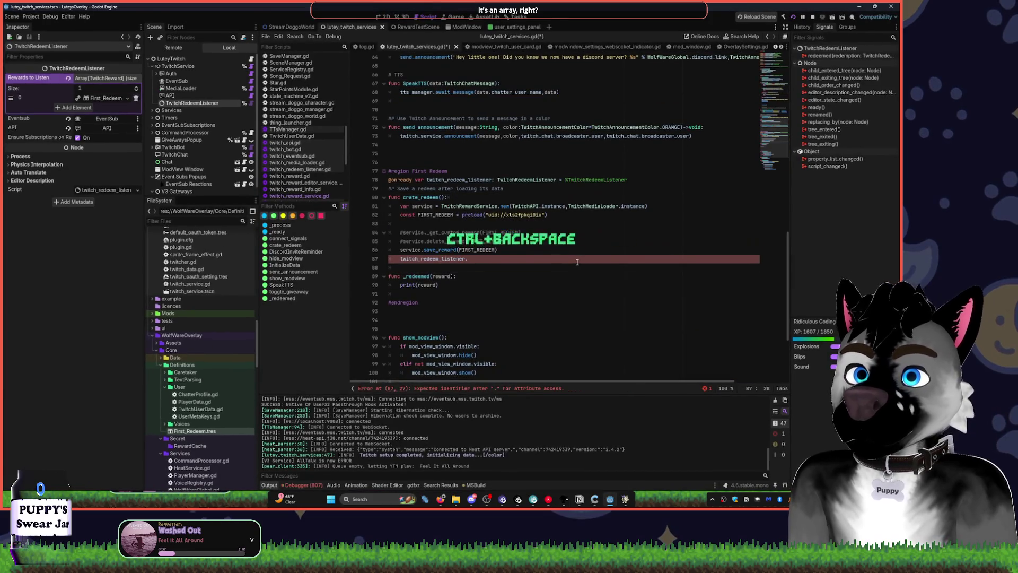
pyautogui.hotkey('ctrl', 'z')
pyautogui.hotkey('ctrl', 'BackSpace')
pyautogui.hotkey('ctrl', 'BackSpace')
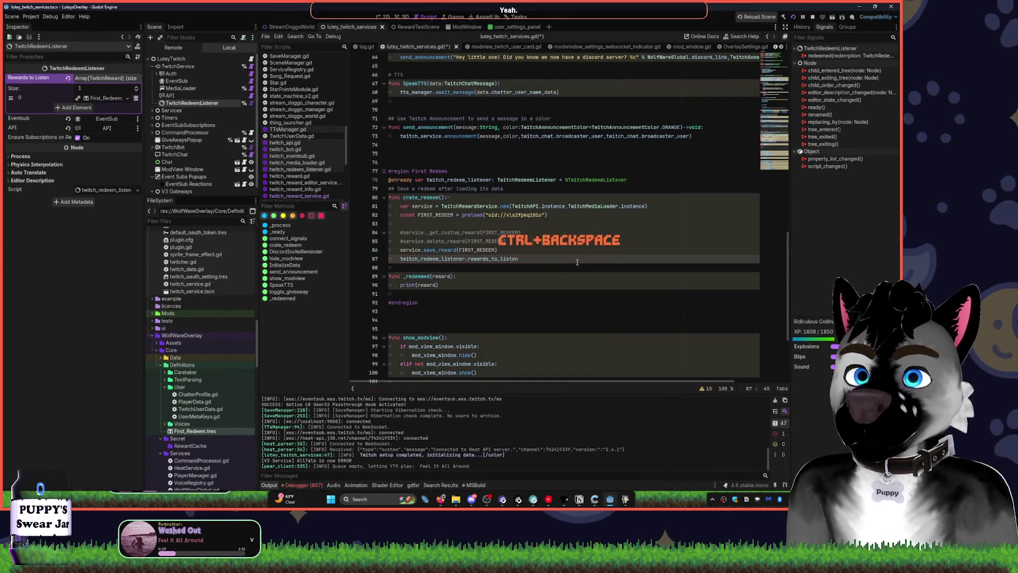
pyautogui.write('.')
pyautogui.press('BackSpace')
pyautogui.write('[0]')
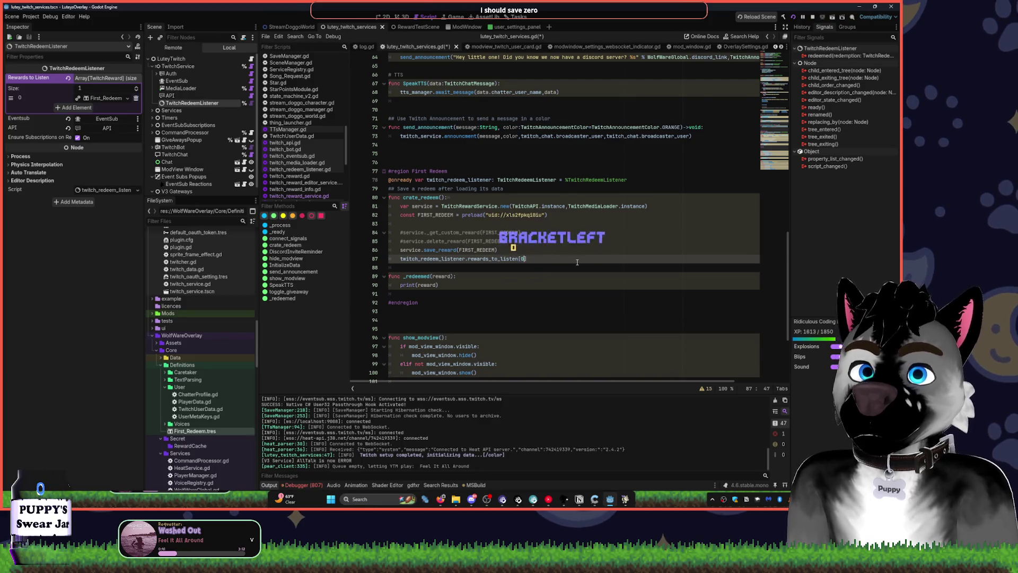
pyautogui.write(' = ')
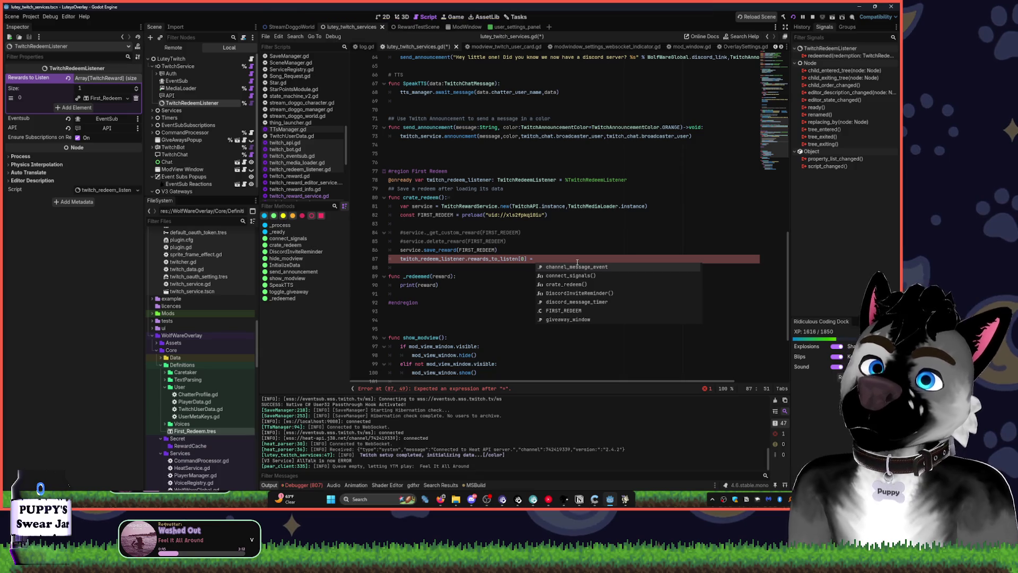
pyautogui.write('F')
pyautogui.press('Tab')
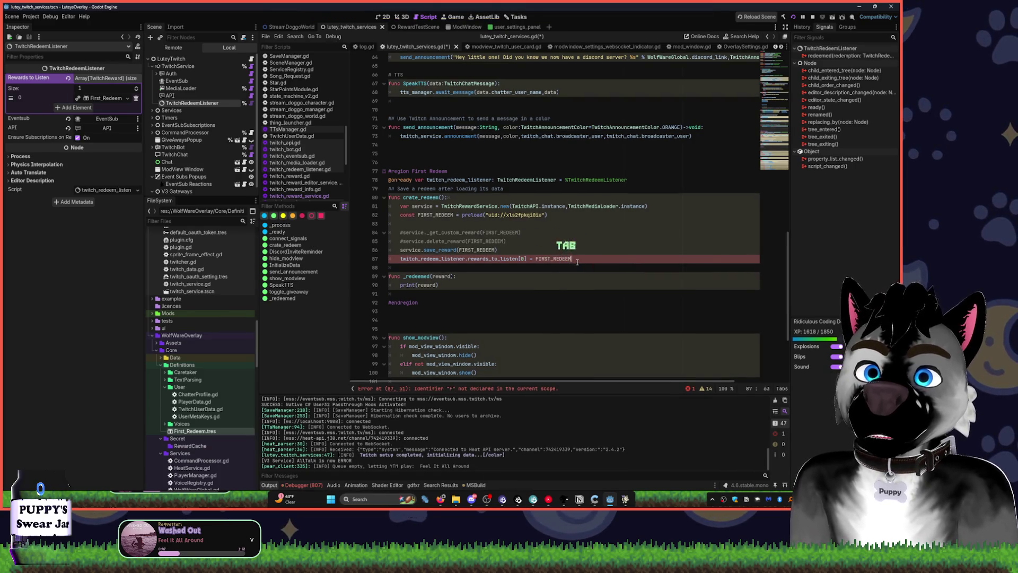
pyautogui.click(572, 233)
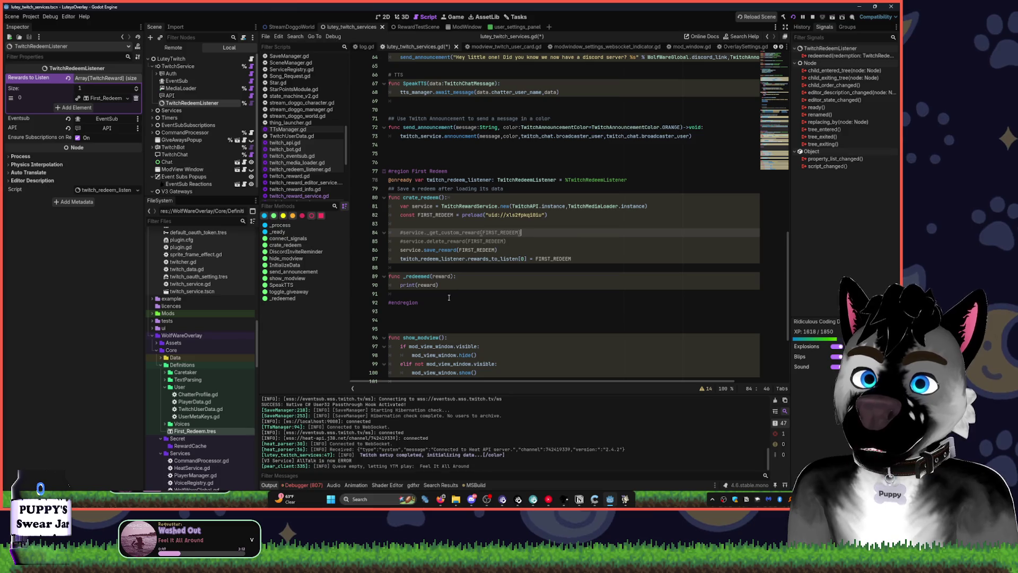
# Remove First_Redeem from the listener's Rewards to Listen array and save.
pyautogui.click(135, 97)
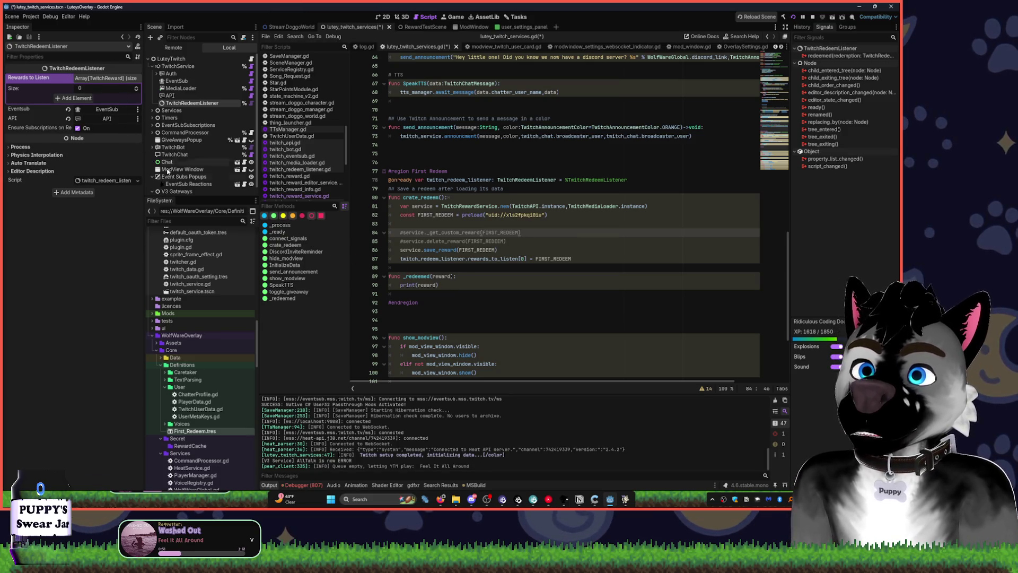
pyautogui.press('Down')
pyautogui.press('Down')
pyautogui.press('Down')
pyautogui.hotkey('ctrl', 's')
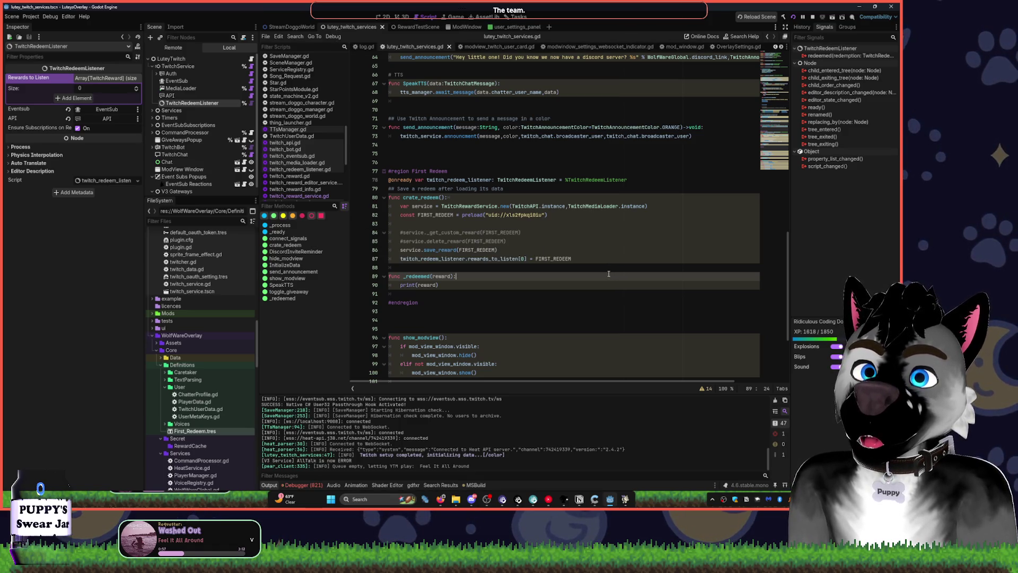
# Duplicate the rewards_to_listen[0] = FIRST_REDEEM line, save, and run the overlay project.
pyautogui.click(589, 262)
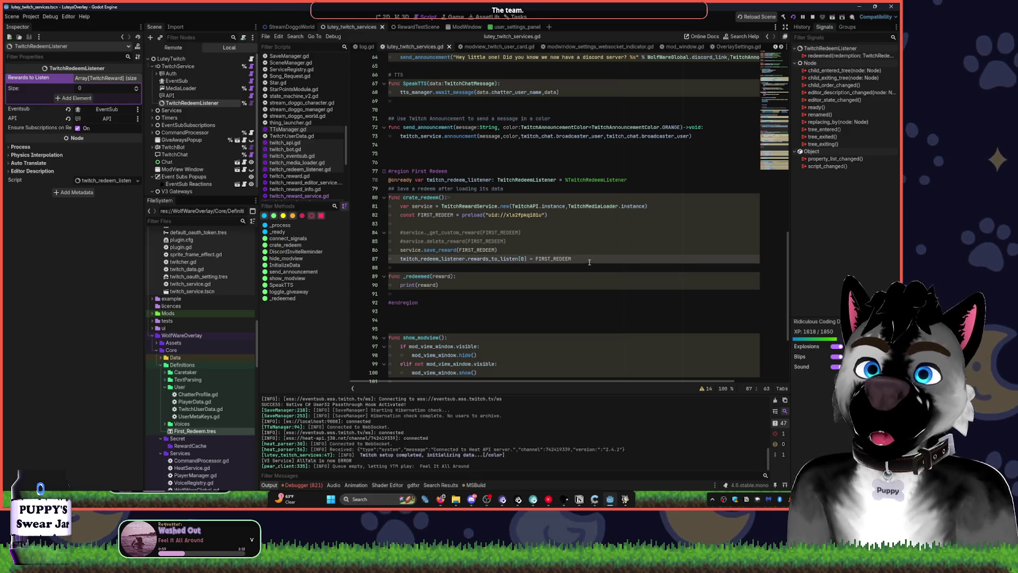
pyautogui.hotkey('ctrl', 'v')
pyautogui.hotkey('alt', 'Up')
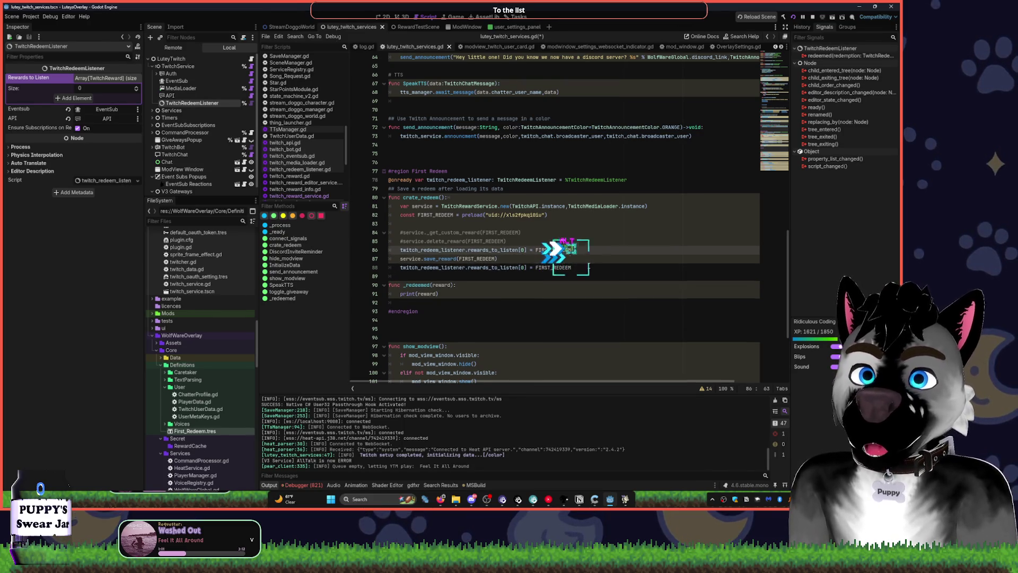
pyautogui.hotkey('ctrl', 's')
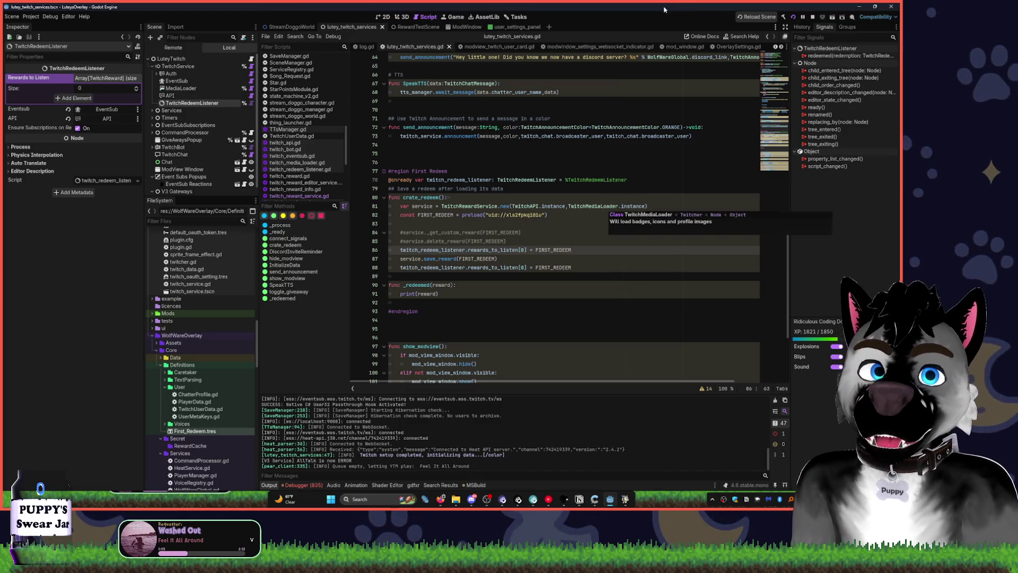
pyautogui.click(793, 17)
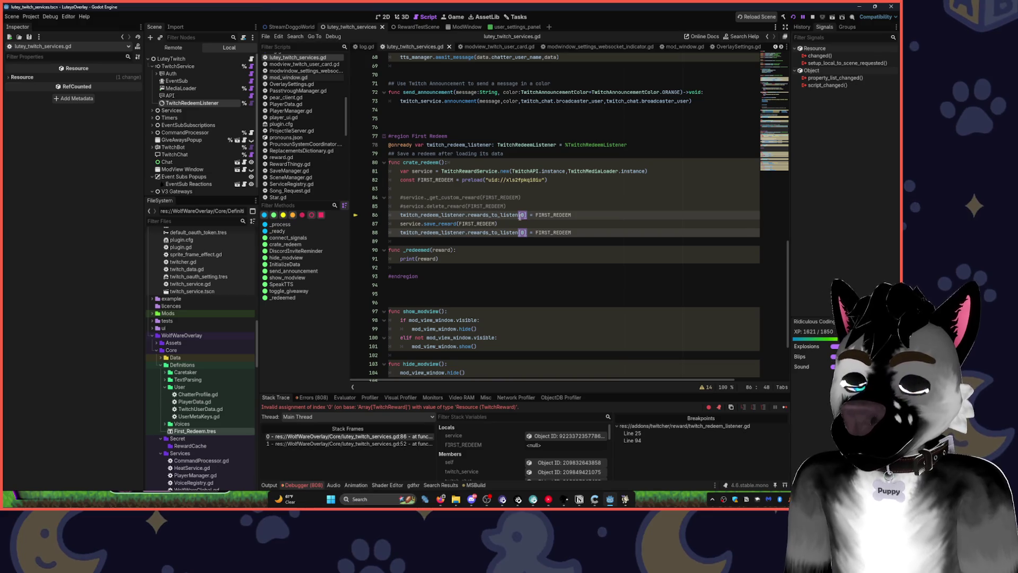
# Change both lines to rewards_to_listen.append(FIRST_REDEEM) and resume past the debugger break.
pyautogui.write('.app')
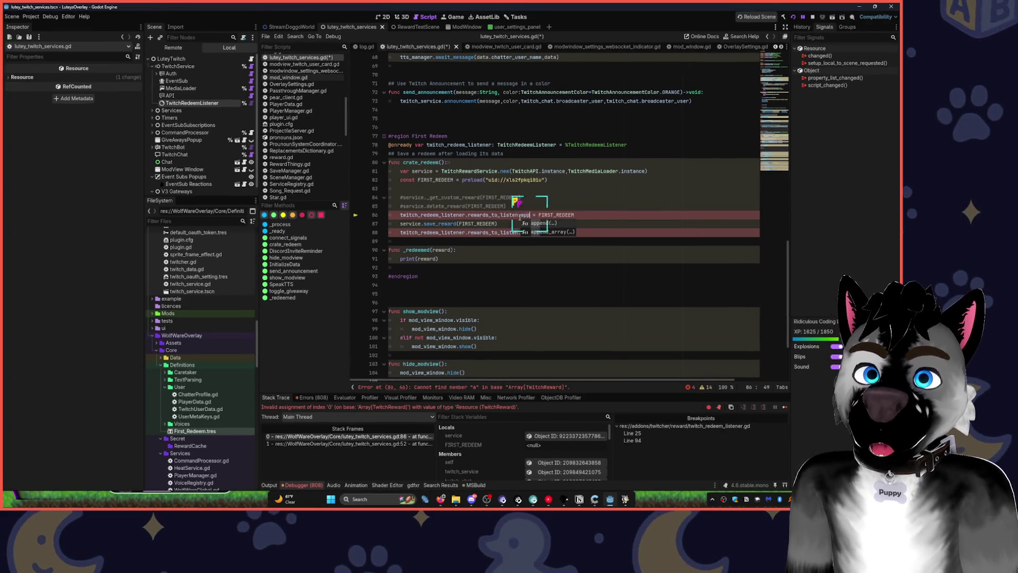
pyautogui.press('Tab')
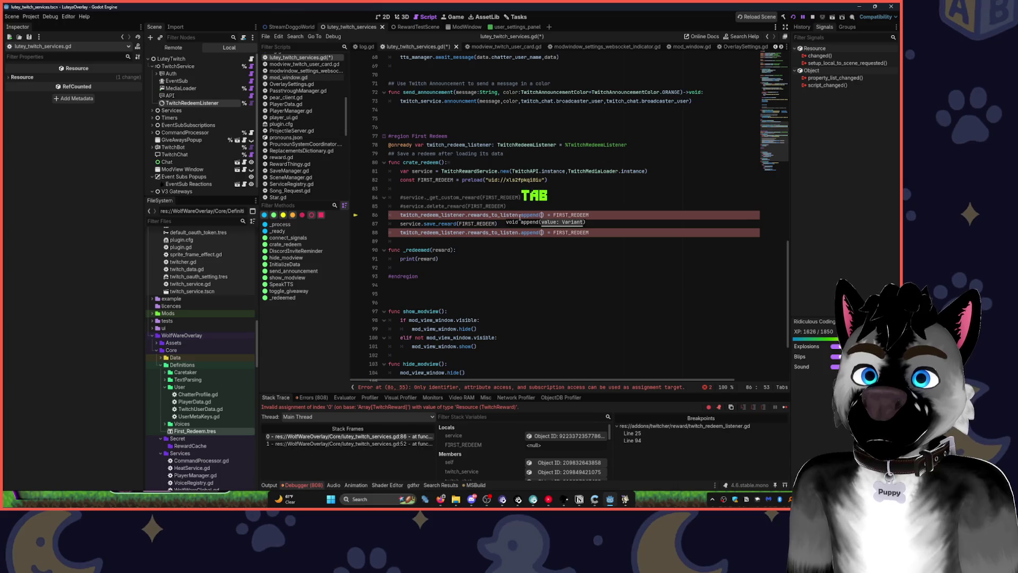
pyautogui.press('Delete')
pyautogui.press('Delete')
pyautogui.press('Delete')
pyautogui.press('End')
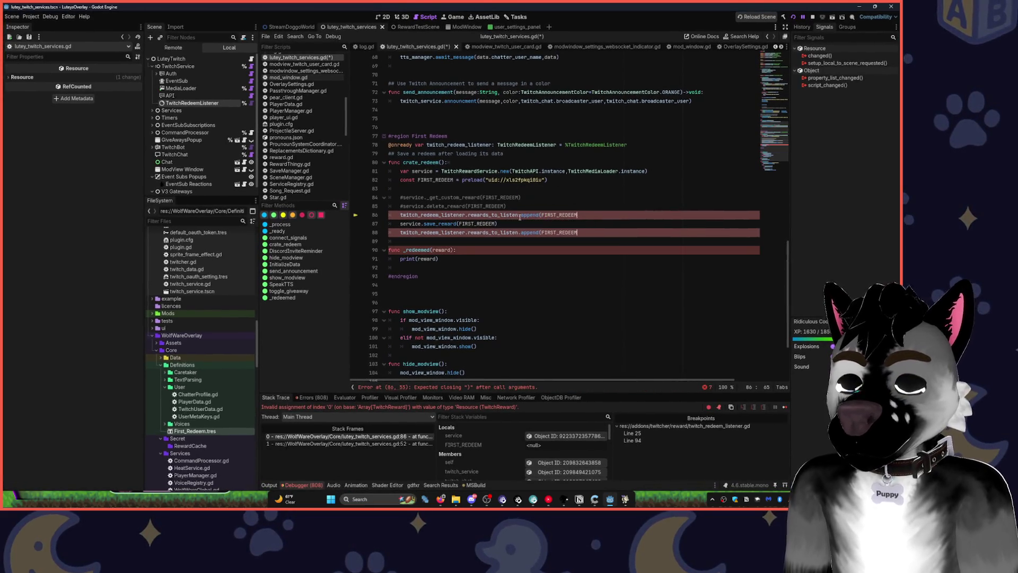
pyautogui.write(')')
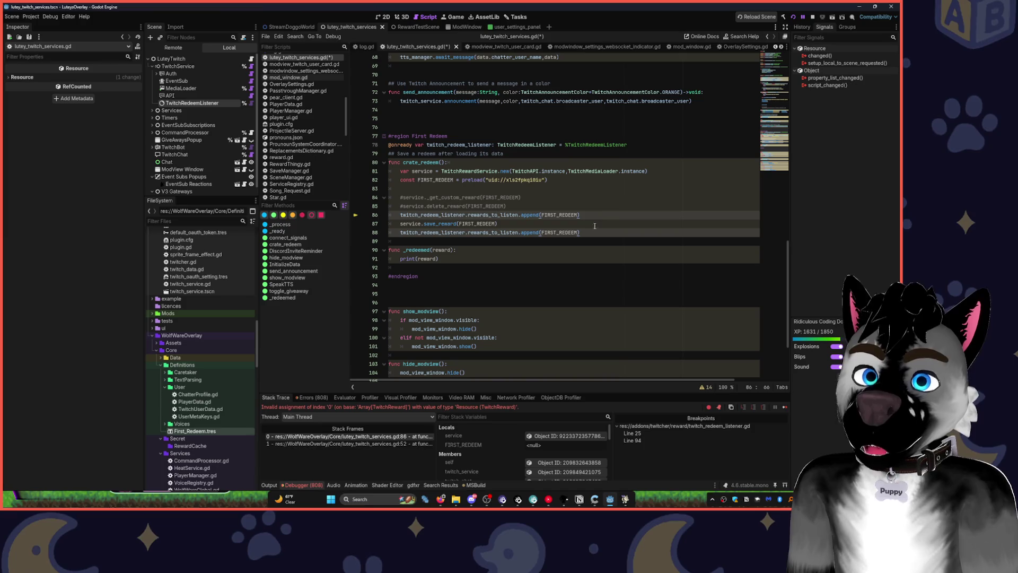
pyautogui.press('F12')
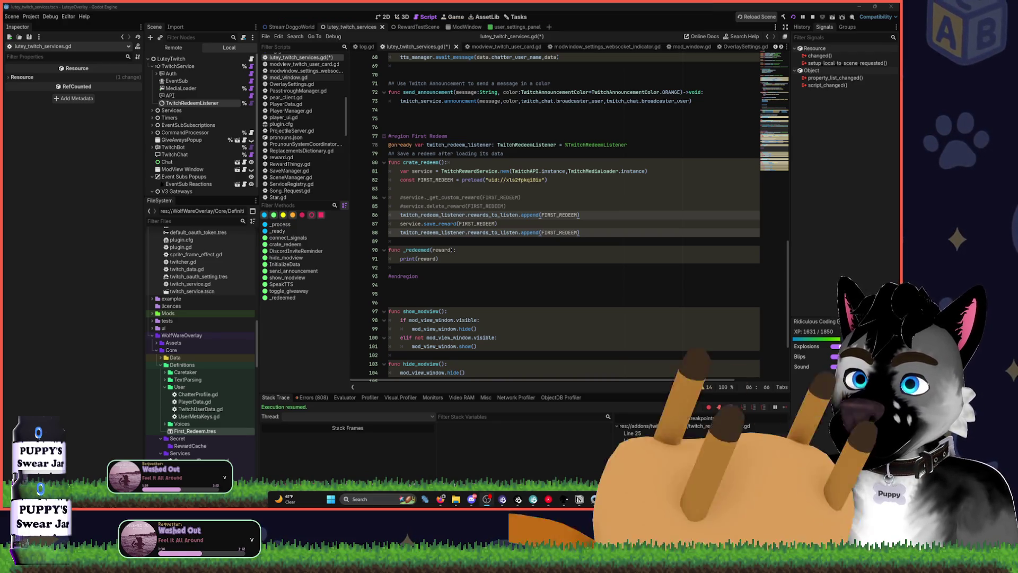
# Toggle a breakpoint on the print(reward) line 91 inside _redeemed.
pyautogui.click(595, 302)
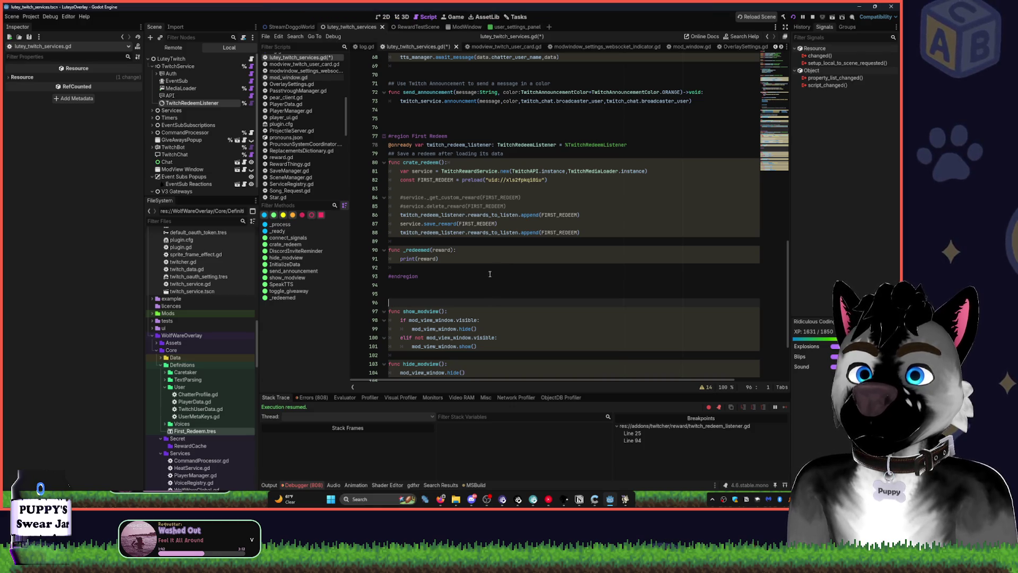
pyautogui.scroll(15, 490, 274)
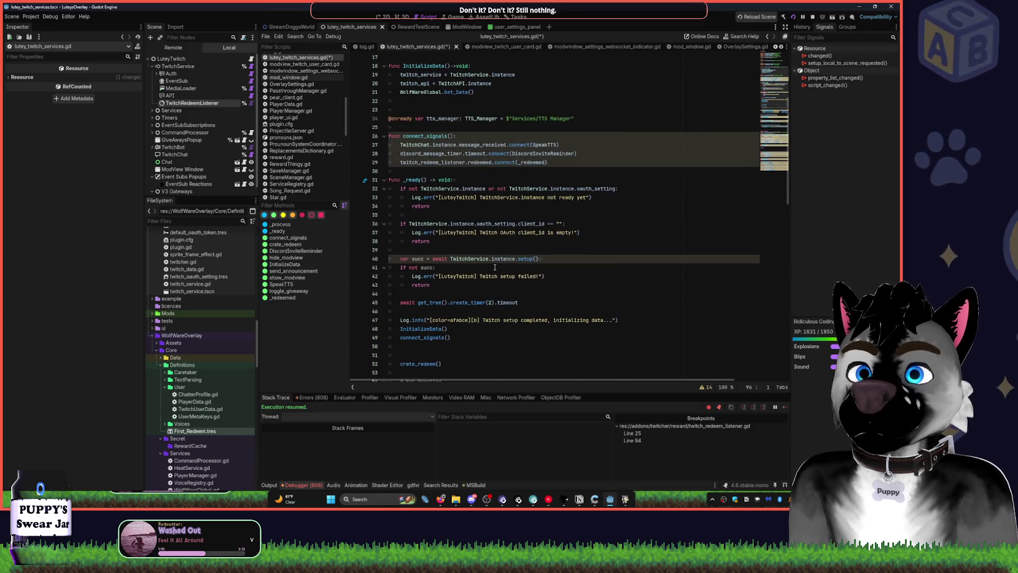
pyautogui.scroll(-18, 495, 267)
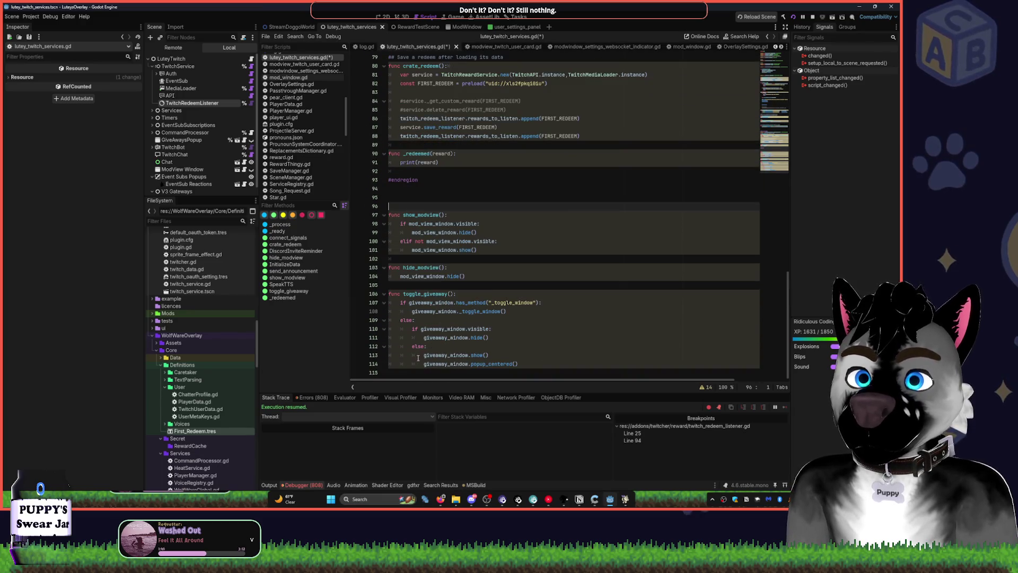
pyautogui.click(361, 165)
pyautogui.click(271, 485)
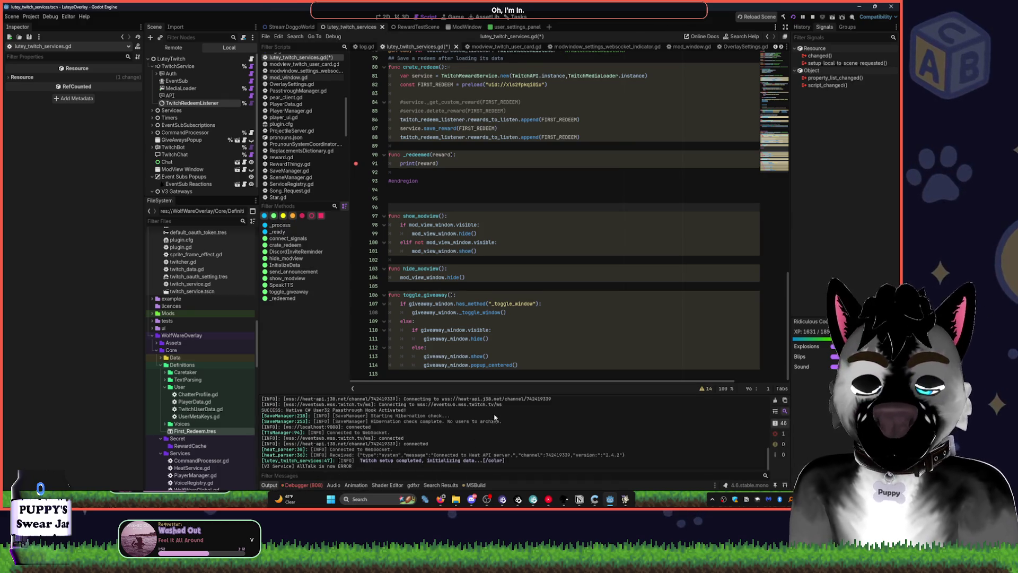
pyautogui.scroll(10, 517, 211)
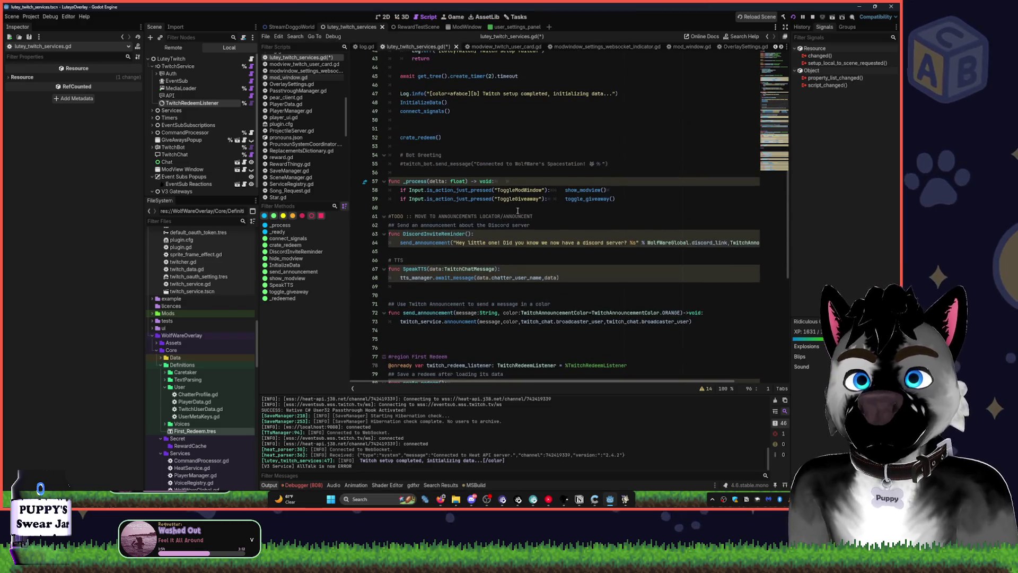
pyautogui.scroll(10, 518, 210)
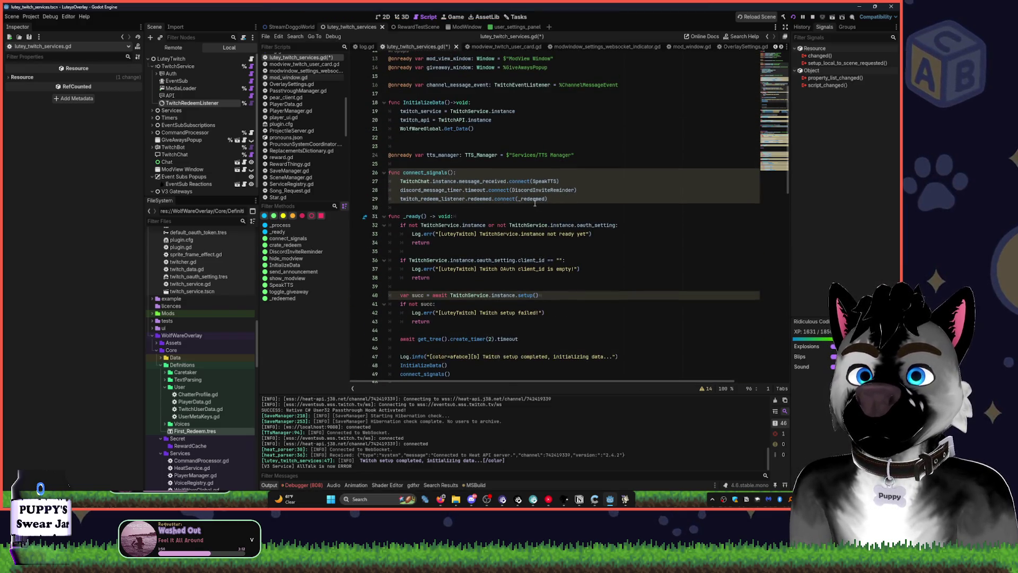
pyautogui.scroll(-15, 534, 203)
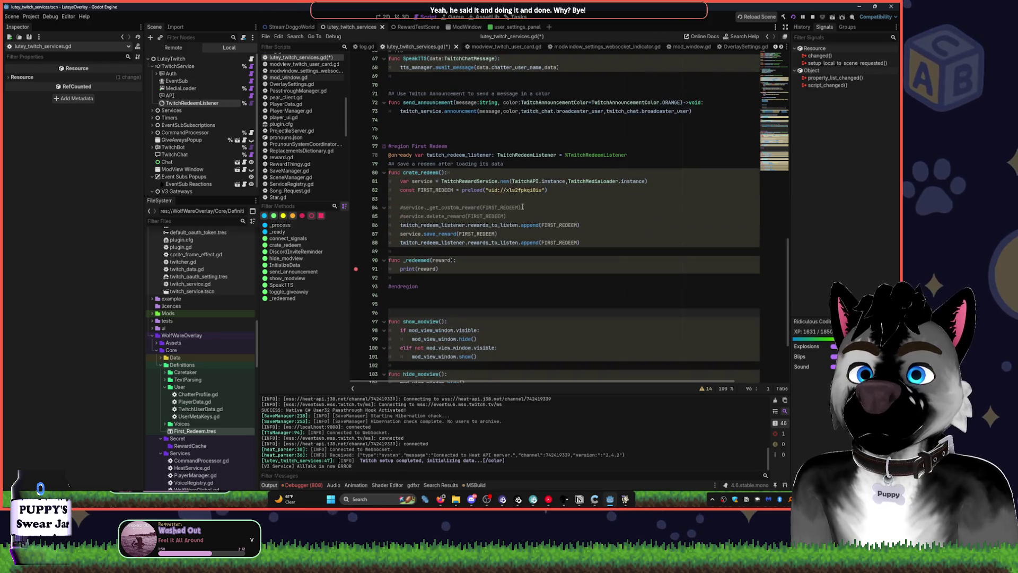
pyautogui.click(664, 181)
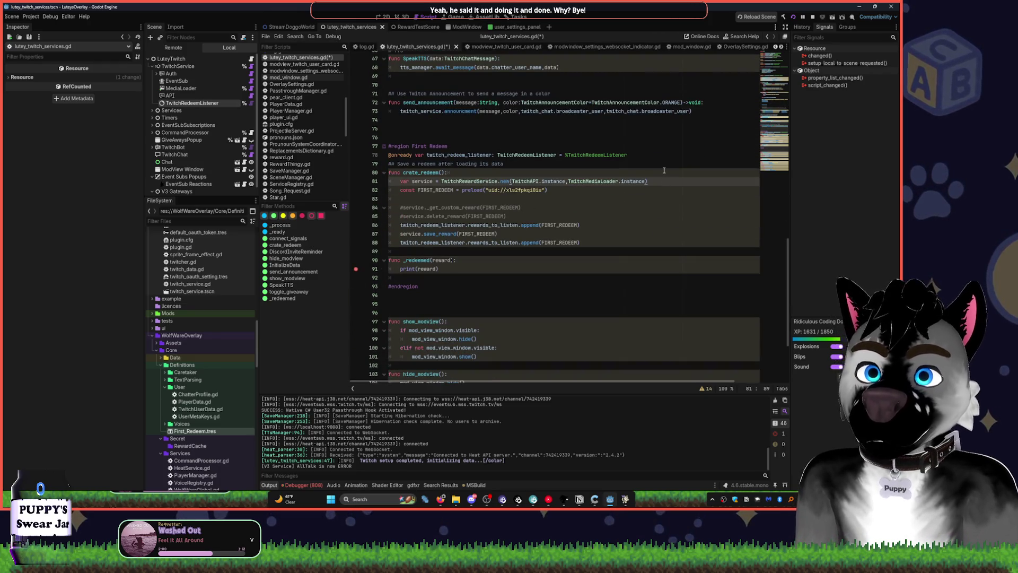
pyautogui.write('.save')
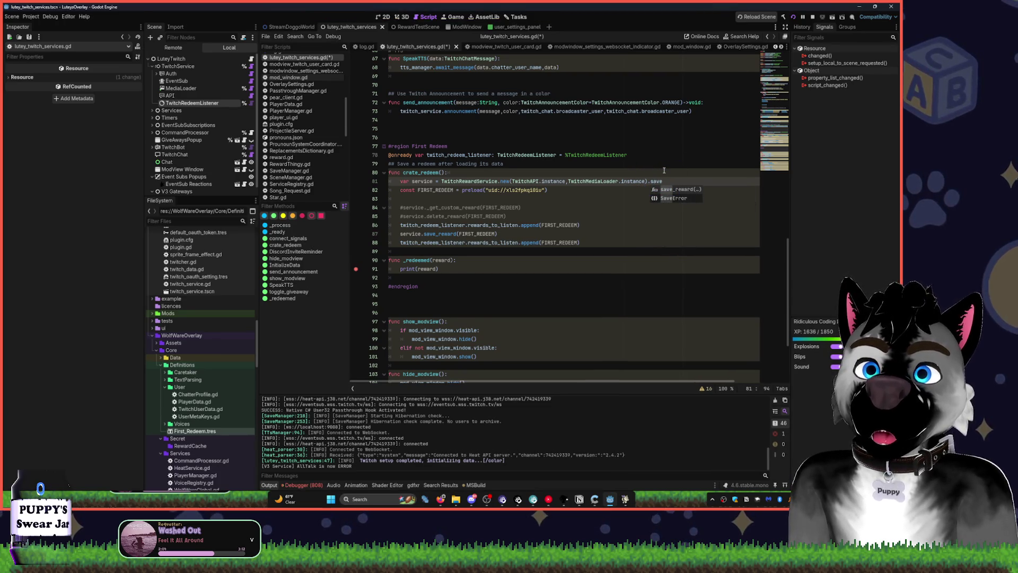
pyautogui.hotkey('ctrl', 'BackSpace')
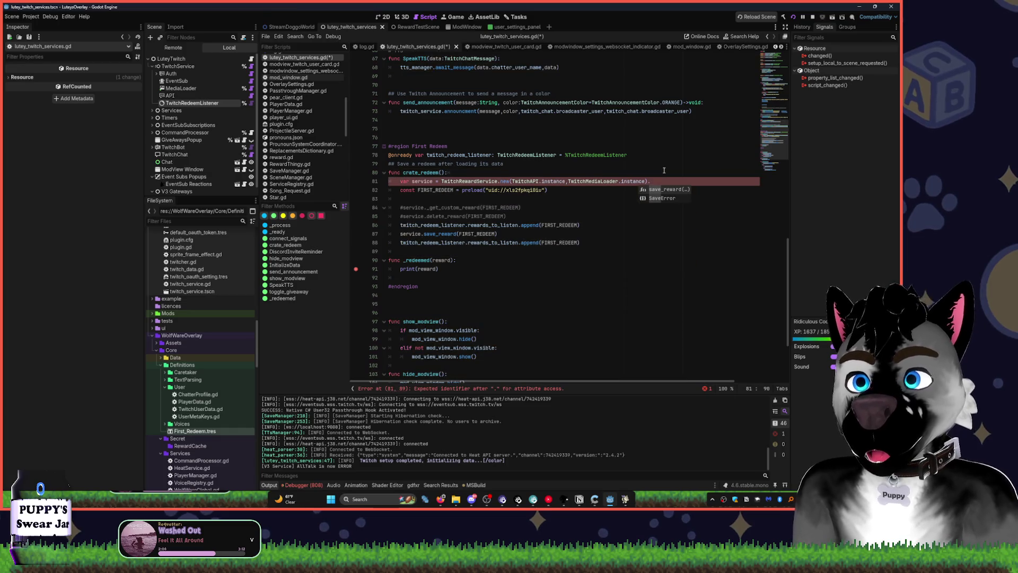
pyautogui.press('BackSpace')
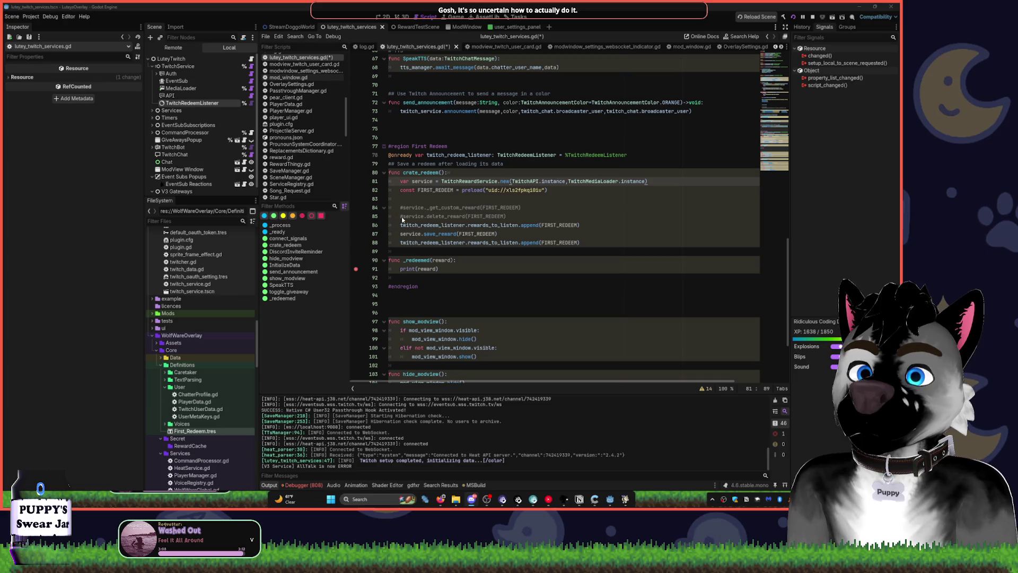
pyautogui.click(609, 249)
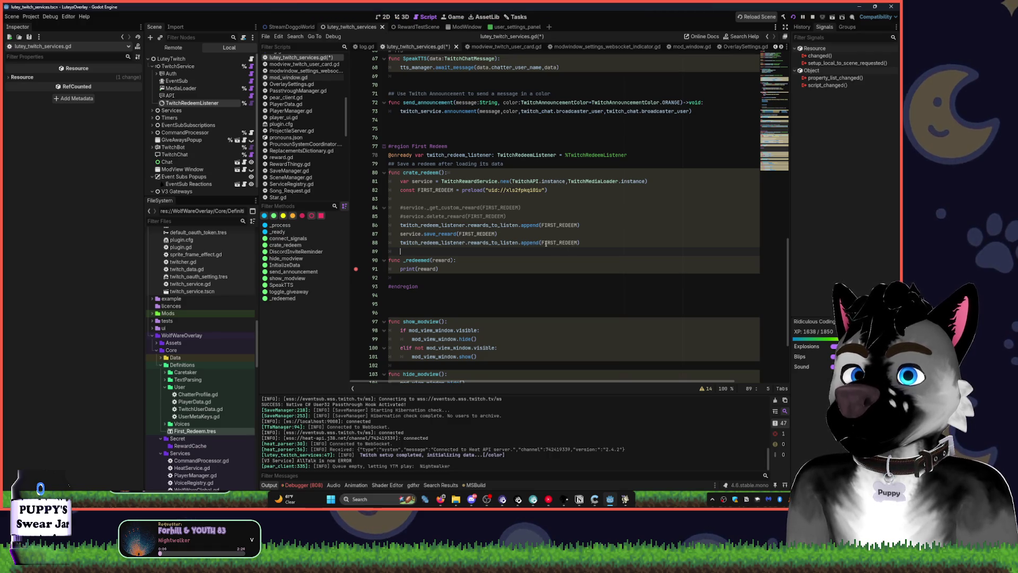
# Delete the duplicate append line, move the remaining one below service.save_reward, and save.
pyautogui.click(592, 243)
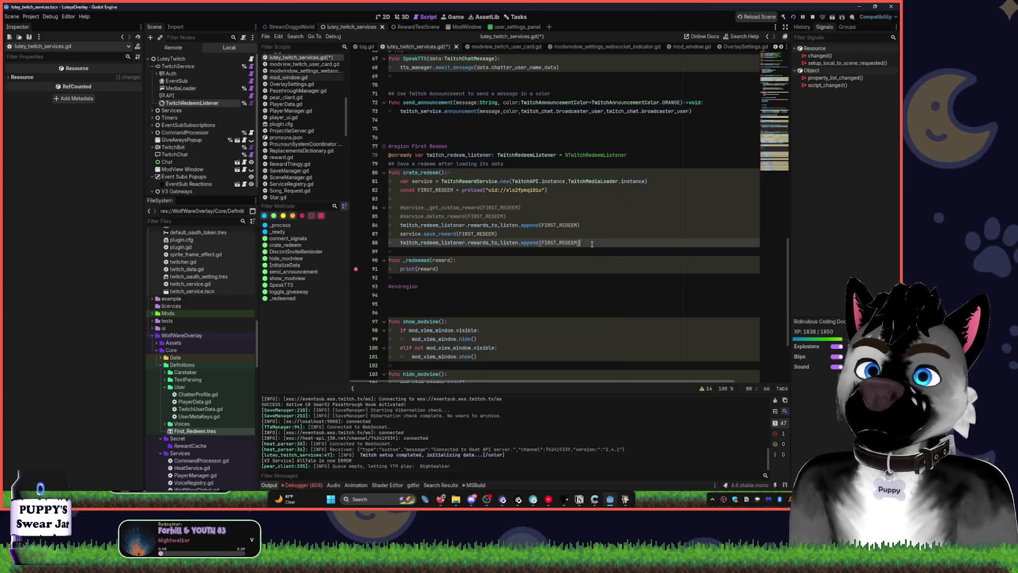
pyautogui.hotkey('shift', 'Home')
pyautogui.press('Delete')
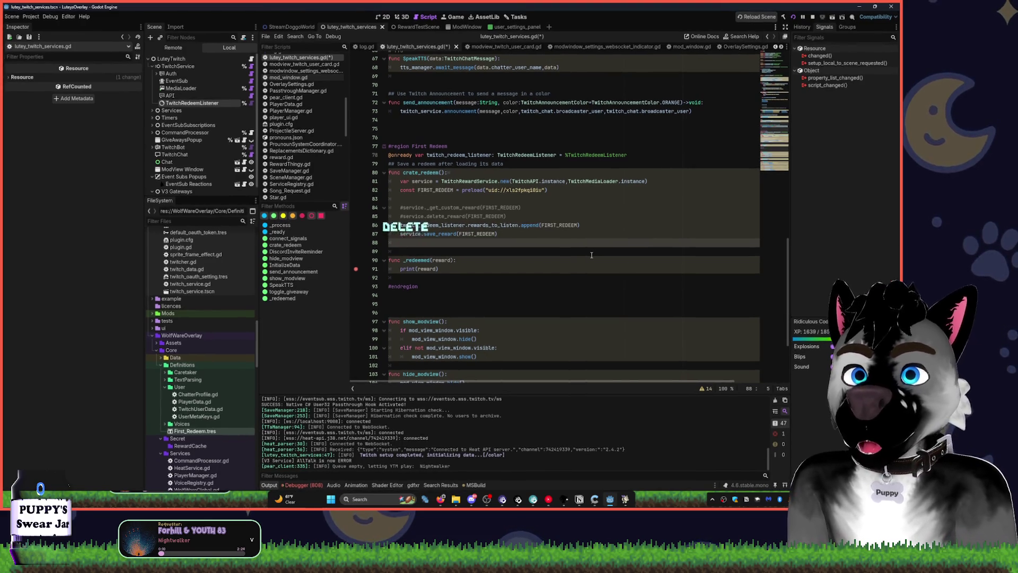
pyautogui.press('Up')
pyautogui.press('Up')
pyautogui.hotkey('alt', 'Down')
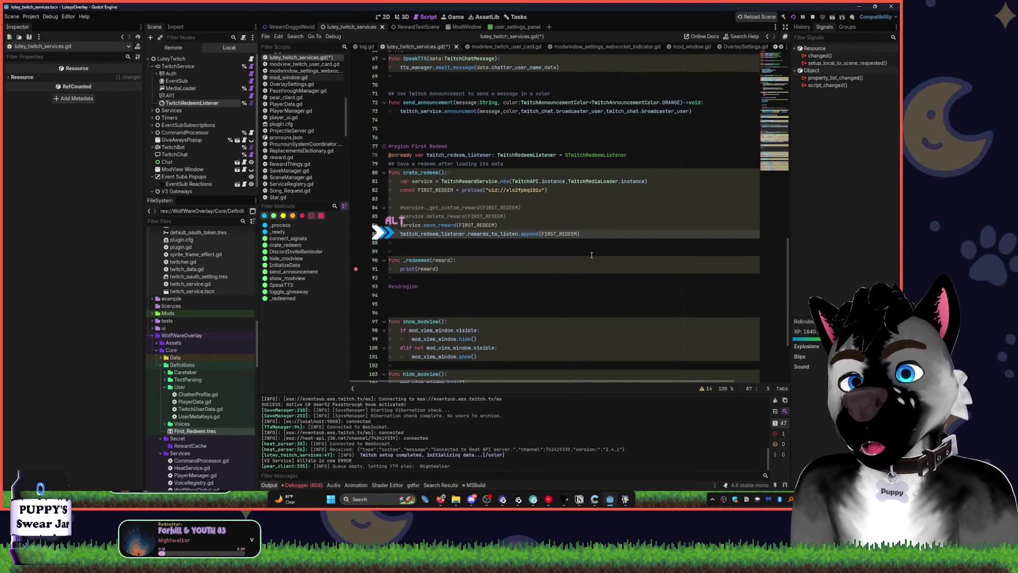
pyautogui.hotkey('ctrl', 's')
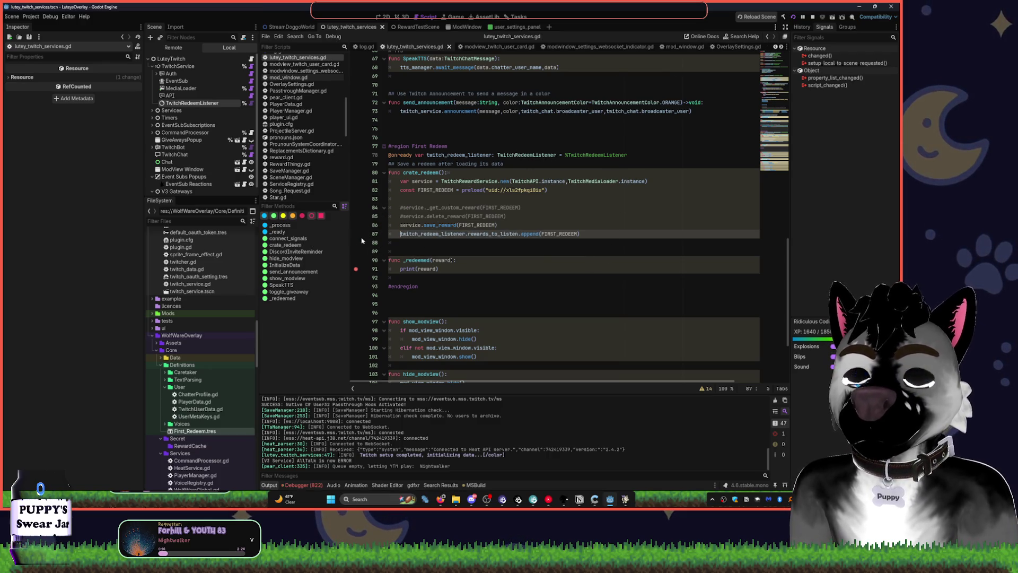
pyautogui.scroll(2, 500, 223)
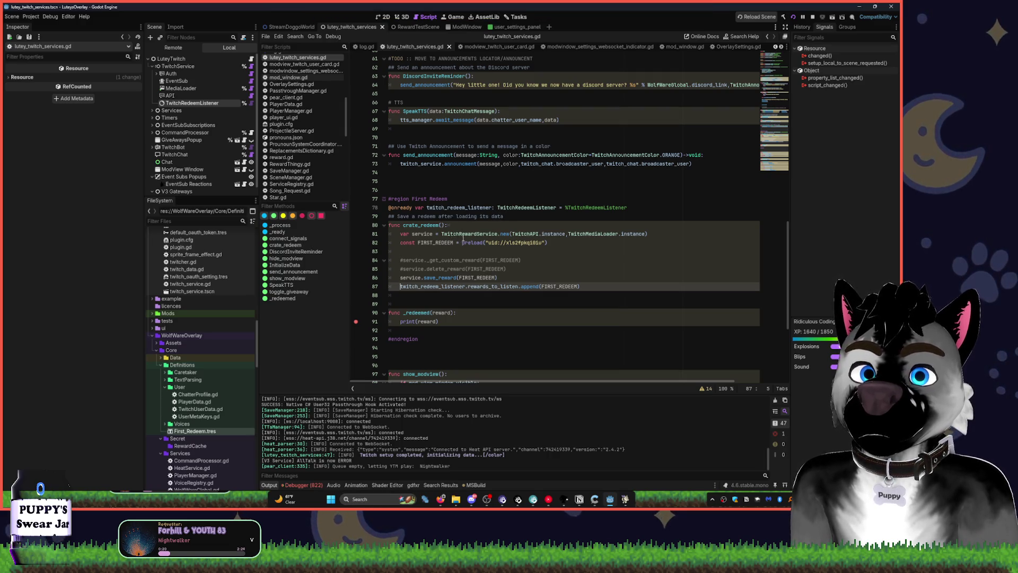
# Fill Rewards to Listen with First_Redeem.tres and Bonks.tres, then show Bonks.tres in FileSystem.
pyautogui.doubleClick(219, 105)
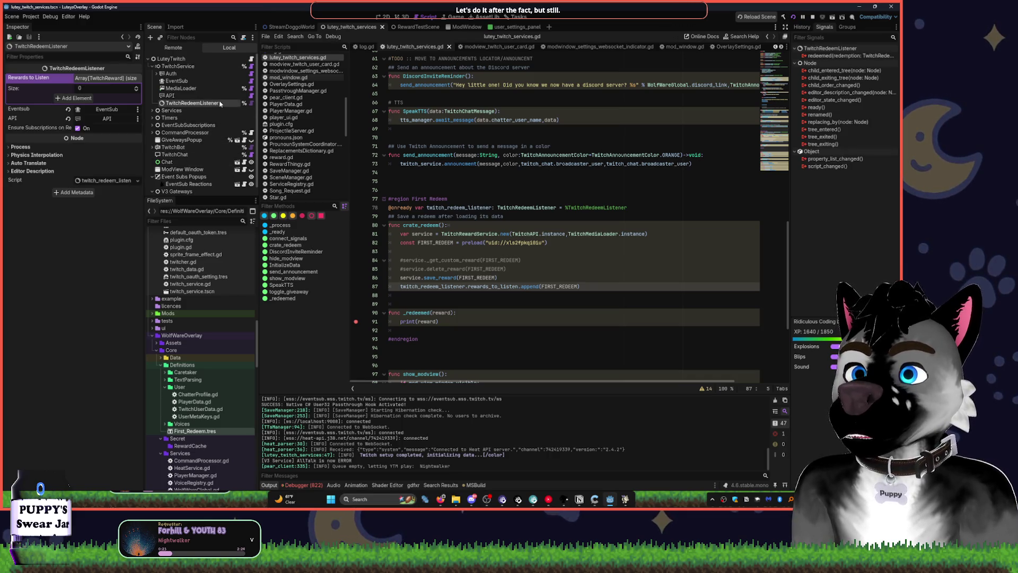
pyautogui.click(92, 98)
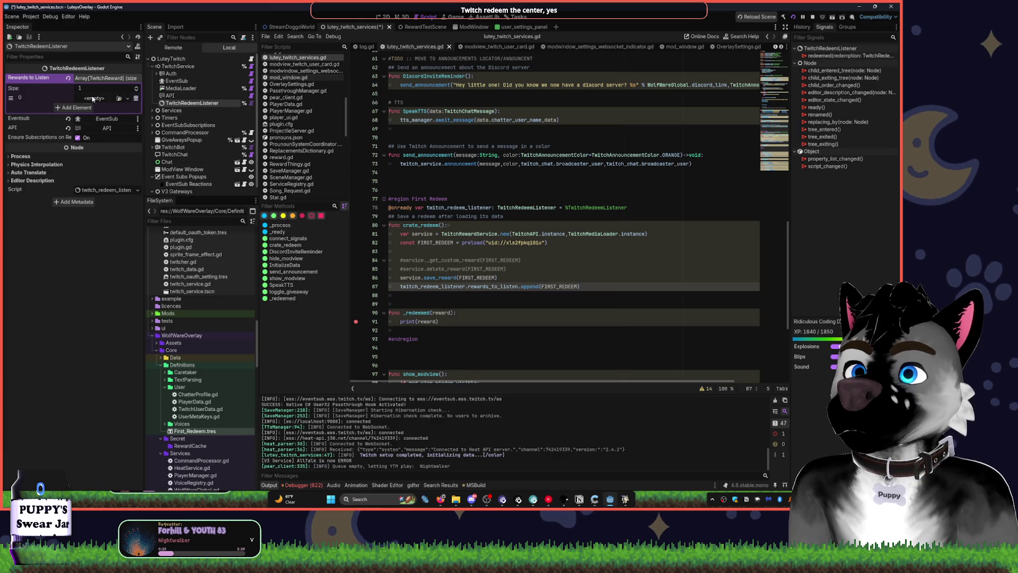
pyautogui.click(135, 87)
pyautogui.click(119, 107)
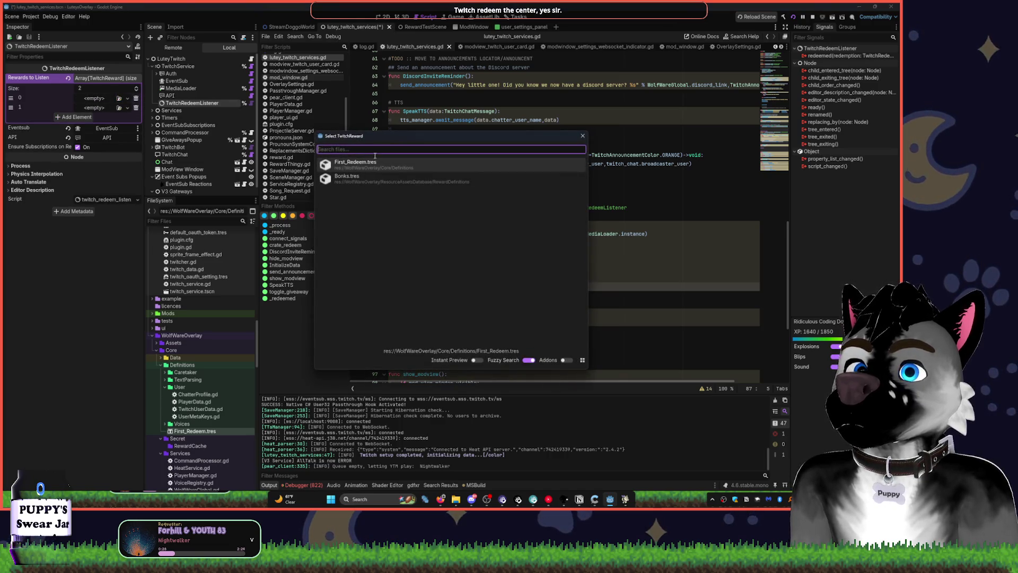
pyautogui.press('Return')
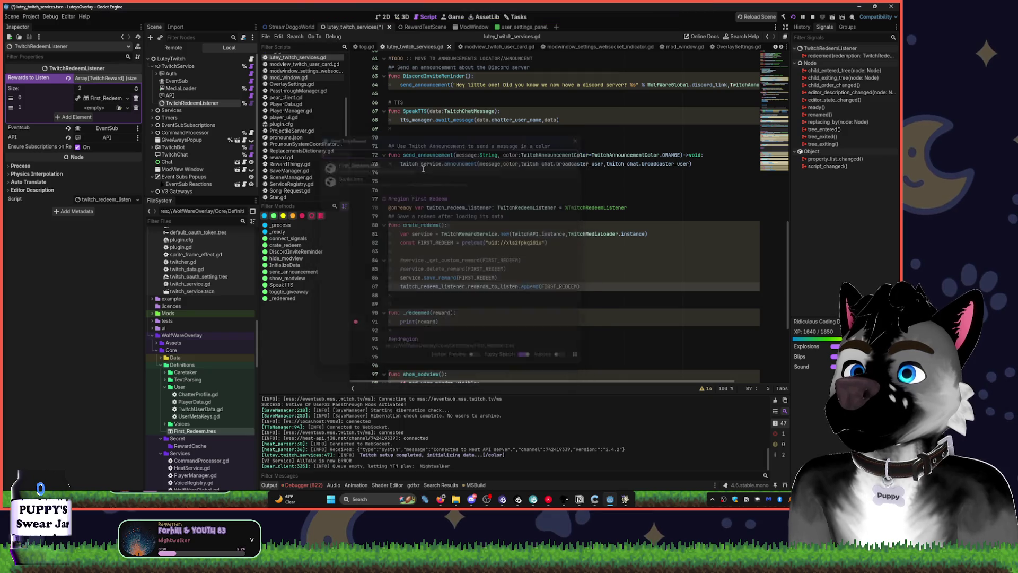
pyautogui.click(127, 108)
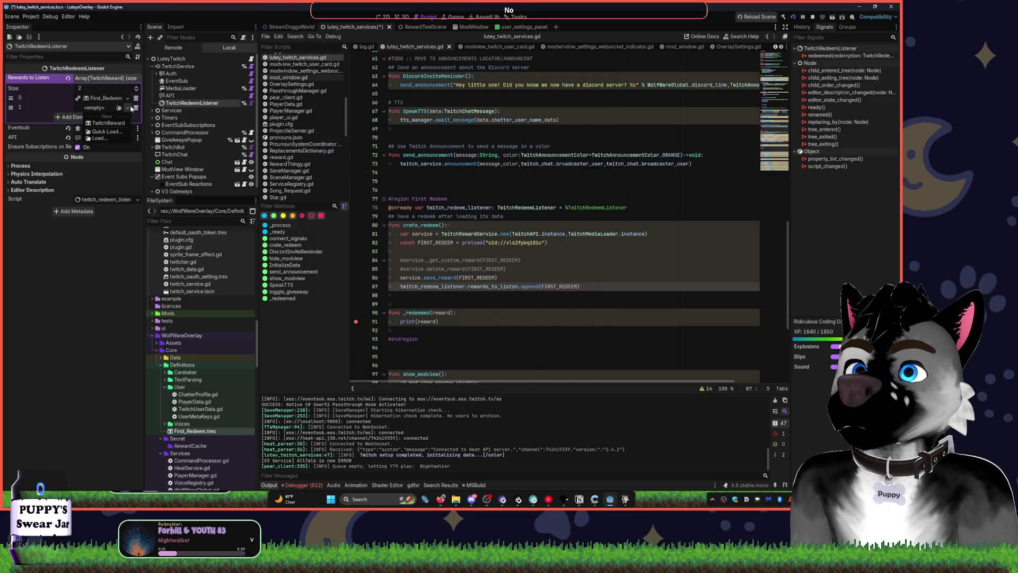
pyautogui.click(113, 132)
pyautogui.press('Down')
pyautogui.press('Return')
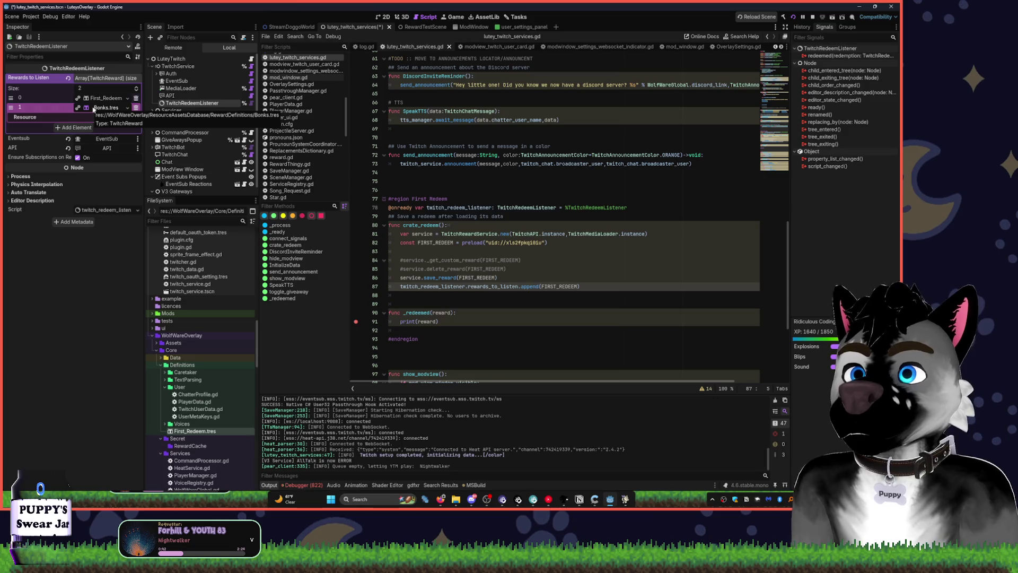
pyautogui.rightClick(97, 110)
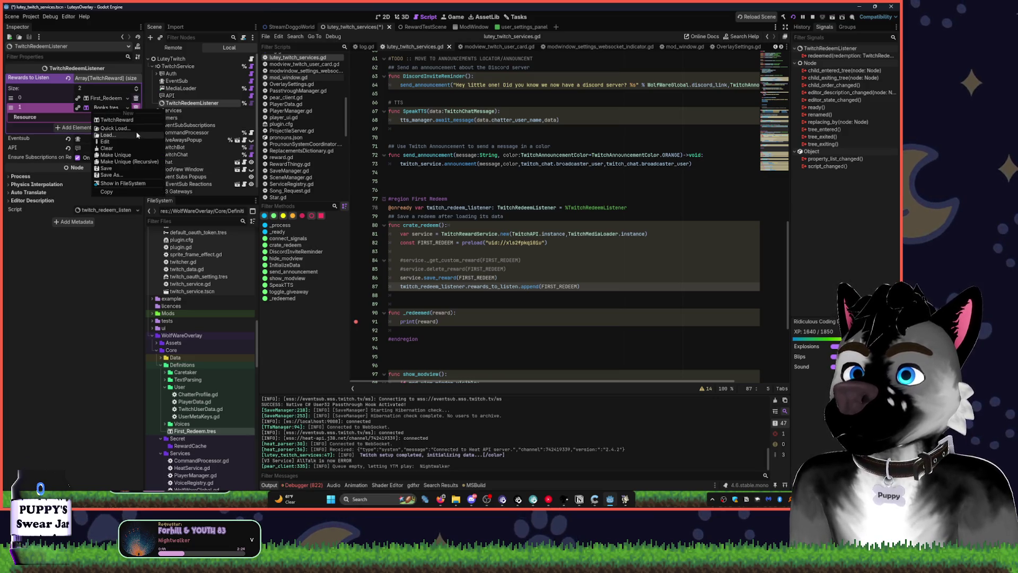
pyautogui.click(123, 183)
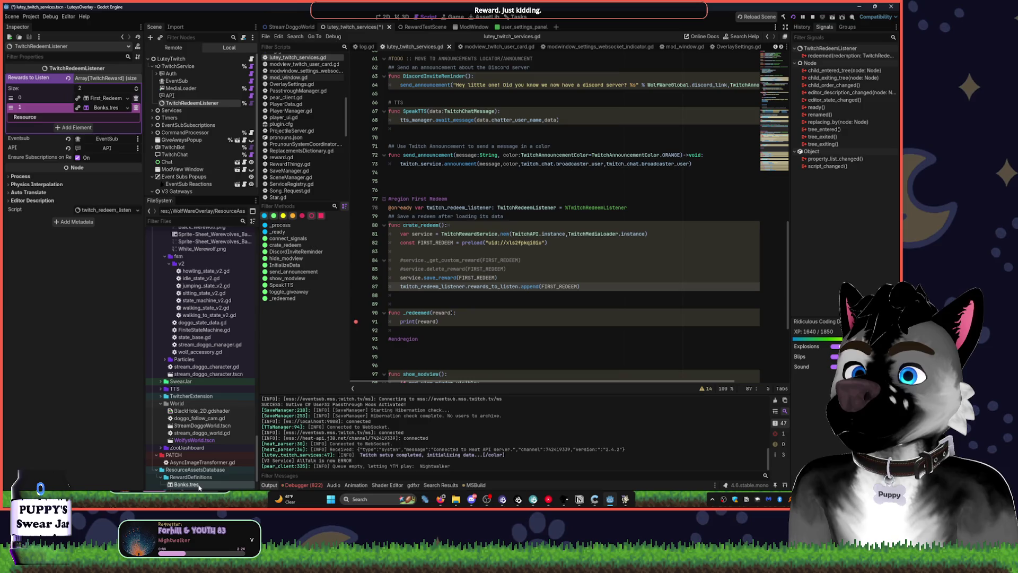
# Review Bonks.tres in the Inspector, then switch to First_Redeem.tres to compare settings.
pyautogui.doubleClick(198, 485)
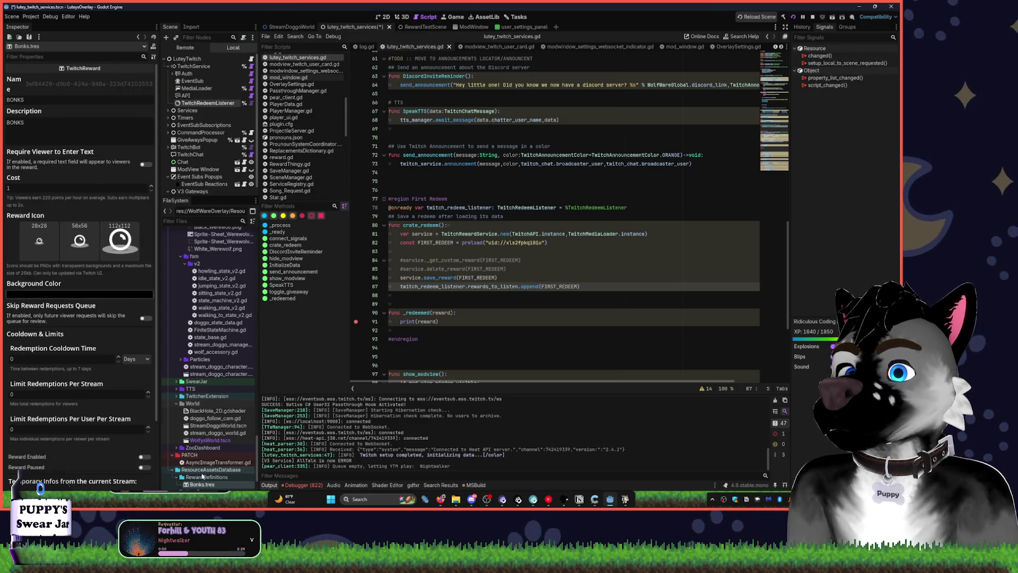
pyautogui.scroll(-2, 222, 403)
pyautogui.scroll(10, 222, 403)
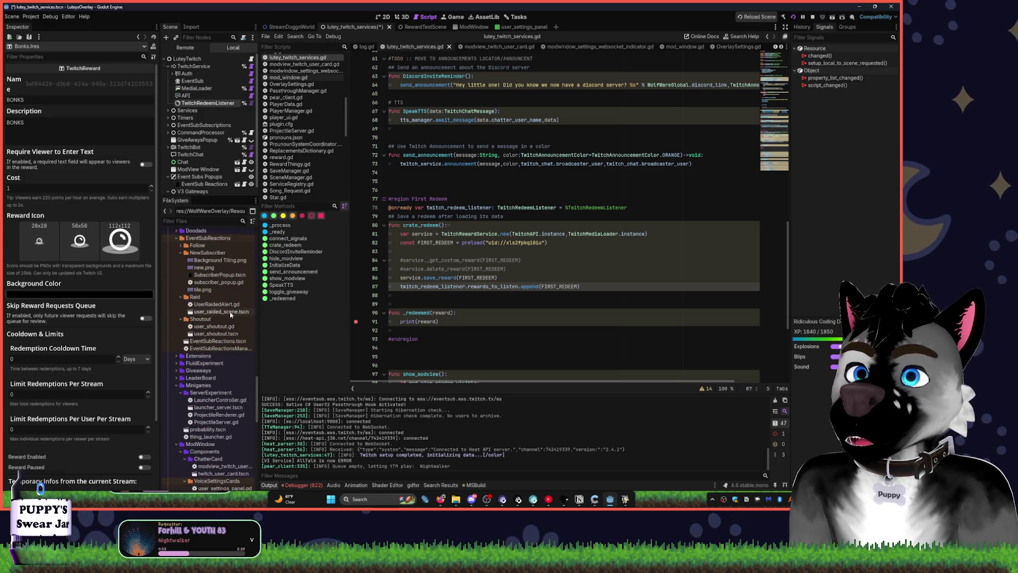
pyautogui.scroll(-3, 105, 302)
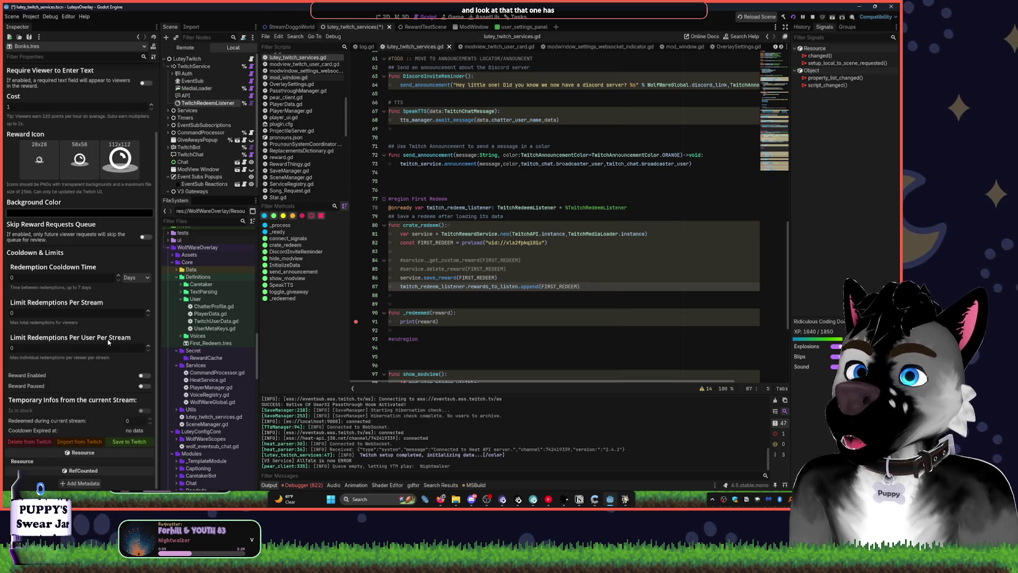
pyautogui.scroll(3, 108, 342)
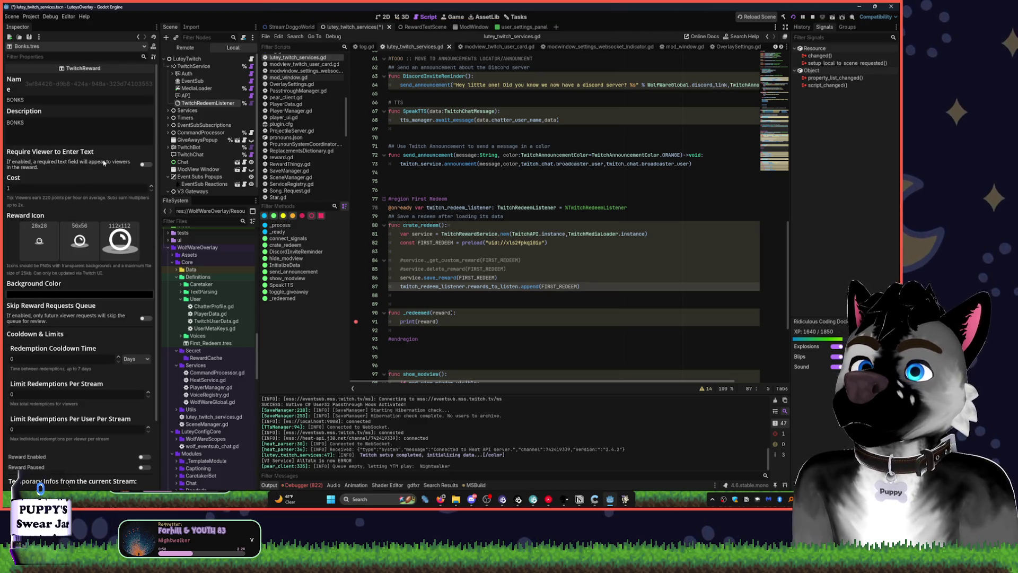
pyautogui.scroll(2, 210, 357)
pyautogui.click(210, 376)
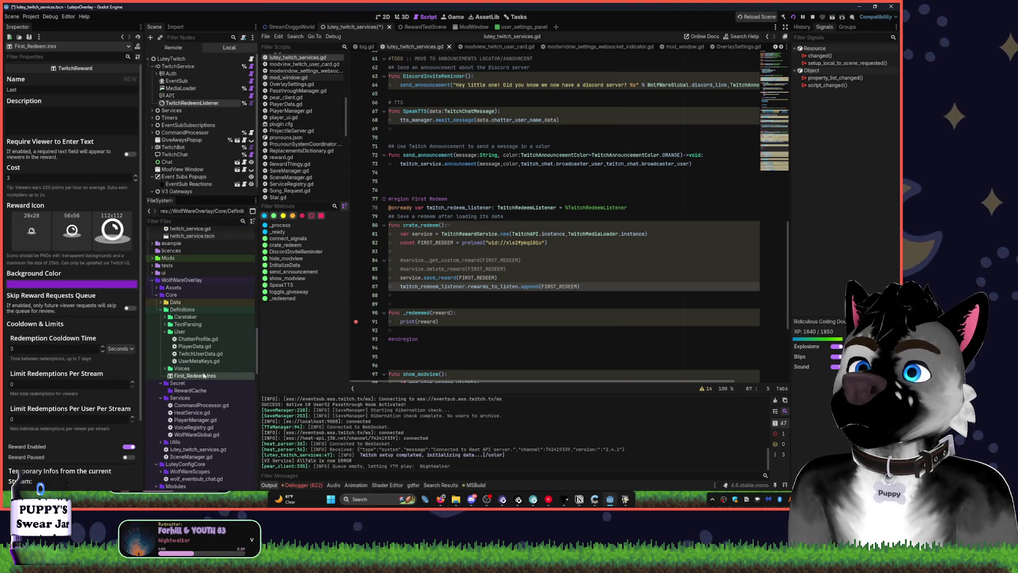
pyautogui.scroll(-3, 67, 439)
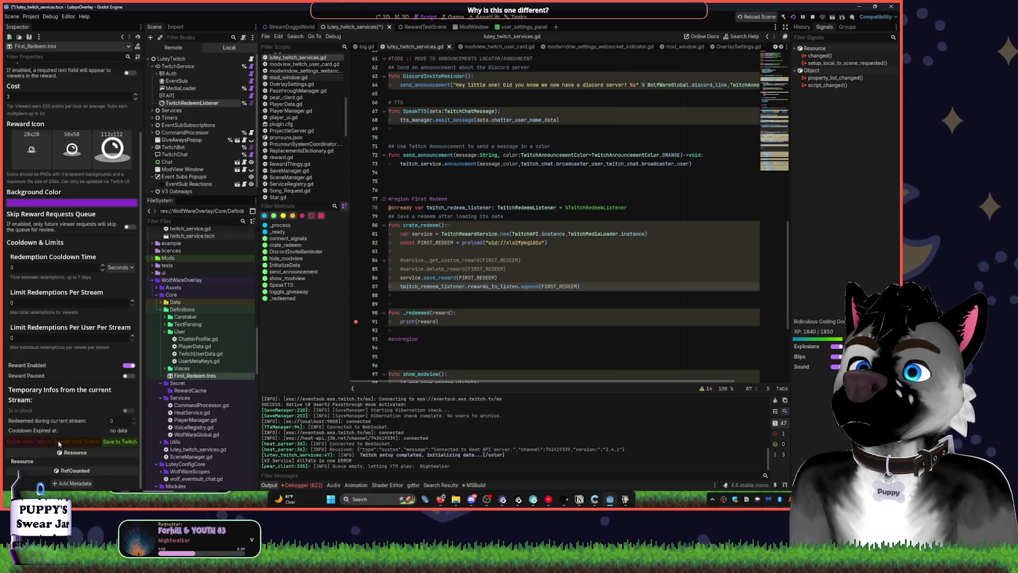
pyautogui.scroll(-5, 191, 464)
pyautogui.scroll(-10, 191, 464)
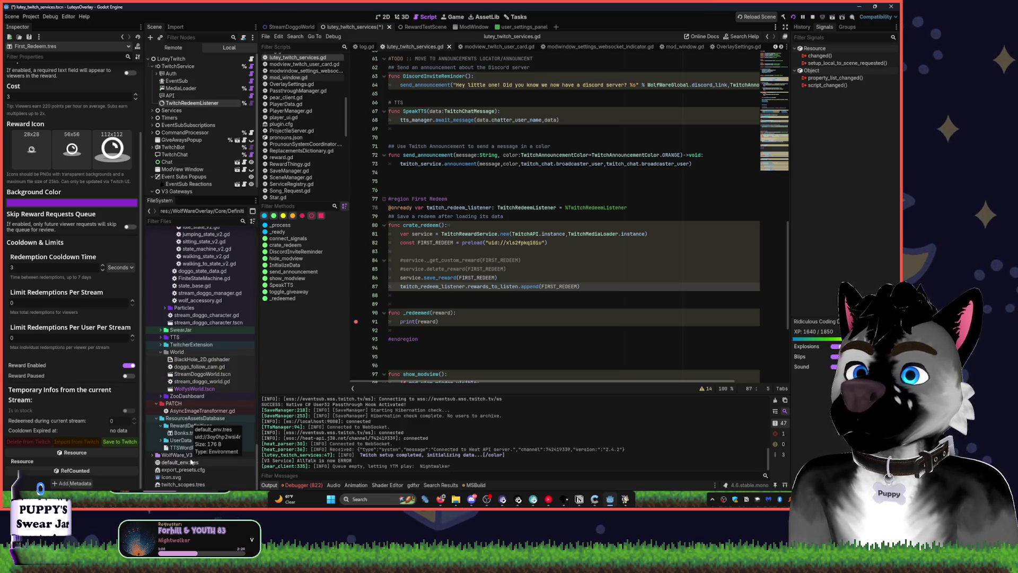
# Filter the FileSystem for 'bonk' and add Bonks.tres as a preloaded BONKS constant on line 83.
pyautogui.click(190, 221)
pyautogui.write('bonk')
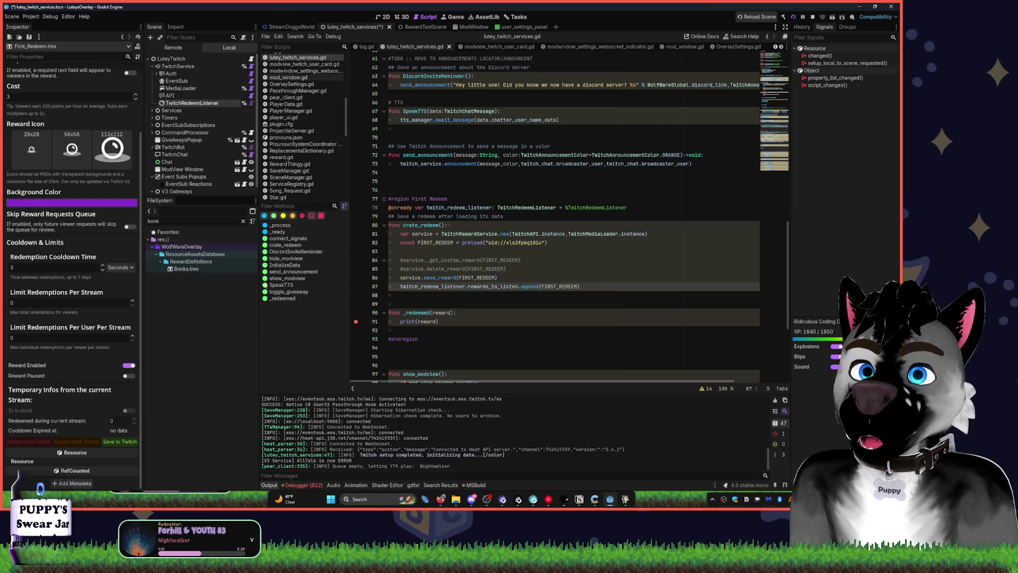
pyautogui.moveTo(186, 269); pyautogui.dragTo(426, 253)
pyautogui.hotkey('ctrl', 's')
pyautogui.hotkey('ctrl', 'z')
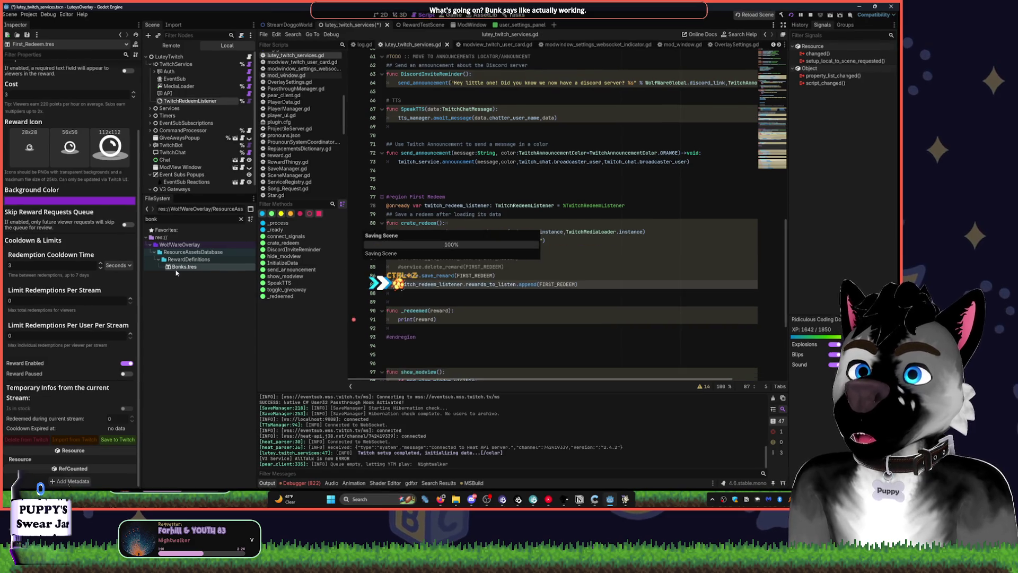
pyautogui.hotkey('ctrl', 's')
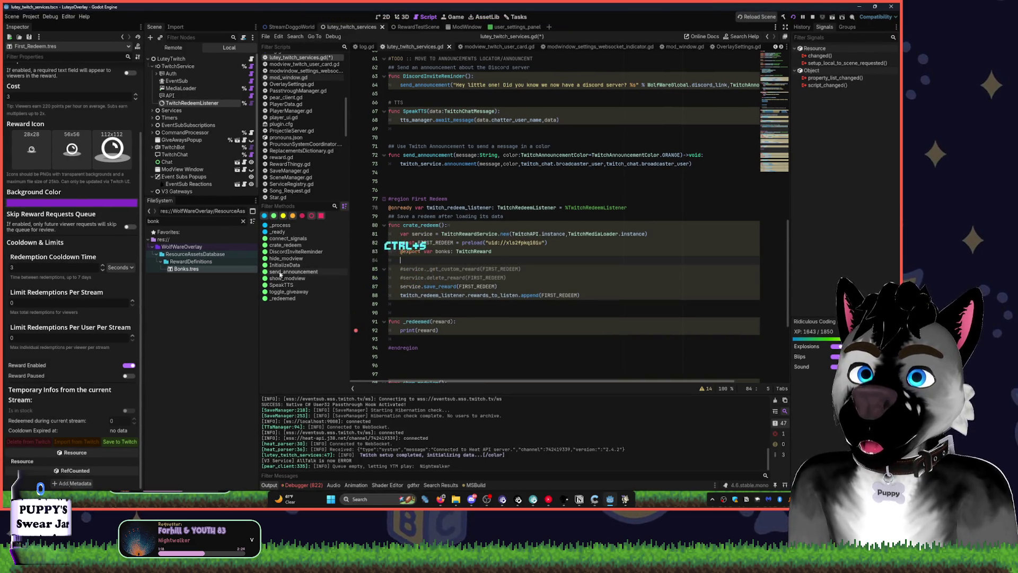
pyautogui.hotkey('ctrl', 'z')
pyautogui.moveTo(191, 271)
pyautogui.mouseDown()
pyautogui.moveTo(382, 281)
pyautogui.moveTo(426, 256)
pyautogui.moveTo(403, 248)
pyautogui.mouseUp()
pyautogui.press('Return')
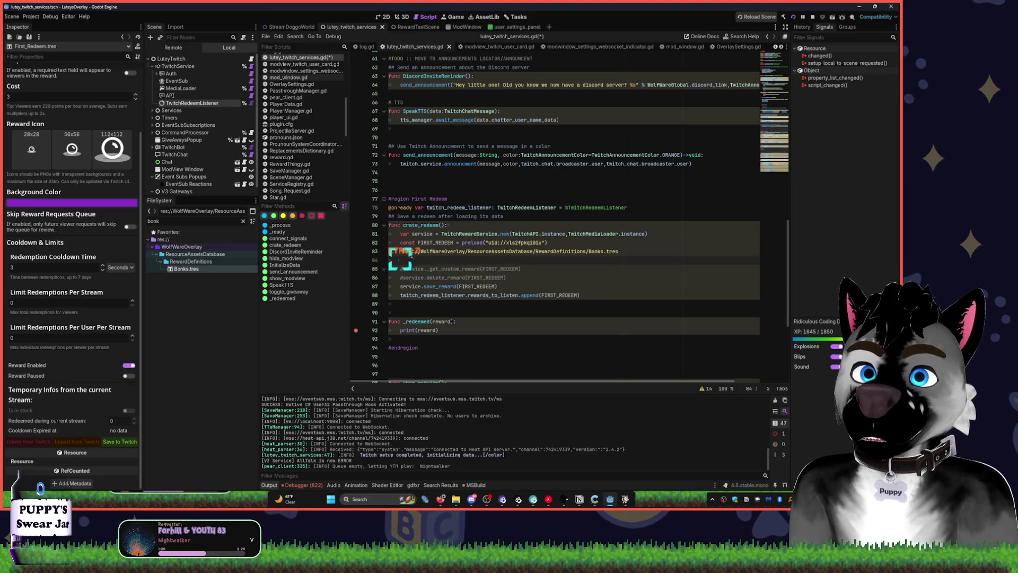
pyautogui.hotkey('ctrl', 'z')
pyautogui.moveTo(186, 269); pyautogui.dragTo(490, 253)
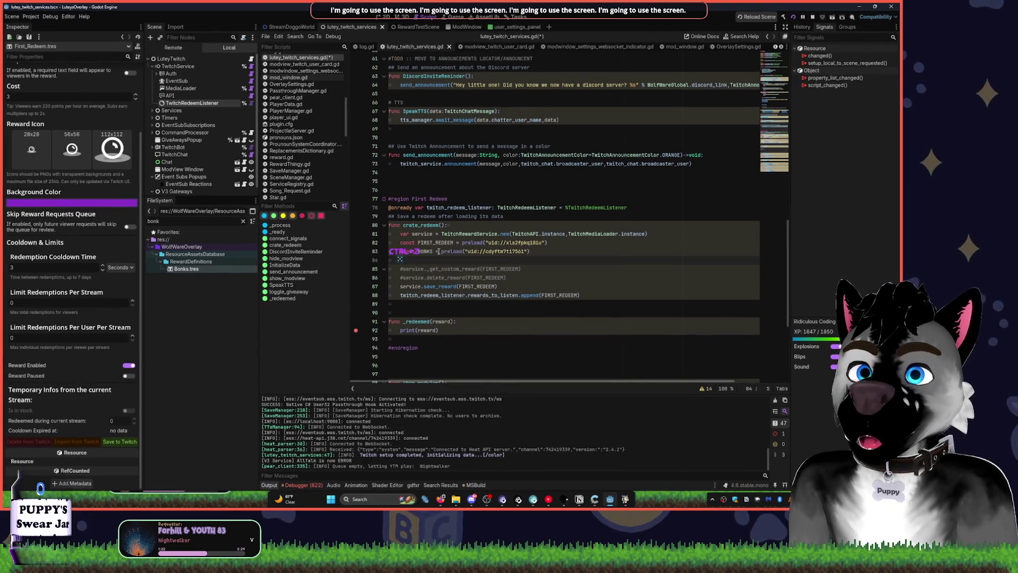
# Paste the Bonks uid over line 82's old uid, delete the extra BONKS line, and run the project.
pyautogui.doubleClick(503, 251)
pyautogui.hotkey('ctrl', 'c')
pyautogui.doubleClick(522, 242)
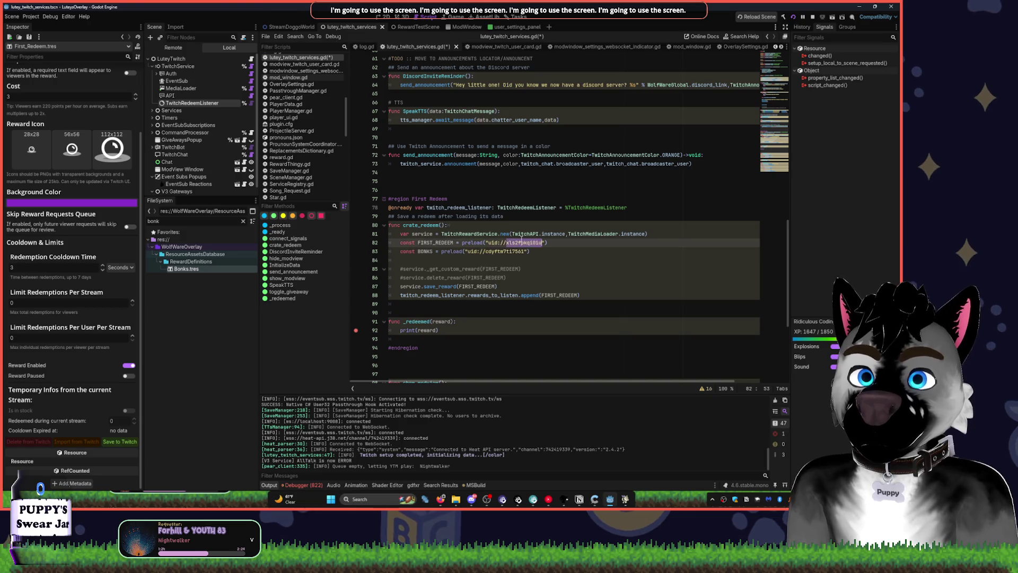
pyautogui.hotkey('ctrl', 'v')
pyautogui.click(528, 251)
pyautogui.hotkey('shift', 'Delete')
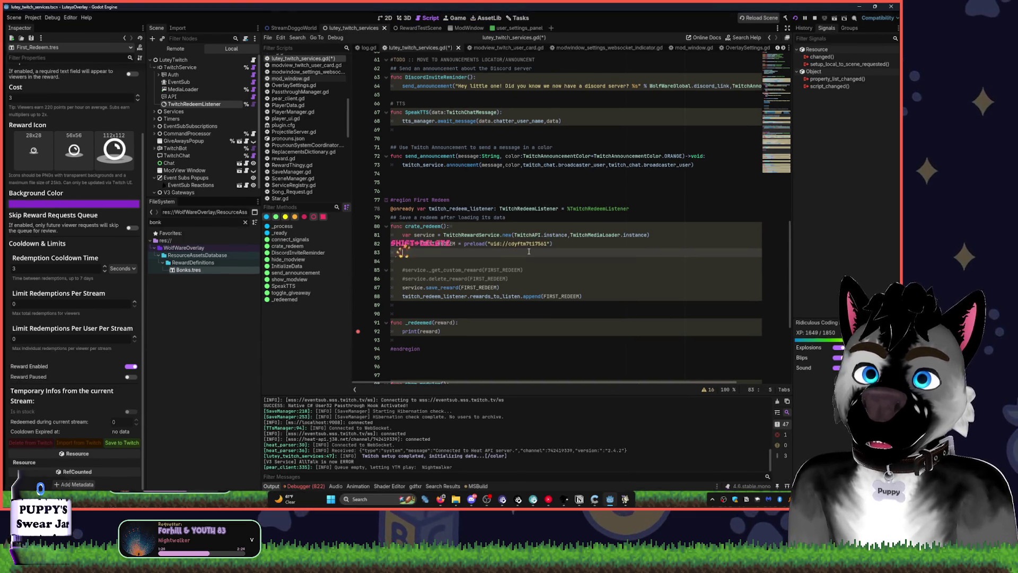
pyautogui.click(802, 17)
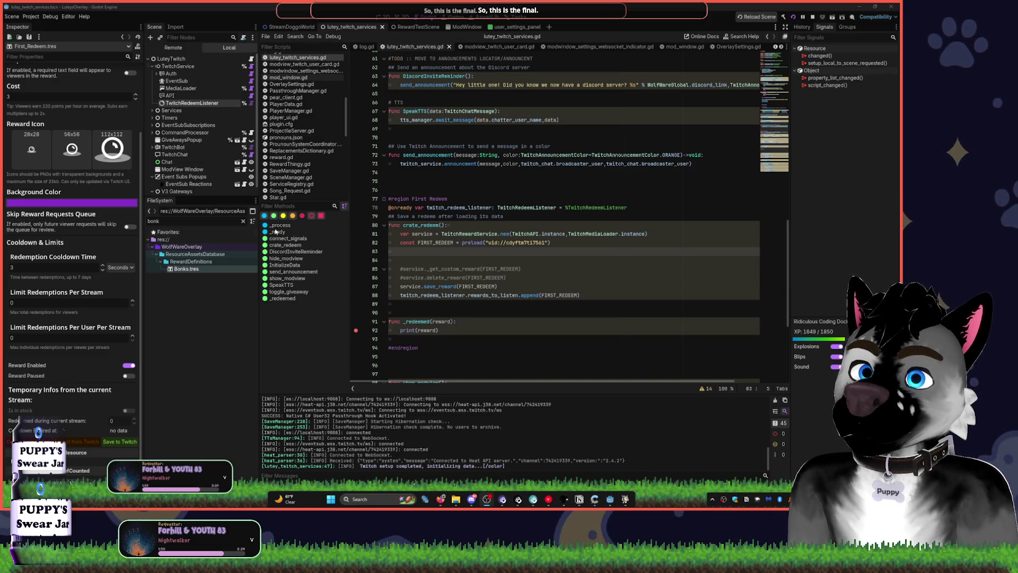
# Turn on Reward Enabled in the Bonks.tres reward settings.
pyautogui.click(535, 234)
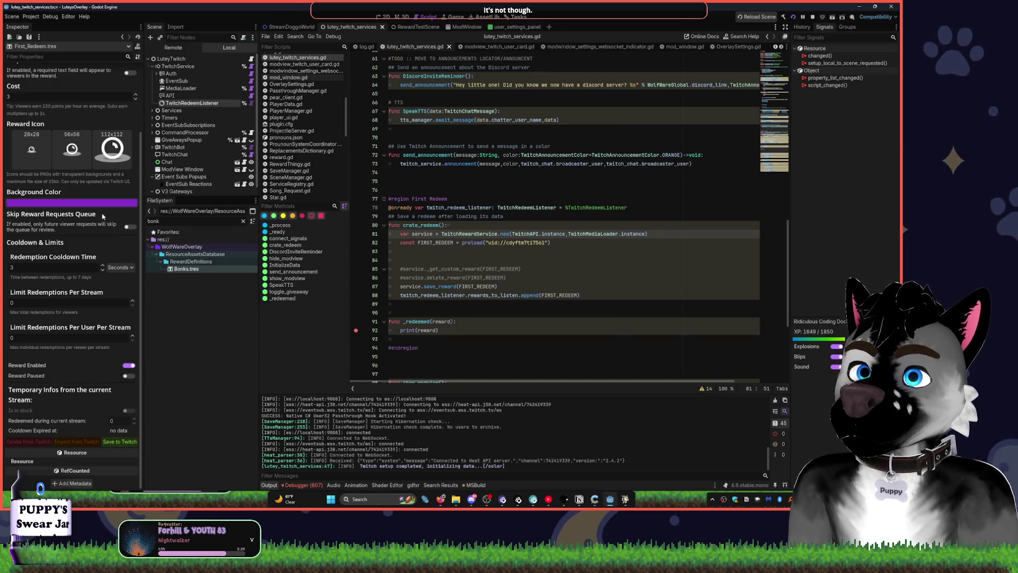
pyautogui.click(187, 269)
pyautogui.scroll(-3, 107, 221)
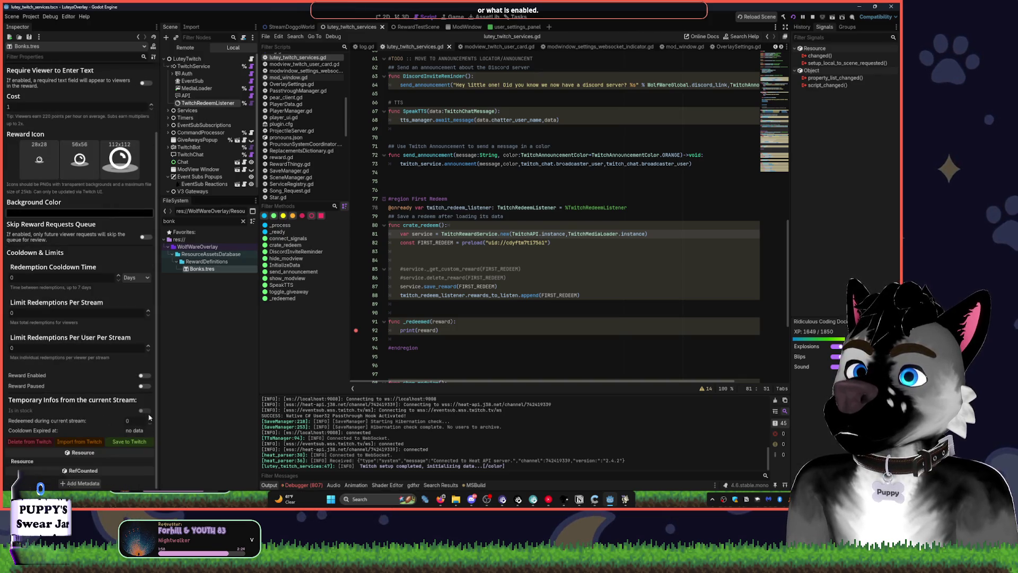
pyautogui.click(144, 376)
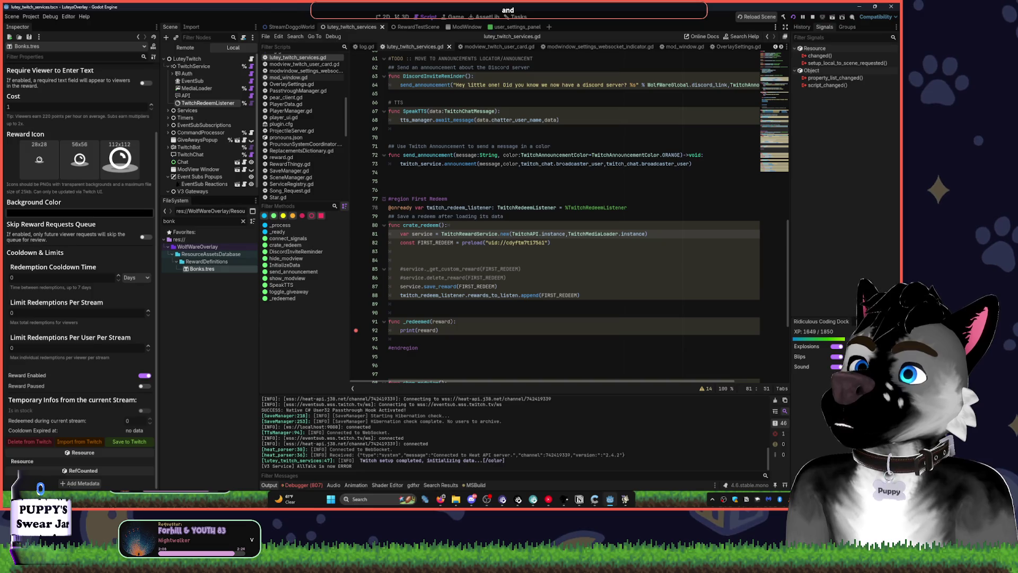
# Restart the project, import the Bonks reward from Twitch, and review the unauthorized errors in the log.
pyautogui.click(793, 18)
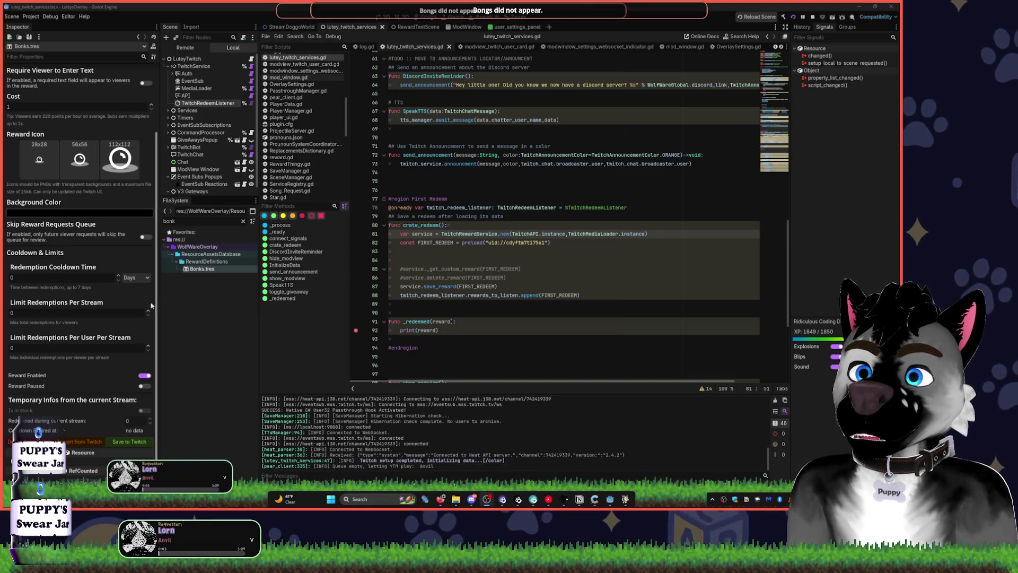
pyautogui.click(85, 442)
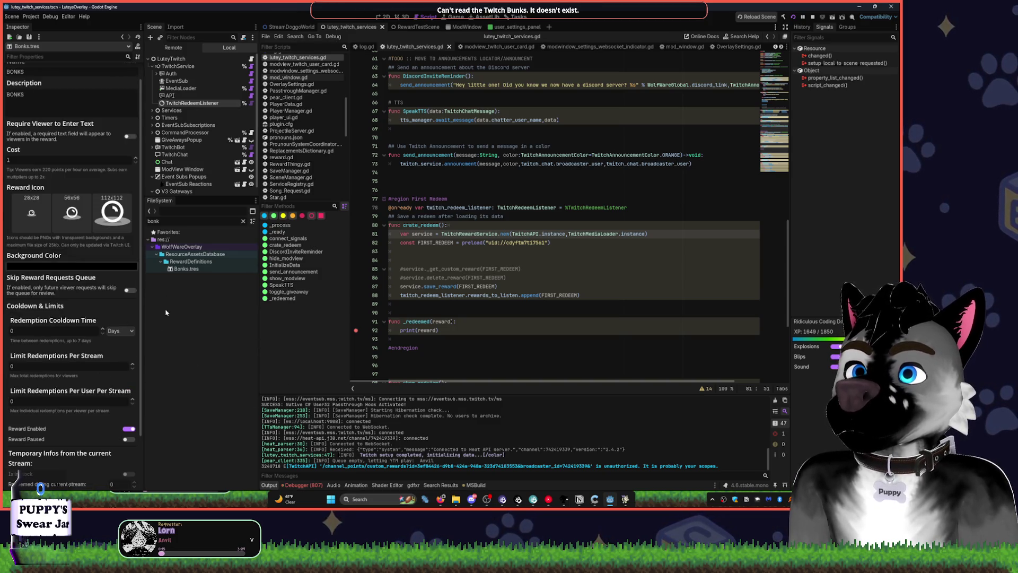
pyautogui.scroll(-3, 113, 445)
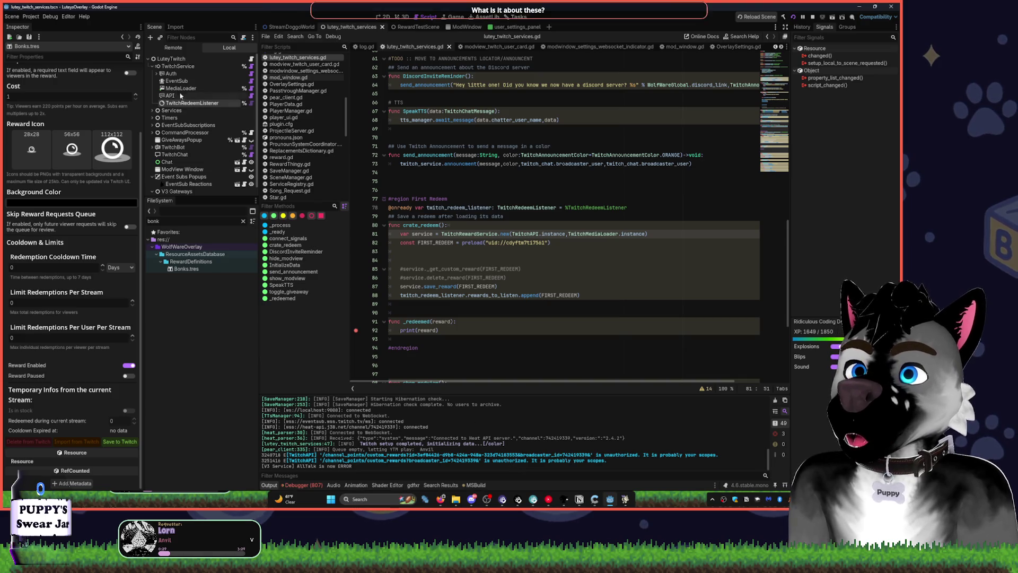
# Inspect the TwitchChat, TwitchBot and MediaLoader nodes' settings in the Scene tree.
pyautogui.click(175, 154)
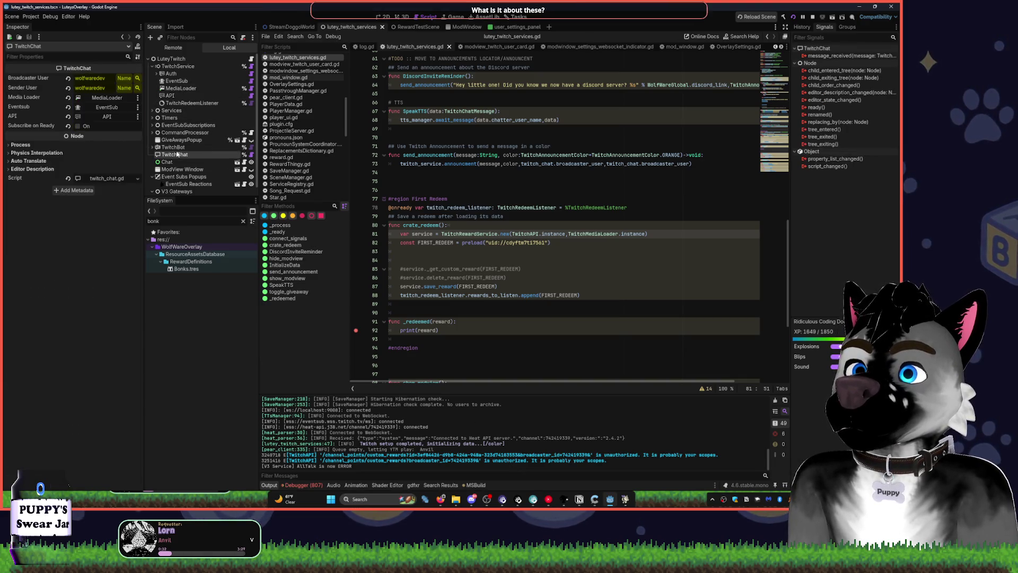
pyautogui.click(126, 79)
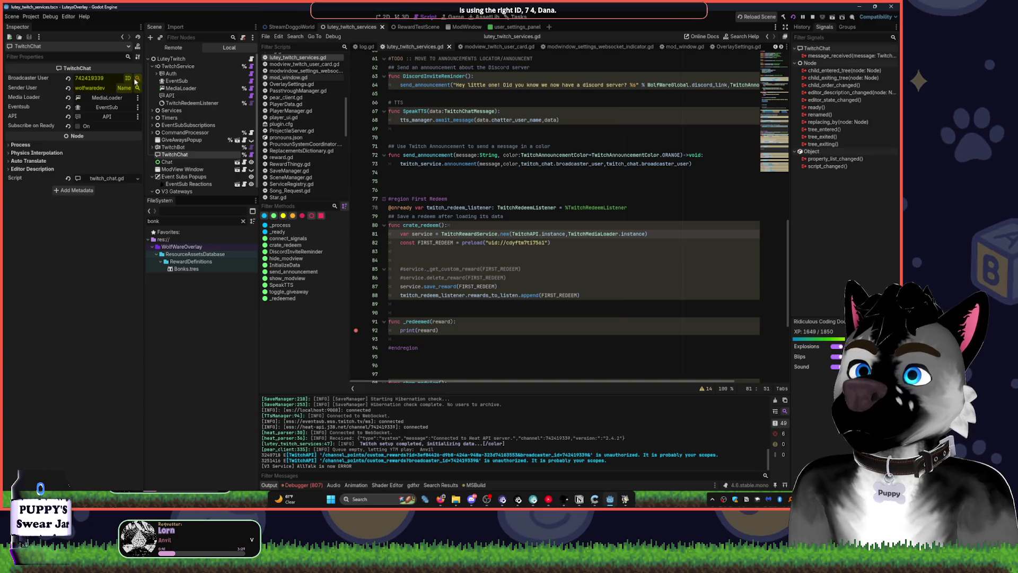
pyautogui.click(129, 78)
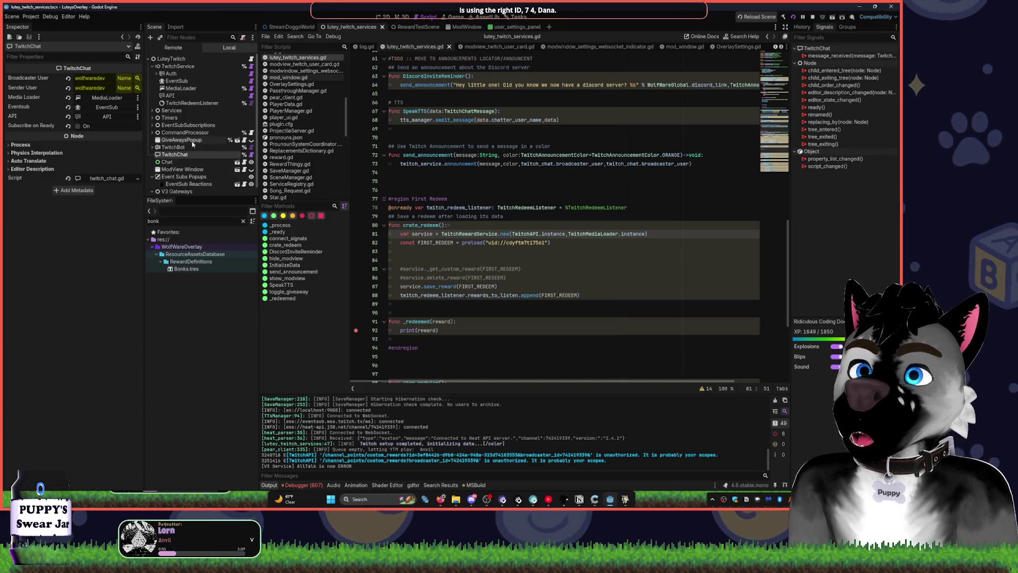
pyautogui.click(170, 147)
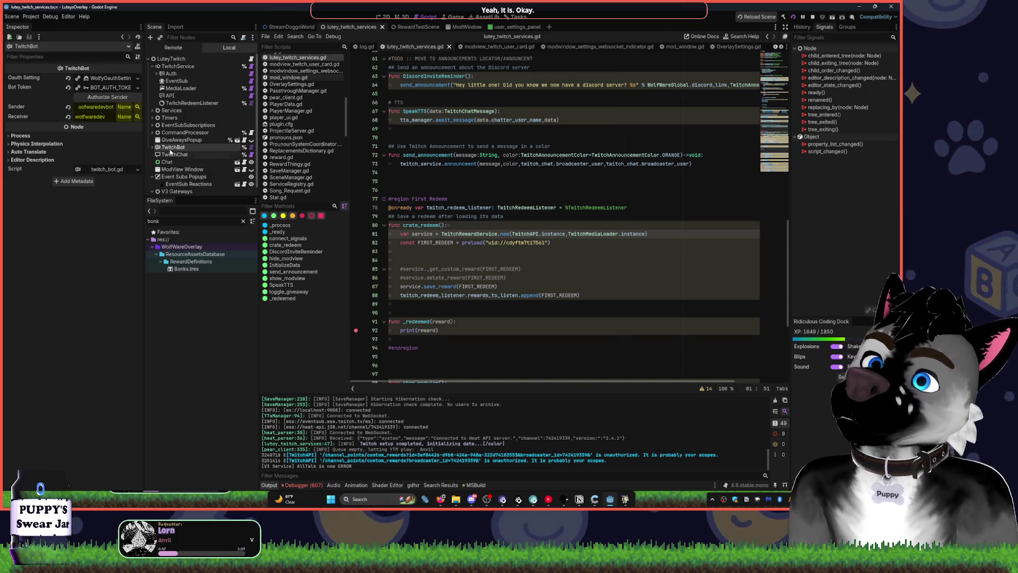
pyautogui.moveTo(143, 86); pyautogui.dragTo(163, 86)
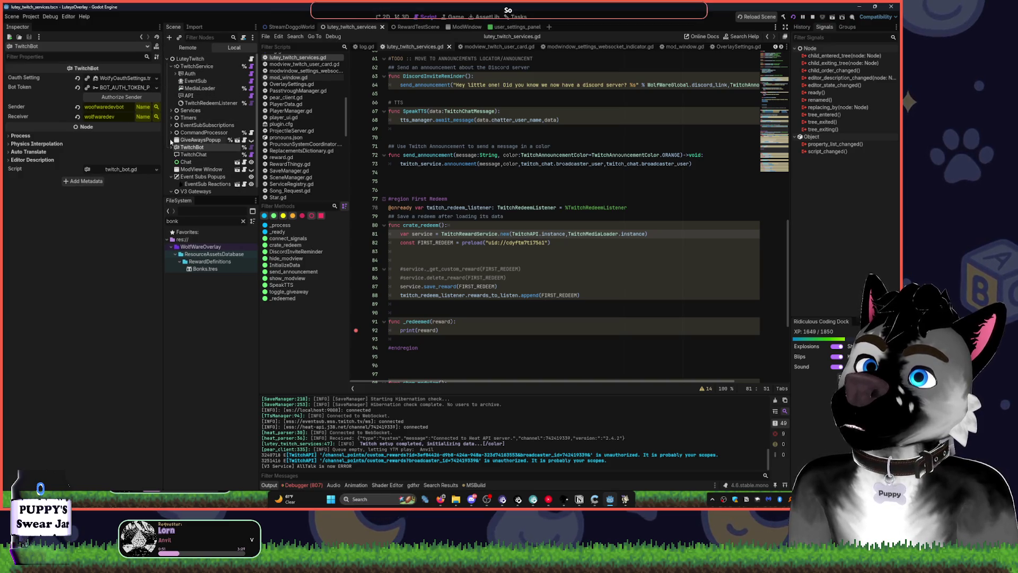
pyautogui.click(183, 154)
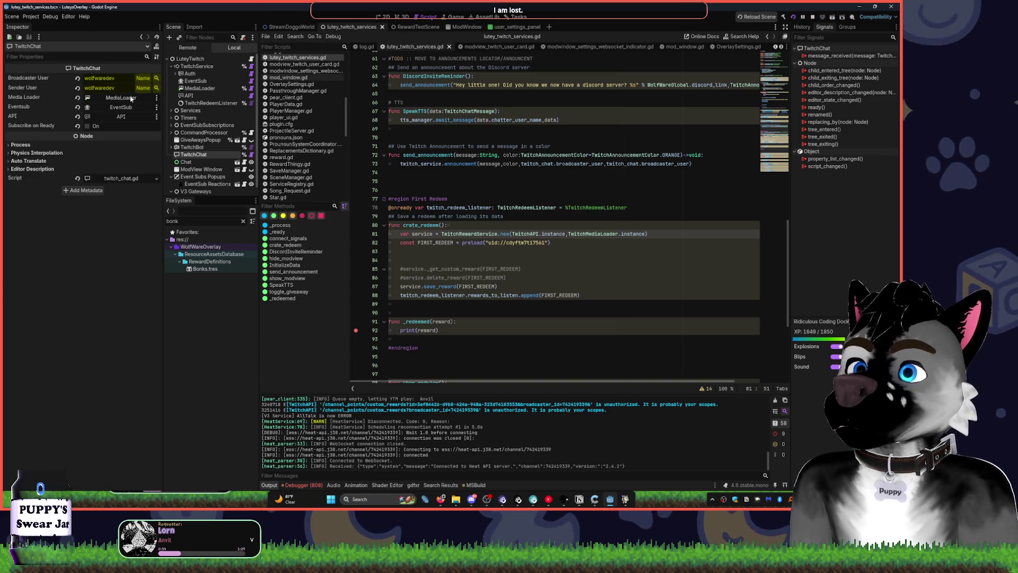
pyautogui.click(202, 89)
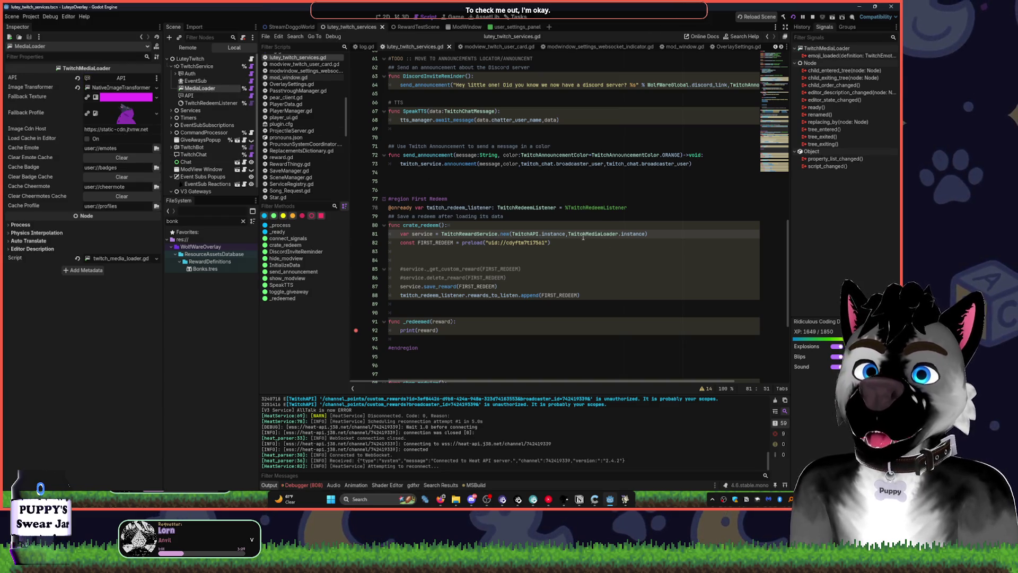
# Replace TwitchMediaLoader.instance on line 81 with %MediaLoader.
pyautogui.moveTo(568, 234); pyautogui.dragTo(644, 238)
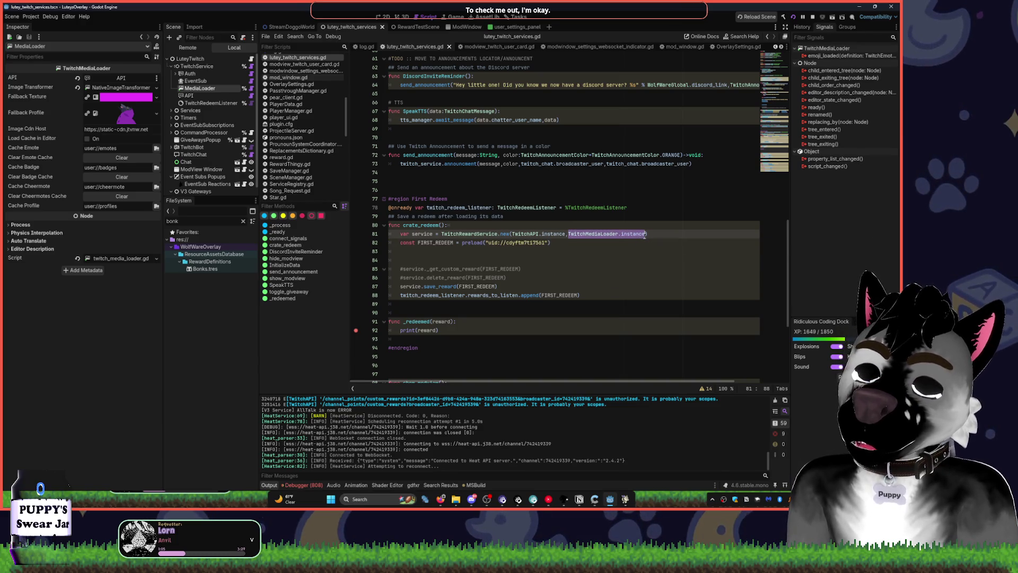
pyautogui.write('%Tw')
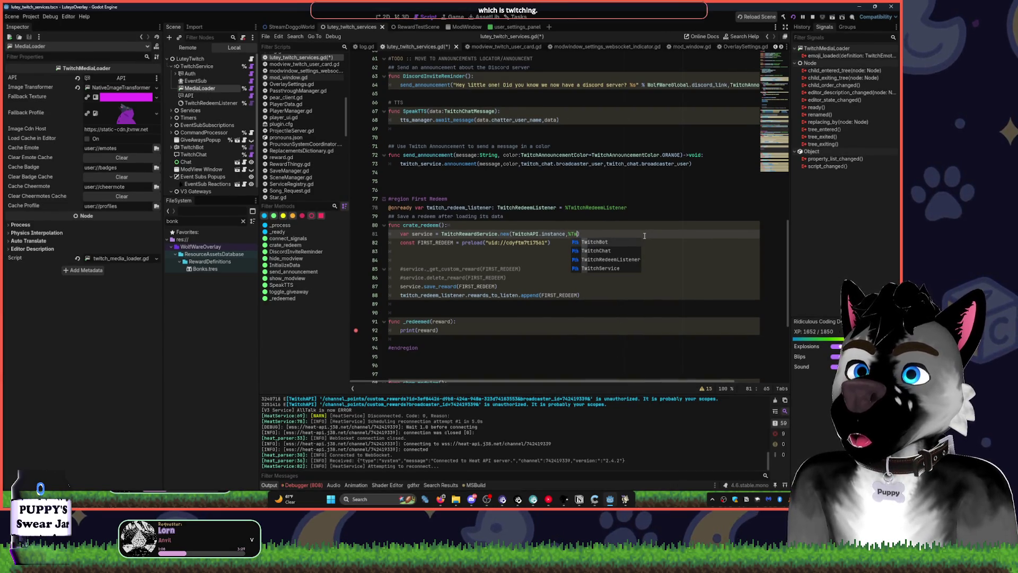
pyautogui.press('BackSpace')
pyautogui.press('BackSpace')
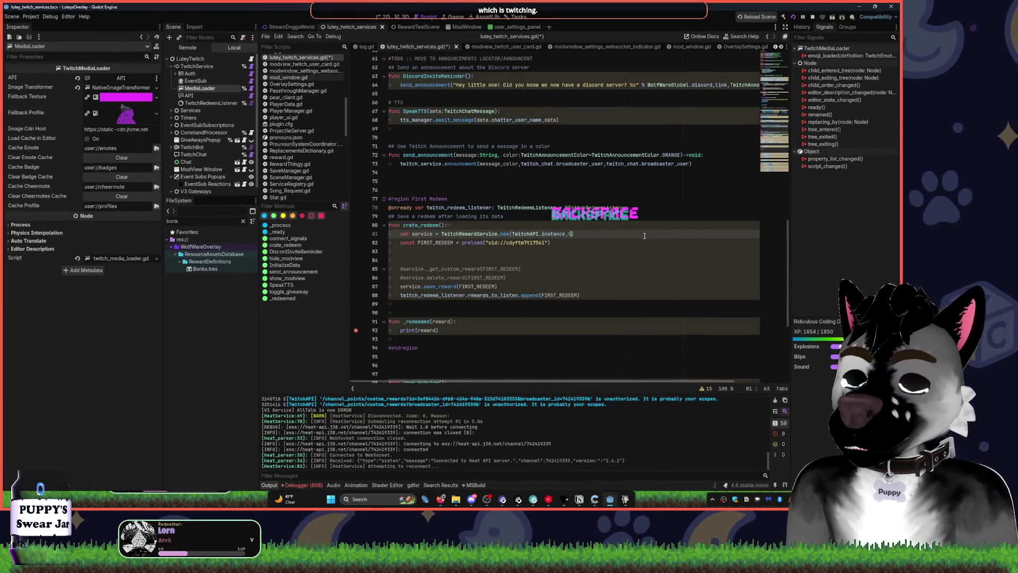
pyautogui.write('Med')
pyautogui.press('Tab')
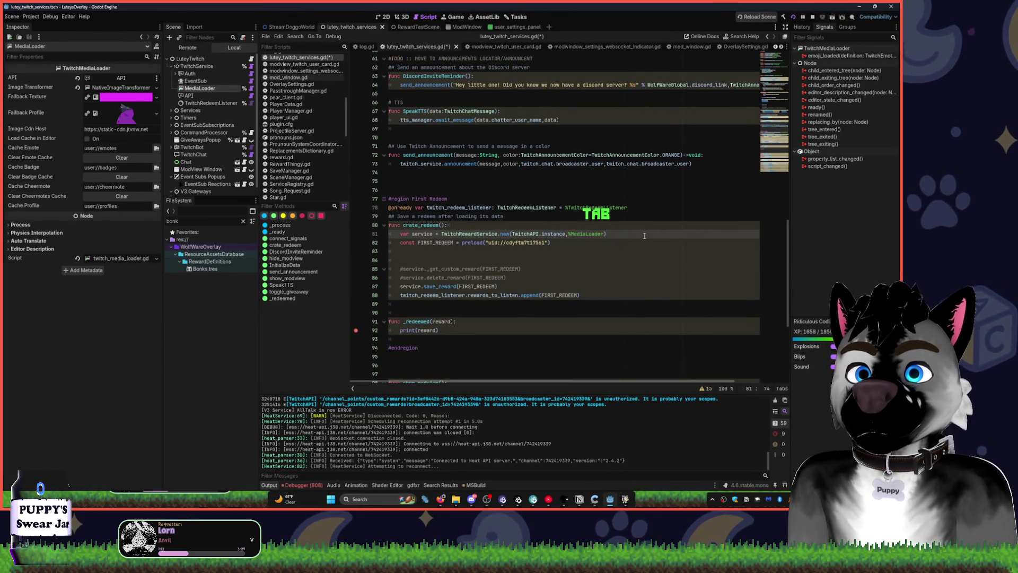
pyautogui.moveTo(565, 234); pyautogui.dragTo(513, 234)
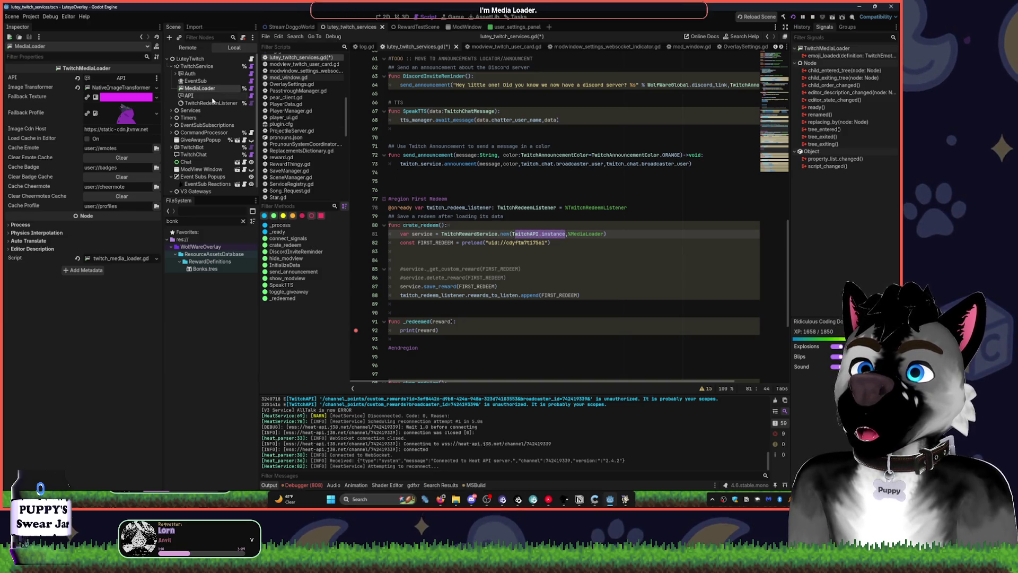
pyautogui.click(189, 96)
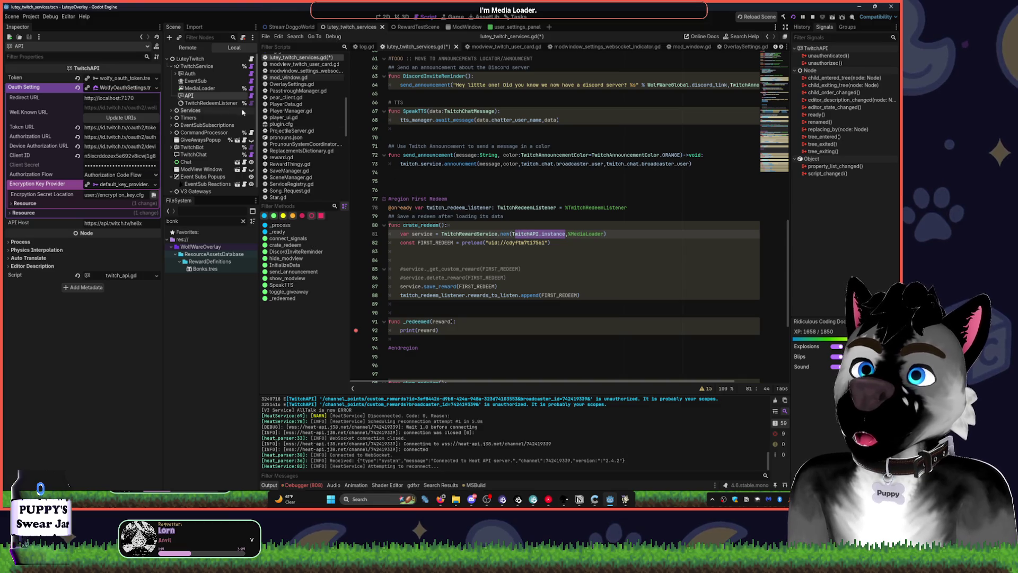
# Make the API node accessible as a unique name and replace TwitchAPI.instance with %API.
pyautogui.rightClick(217, 97)
pyautogui.click(281, 241)
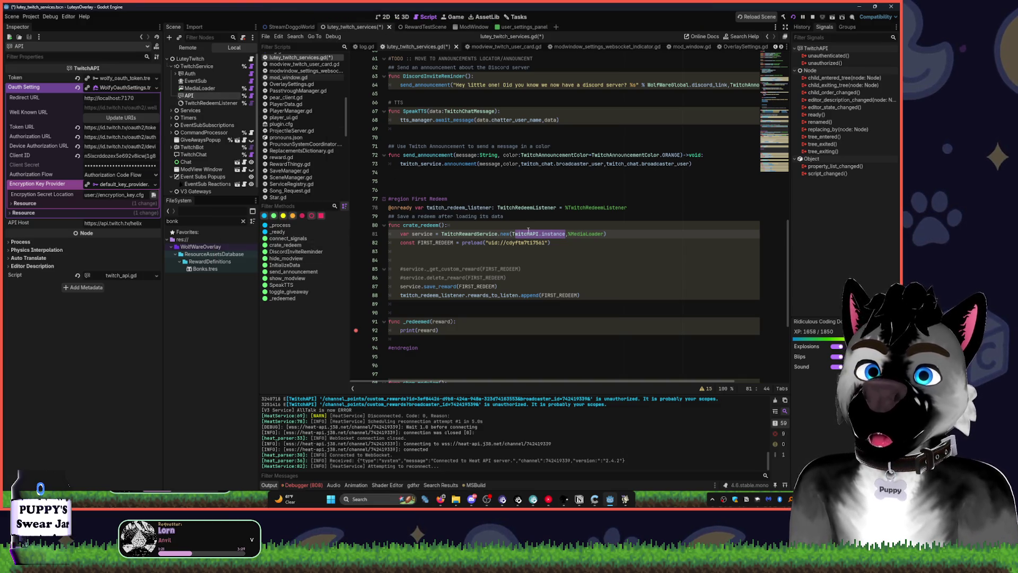
pyautogui.doubleClick(523, 234)
pyautogui.press('Delete')
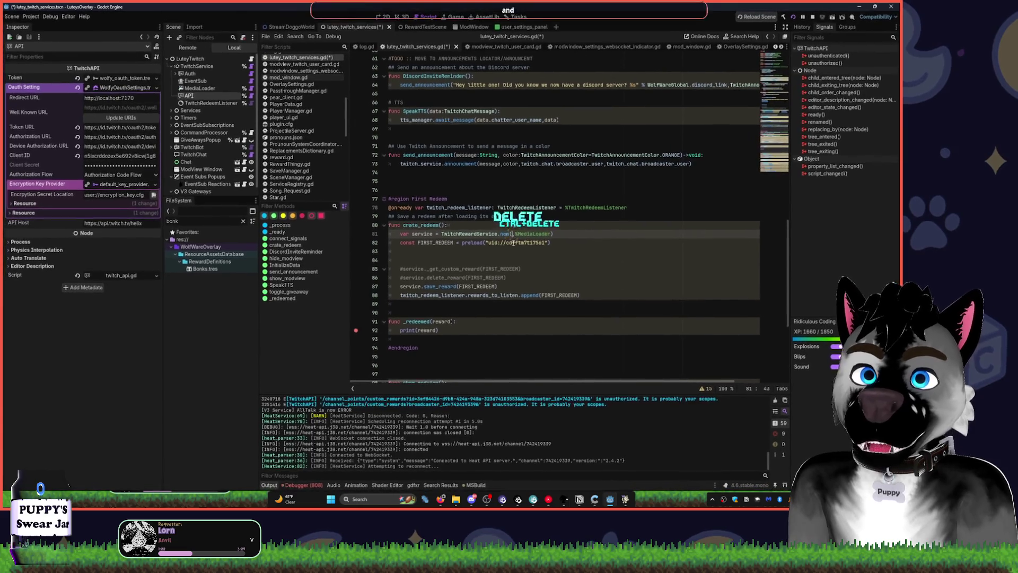
pyautogui.hotkey('ctrl', 'Delete')
pyautogui.write('%')
pyautogui.hotkey('shift', 'BackSpace')
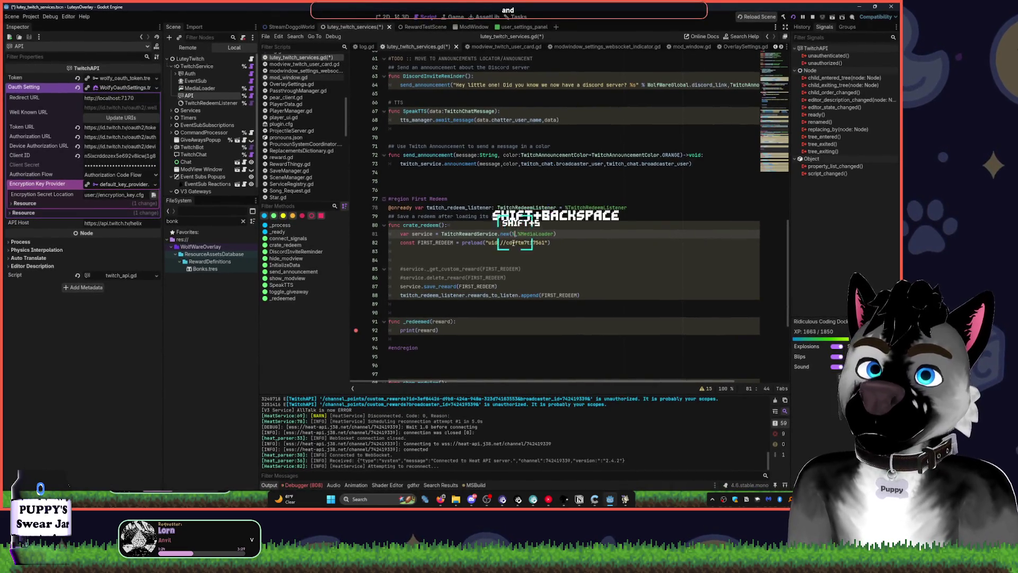
pyautogui.write('%ap')
pyautogui.press('Tab')
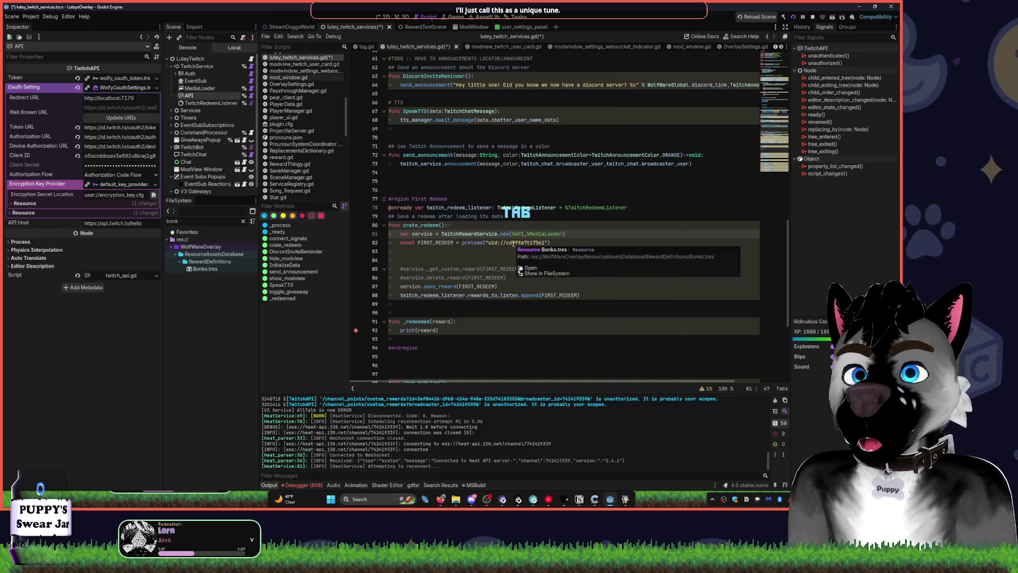
# Uncomment the delete_reward call in create_redeem() and save.
pyautogui.press('Up')
pyautogui.press('Up')
pyautogui.press('Up')
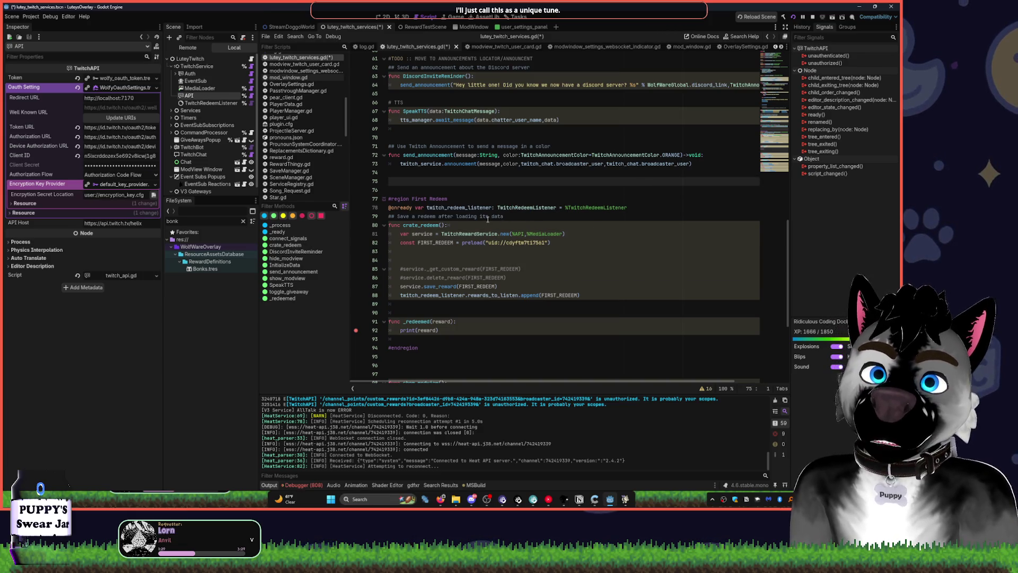
pyautogui.click(516, 242)
pyautogui.click(481, 256)
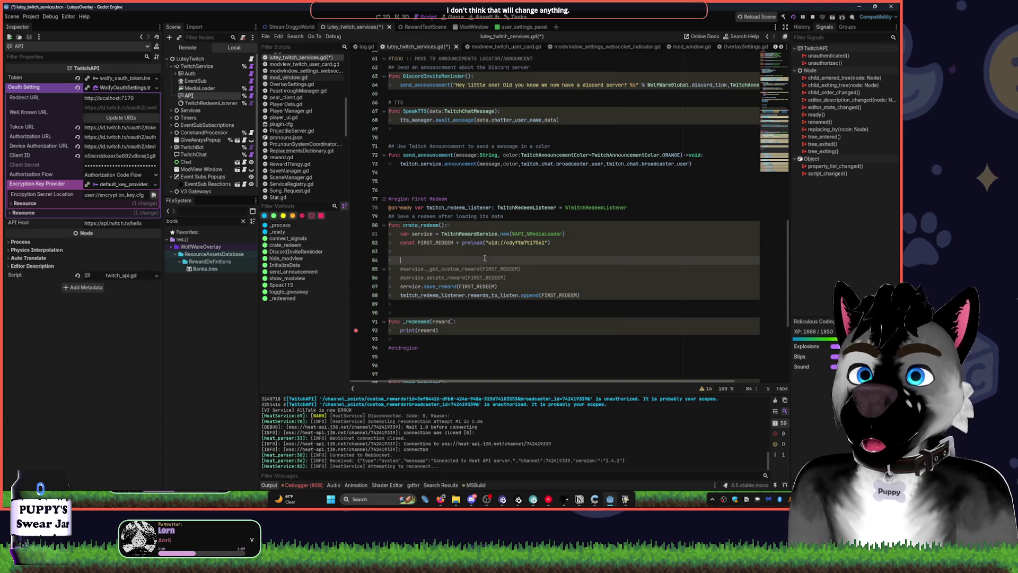
pyautogui.click(399, 277)
pyautogui.press('Delete')
pyautogui.hotkey('ctrl', 's')
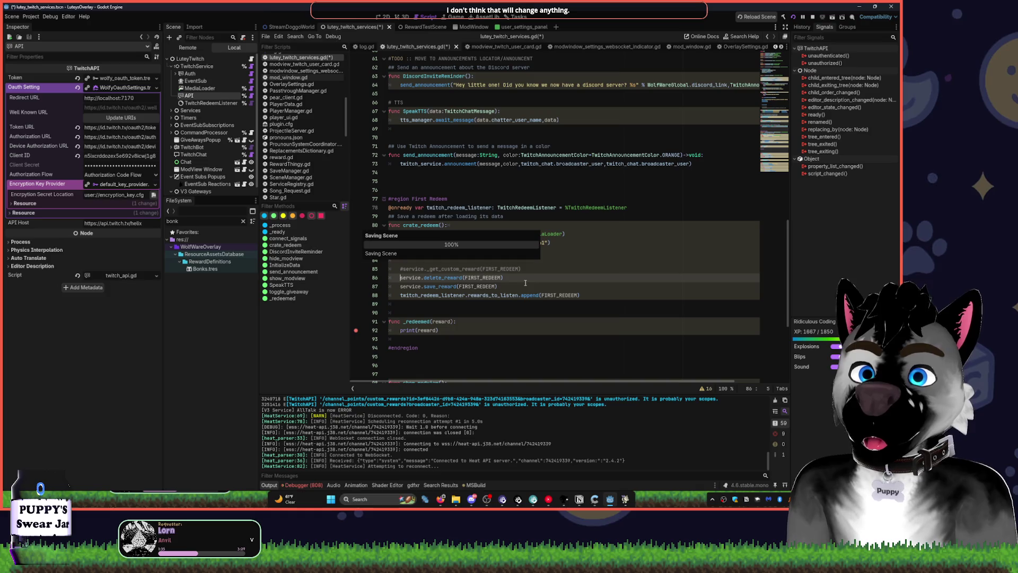
# Filter for 'first', add a First_Redeem.tres preload, and rename the Bonks preload constant to BONKS.
pyautogui.click(209, 221)
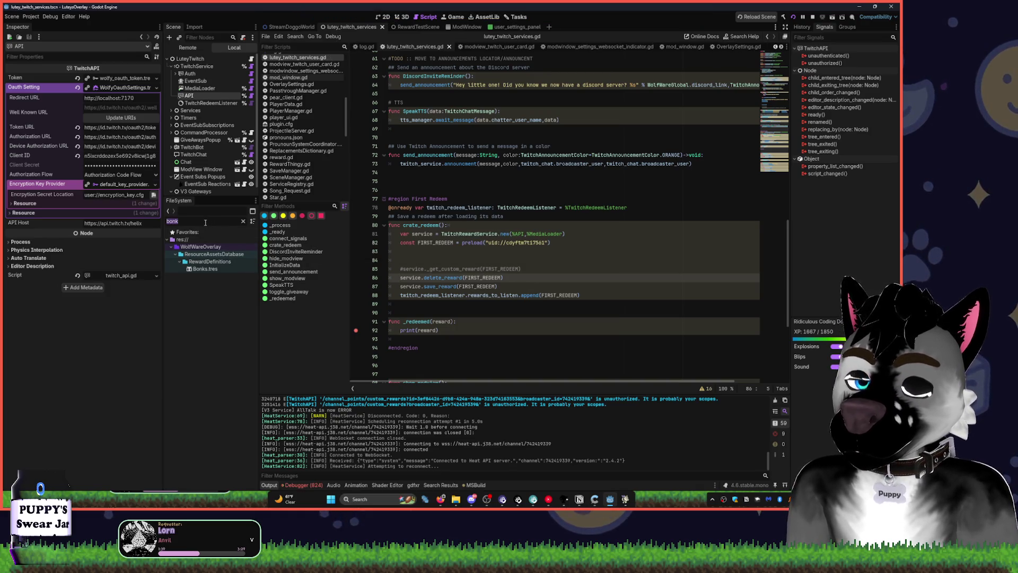
pyautogui.write('first')
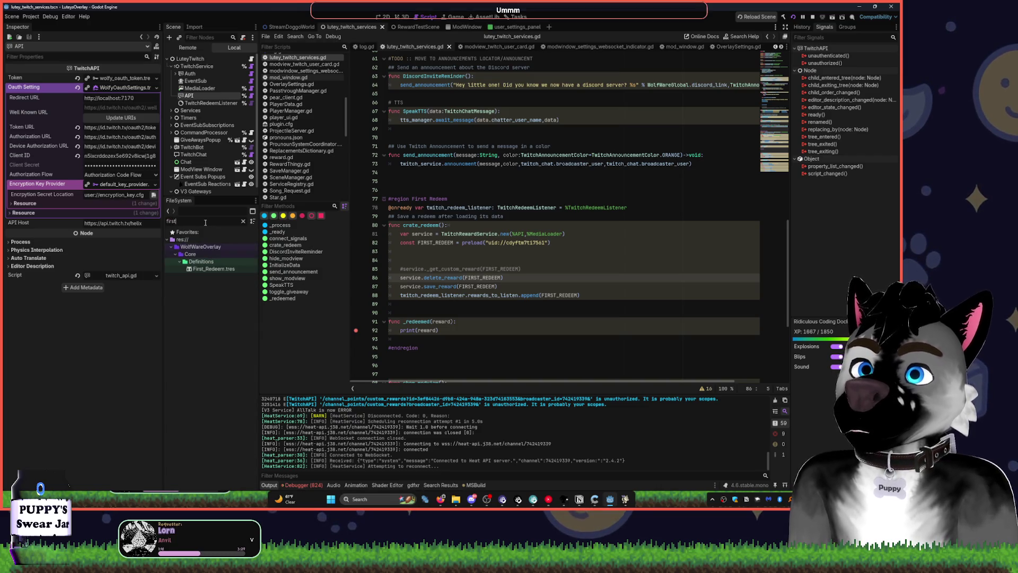
pyautogui.moveTo(213, 269)
pyautogui.mouseDown()
pyautogui.moveTo(433, 258)
pyautogui.moveTo(433, 250)
pyautogui.mouseUp()
pyautogui.press('Up')
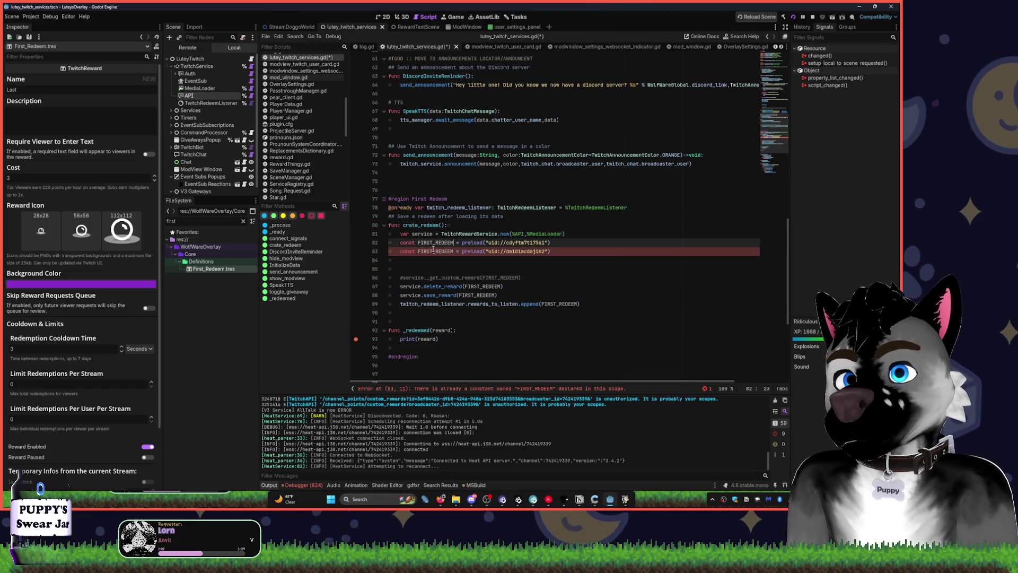
pyautogui.hotkey('ctrl', 'shift', 'Left')
pyautogui.write('BONKS')
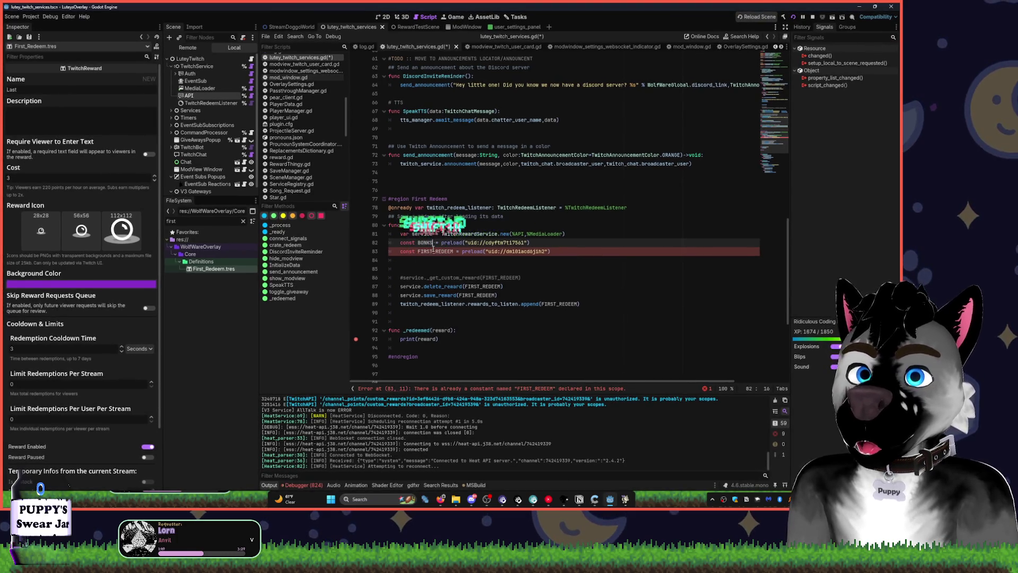
# Make save_reward save BONKS instead of FIRST_REDEEM and stop the running overlay.
pyautogui.hotkey('ctrl', 'c')
pyautogui.doubleClick(480, 296)
pyautogui.hotkey('ctrl', 'v')
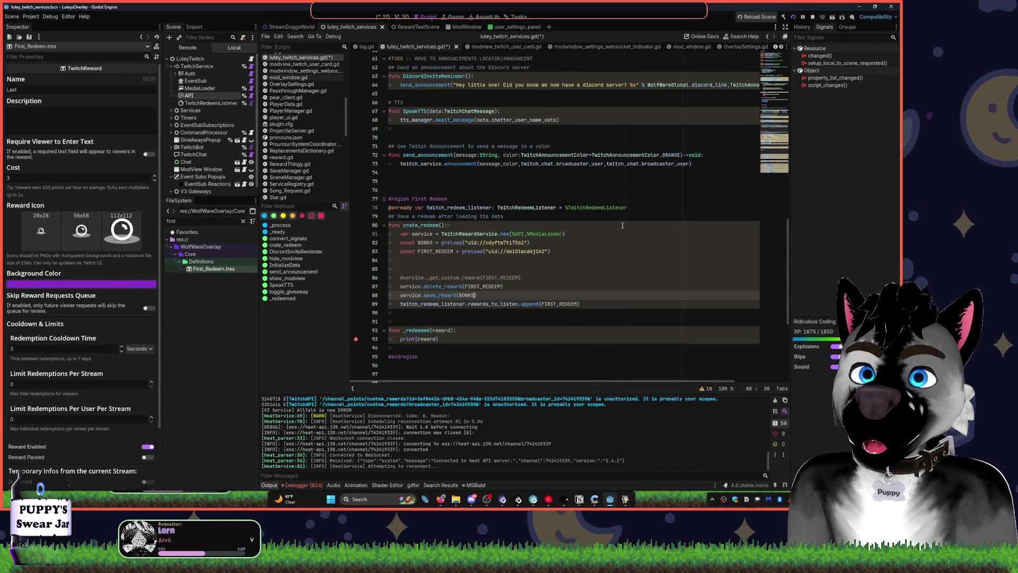
pyautogui.click(811, 20)
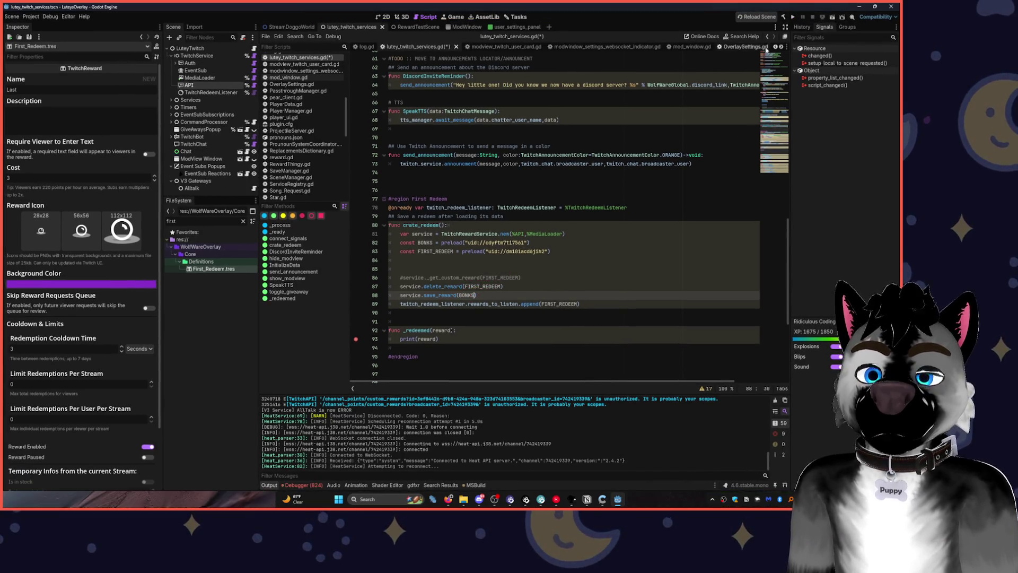
pyautogui.doubleClick(421, 225)
pyautogui.scroll(3, 429, 265)
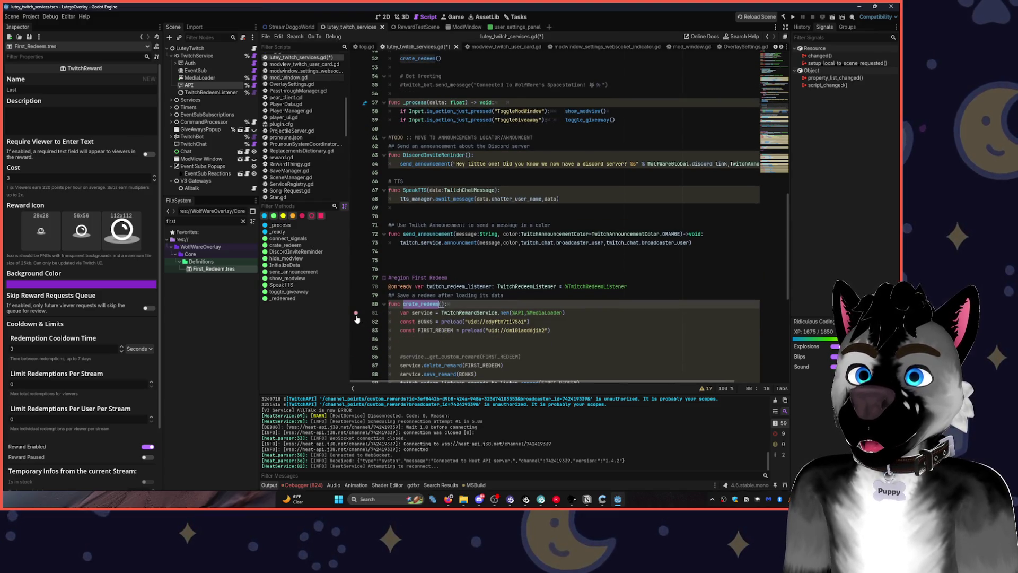
# Run the overlay, break at the delete_reward line, and inspect the reward service's members in Locals.
pyautogui.click(792, 19)
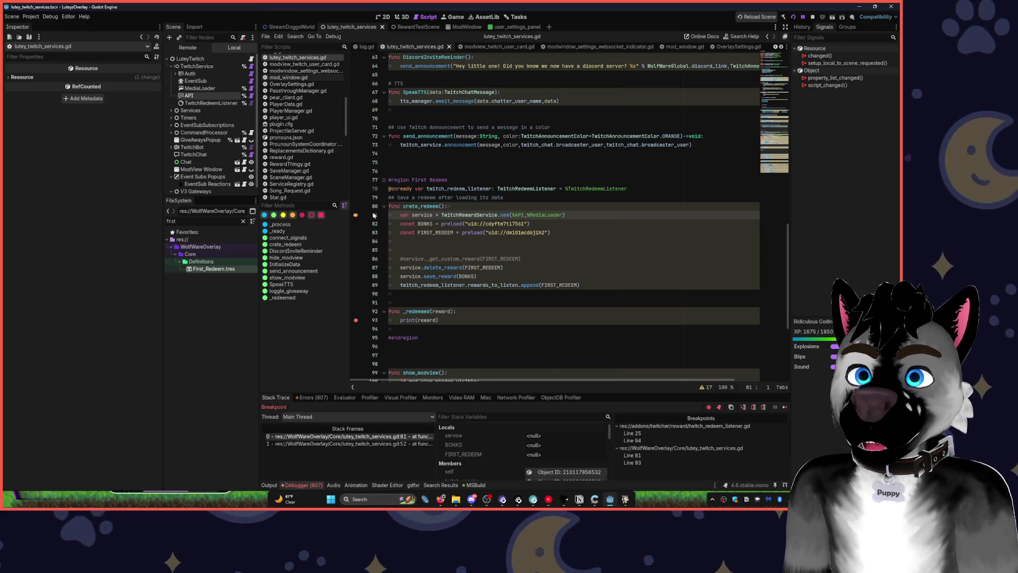
pyautogui.click(356, 241)
pyautogui.click(356, 259)
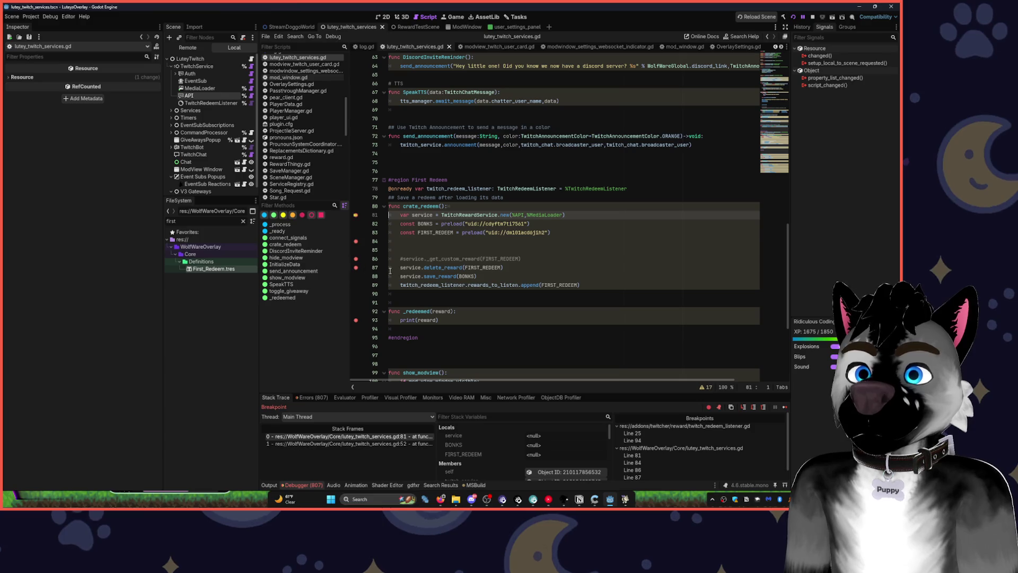
pyautogui.click(356, 241)
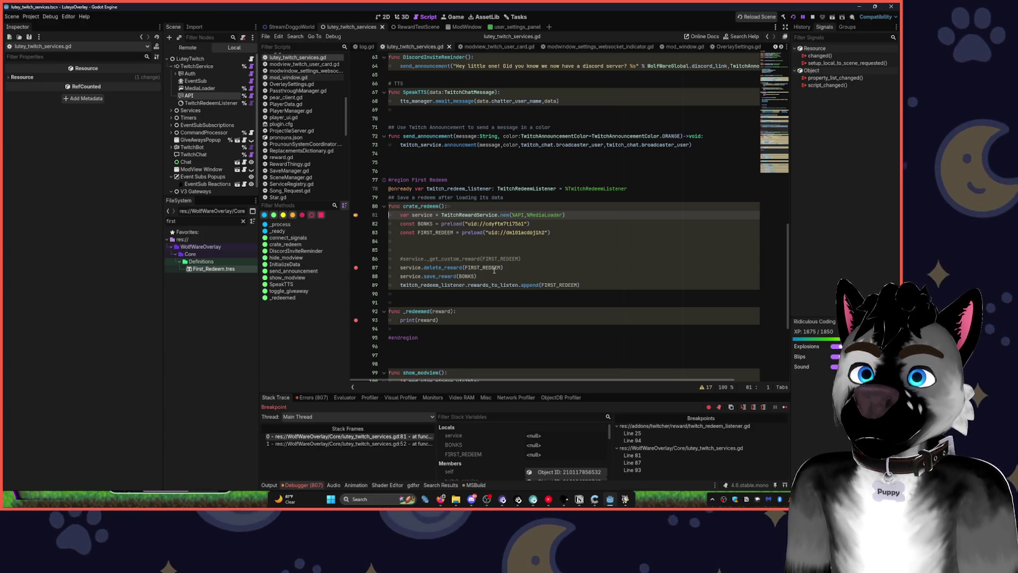
pyautogui.press('F12')
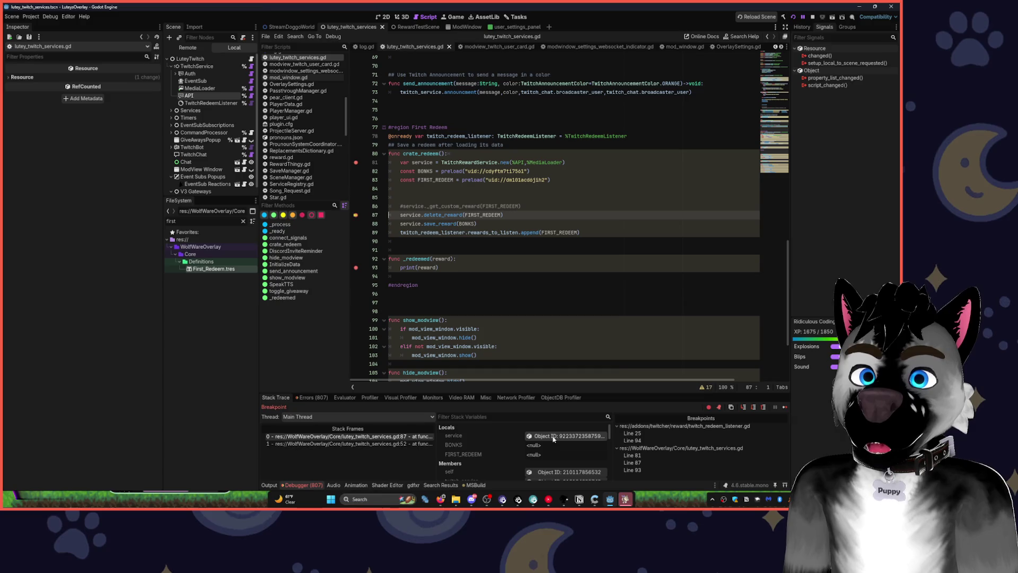
pyautogui.click(552, 435)
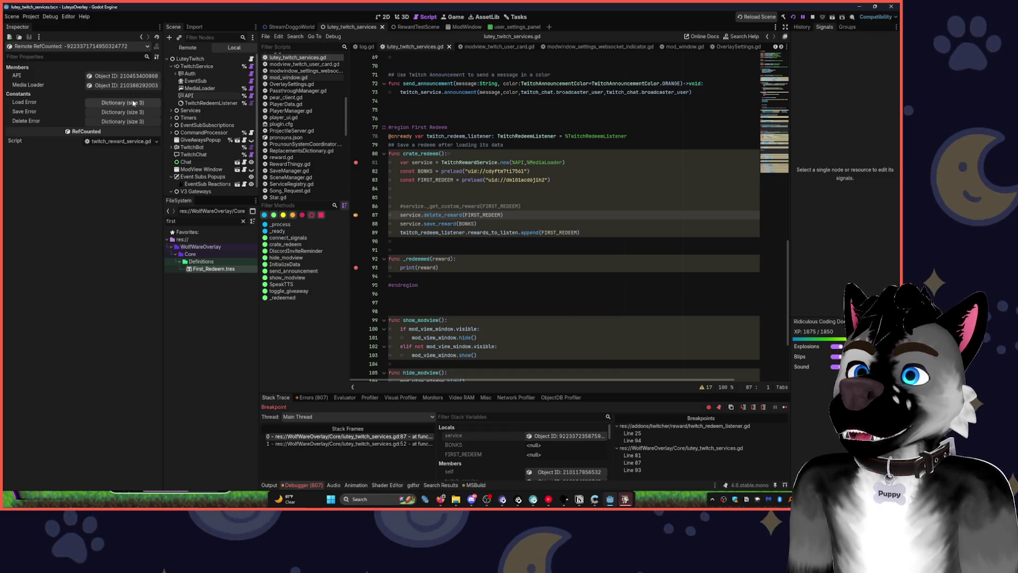